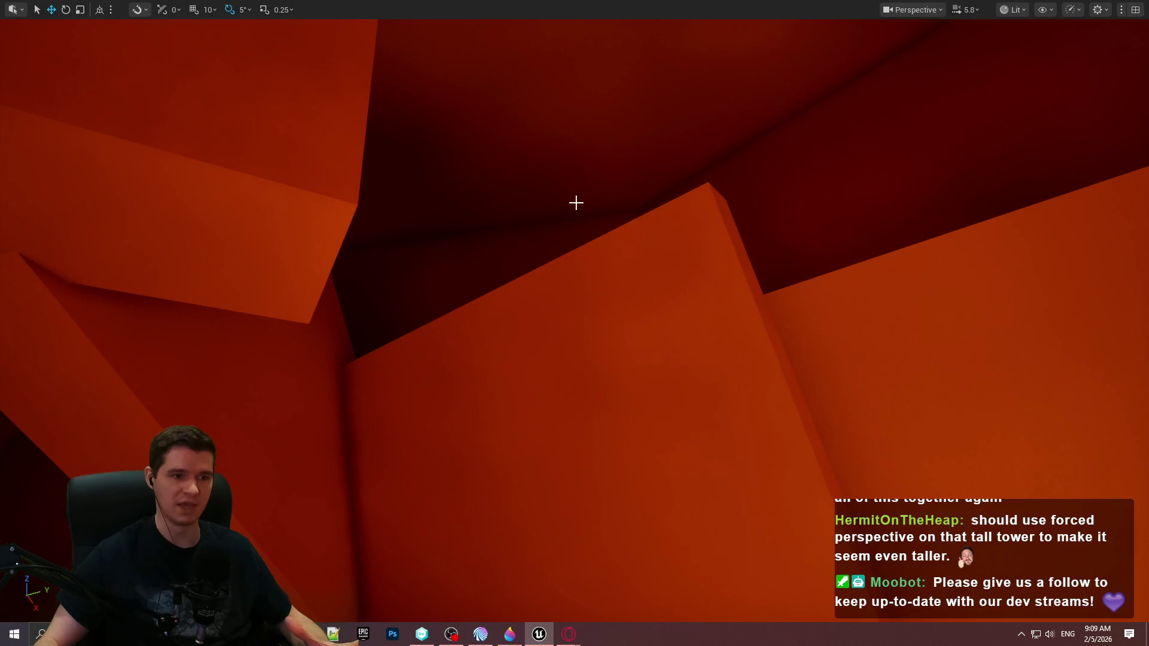
# Step: Fly through the purple-barred corridor, the yellow gauge room and the dark red hall with purple beams
pyautogui.scroll(-2, 596, 202)
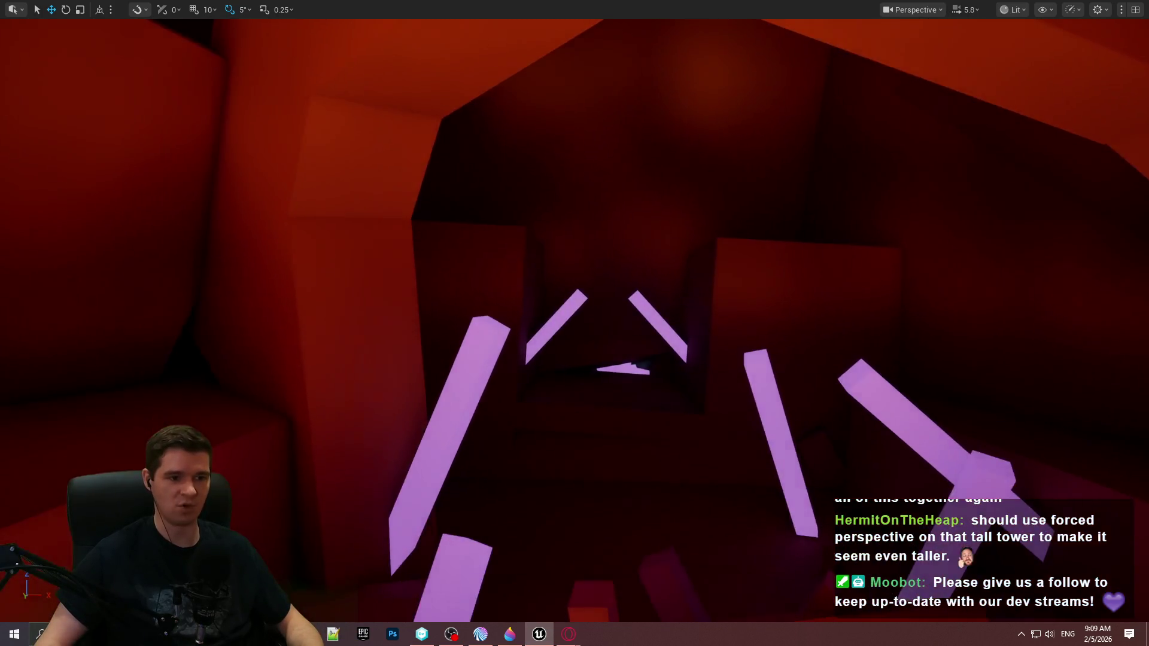
pyautogui.press('d')
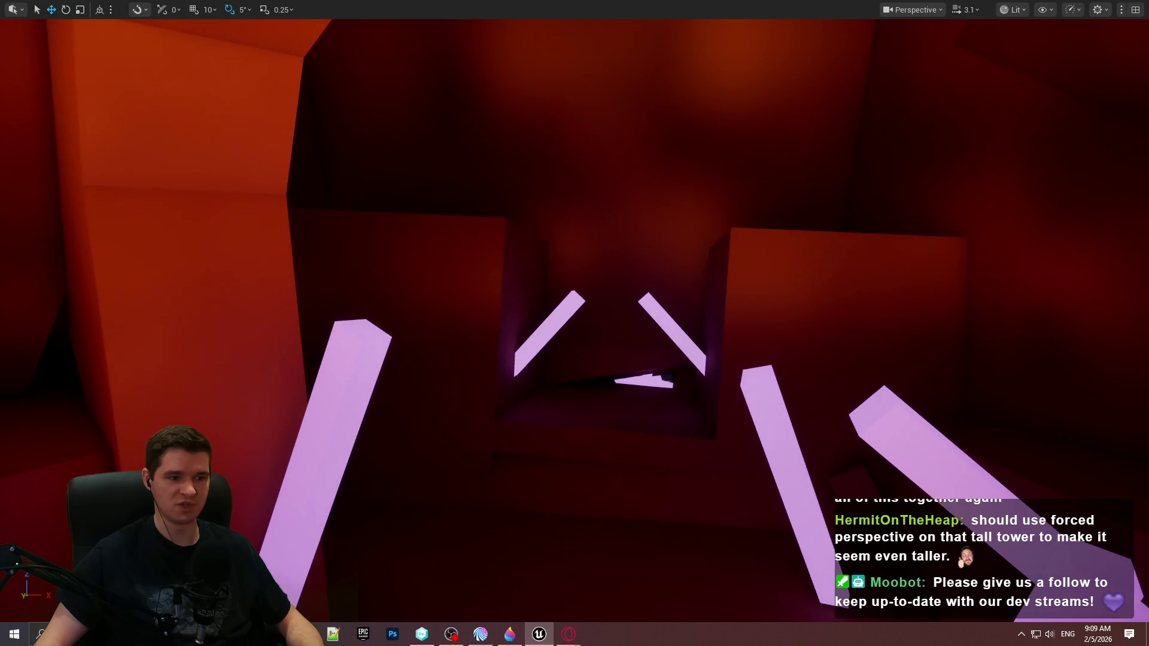
pyautogui.press('w')
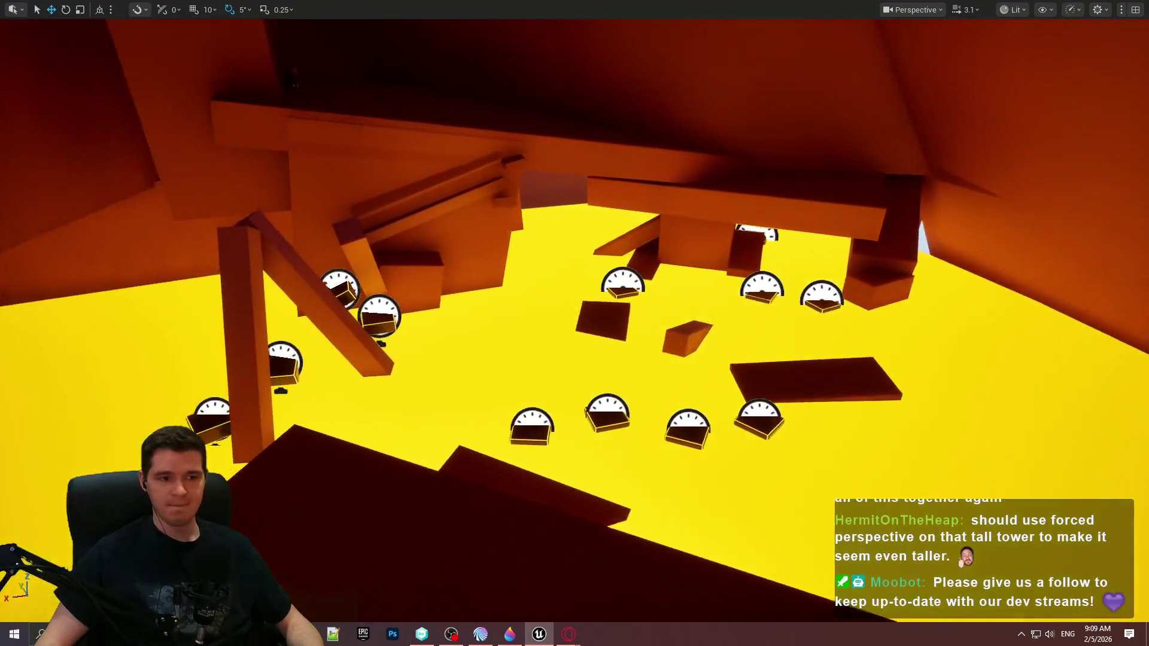
pyautogui.press('a')
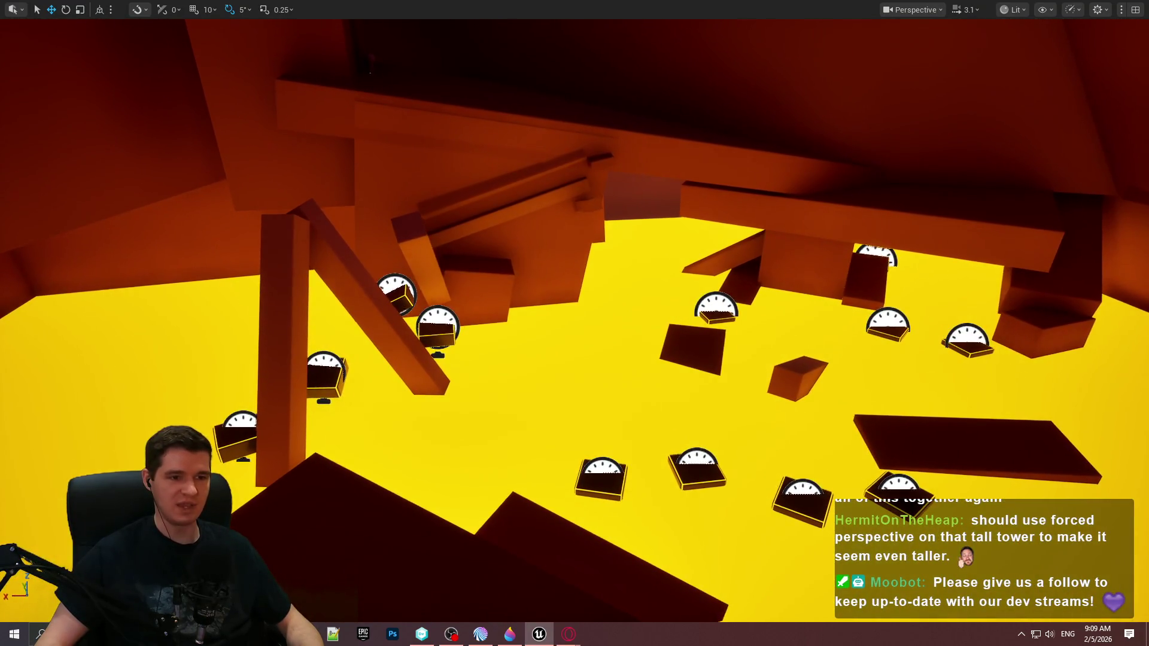
pyautogui.press('a')
pyautogui.press('a')
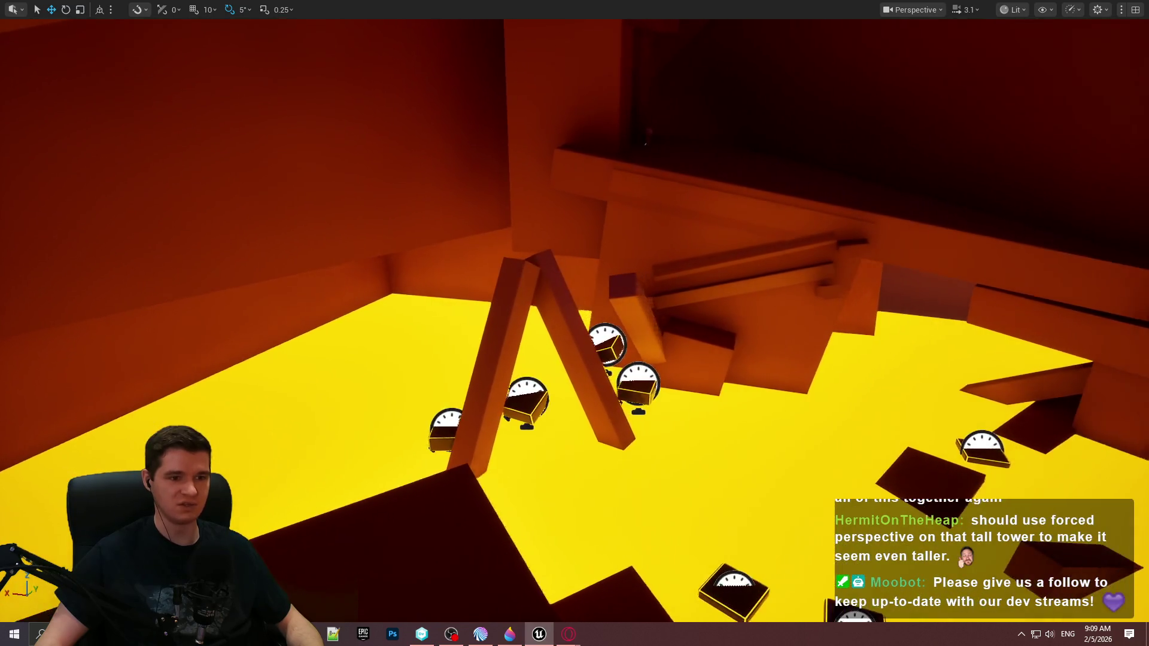
pyautogui.press('w')
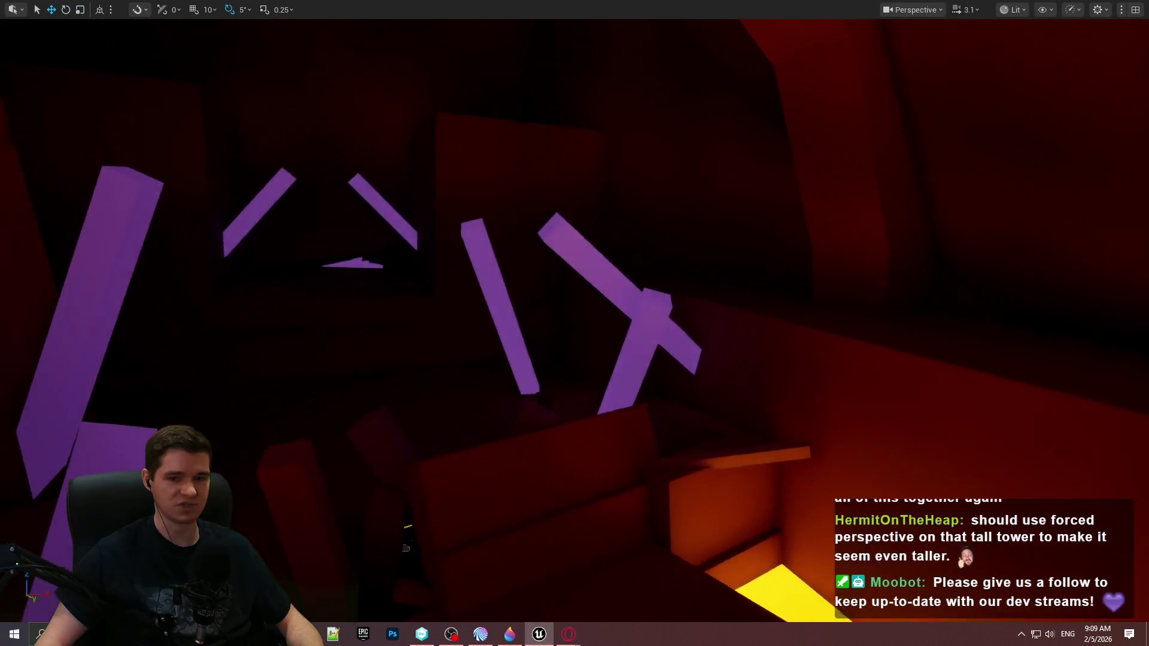
pyautogui.press('w')
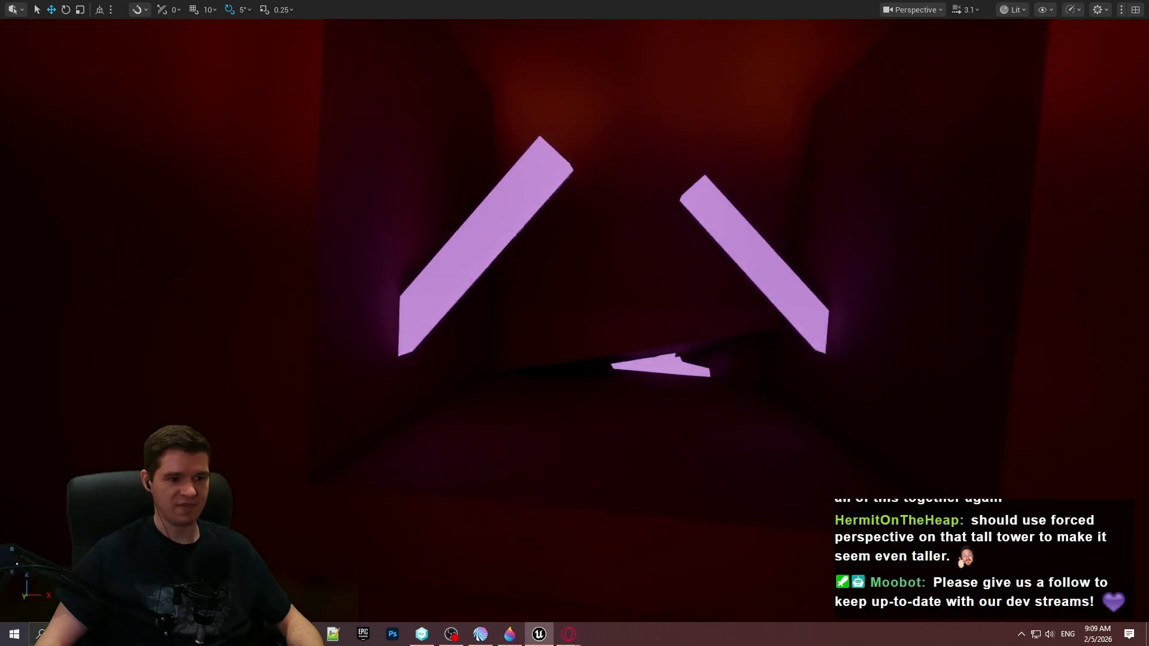
pyautogui.press('s')
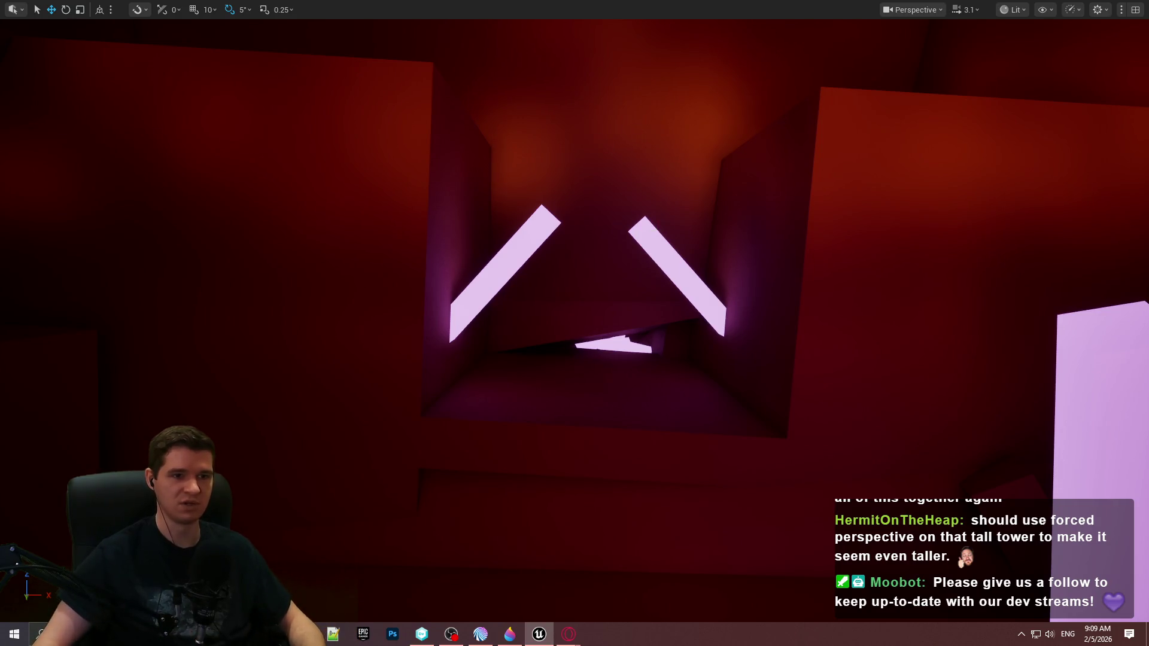
pyautogui.scroll(2, 598, 142)
pyautogui.press('w')
pyautogui.scroll(2, 574, 323)
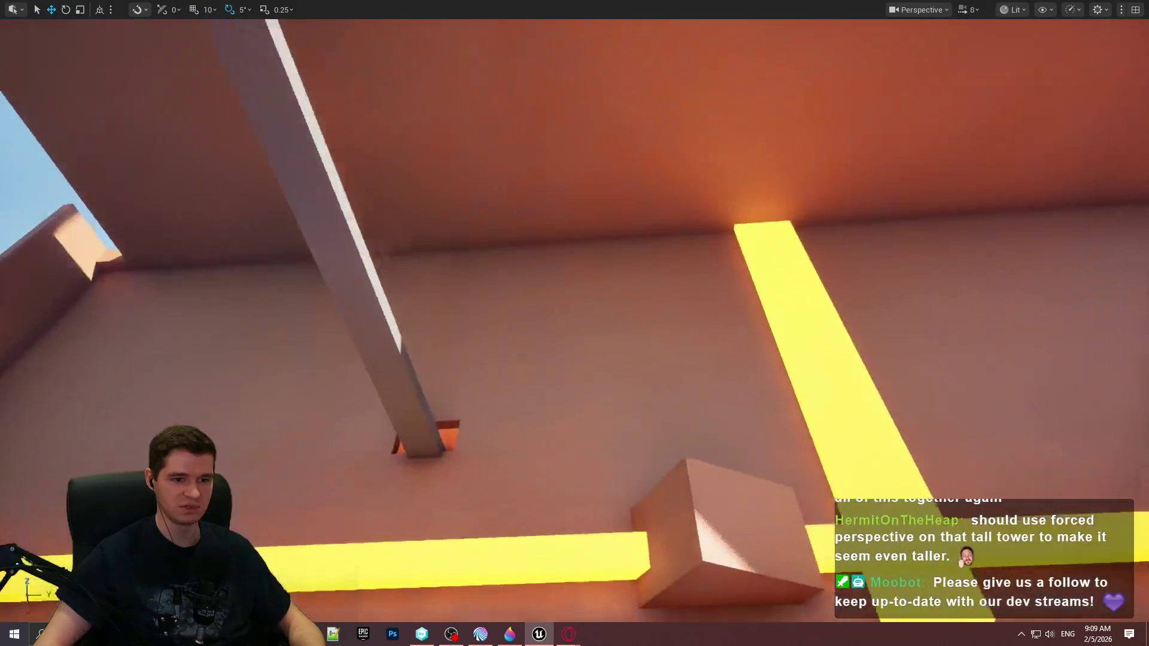
pyautogui.press('w')
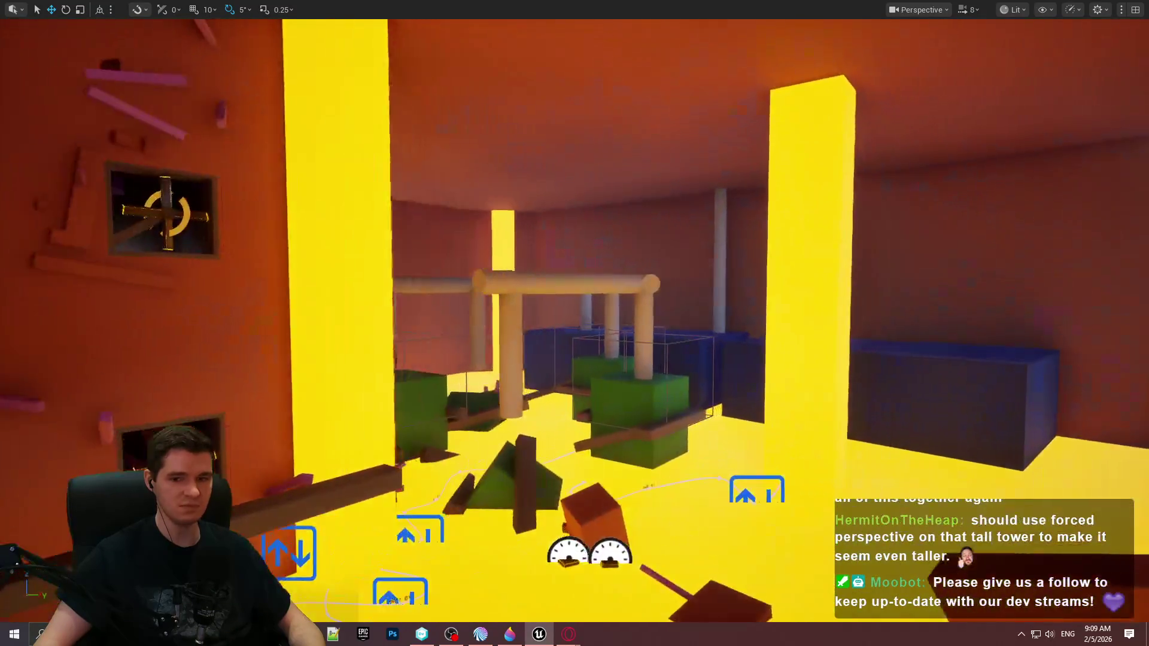
pyautogui.press('a')
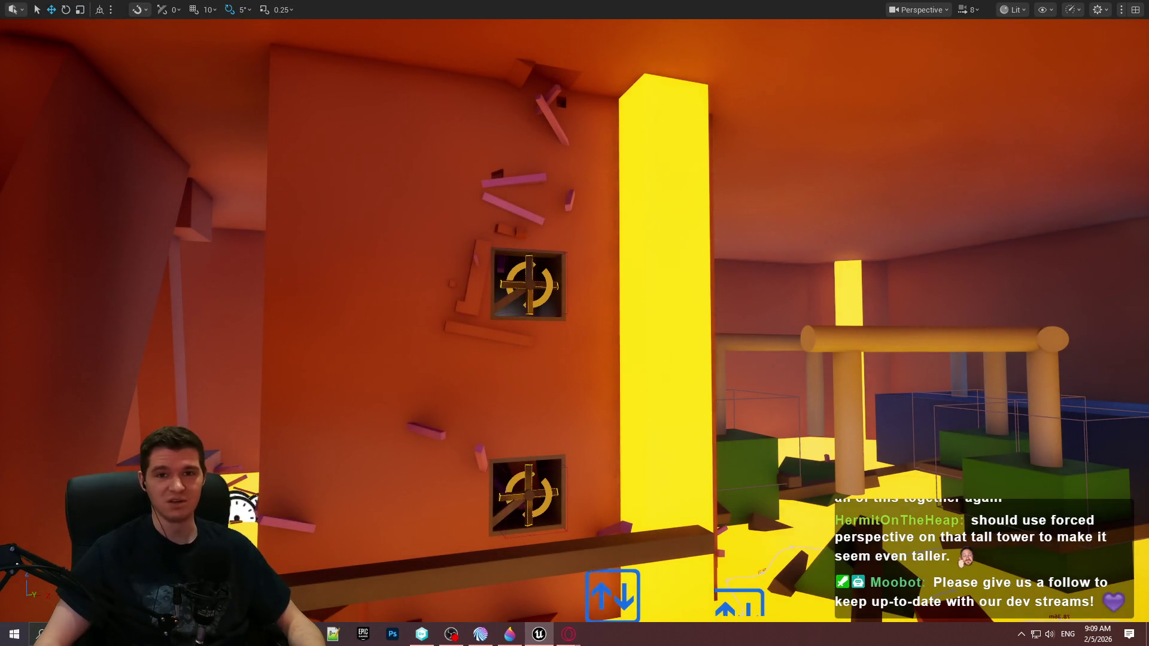
# Step: Fly out into open sky and around the brown-and-yellow structure to the START HERE spawn area
pyautogui.press('w')
pyautogui.press('s')
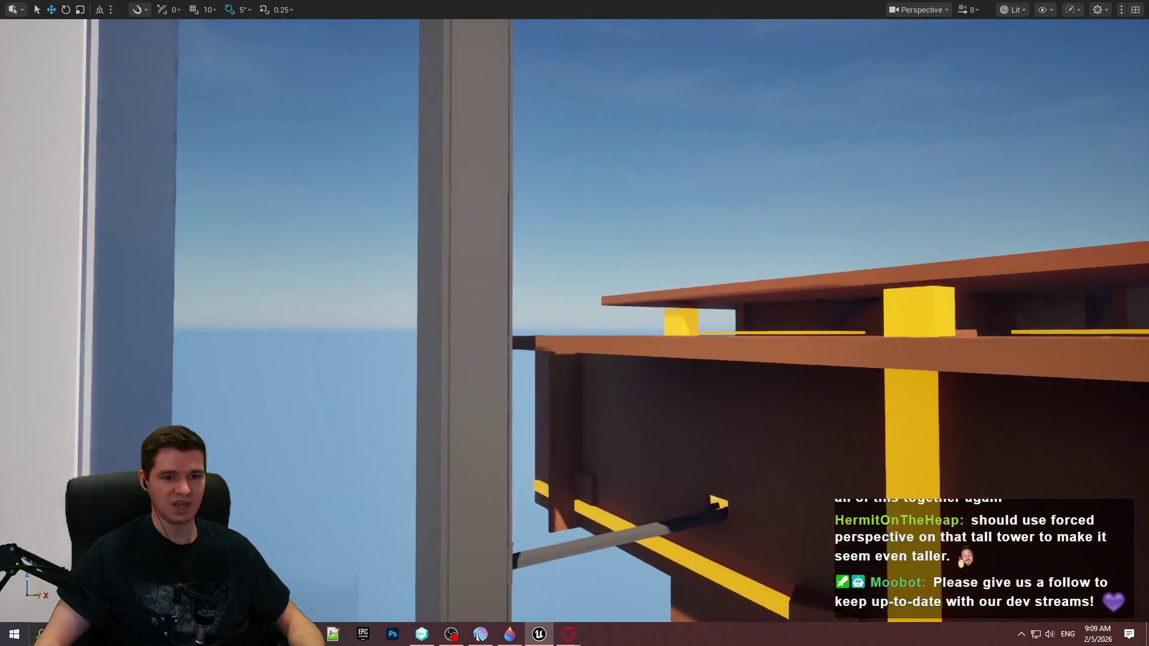
pyautogui.press('w')
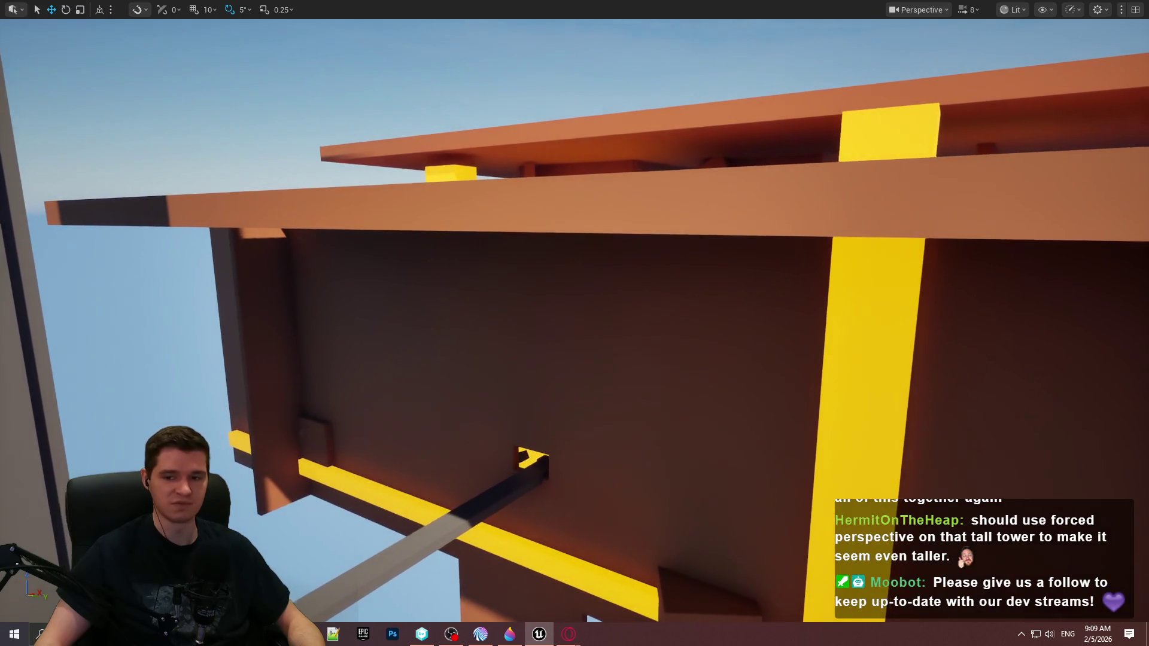
pyautogui.press('w')
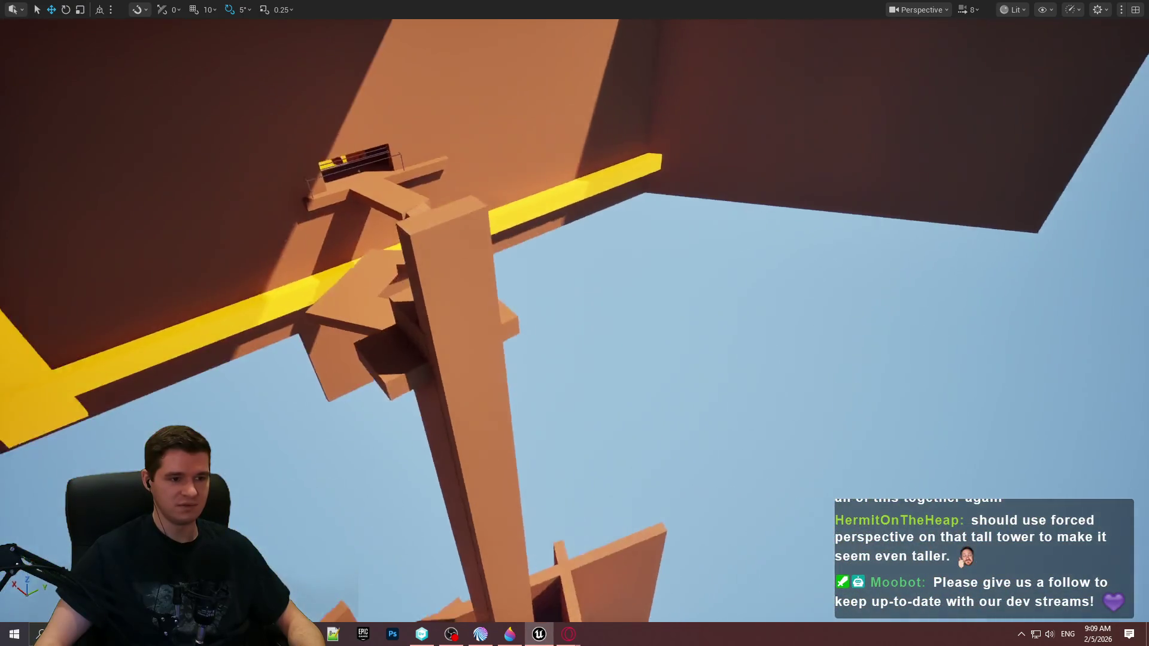
pyautogui.scroll(-3, 575, 324)
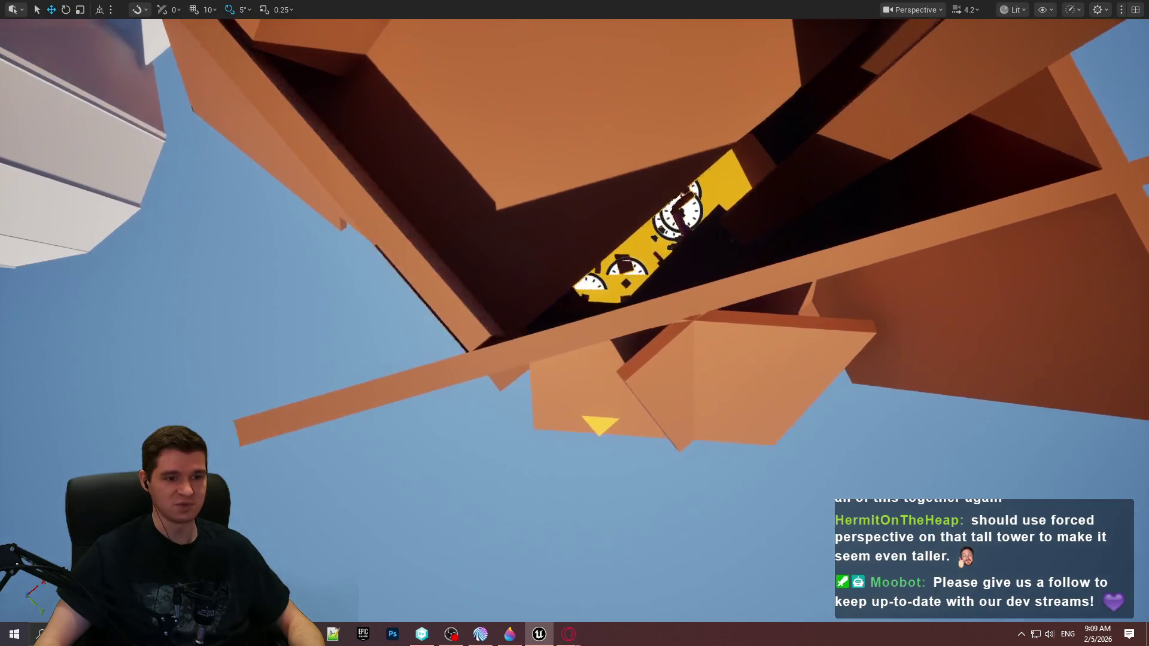
pyautogui.press('w')
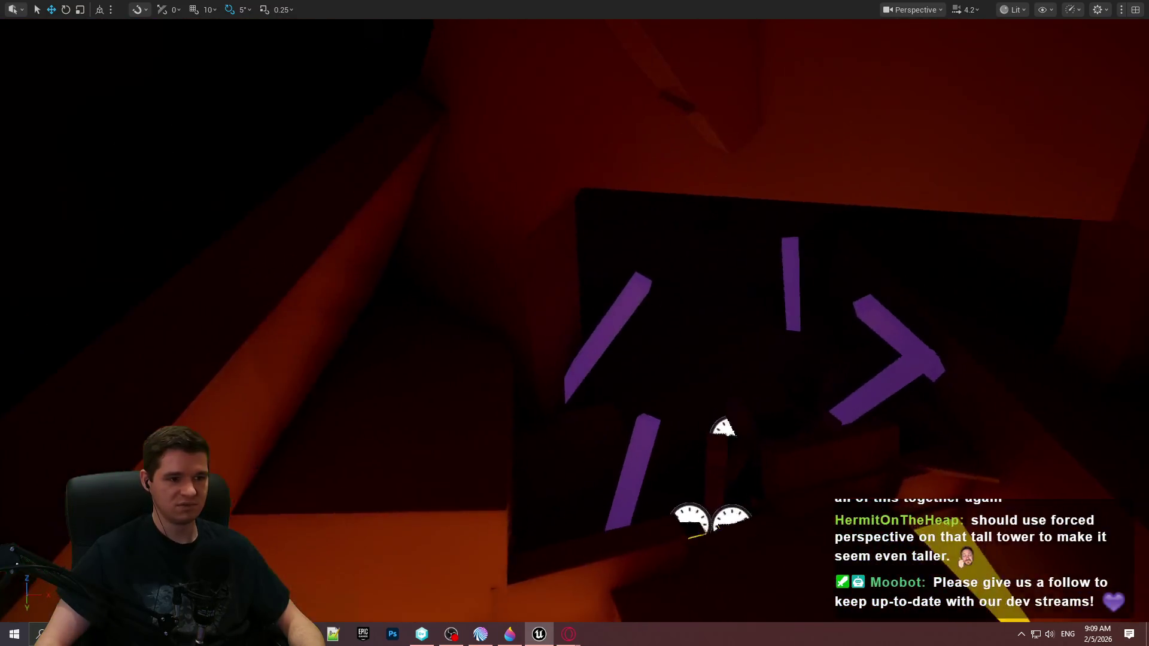
pyautogui.press('s')
pyautogui.press('s')
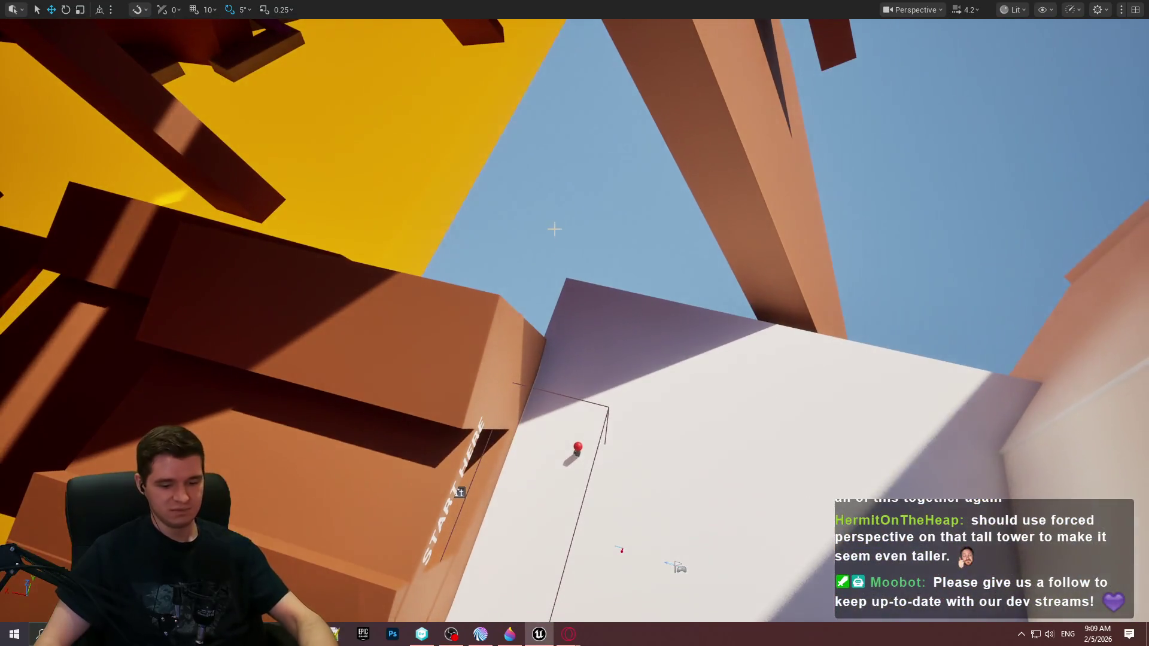
pyautogui.press('s')
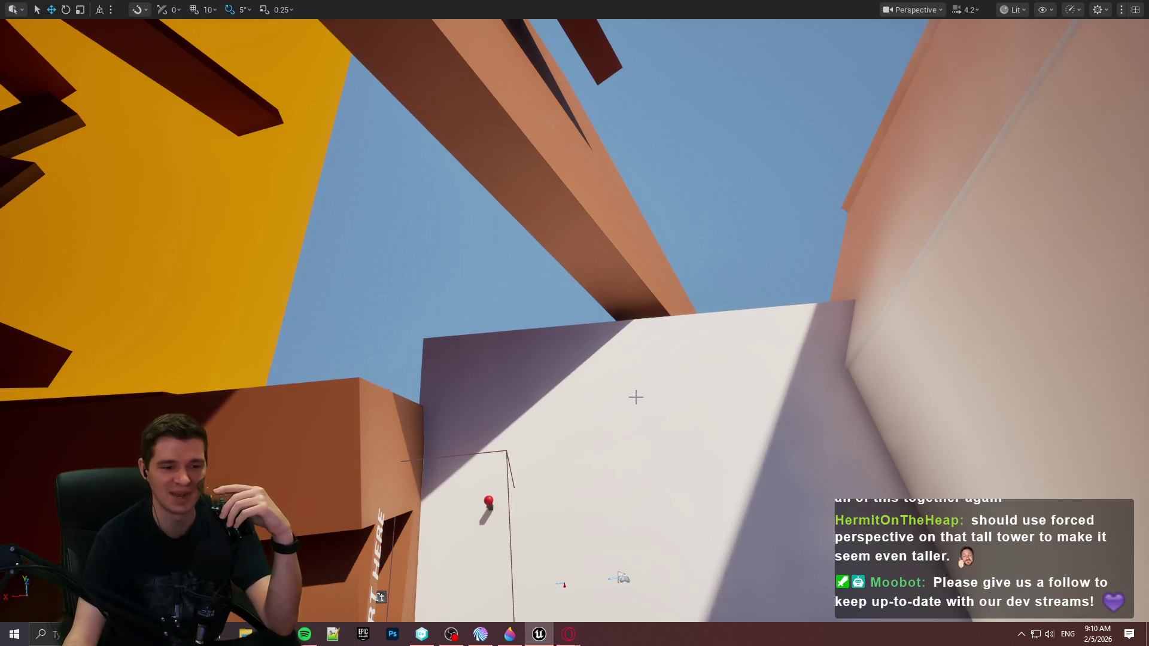
# Step: Close the Paint 3D sketch without saving, then leave immersive viewport mode with F11
pyautogui.moveTo(498, 634)
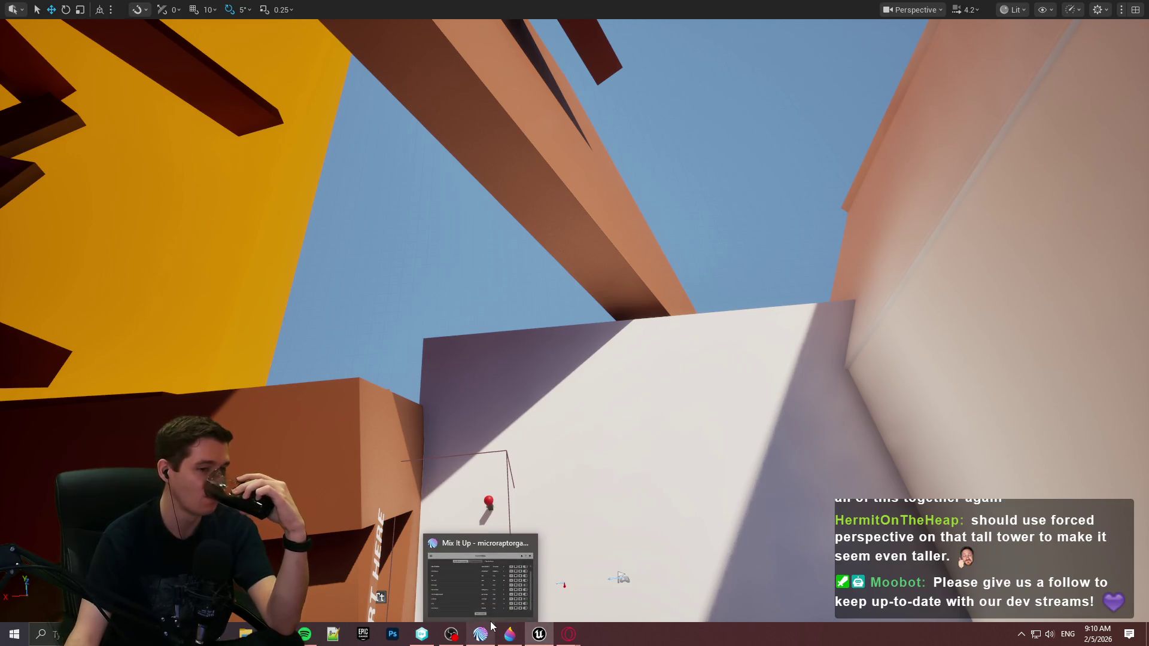
pyautogui.click(510, 634)
pyautogui.click(1135, 10)
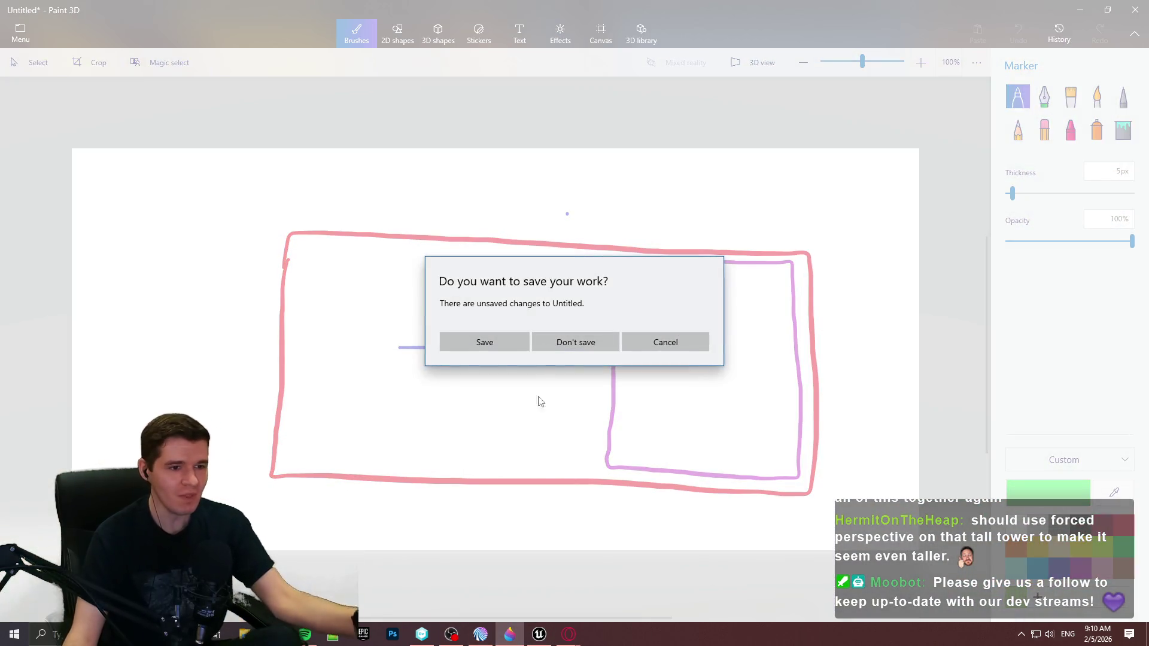
pyautogui.click(552, 347)
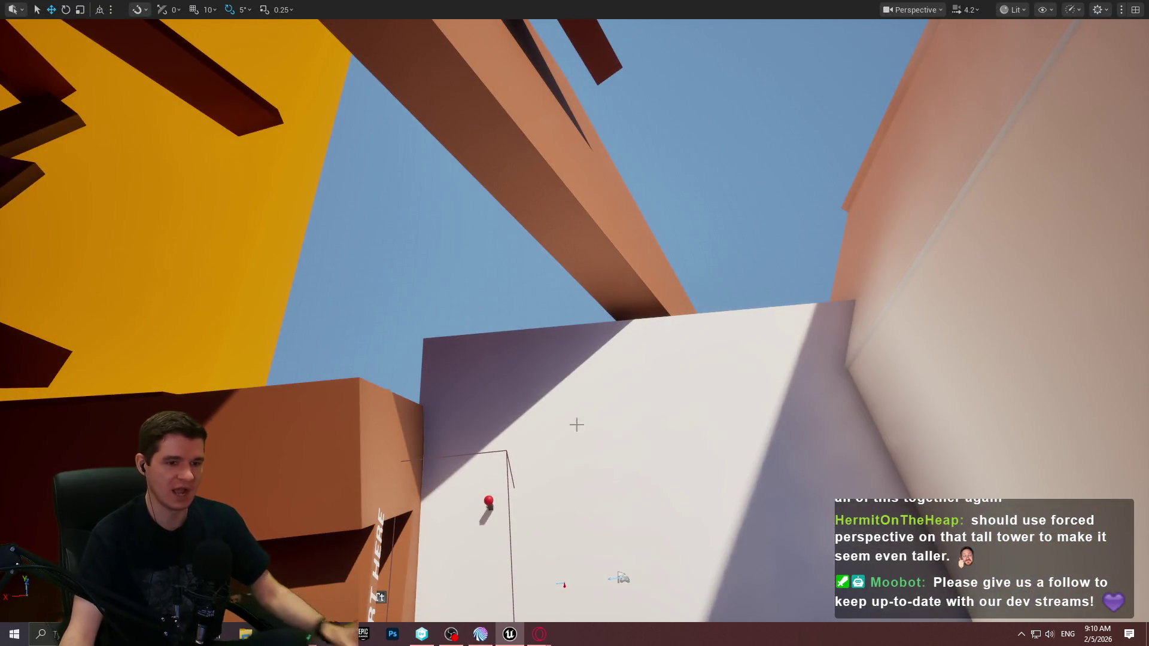
pyautogui.press('F11')
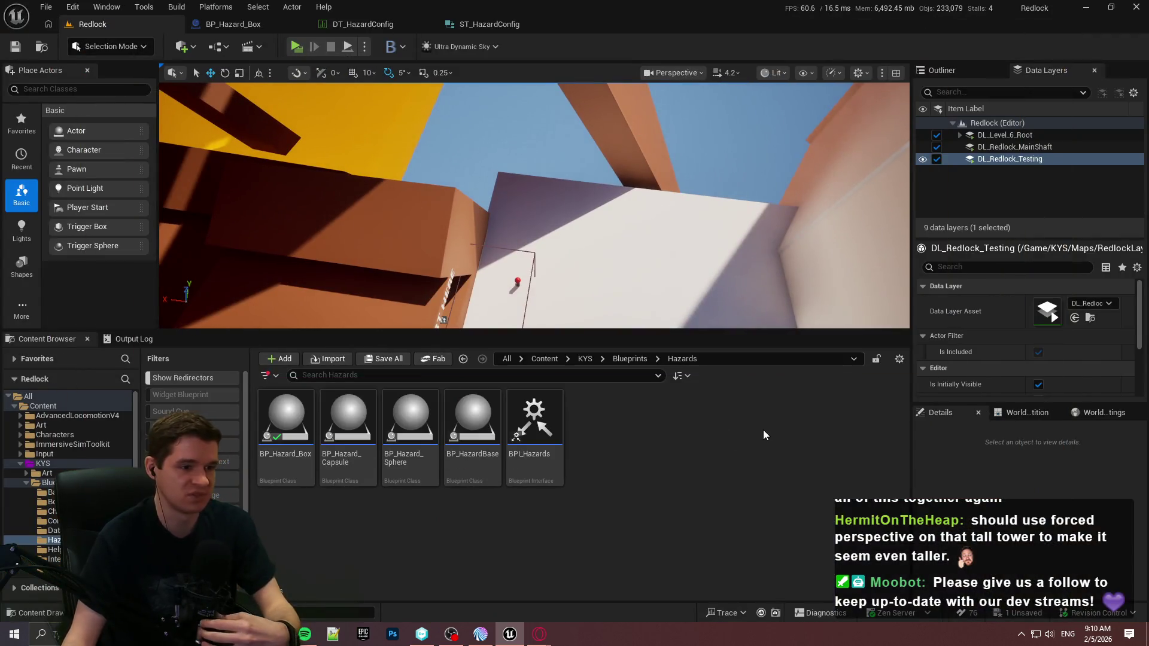
# Step: Save the level with Ctrl+S, confirming Save Selected for the PlayerStart change
pyautogui.hotkey('ctrl', 's')
pyautogui.click(606, 454)
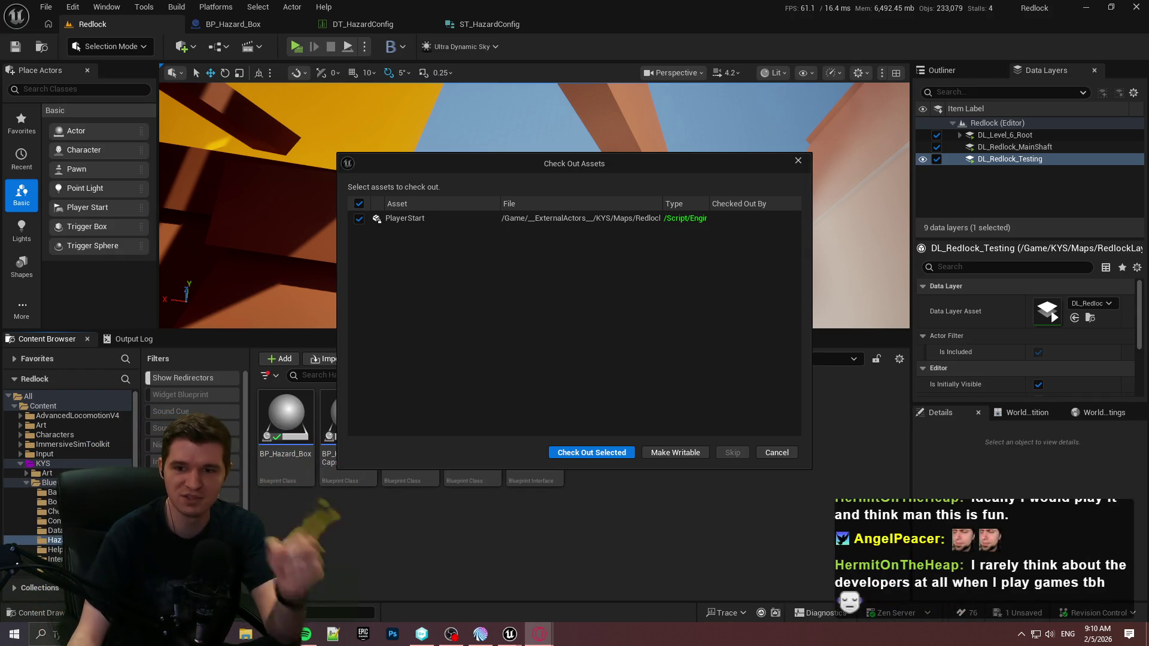
# Step: Check out the PlayerStart asset, then bring up the YouTrack Hazard Volumes article
pyautogui.click(618, 460)
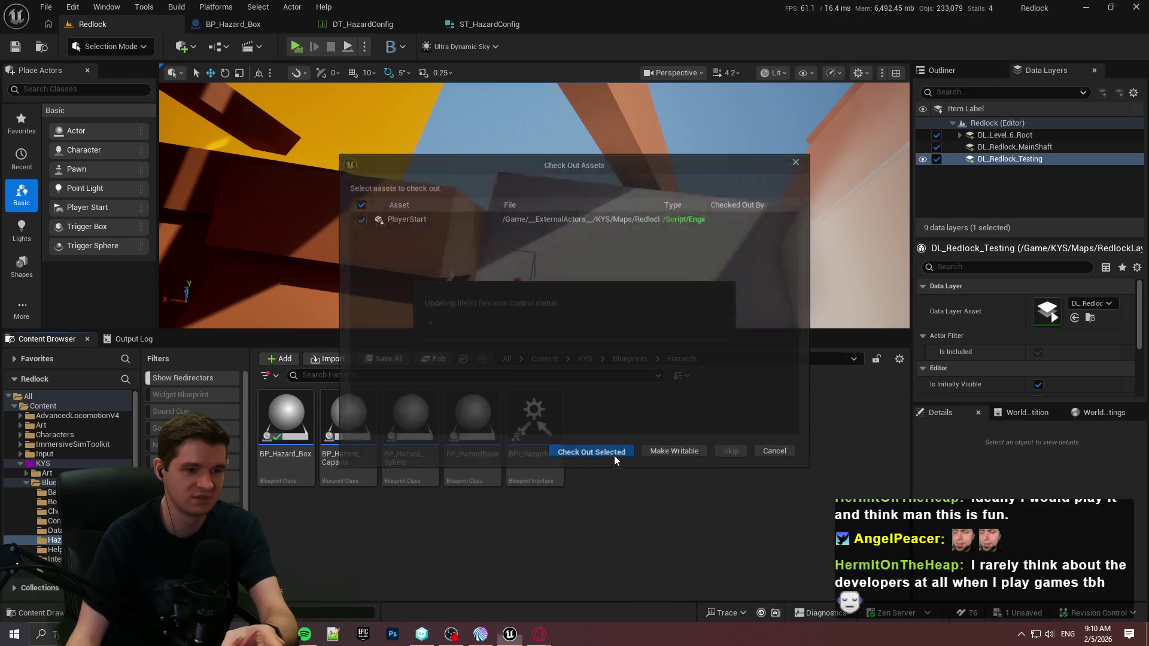
pyautogui.click(539, 634)
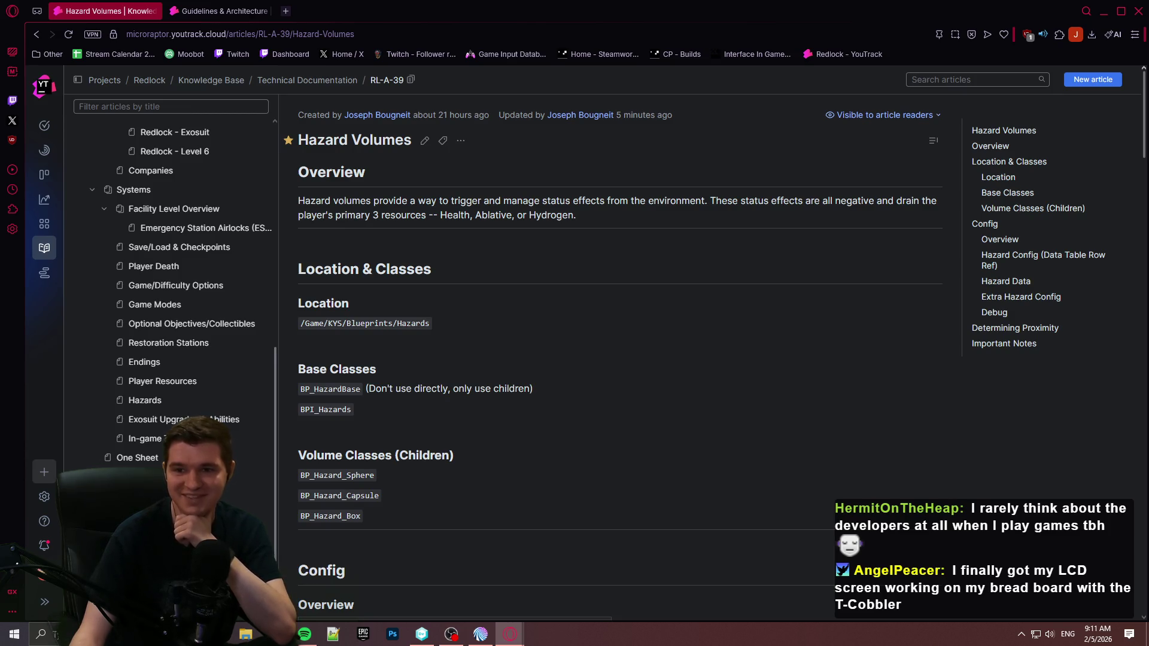
# Step: Glance at the Twitch rewards tab, return to Hazard Volumes, then switch to Unity DevOps Version Control
pyautogui.hotkey('ctrl', 'Tab')
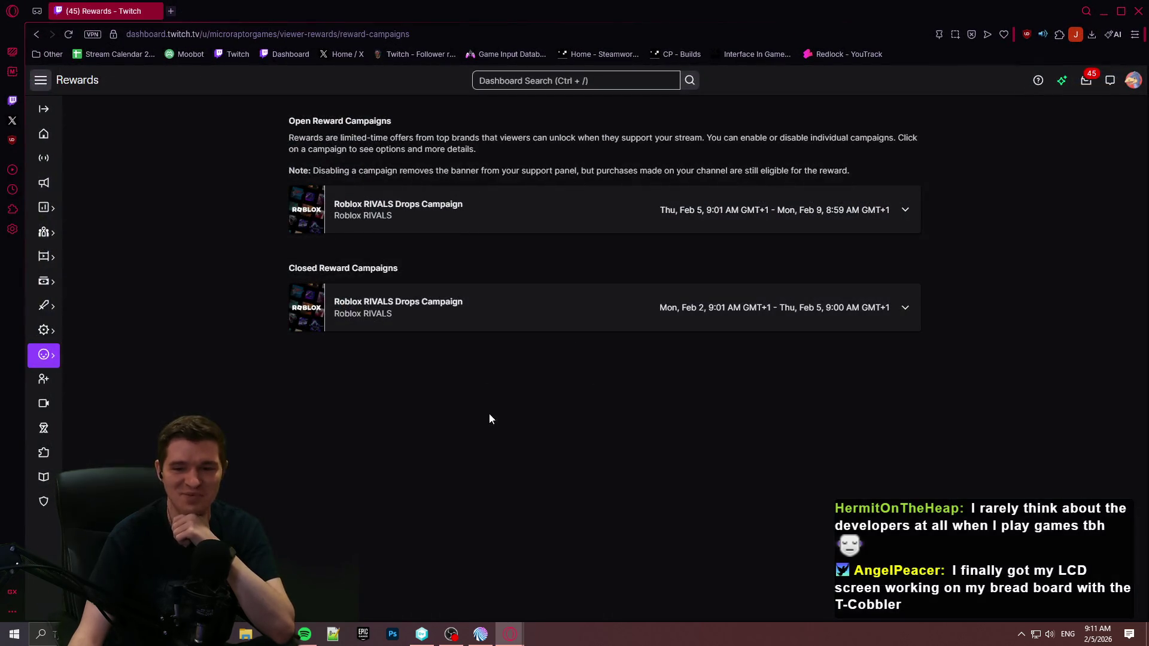
pyautogui.hotkey('ctrl', 'Tab')
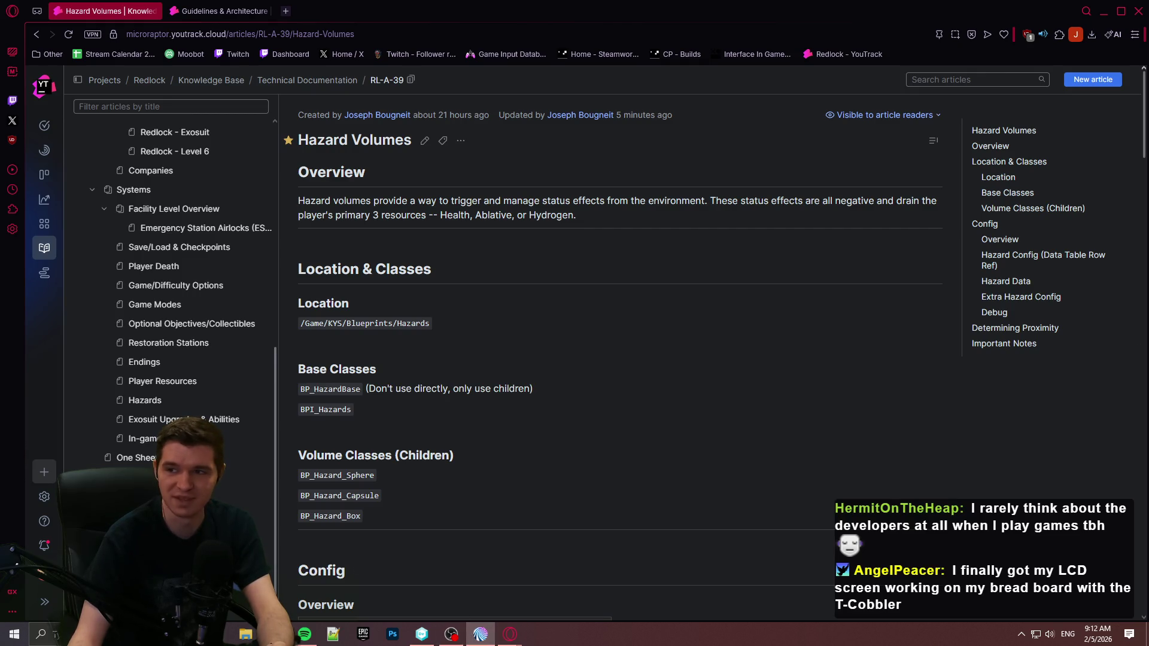
pyautogui.click(422, 634)
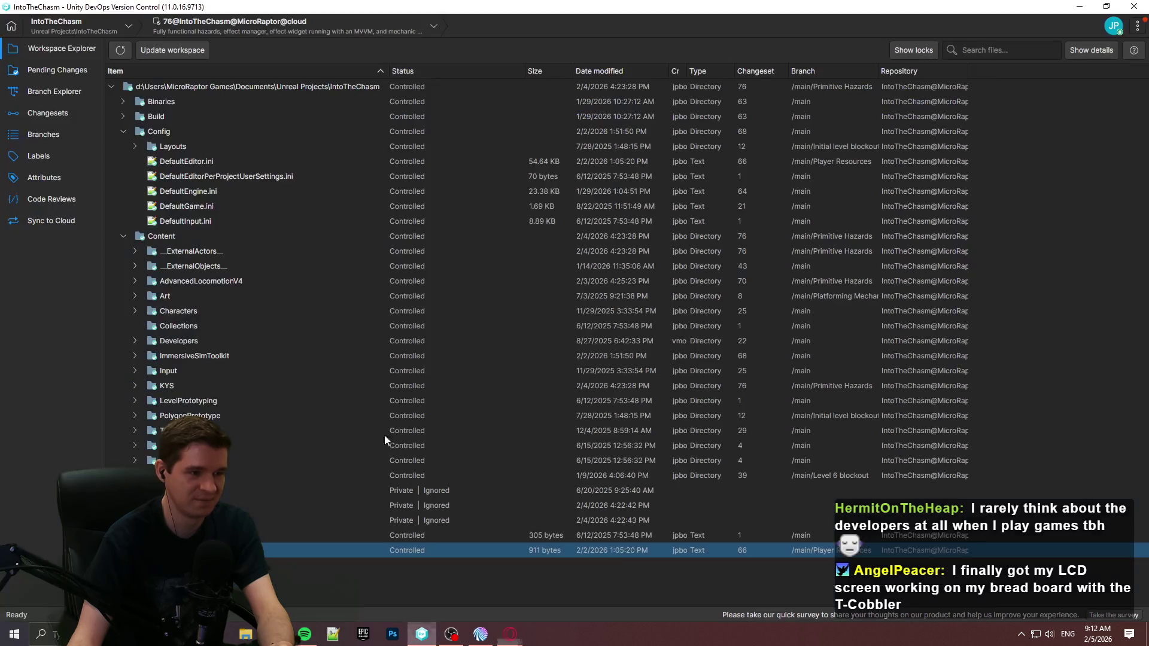
# Step: Check in the four hazard changes commented 'Slight improvement to box hazard proximity checking', then view Branch Explorer
pyautogui.click(56, 72)
pyautogui.moveTo(315, 334); pyautogui.dragTo(316, 492)
pyautogui.write('Slight impv')
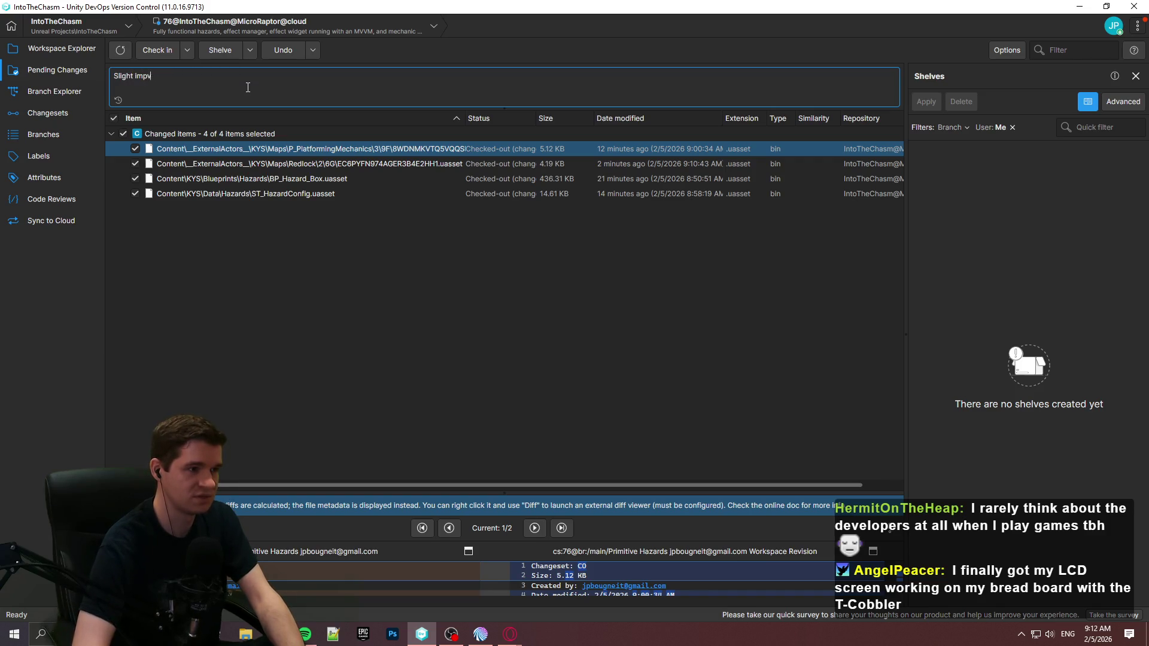
pyautogui.press('BackSpace')
pyautogui.write('rovement to bo')
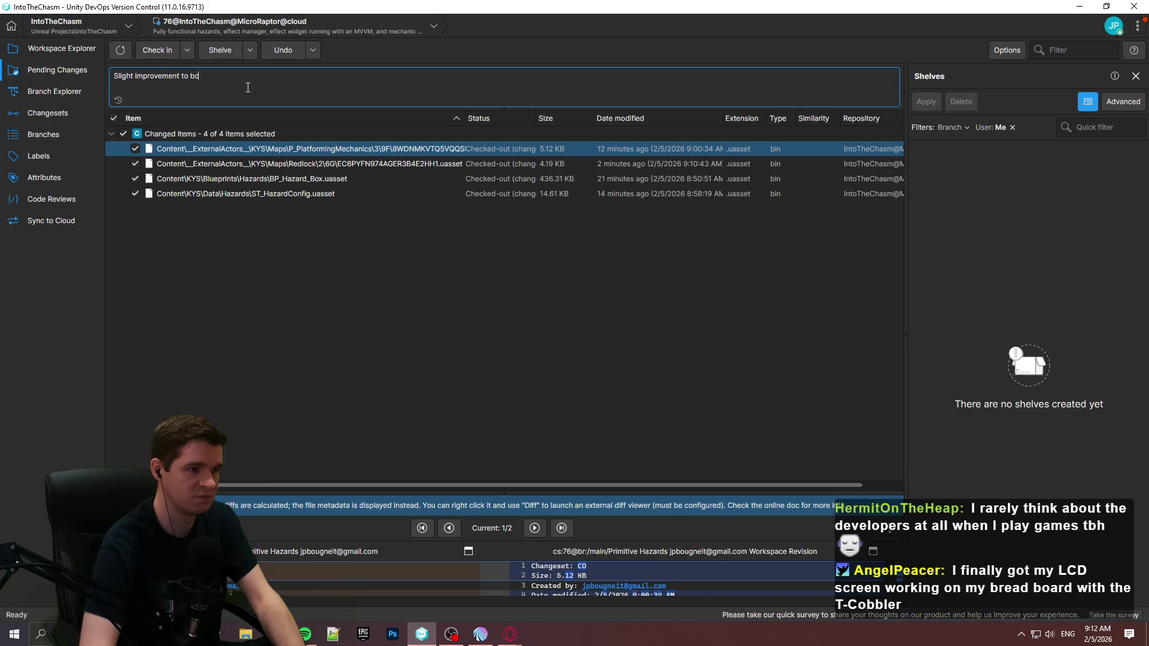
pyautogui.write('x hazard proximity check')
pyautogui.write('ing')
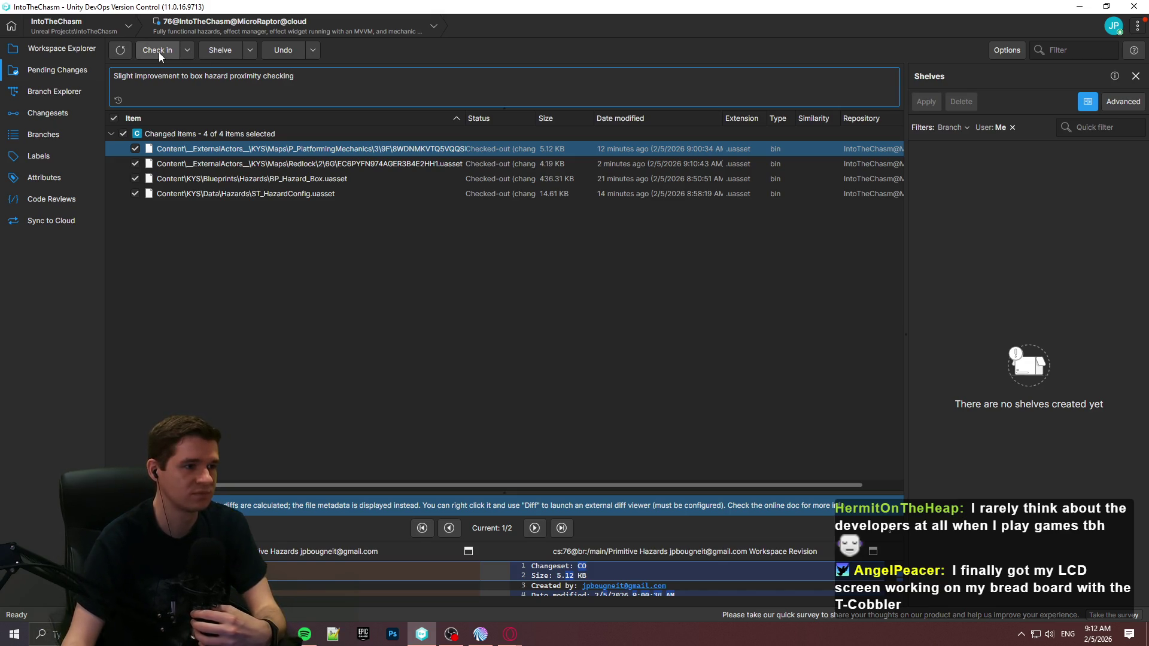
pyautogui.click(159, 52)
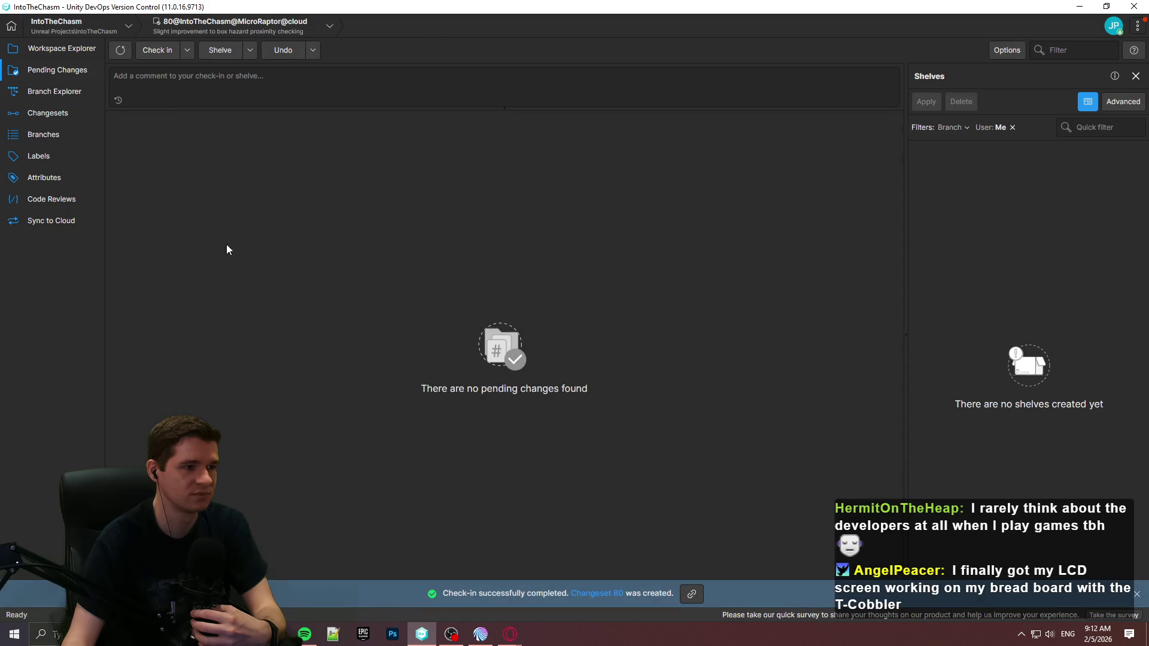
pyautogui.click(70, 50)
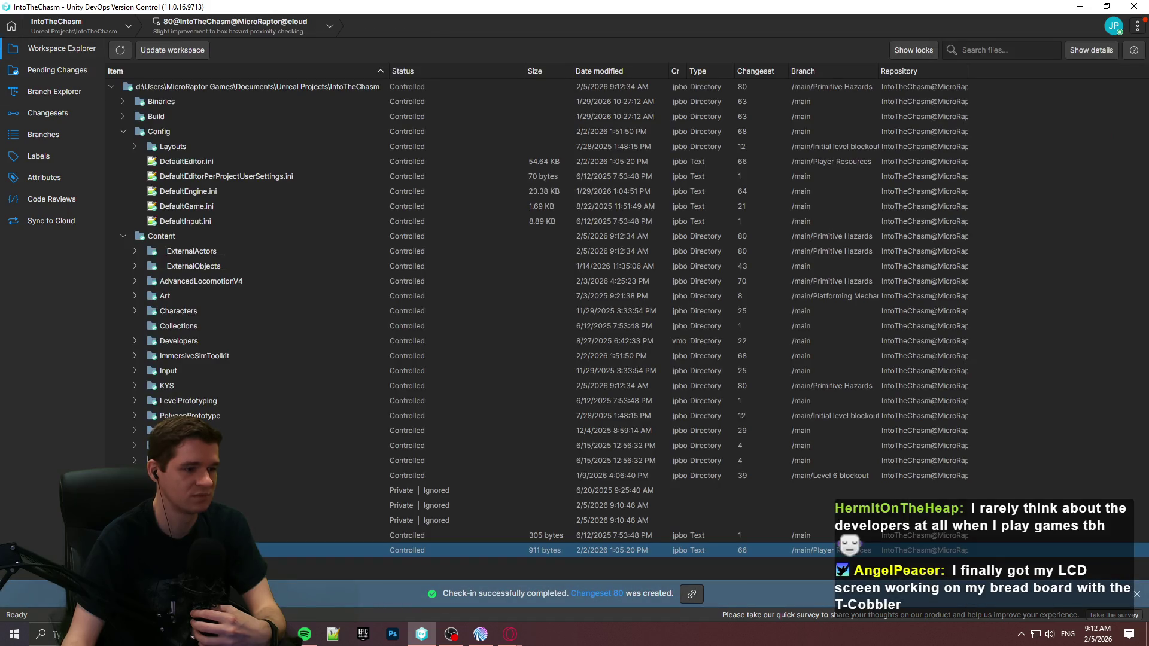
pyautogui.click(60, 92)
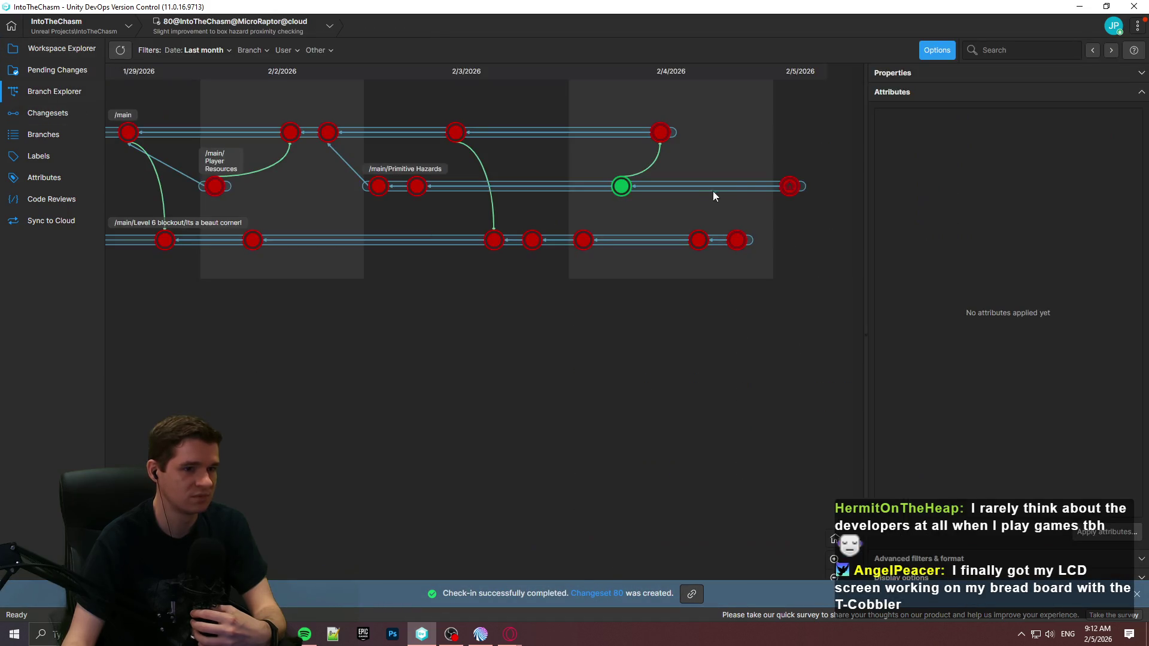
# Step: Merge from changeset 80 into /main, checking in with comment 'Merge box hazard Improvement to main'
pyautogui.rightClick(788, 187)
pyautogui.click(914, 339)
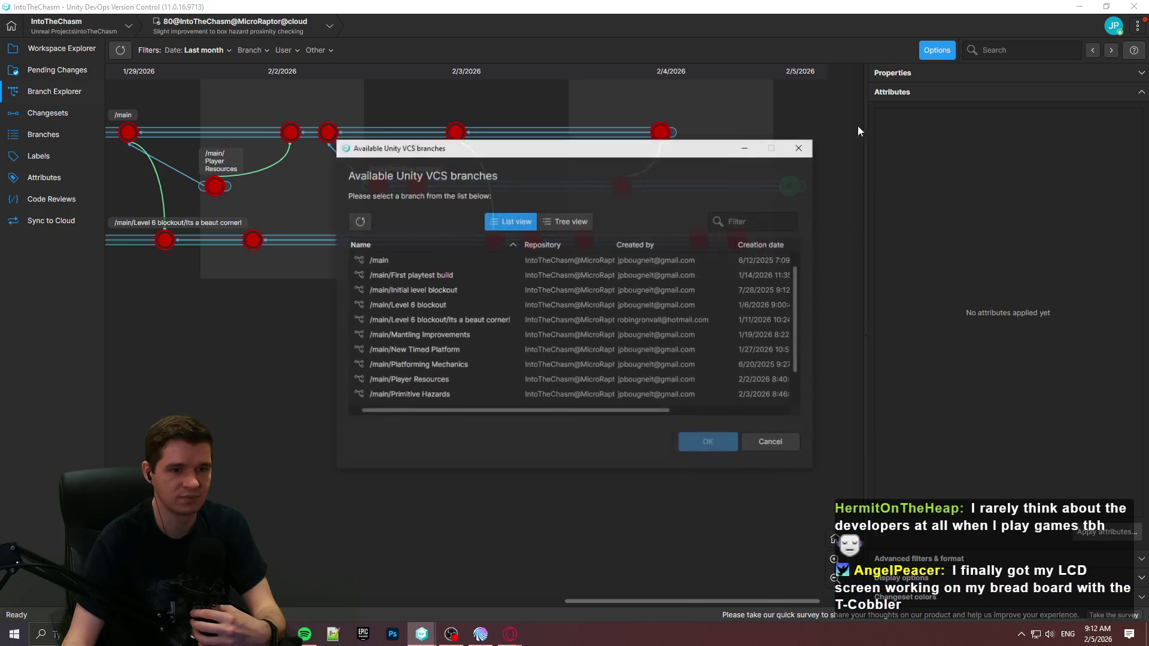
pyautogui.doubleClick(381, 263)
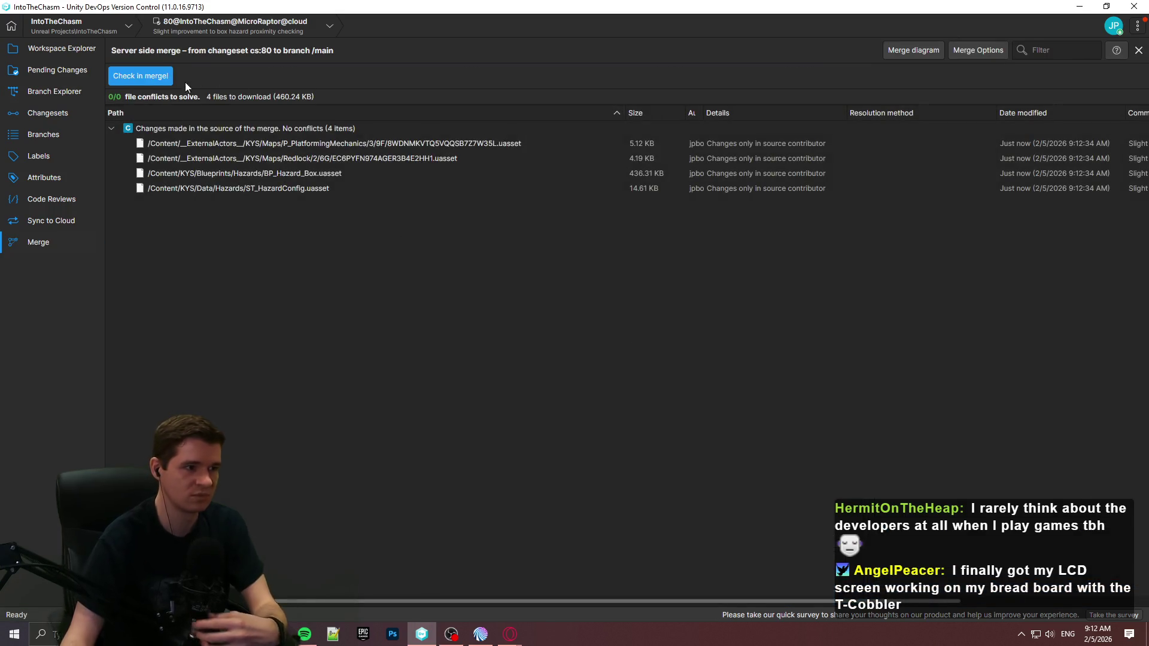
pyautogui.click(166, 76)
pyautogui.write('Merge box impr')
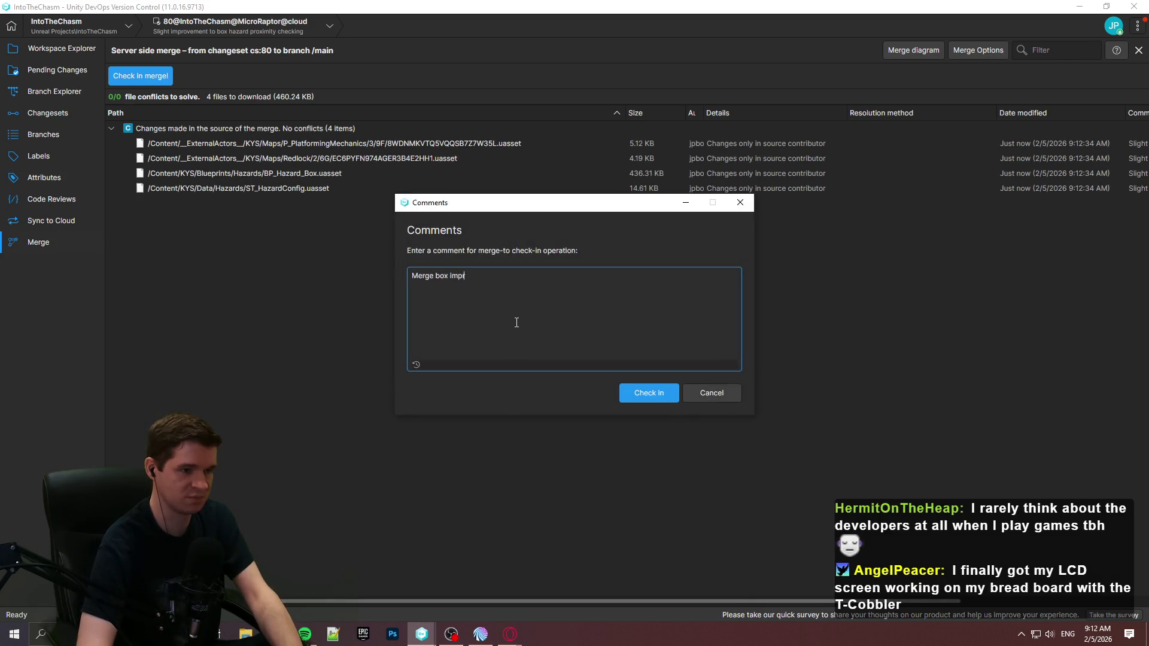
pyautogui.press('BackSpace')
pyautogui.press('BackSpace')
pyautogui.press('BackSpace')
pyautogui.press('BackSpace')
pyautogui.write('h')
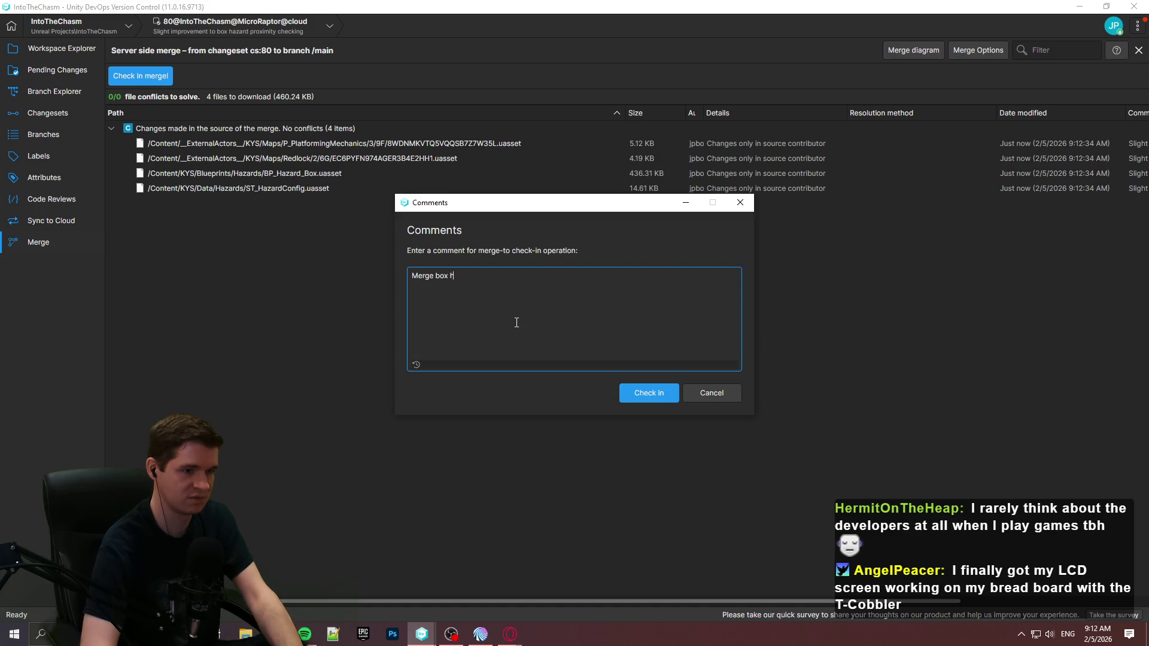
pyautogui.write('zaard improve')
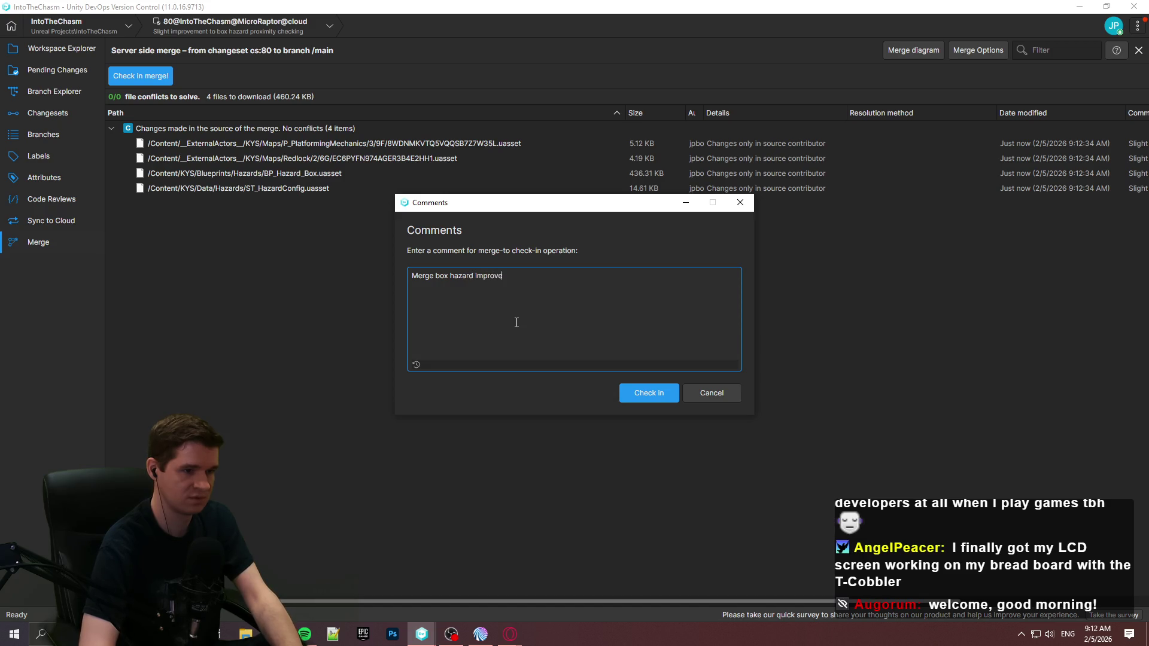
pyautogui.write('ain')
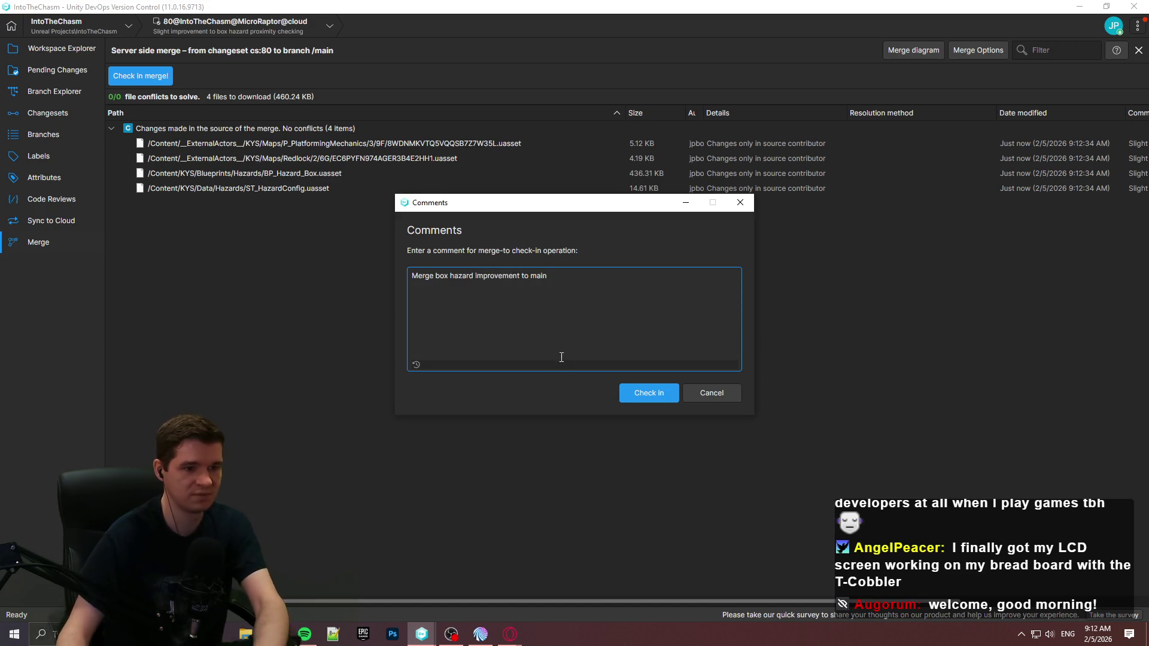
pyautogui.click(630, 400)
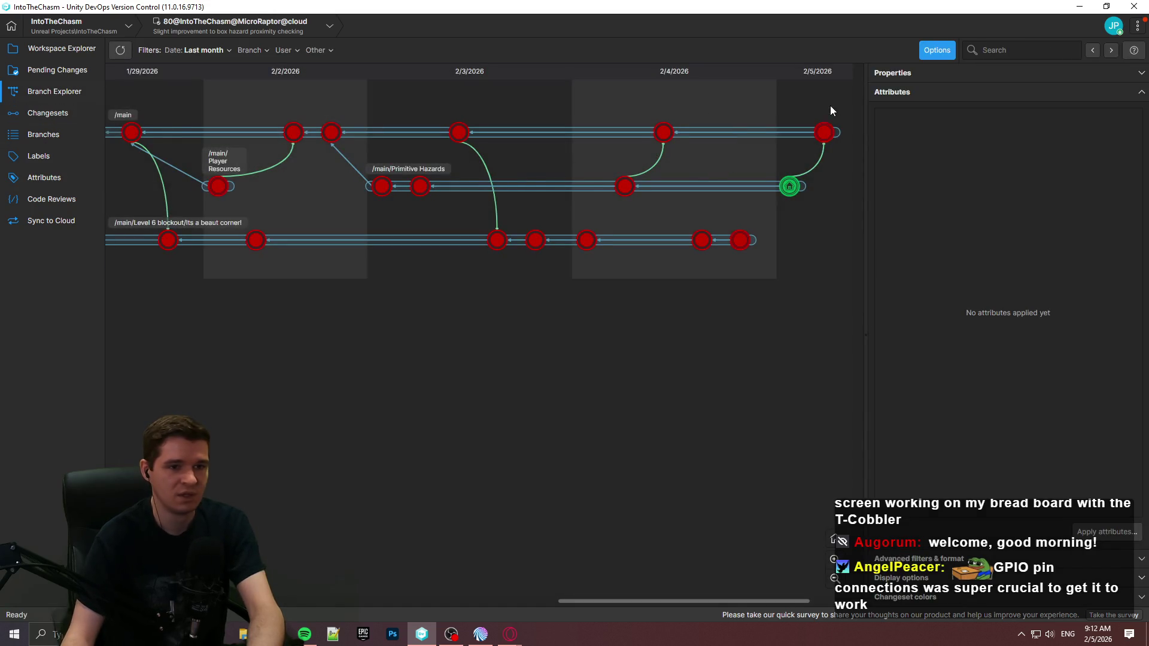
# Step: Start a new branch from the latest /main changeset, naming it Restoration Stations
pyautogui.rightClick(730, 139)
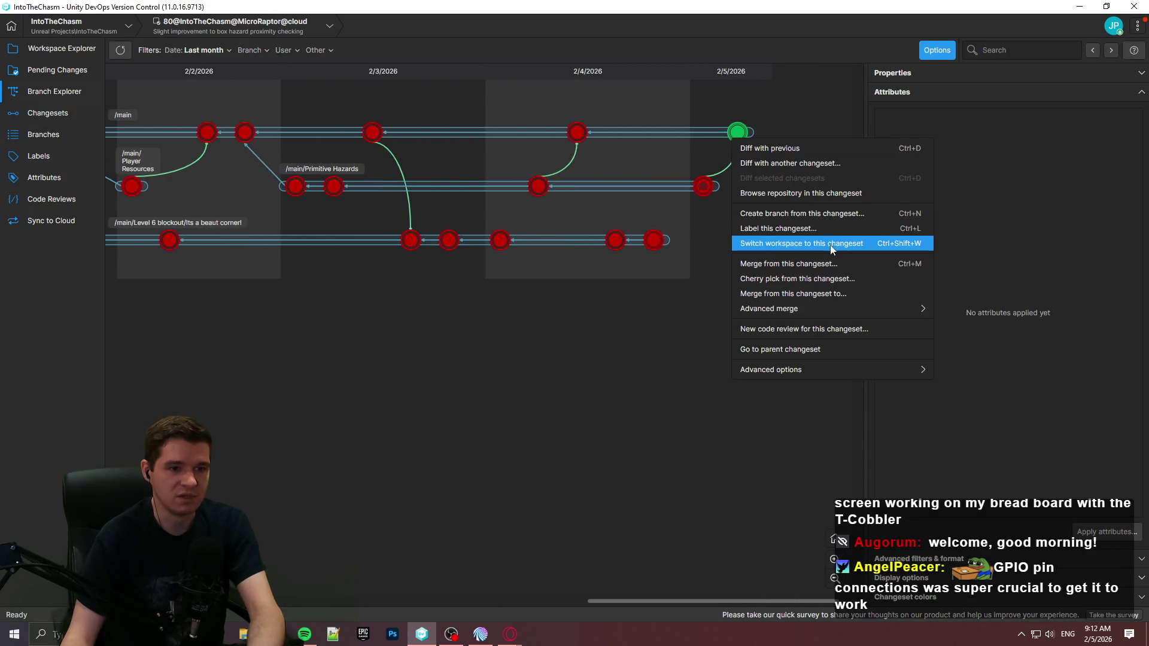
pyautogui.click(809, 215)
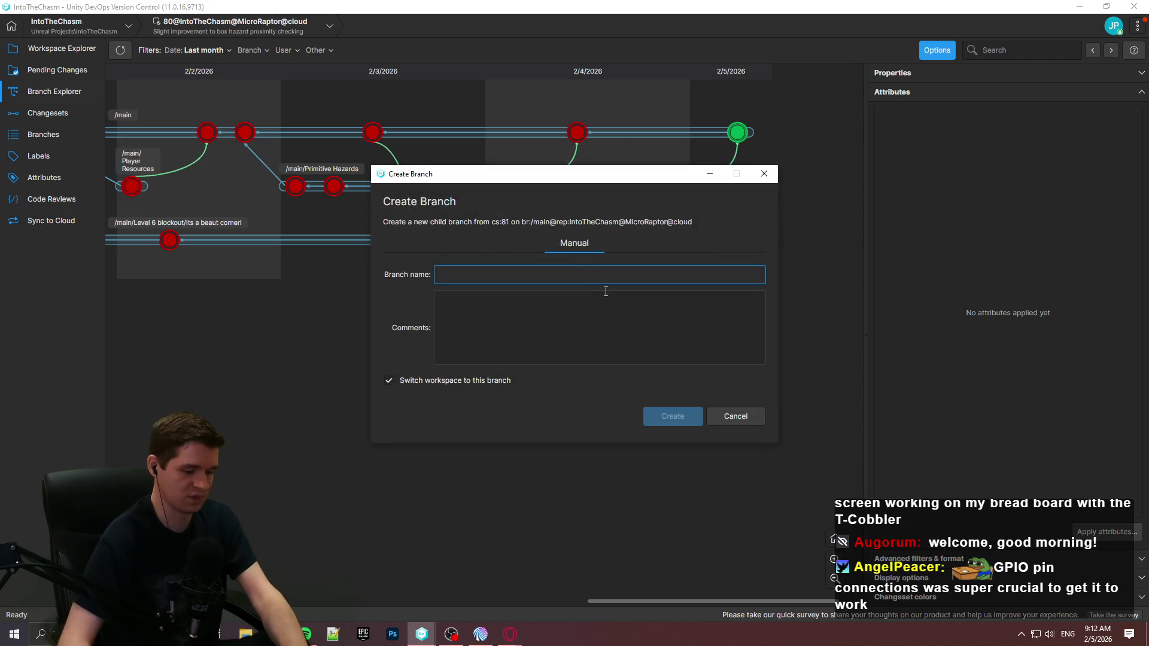
pyautogui.write('Resto')
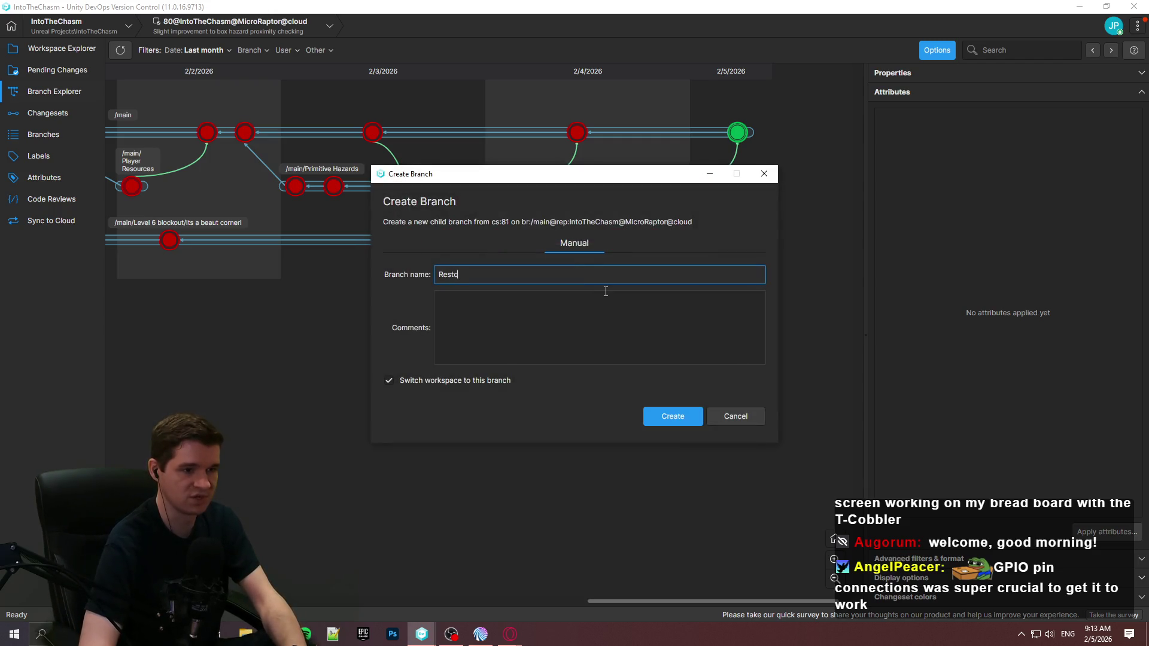
pyautogui.write('s')
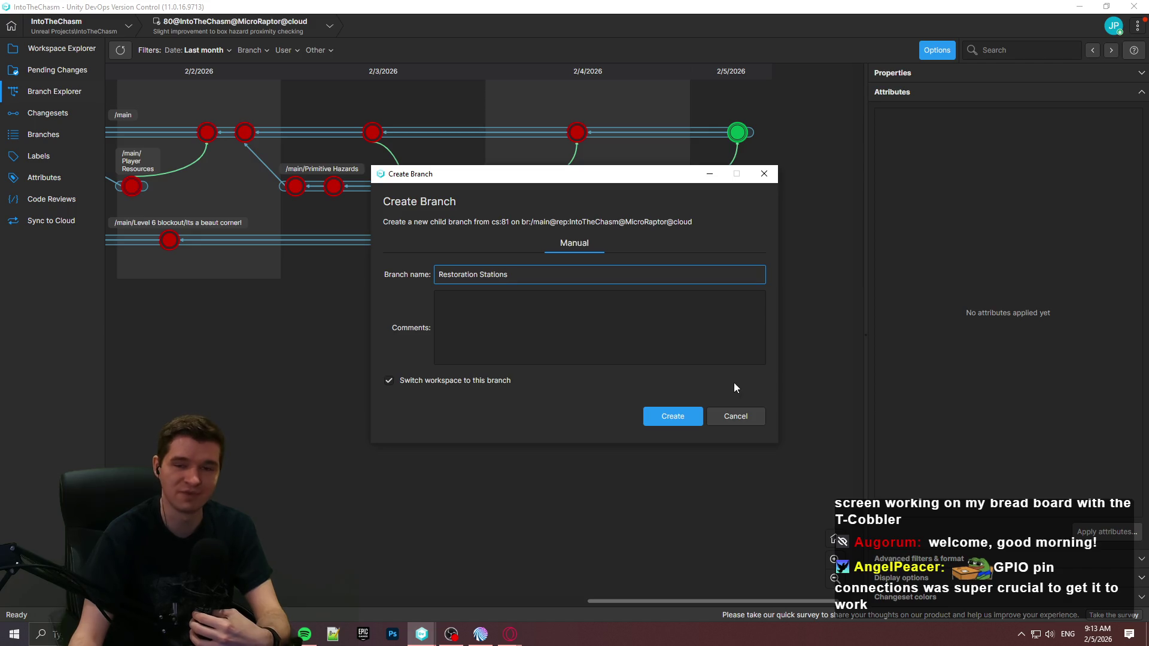
# Step: Switch to the browser and open the Restoration Stations knowledge-base article
pyautogui.moveTo(525, 643)
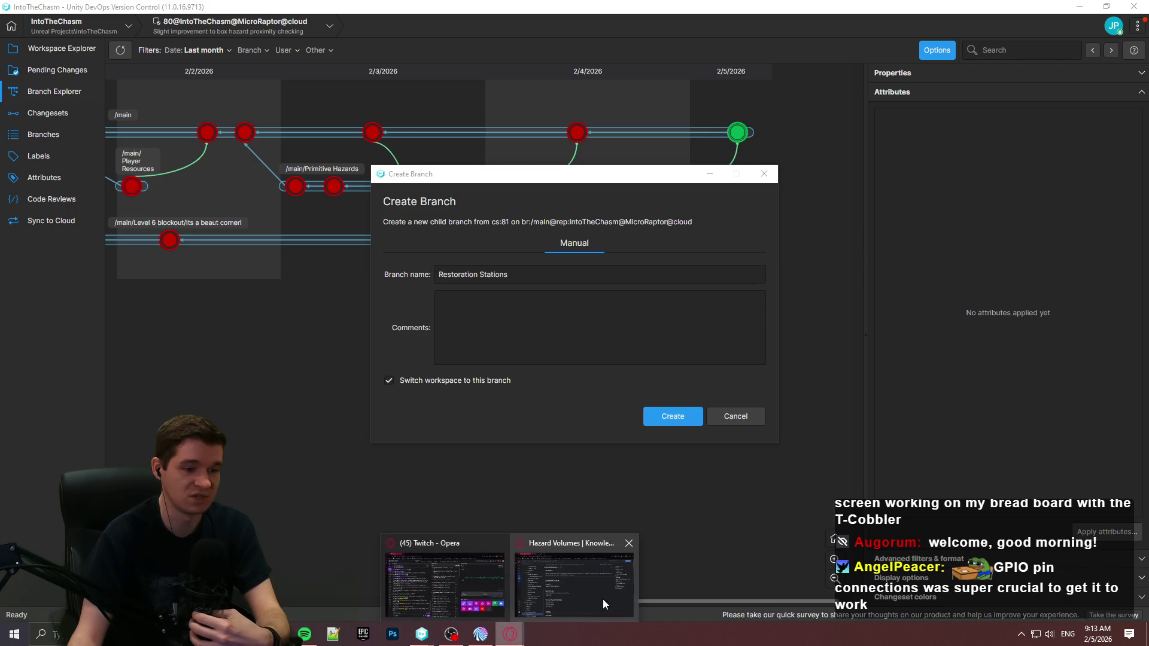
pyautogui.click(575, 598)
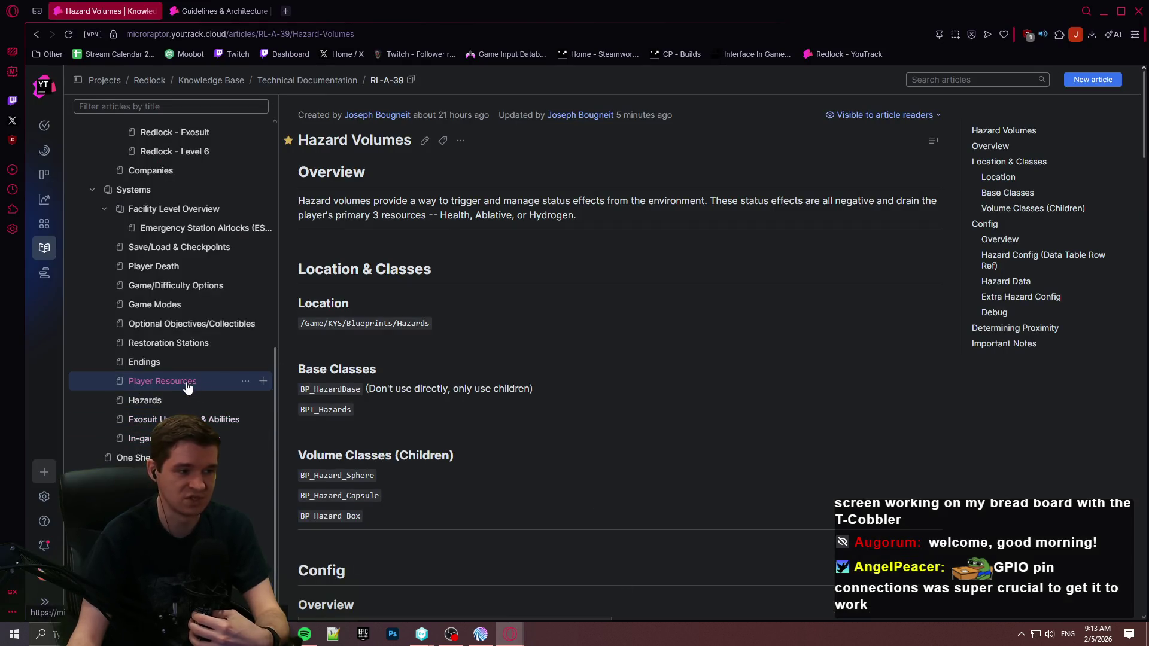
pyautogui.click(180, 343)
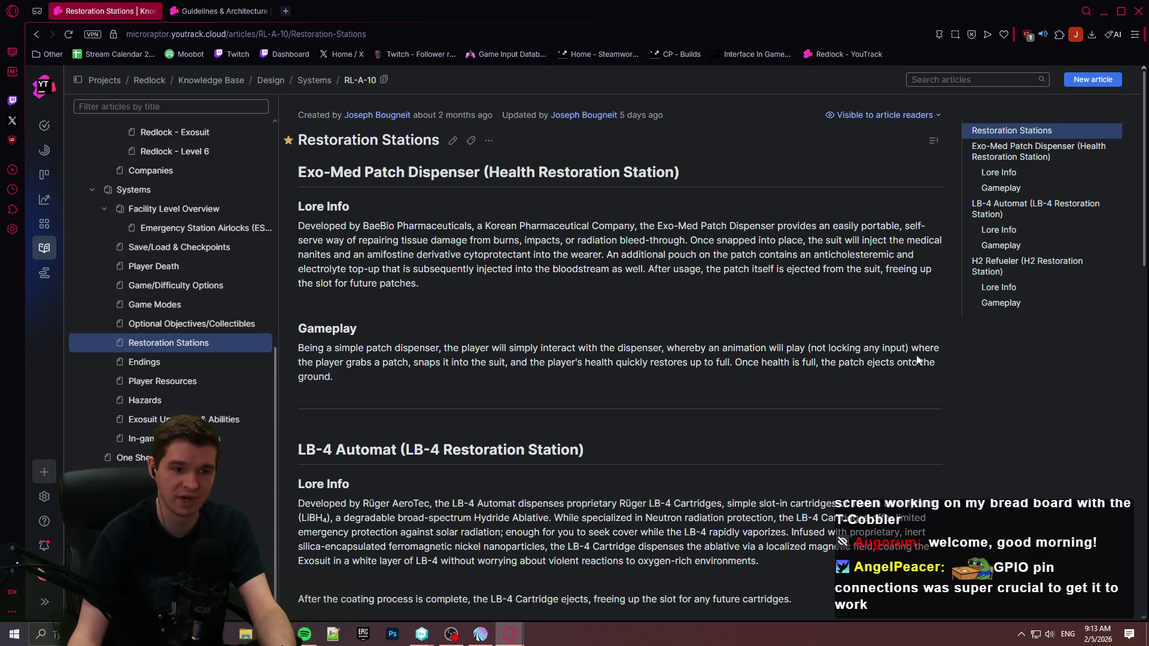
# Step: Scroll through the Restoration Stations article, then minimize the browser to return to the Create Branch dialog
pyautogui.scroll(-3, 600, 320)
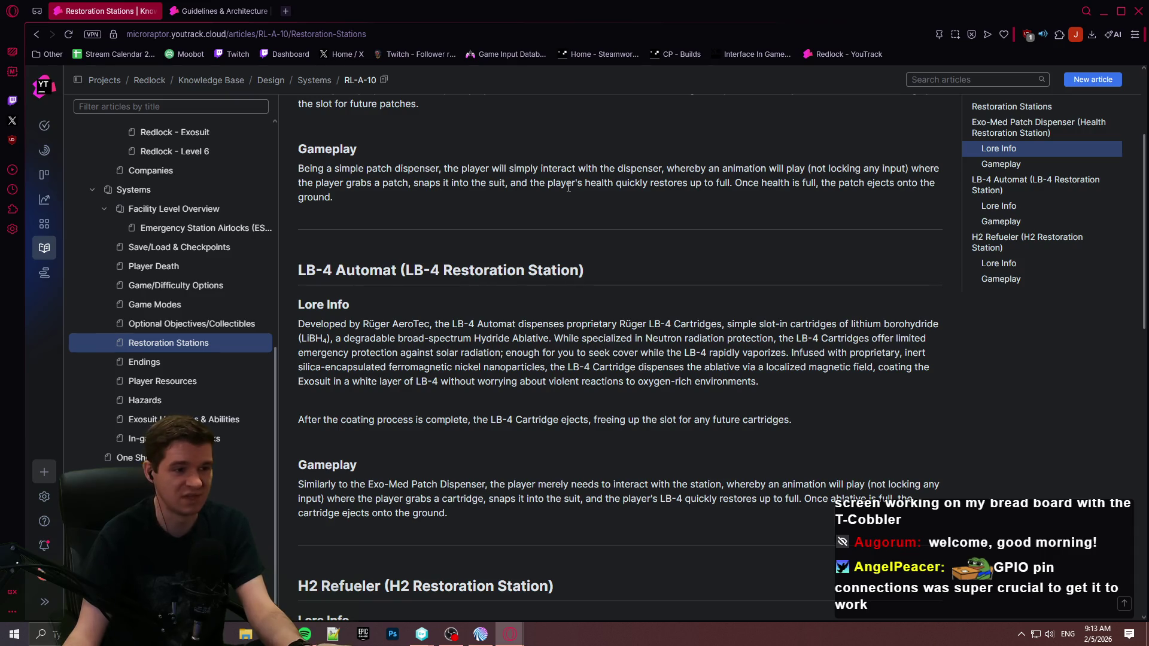
pyautogui.scroll(-3, 466, 277)
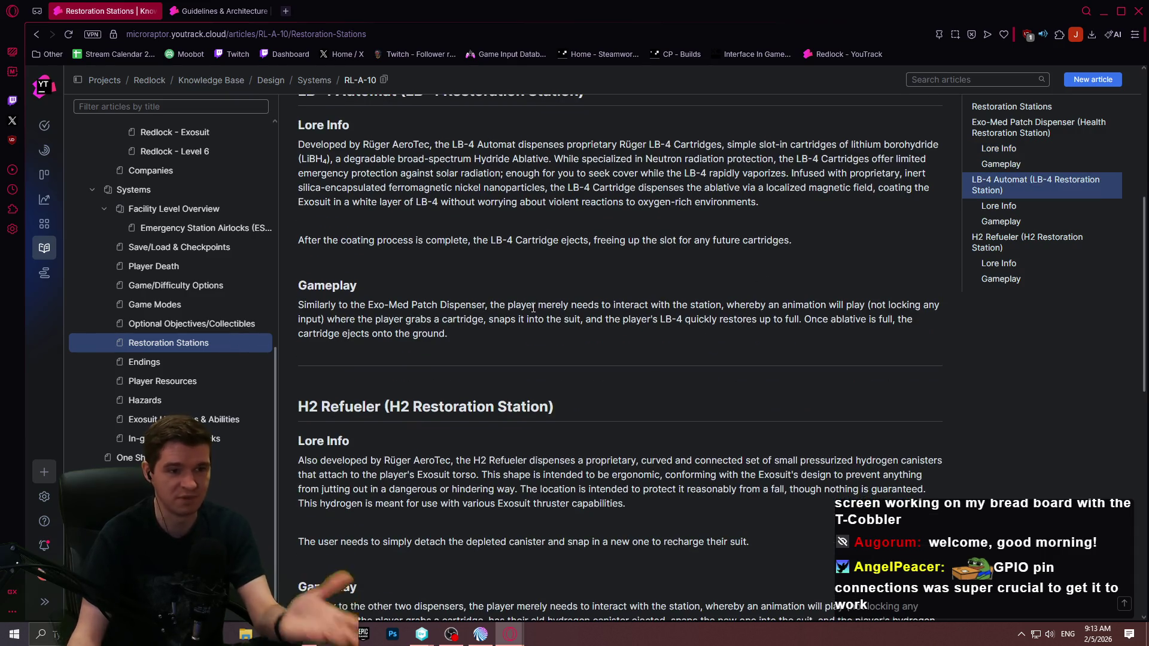
pyautogui.scroll(-2, 553, 308)
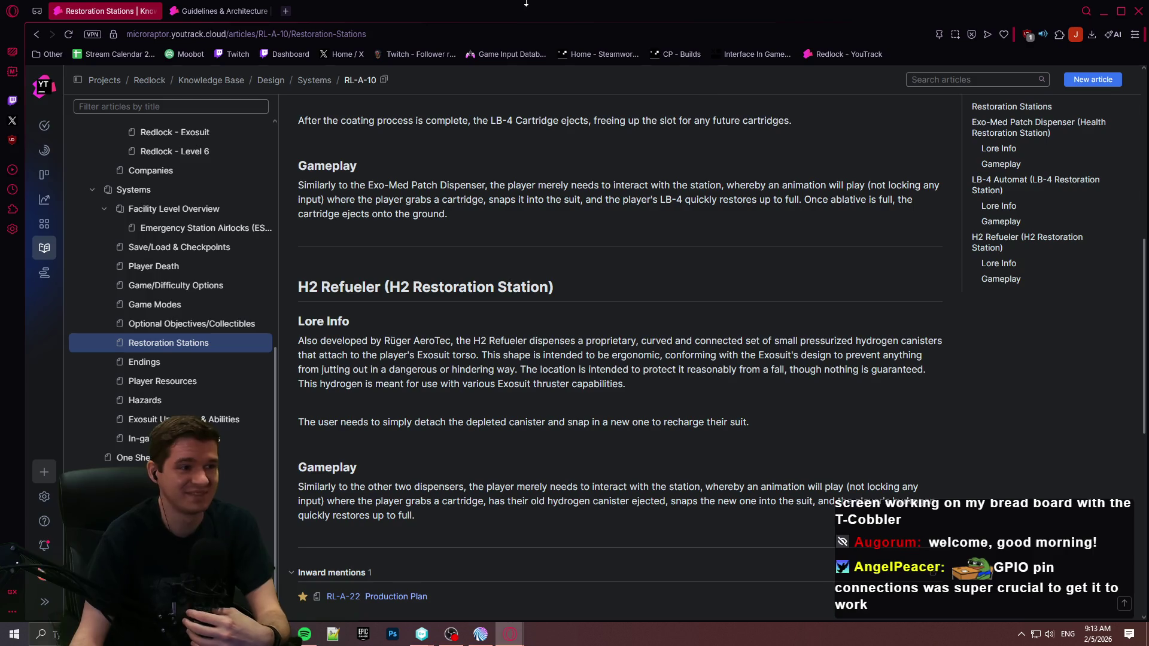
pyautogui.click(1104, 11)
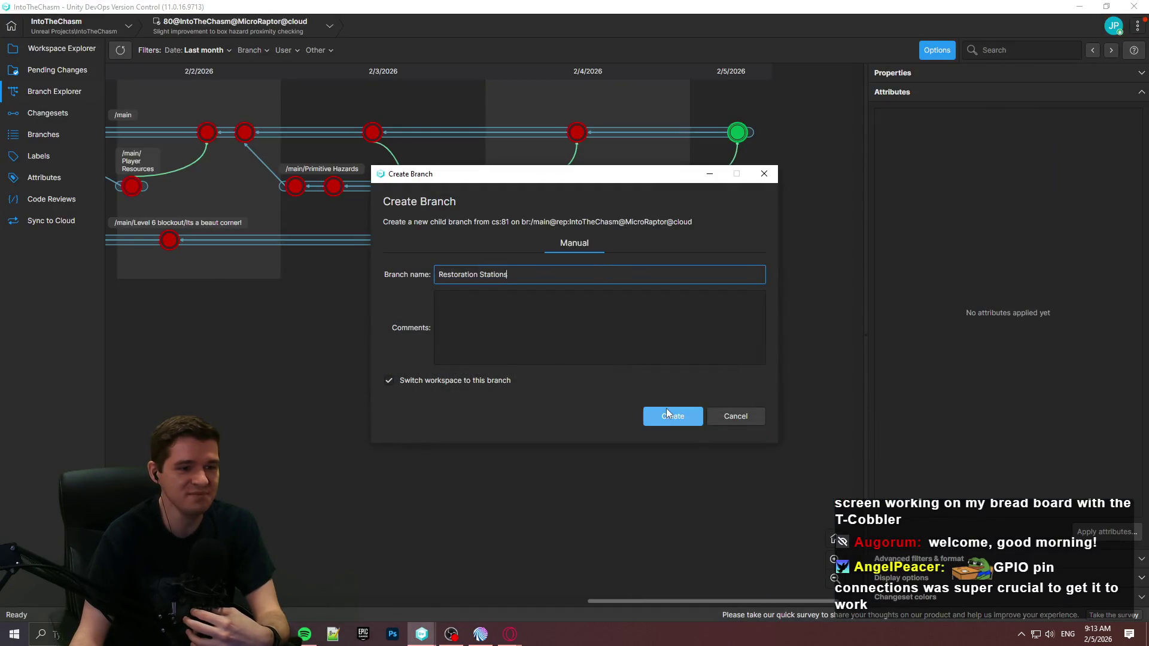
# Step: Create the Restoration Stations branch, view its workspace, then return to Unreal without restoring asset editors
pyautogui.click(666, 412)
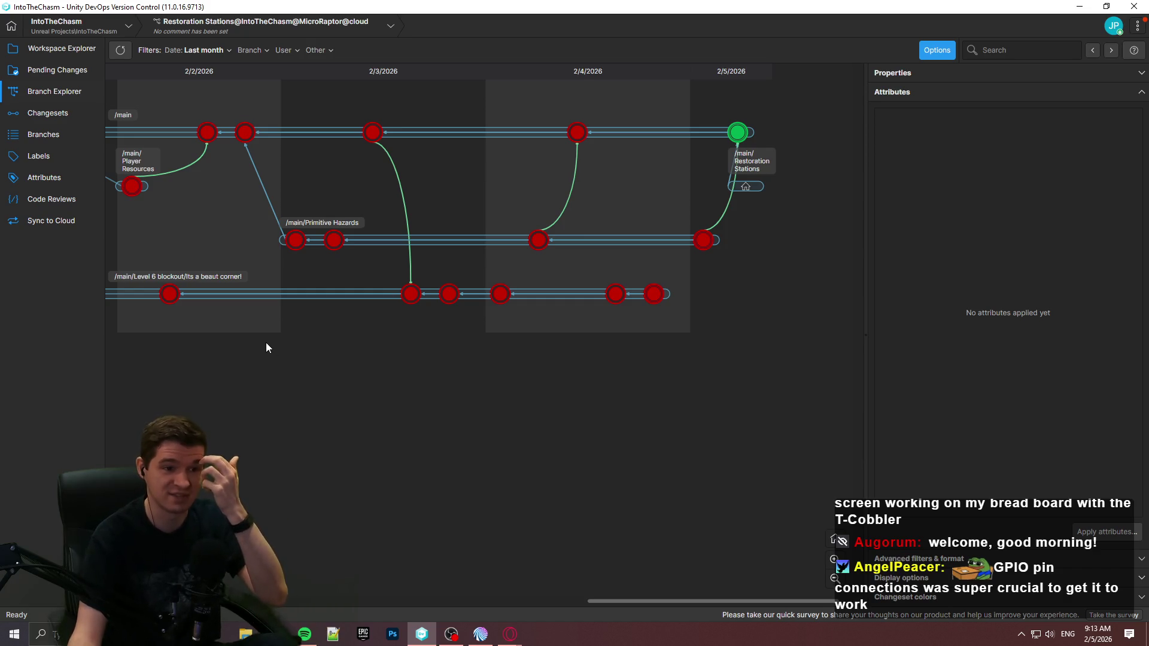
pyautogui.click(51, 50)
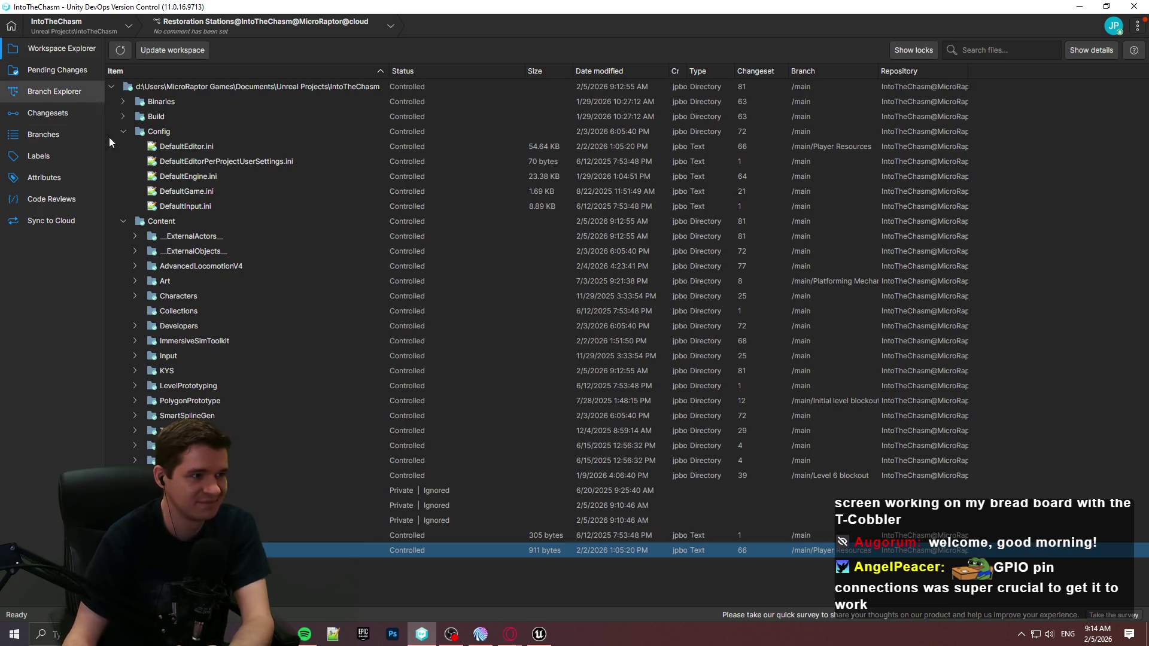
pyautogui.click(538, 634)
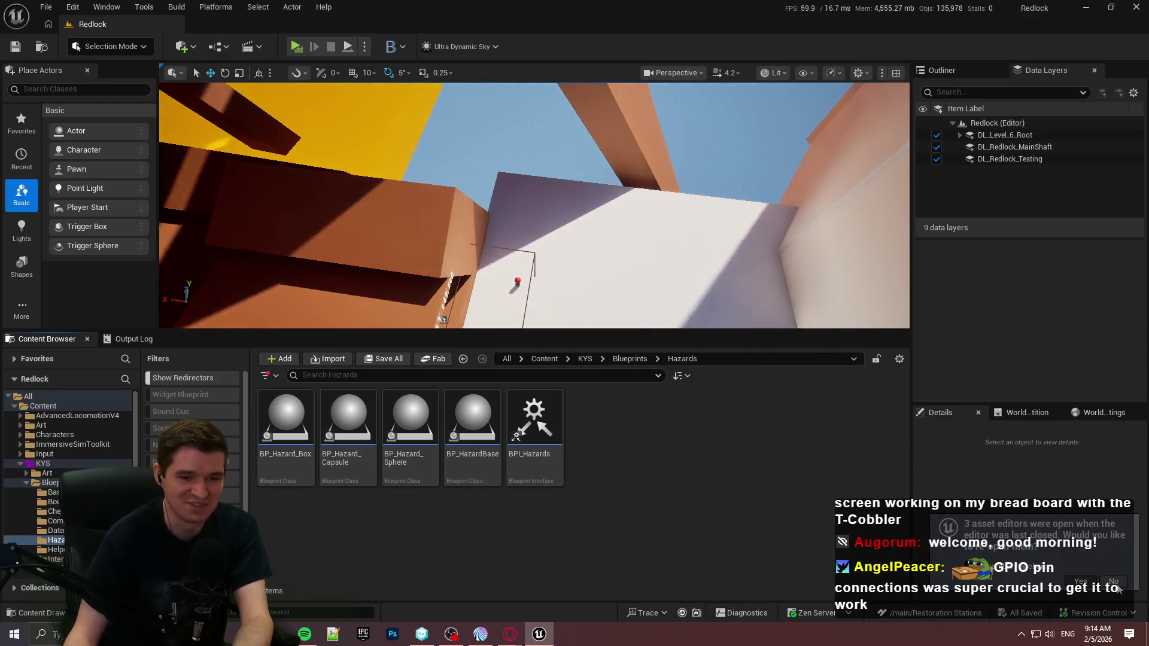
pyautogui.click(1116, 580)
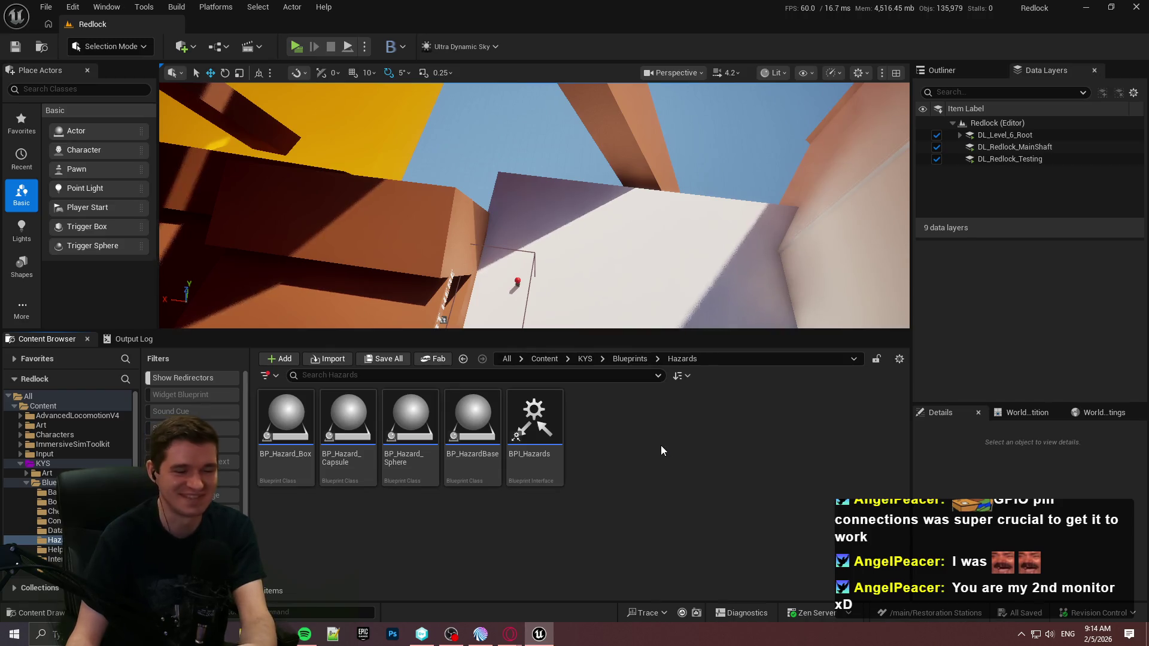
# Step: Go from the KYS folder into Blueprints and launch a standalone Redlock preview with Alt+P
pyautogui.click(583, 362)
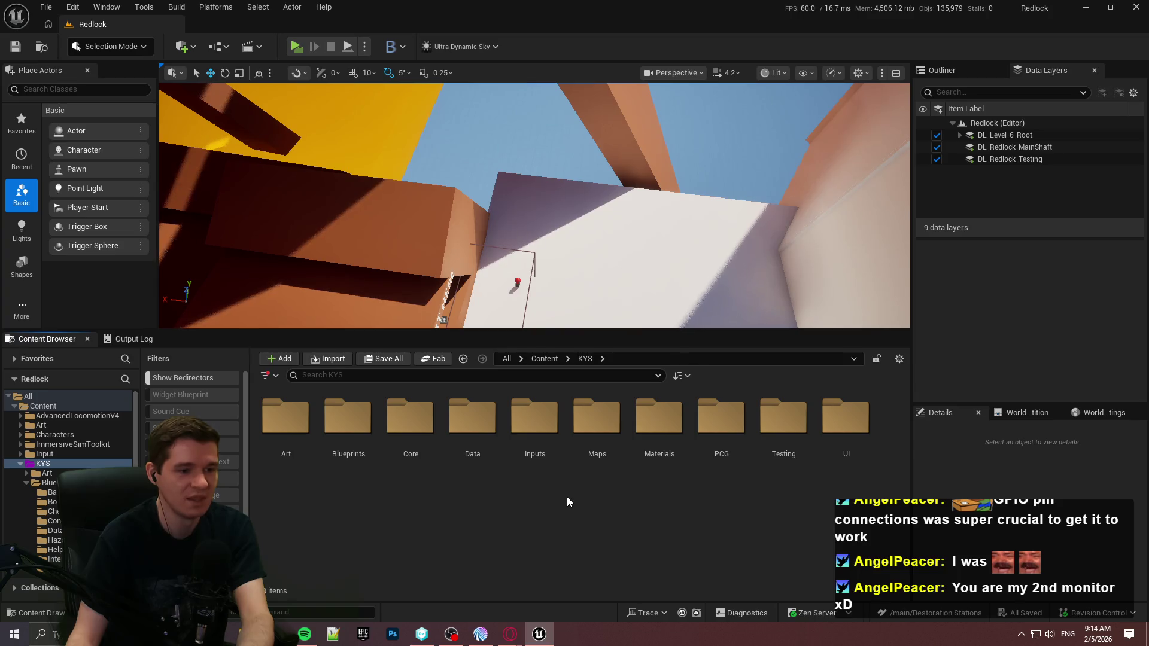
pyautogui.doubleClick(349, 473)
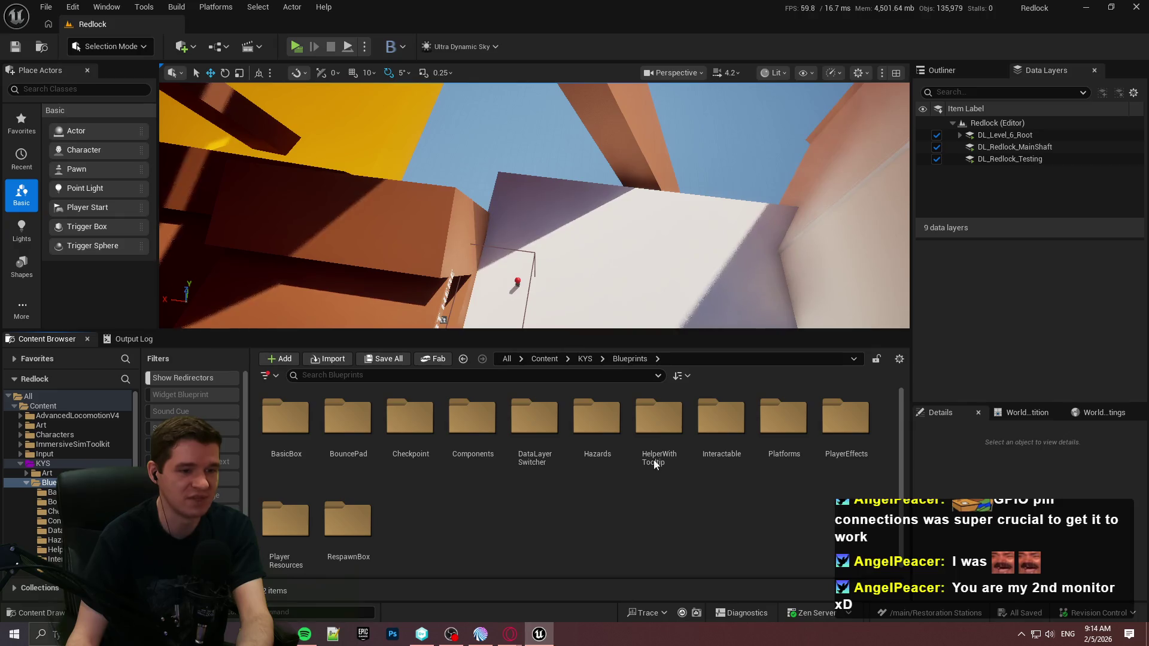
pyautogui.hotkey('alt', 'p')
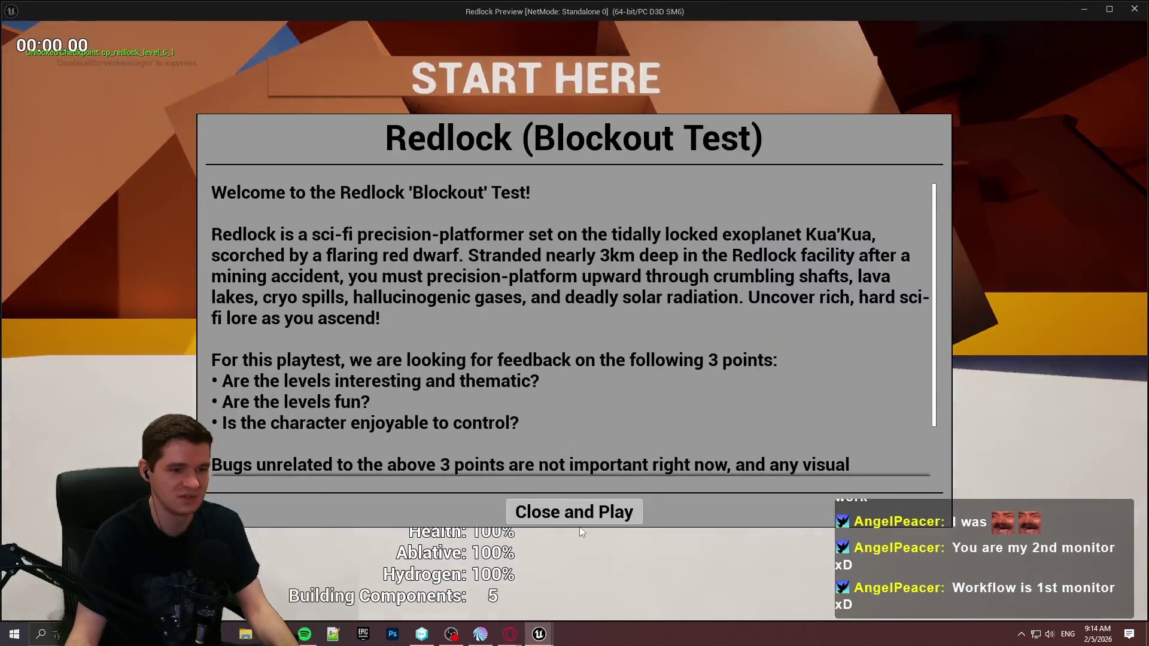
# Step: Start playing, walk onto the red checkpoint, teleport with E and close the teleport dialog
pyautogui.click(578, 516)
pyautogui.press('w')
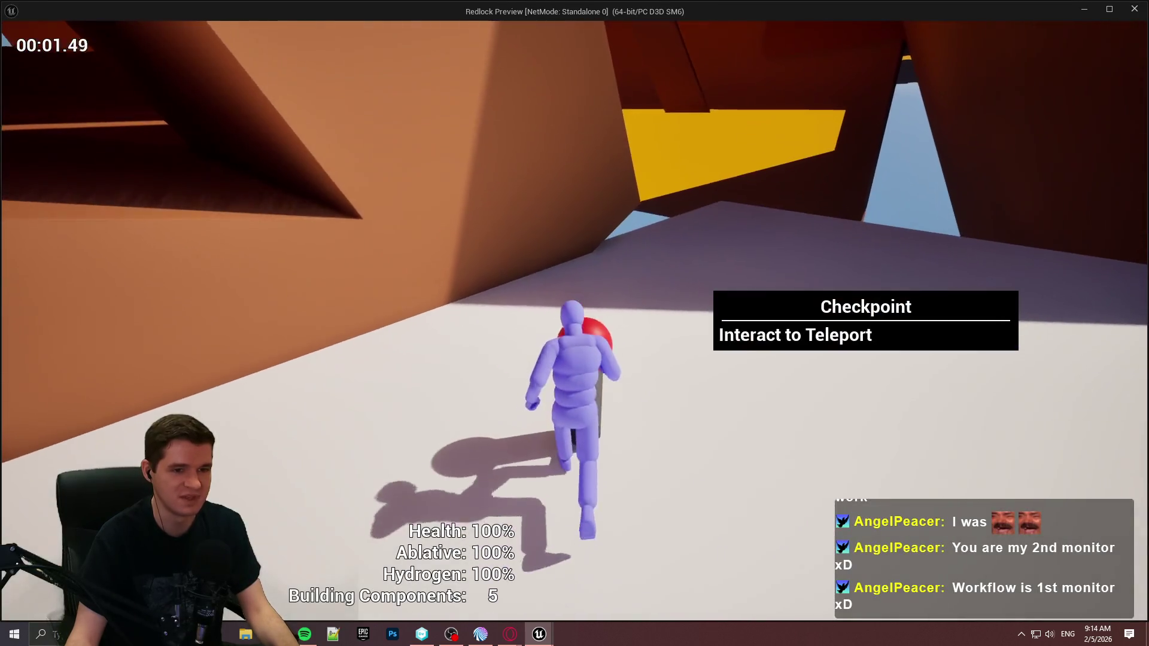
pyautogui.press('s')
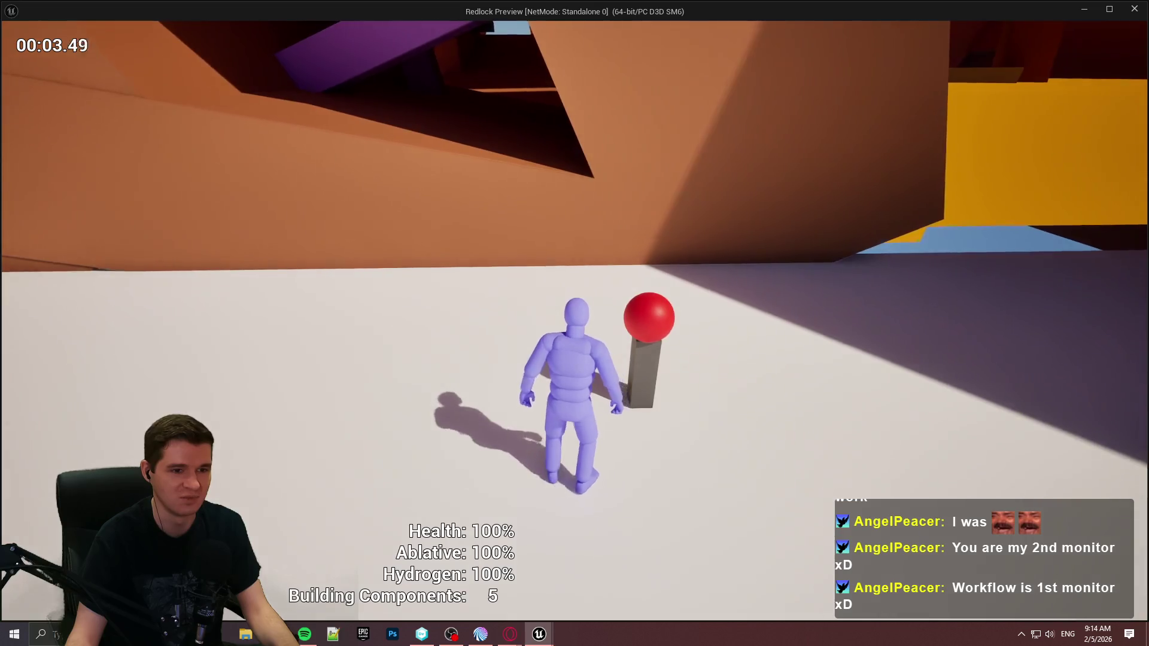
pyautogui.press('w')
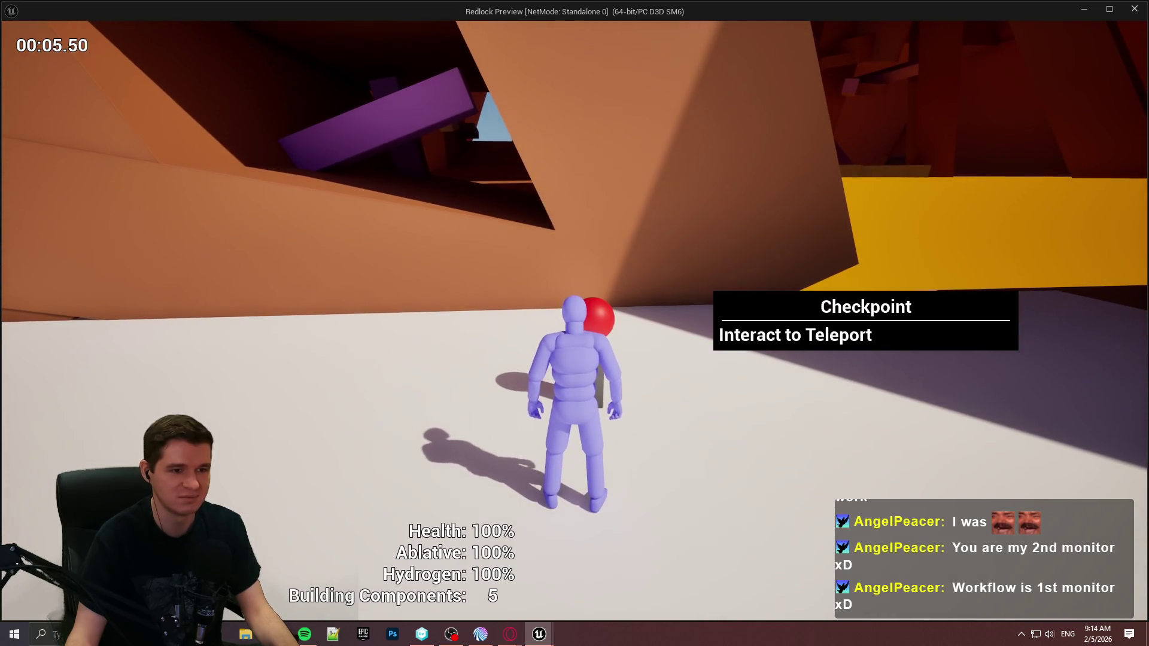
pyautogui.press('e')
pyautogui.click(574, 529)
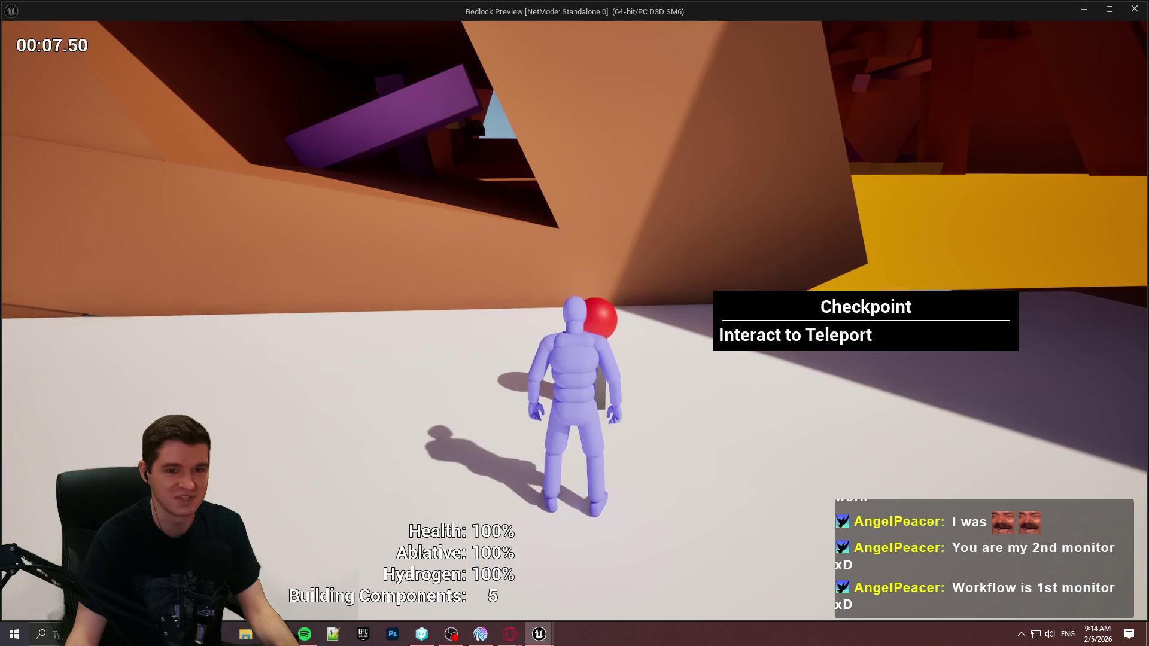
# Step: Walk around the checkpoint, then end the preview with Esc
pyautogui.press('a')
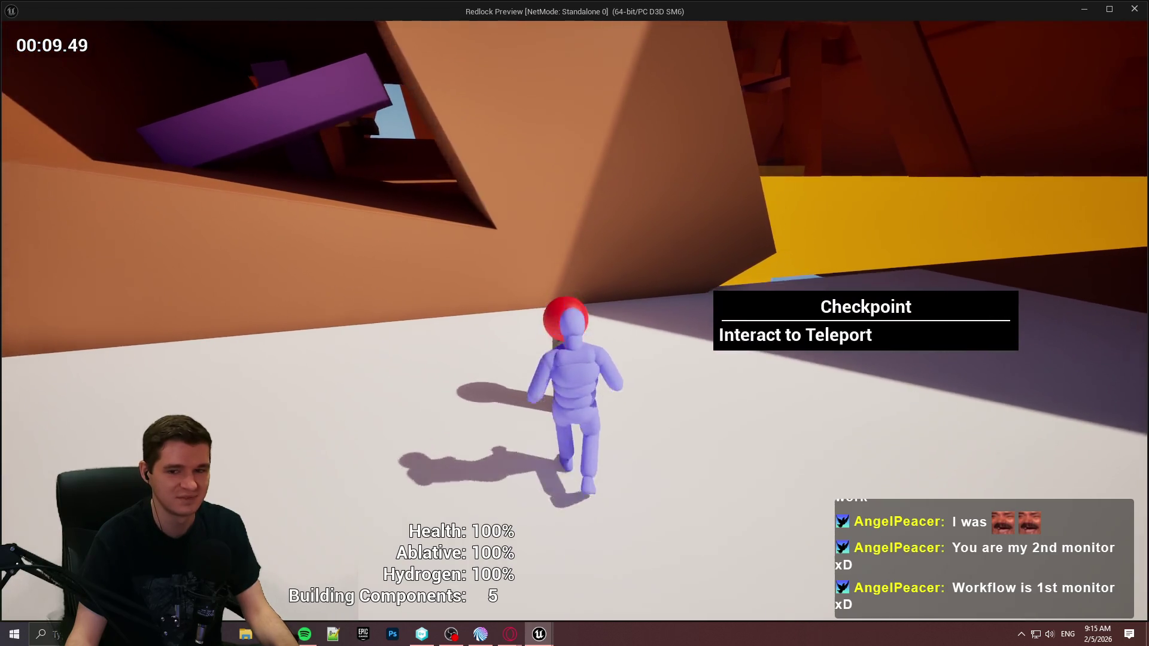
pyautogui.press('a')
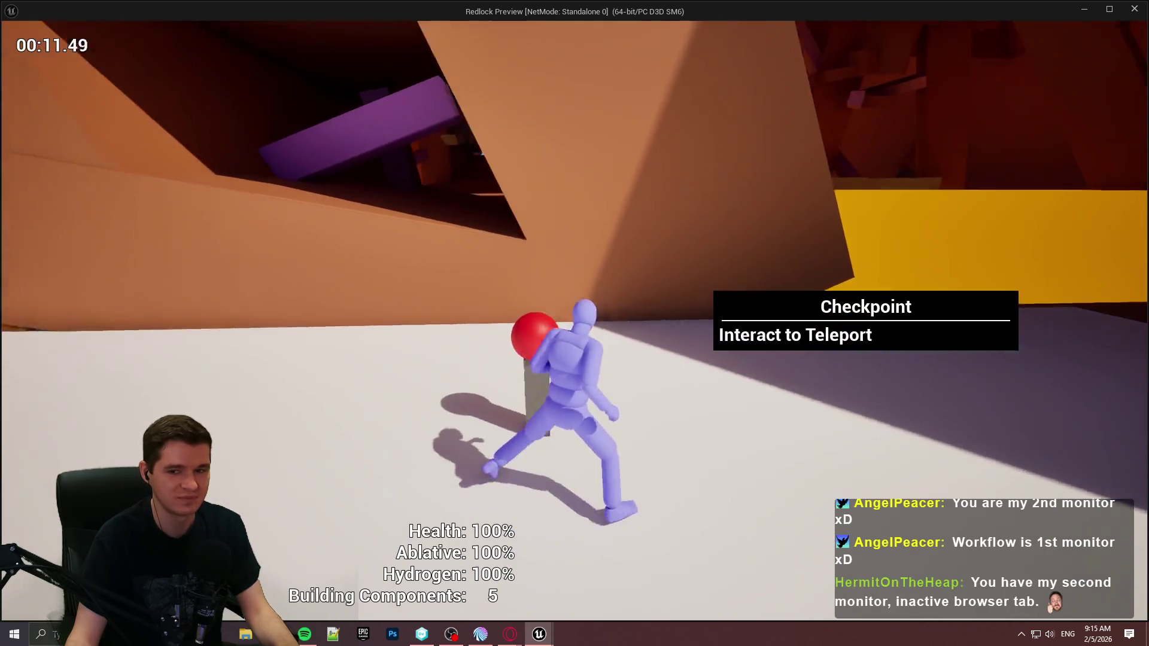
pyautogui.press('s')
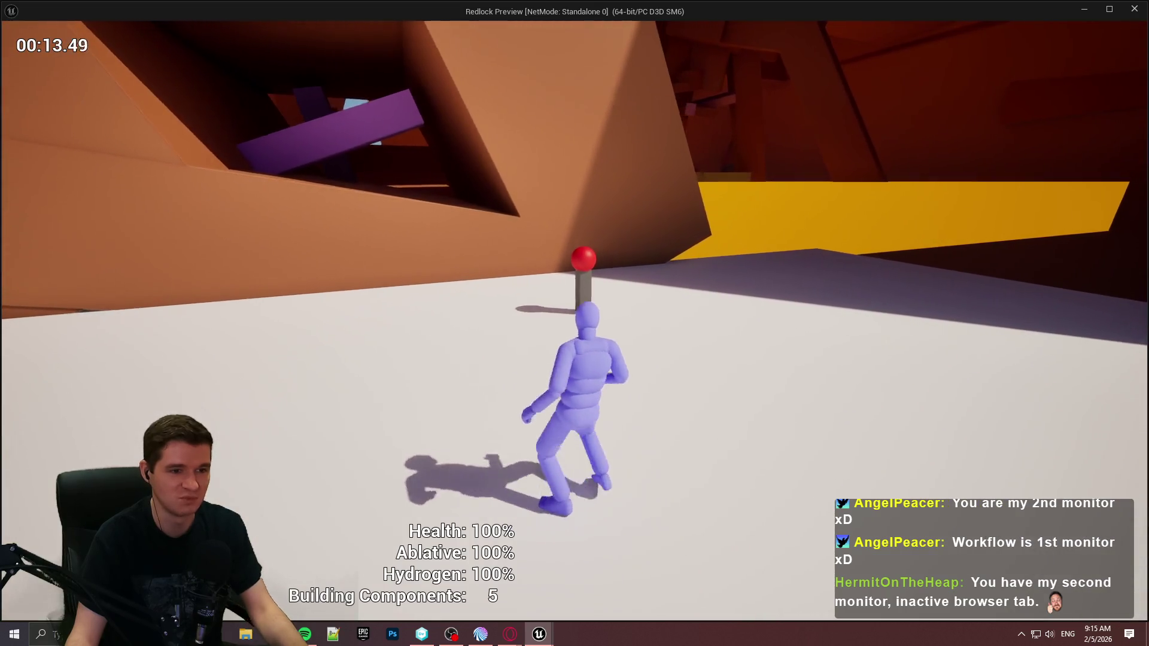
pyautogui.press('Escape')
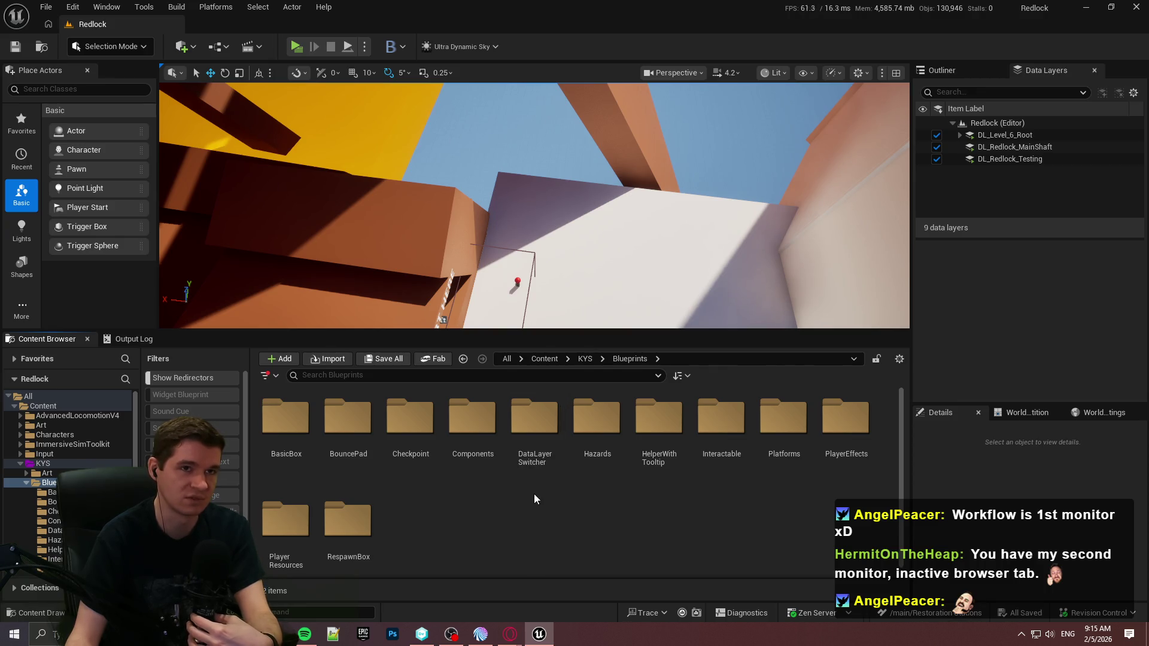
# Step: Go to KYS/Data/Hazards and inspect the E_HazardDamageType enum, then return to the level editor
pyautogui.doubleClick(574, 434)
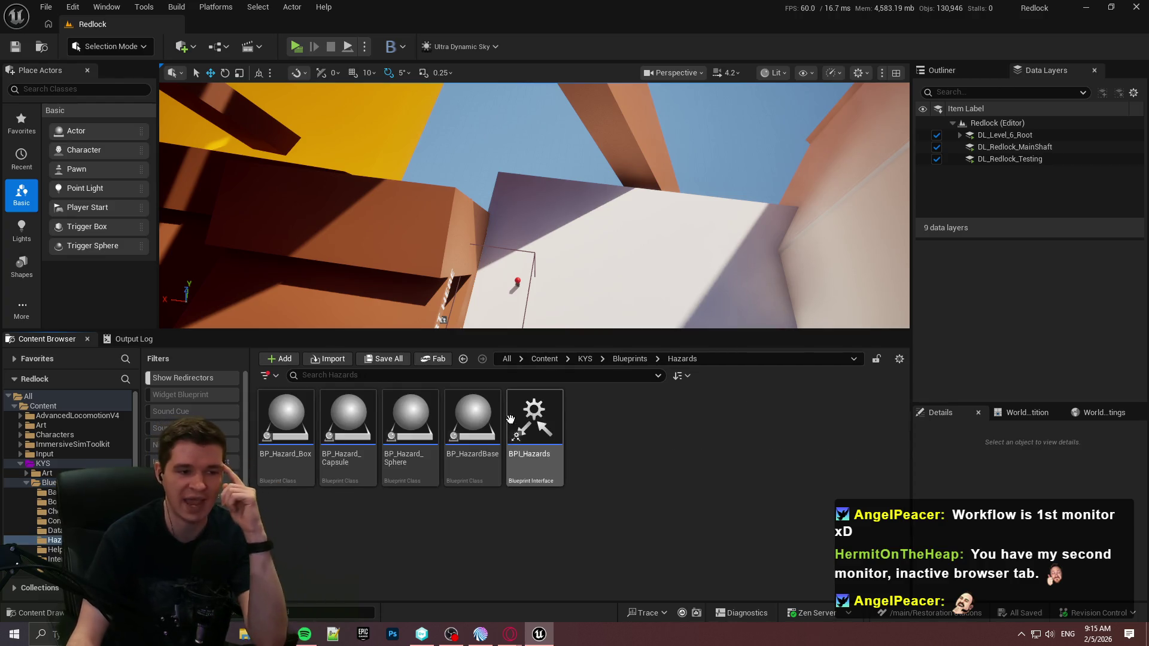
pyautogui.click(584, 359)
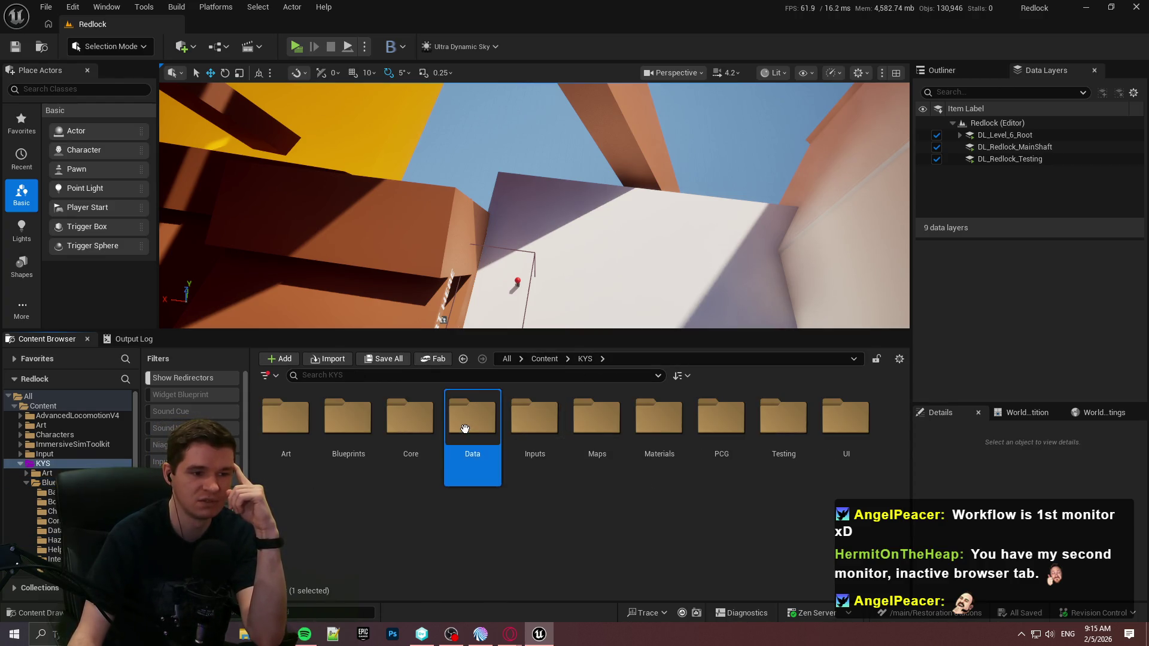
pyautogui.doubleClick(474, 425)
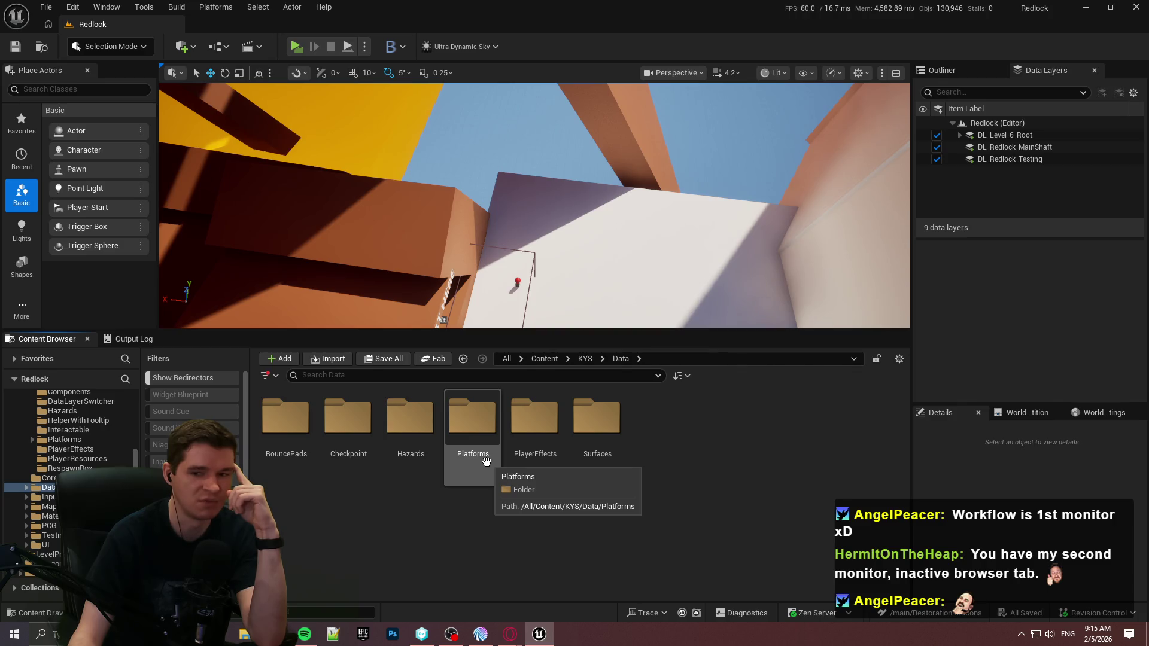
pyautogui.doubleClick(410, 427)
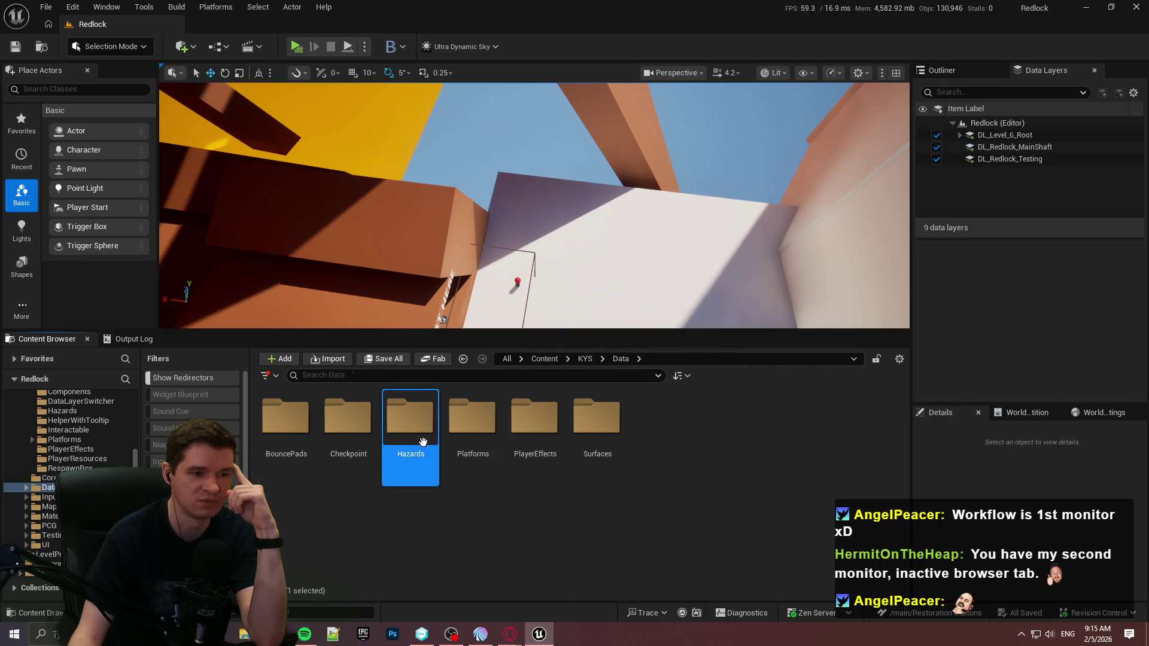
pyautogui.doubleClick(535, 425)
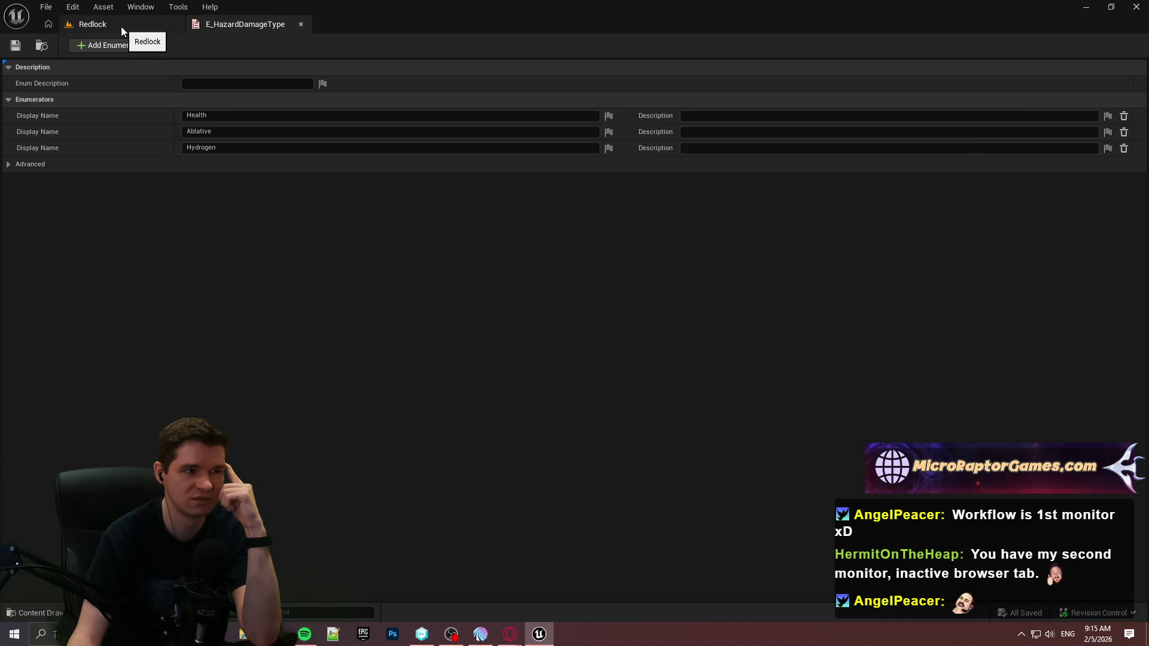
pyautogui.click(121, 27)
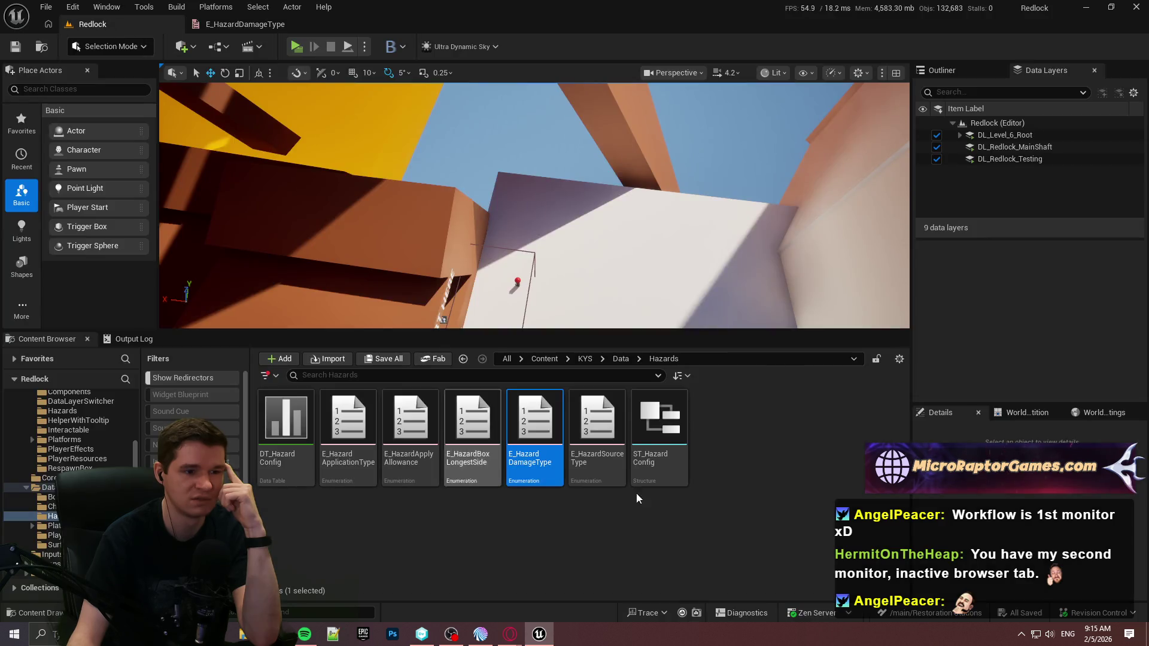
# Step: Rename the E_HazardDamageType asset to E_PlayerResourceType with F2
pyautogui.click(531, 463)
pyautogui.press('F2')
pyautogui.write('E_Hazard')
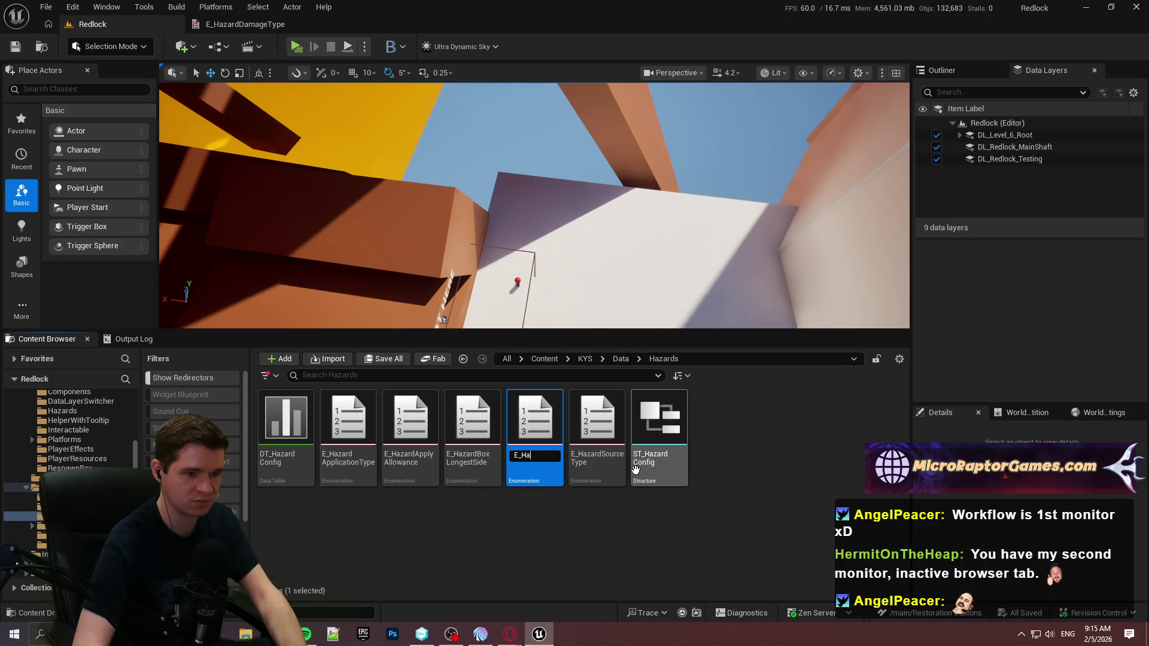
pyautogui.write('Player')
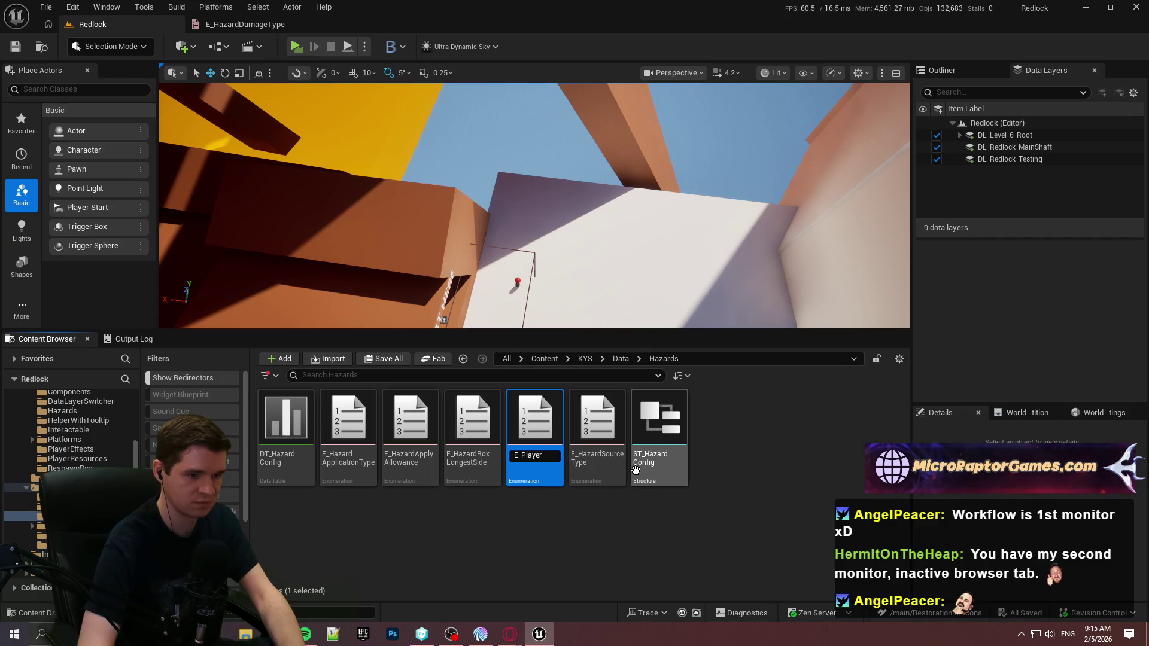
pyautogui.write('sour')
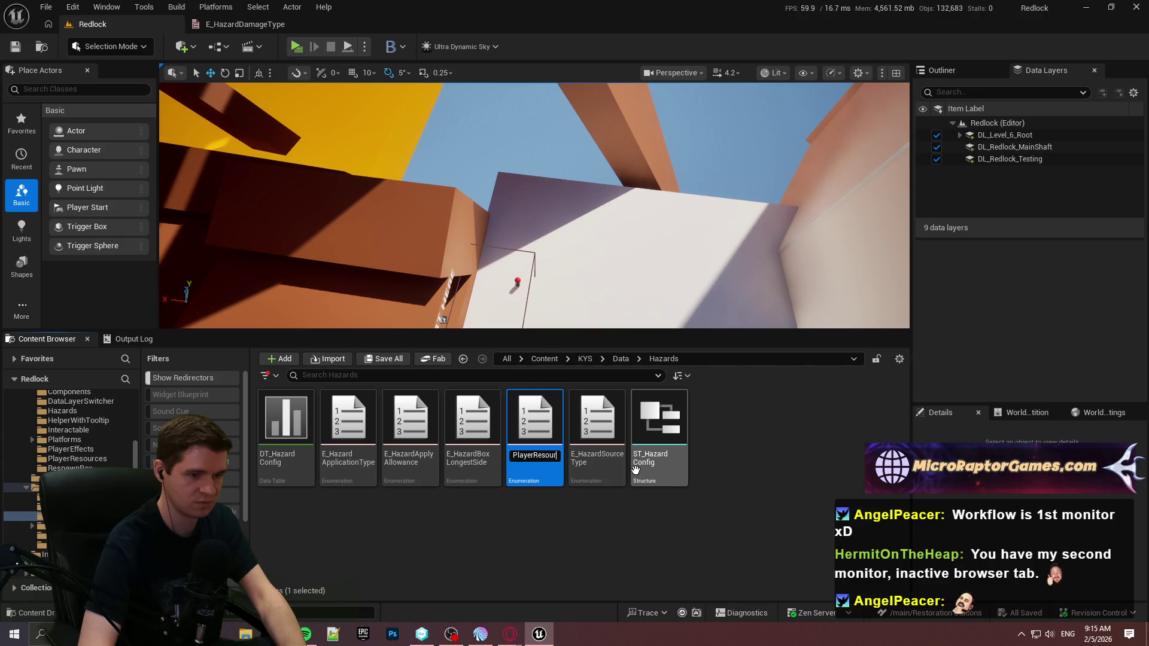
pyautogui.write('Type')
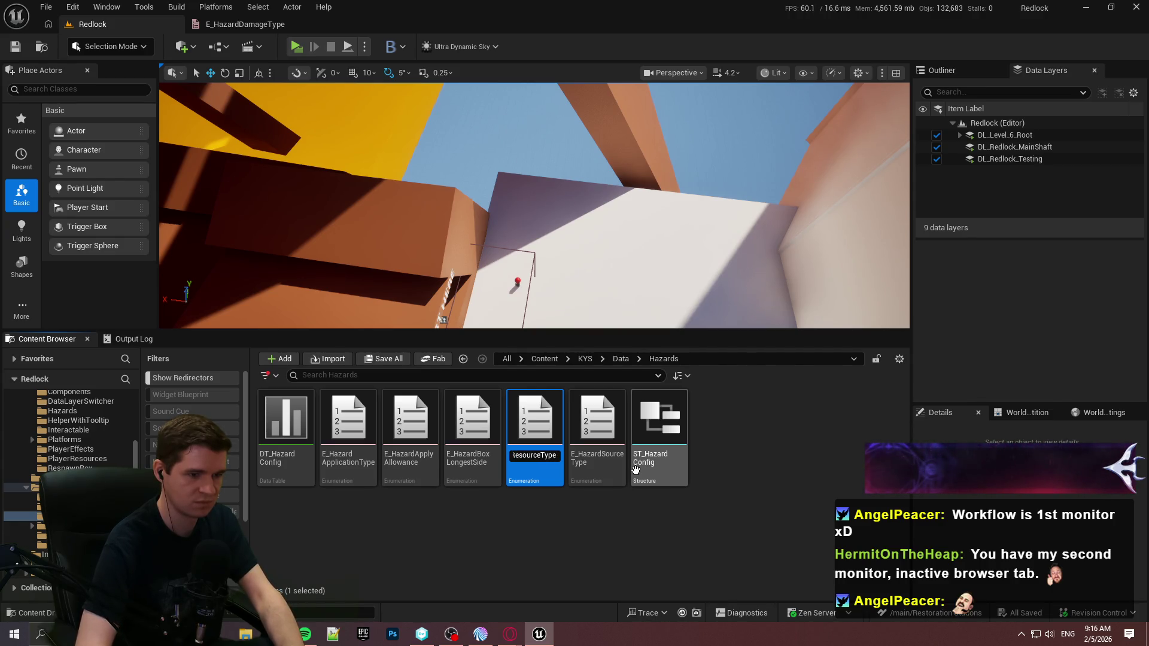
pyautogui.press('Return')
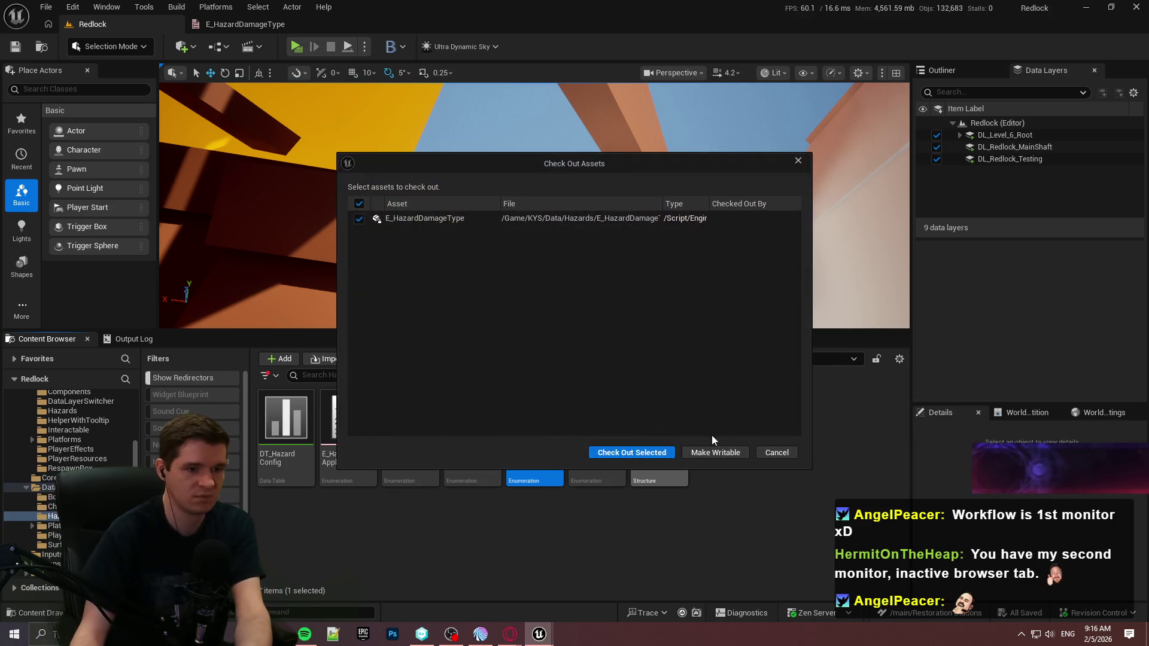
# Step: Check out the enum, update the old redirector's references and delete the unreferenced redirector
pyautogui.click(663, 455)
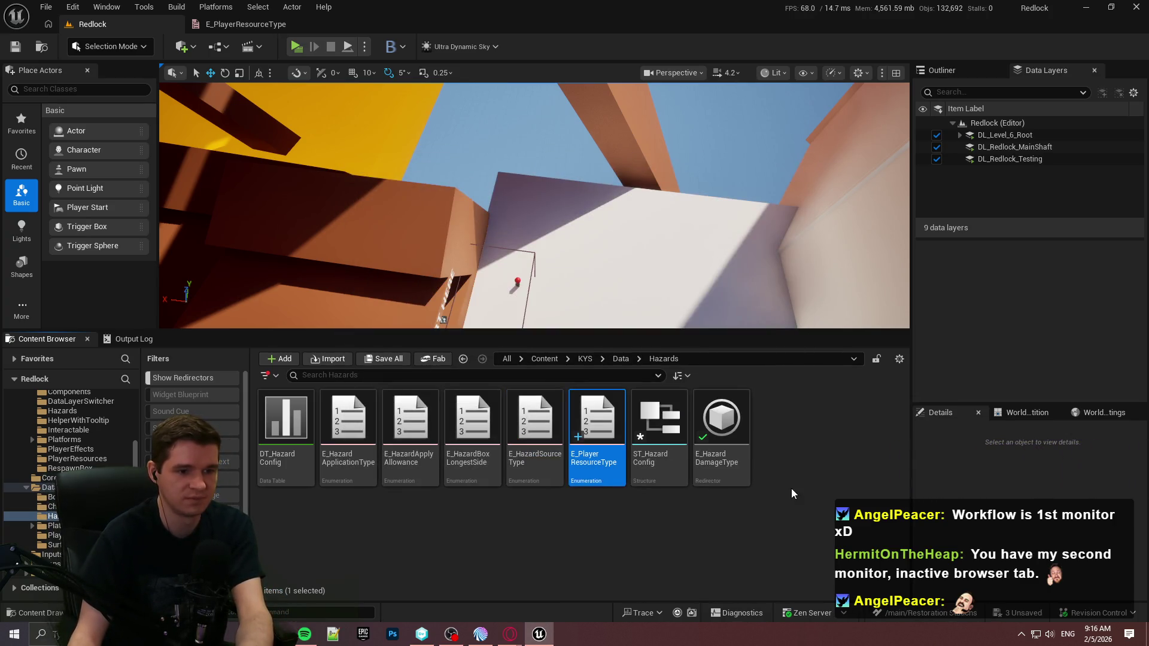
pyautogui.rightClick(742, 458)
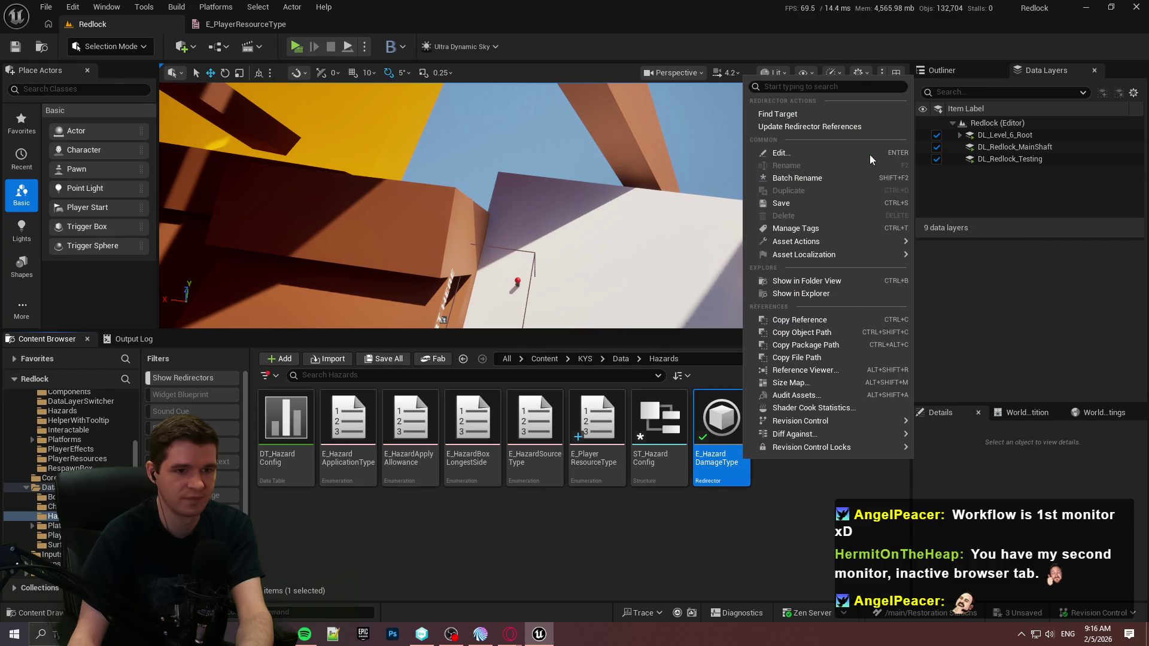
pyautogui.click(817, 128)
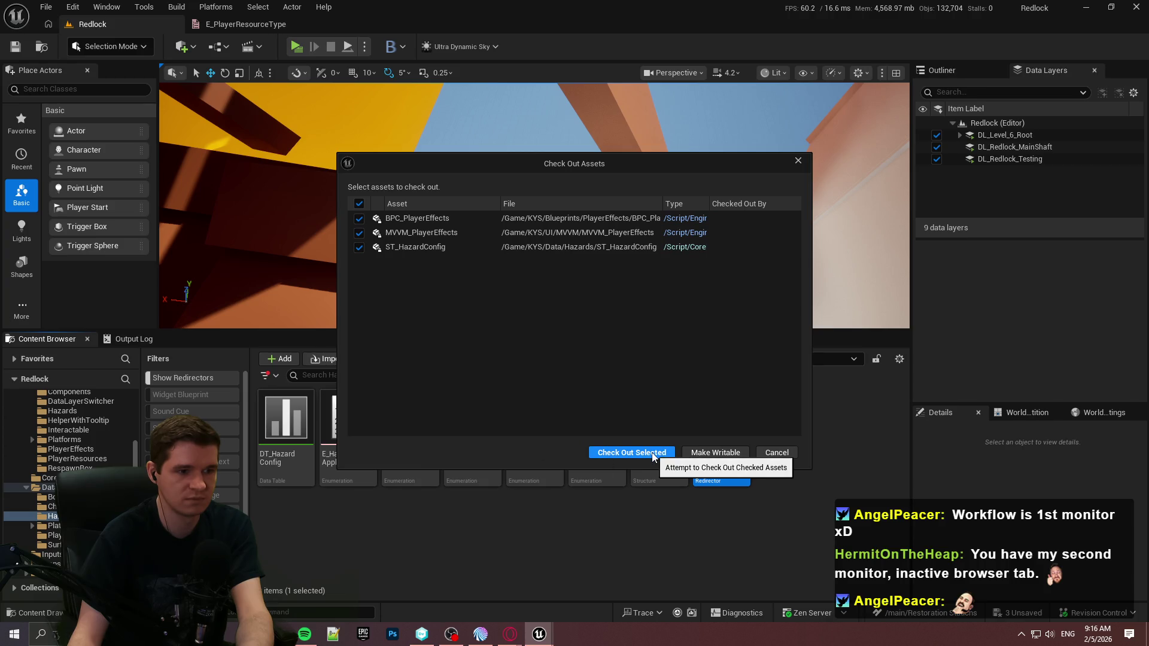
pyautogui.click(653, 453)
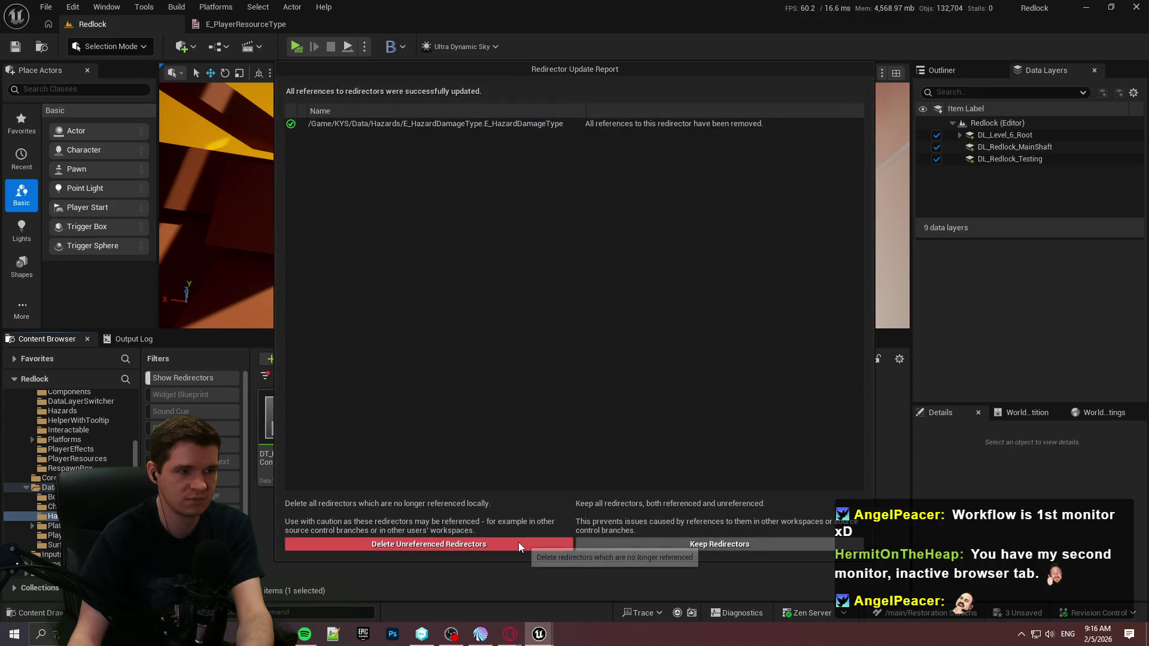
pyautogui.click(518, 544)
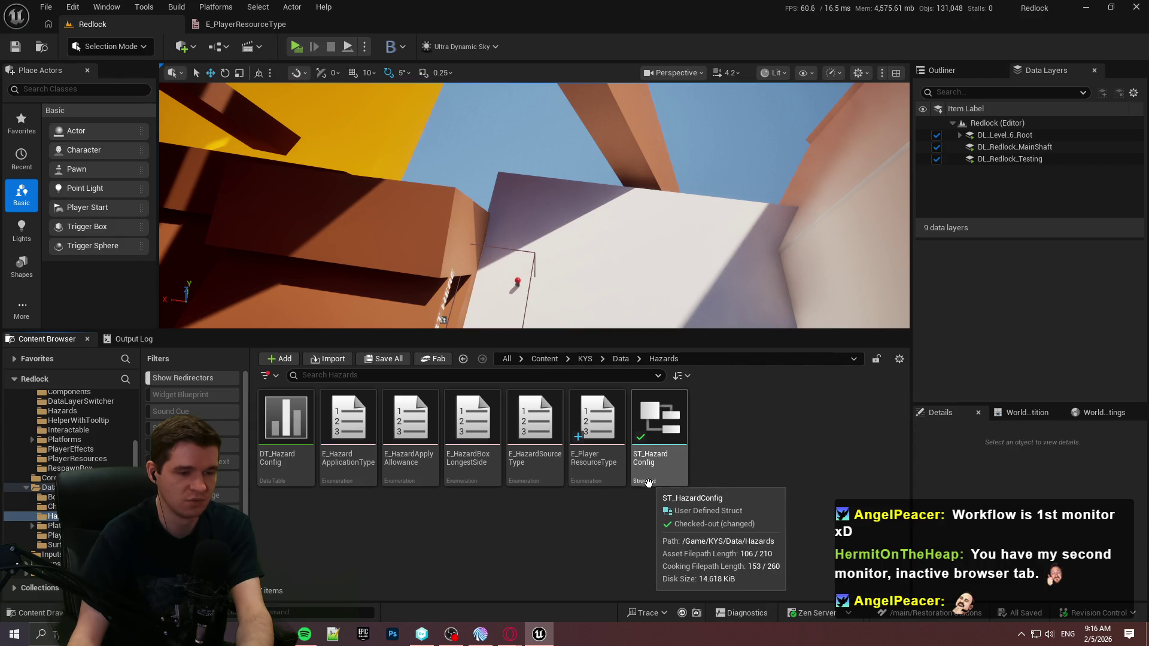
# Step: Show the Output Log and switch over to the version control client
pyautogui.click(148, 340)
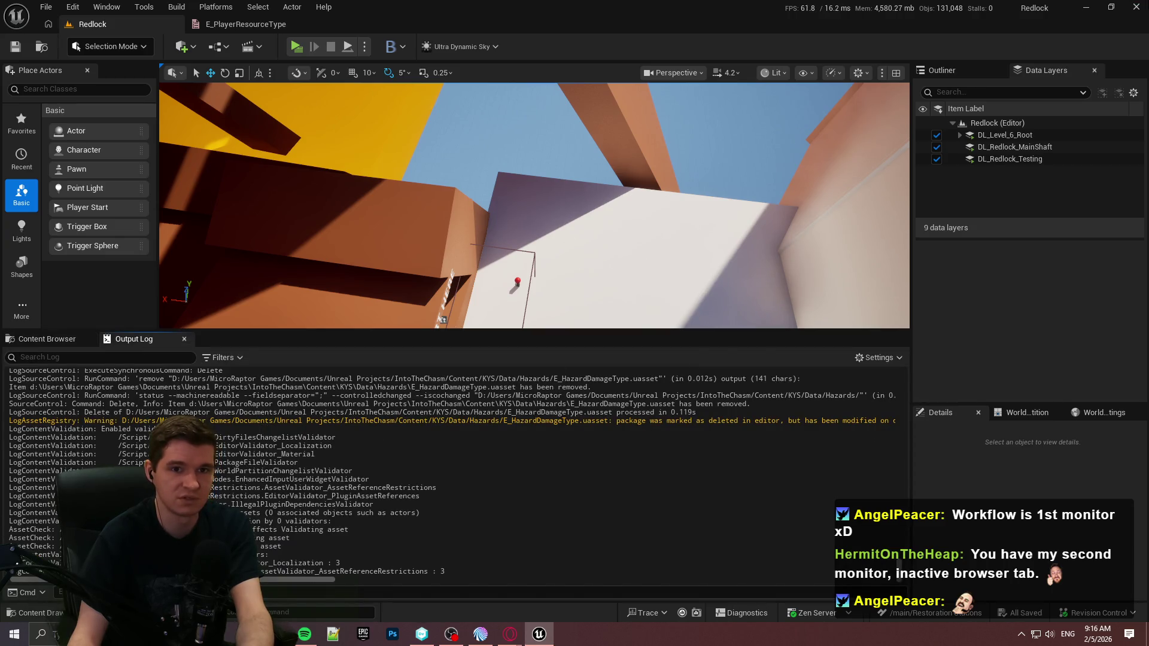
pyautogui.hotkey('alt', 'Tab')
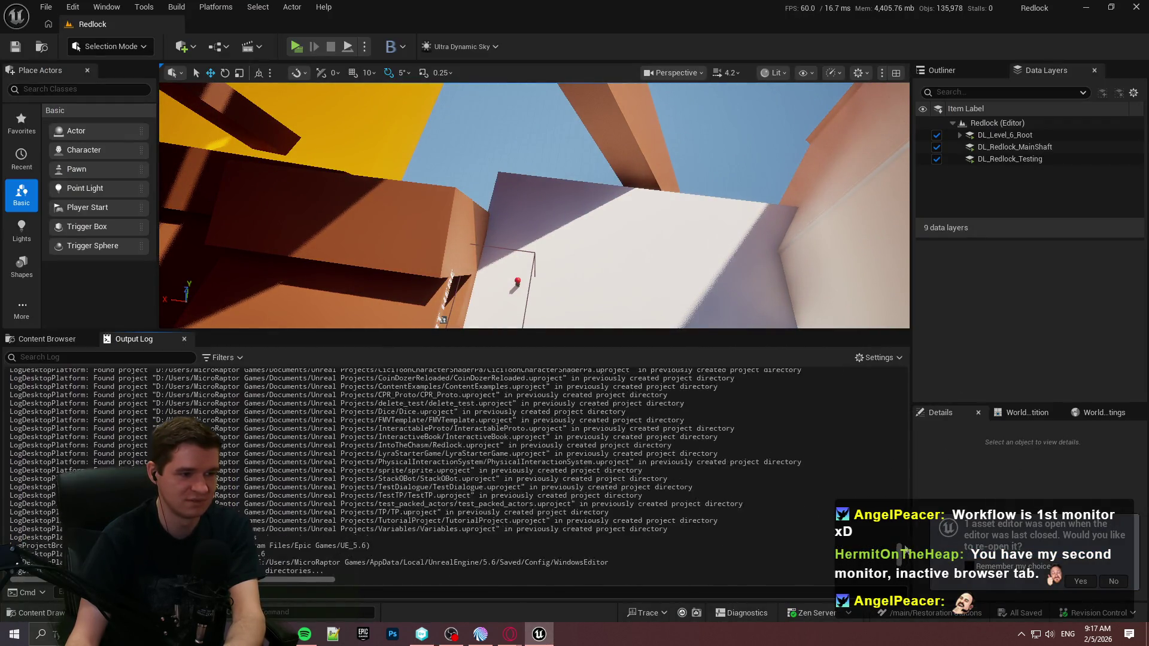
pyautogui.moveTo(897, 517)
pyautogui.mouseDown()
pyautogui.moveTo(908, 374)
pyautogui.moveTo(899, 569)
pyautogui.mouseUp()
# Step: Create a new folder named PlayerResources inside the Data folder
pyautogui.click(1115, 582)
pyautogui.click(46, 338)
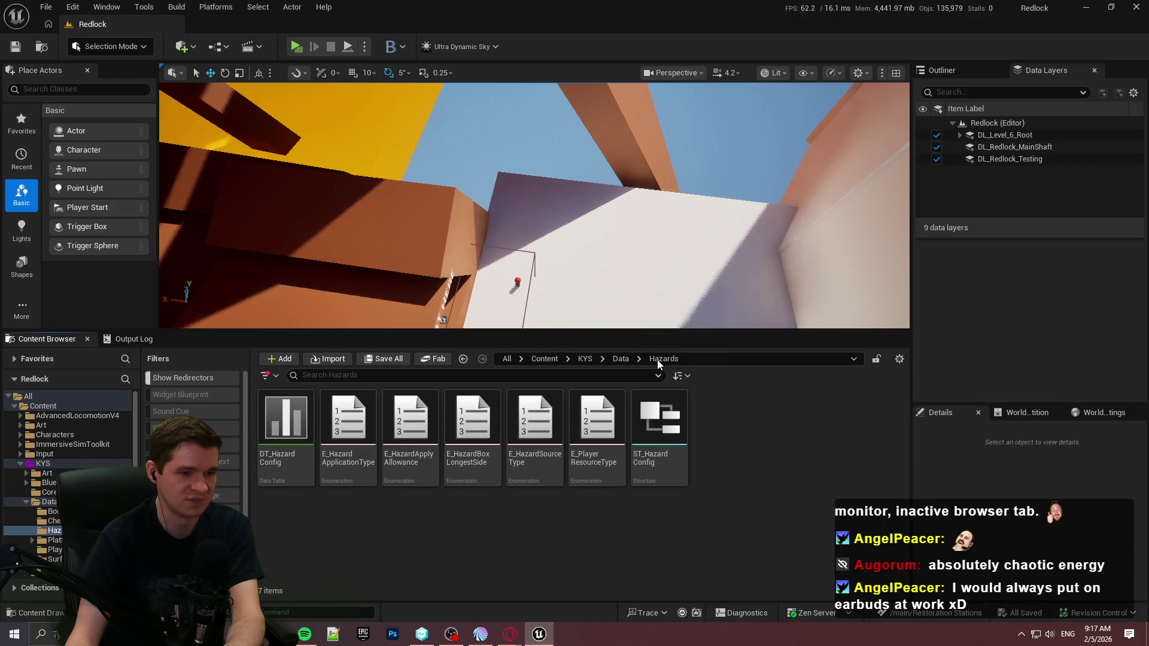
pyautogui.click(620, 359)
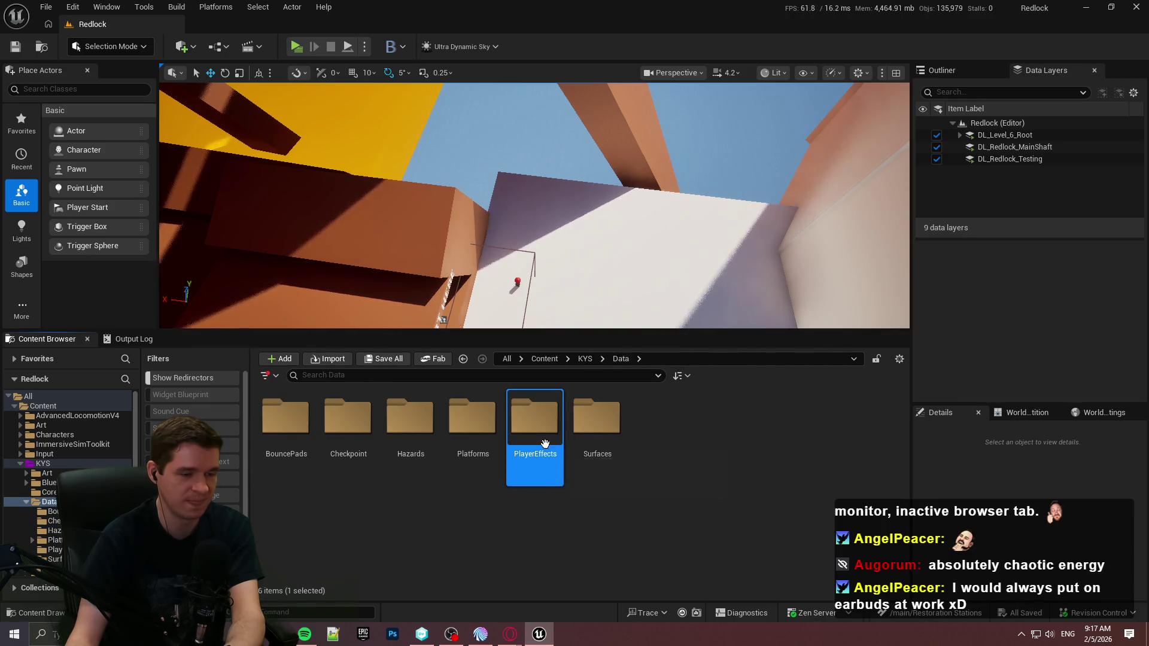
pyautogui.rightClick(681, 456)
pyautogui.click(751, 230)
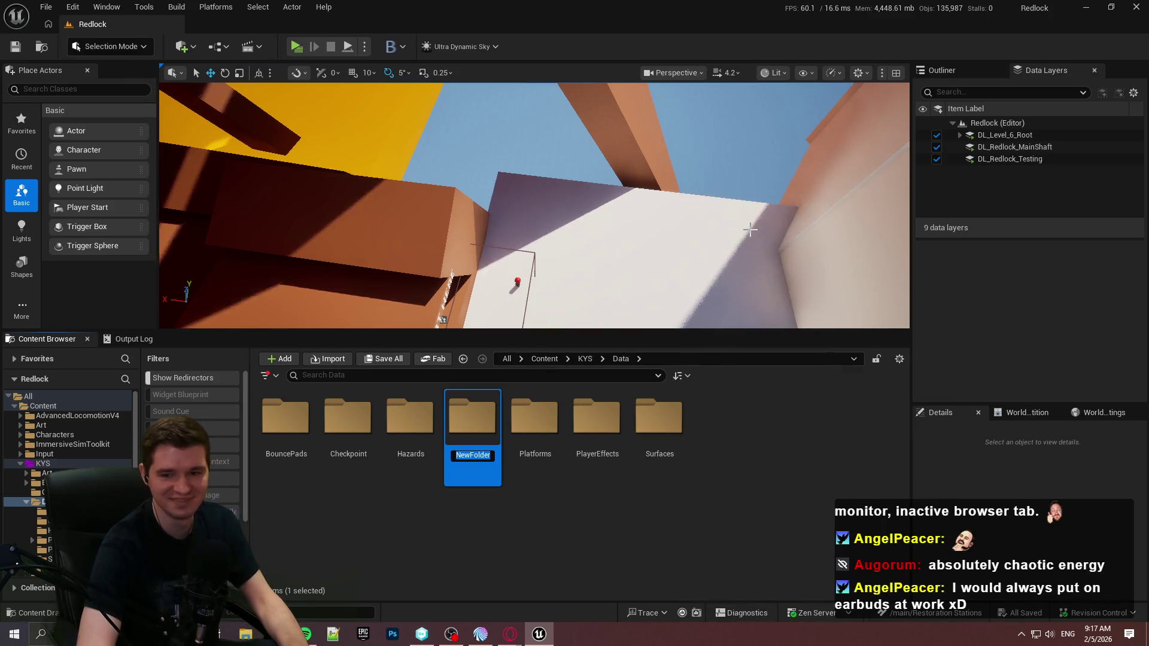
pyautogui.write('PlayerResources')
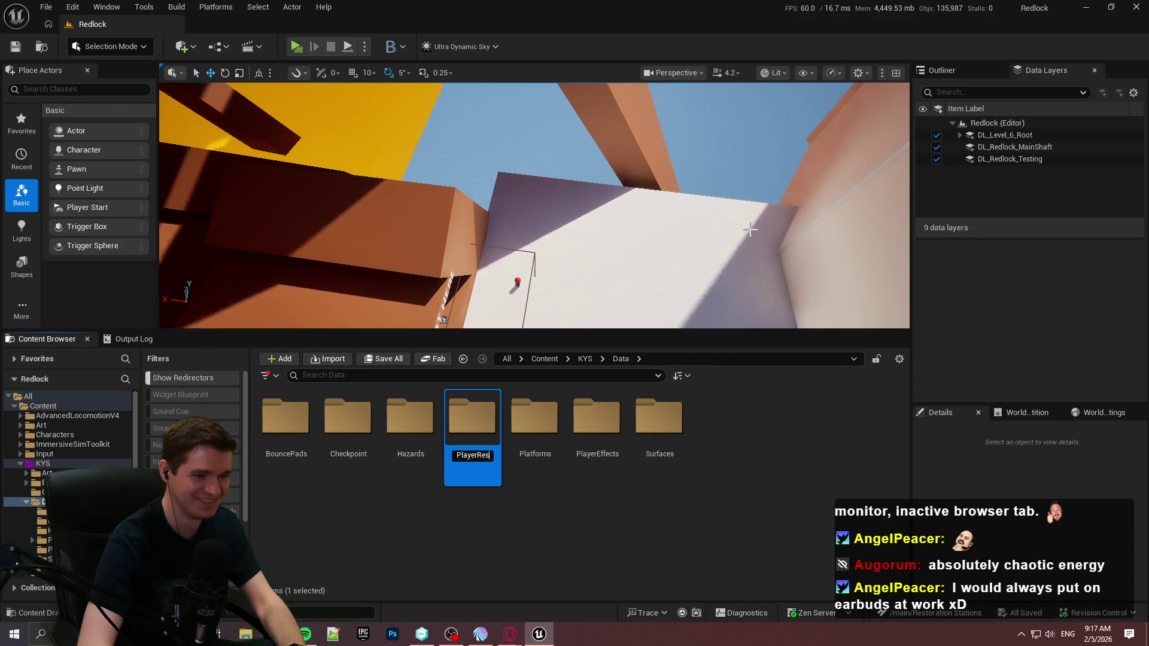
pyautogui.press('Return')
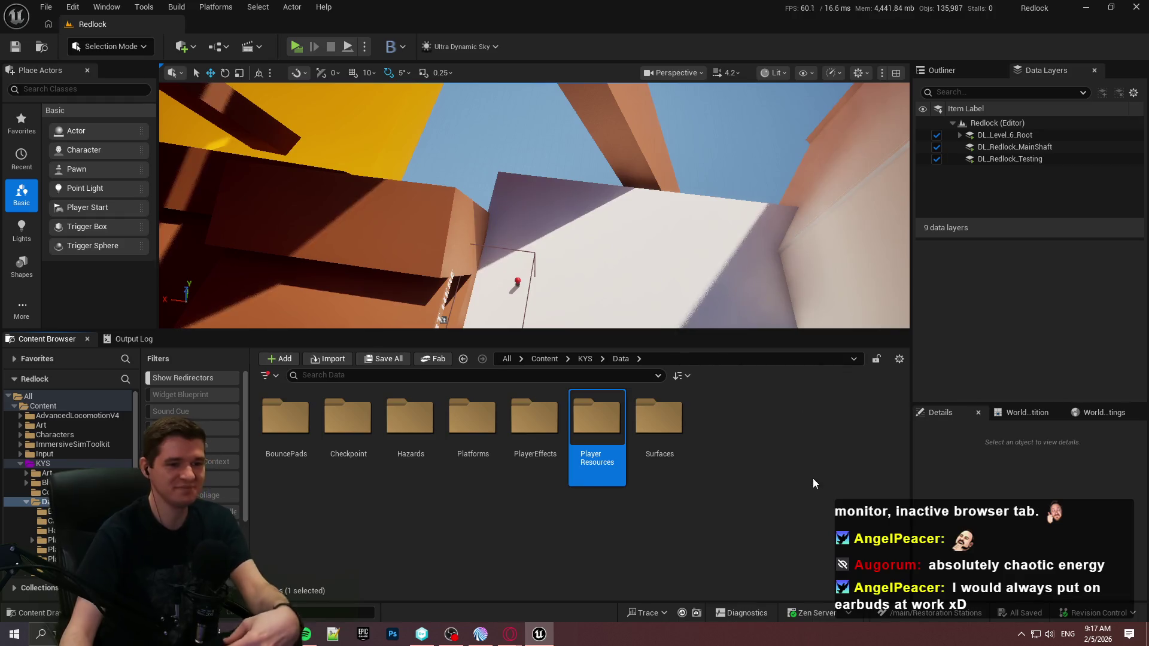
pyautogui.click(778, 461)
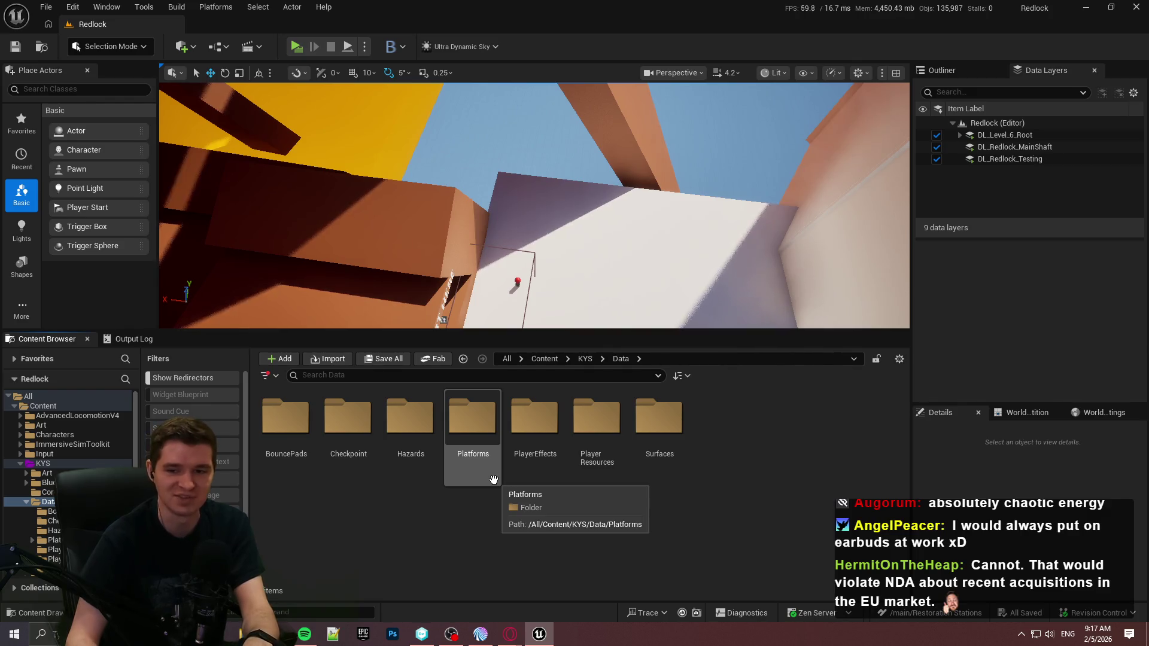
# Step: Drag E_PlayerResourceType from Hazards into the PlayerResources folder
pyautogui.click(600, 473)
pyautogui.doubleClick(571, 461)
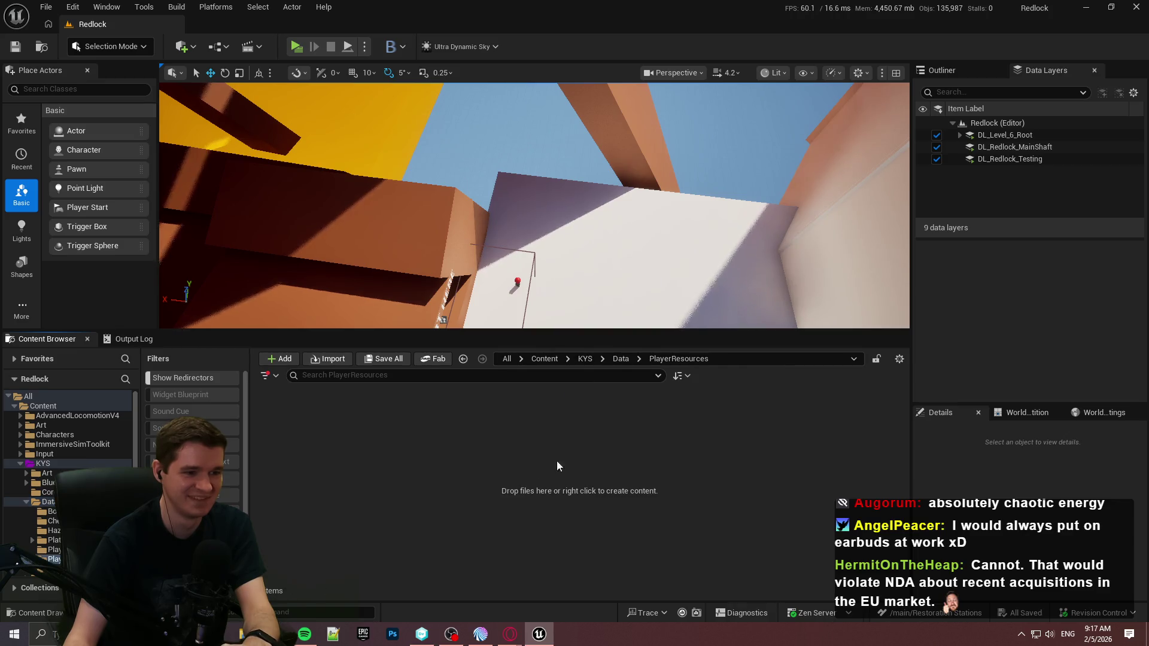
pyautogui.click(620, 359)
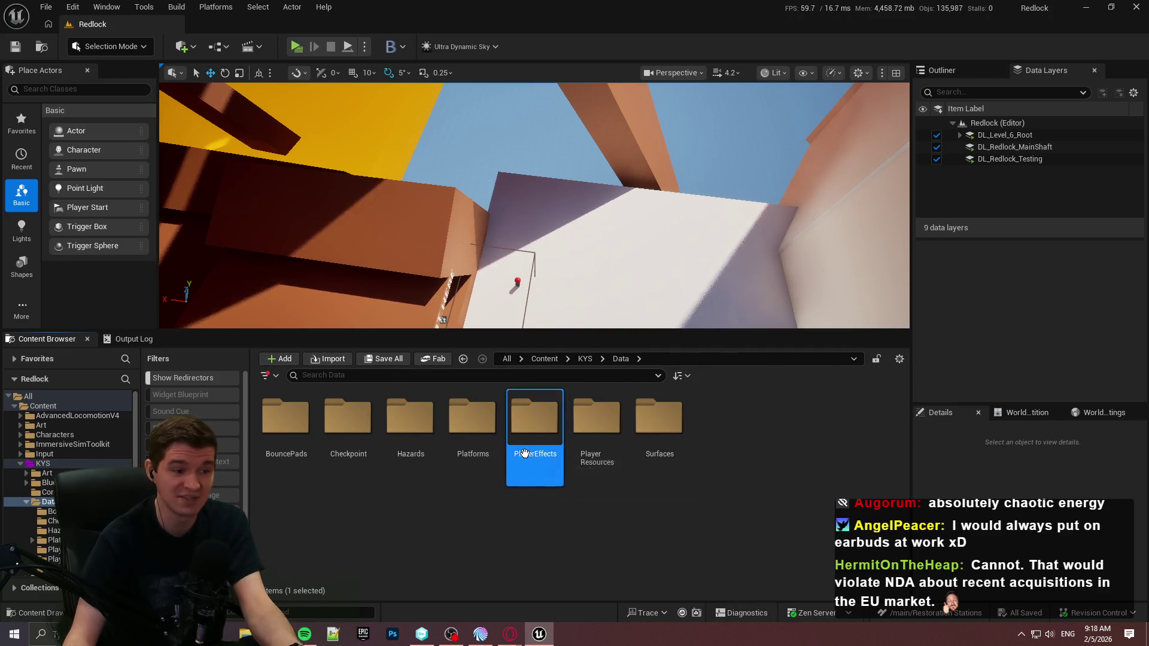
pyautogui.click(534, 419)
pyautogui.doubleClick(389, 450)
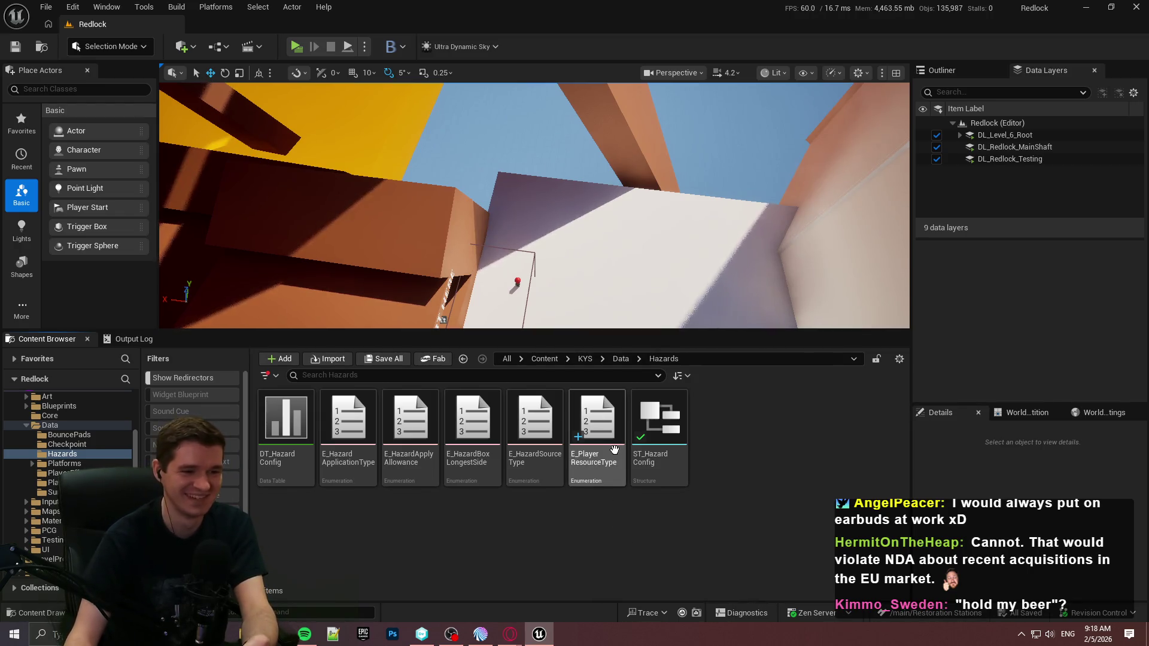
pyautogui.moveTo(586, 464)
pyautogui.mouseDown()
pyautogui.moveTo(592, 457)
pyautogui.moveTo(400, 531)
pyautogui.moveTo(261, 515)
pyautogui.moveTo(335, 515)
pyautogui.moveTo(222, 476)
pyautogui.moveTo(71, 473)
pyautogui.mouseUp()
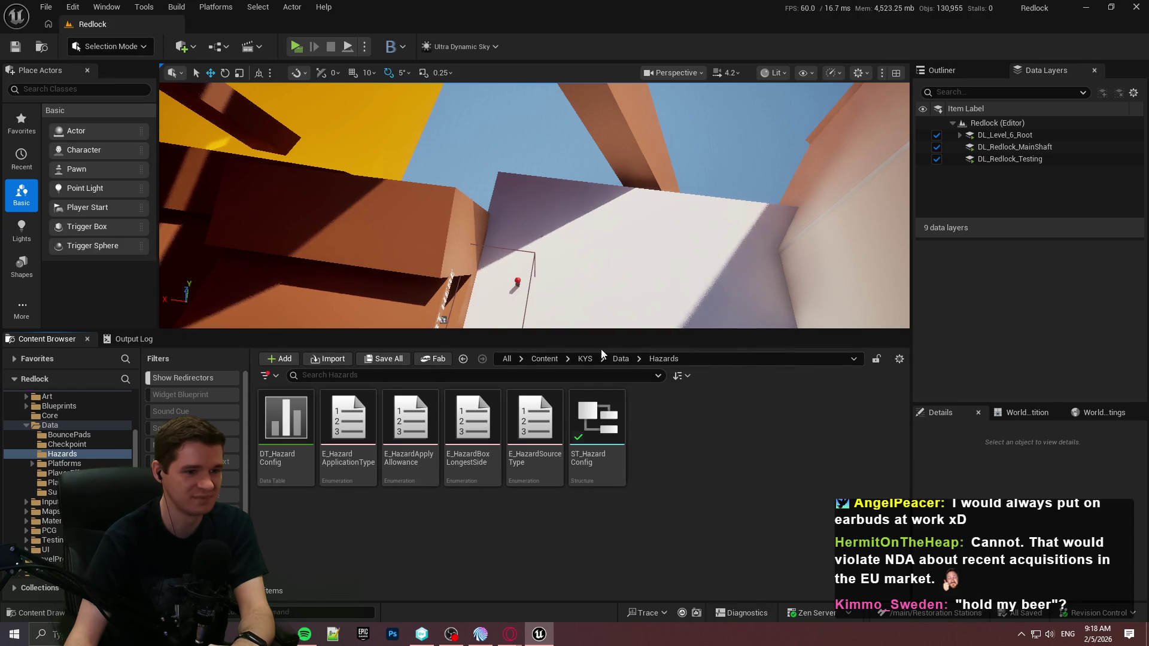
# Step: Confirm the enum now sits in PlayerResources, then go up to the Content root
pyautogui.click(620, 359)
pyautogui.click(605, 414)
pyautogui.doubleClick(605, 414)
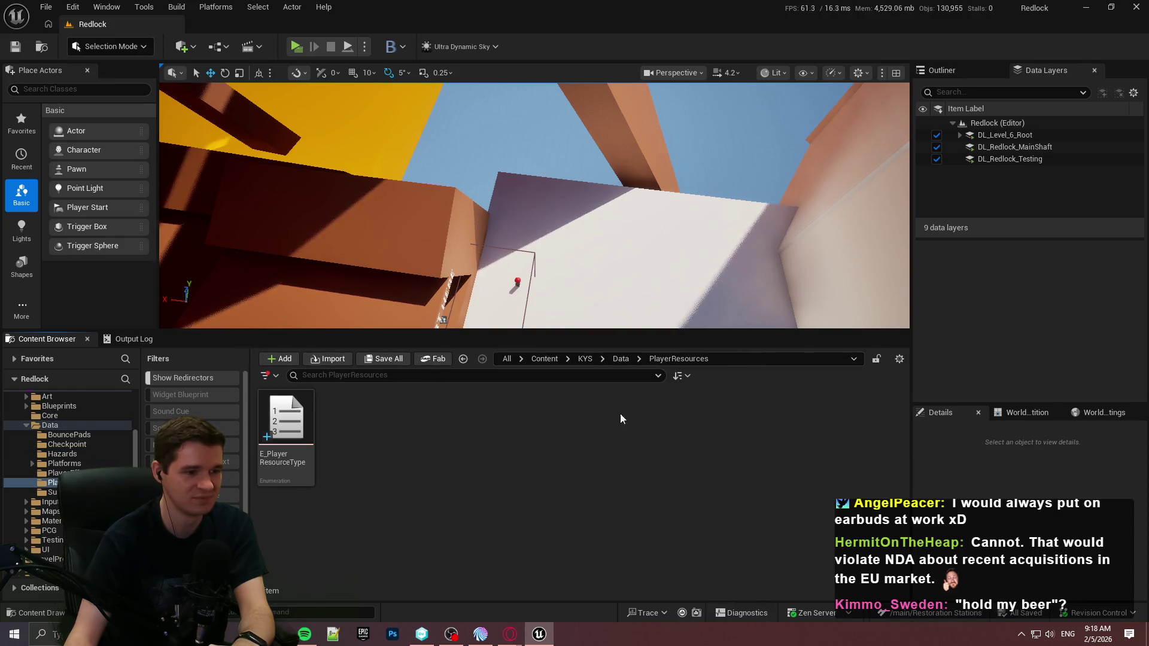
pyautogui.click(627, 360)
pyautogui.moveTo(549, 331); pyautogui.dragTo(549, 393)
pyautogui.click(544, 421)
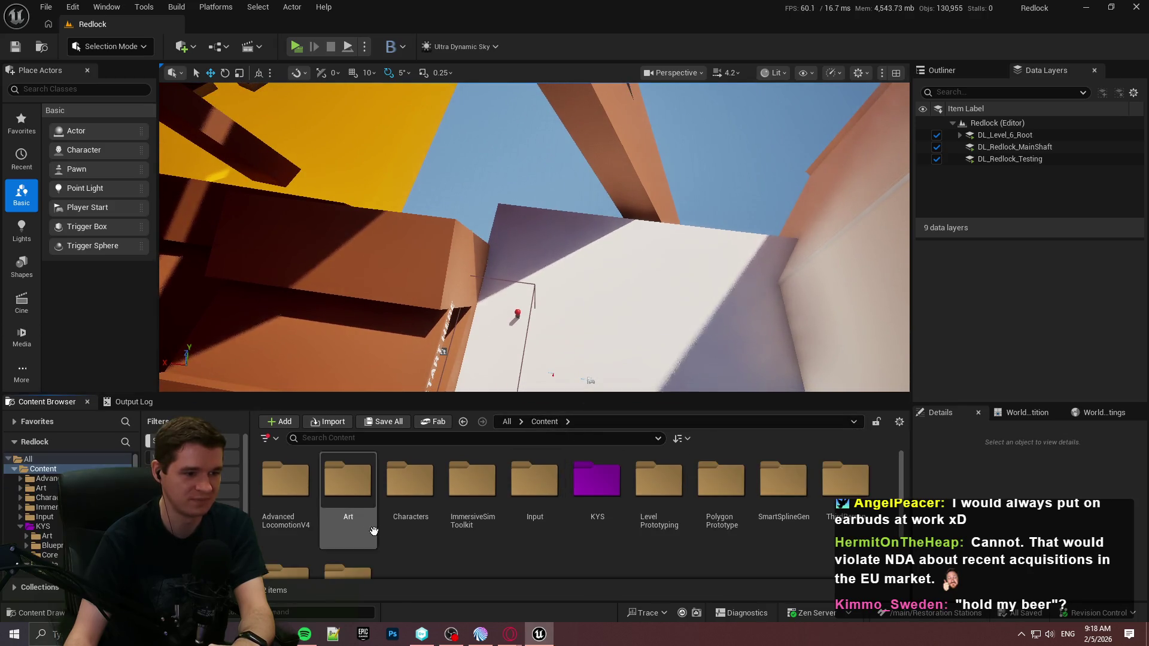
# Step: Create a RestorationStation folder inside KYS/Blueprints
pyautogui.doubleClick(596, 479)
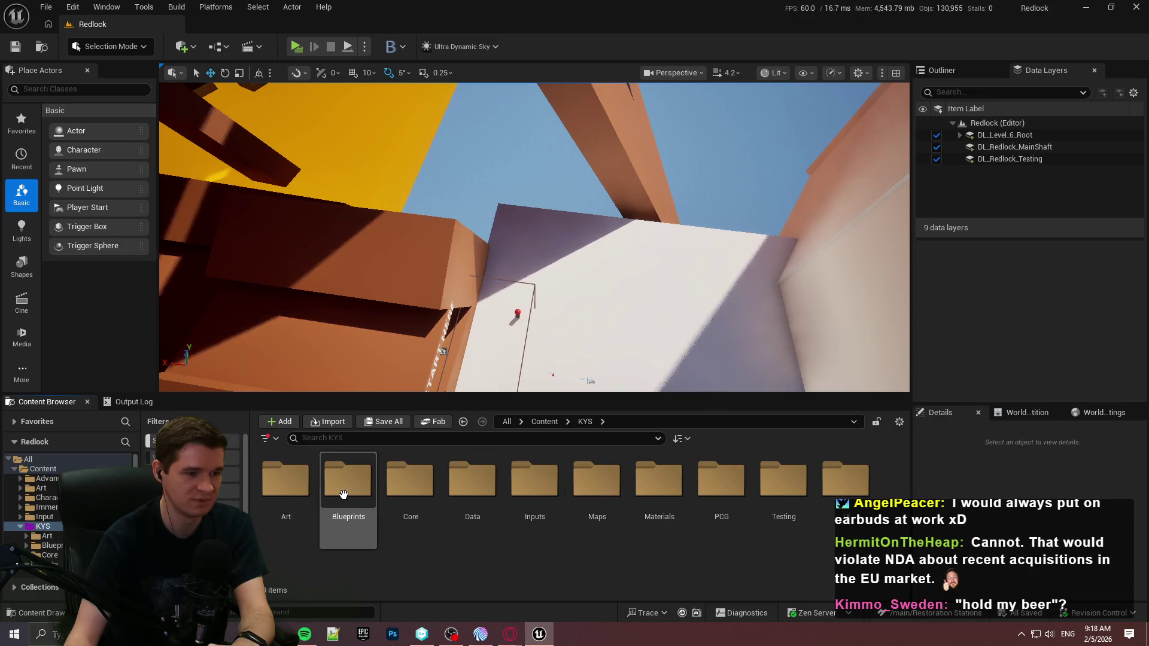
pyautogui.doubleClick(347, 482)
pyautogui.scroll(-3, 782, 540)
pyautogui.rightClick(567, 527)
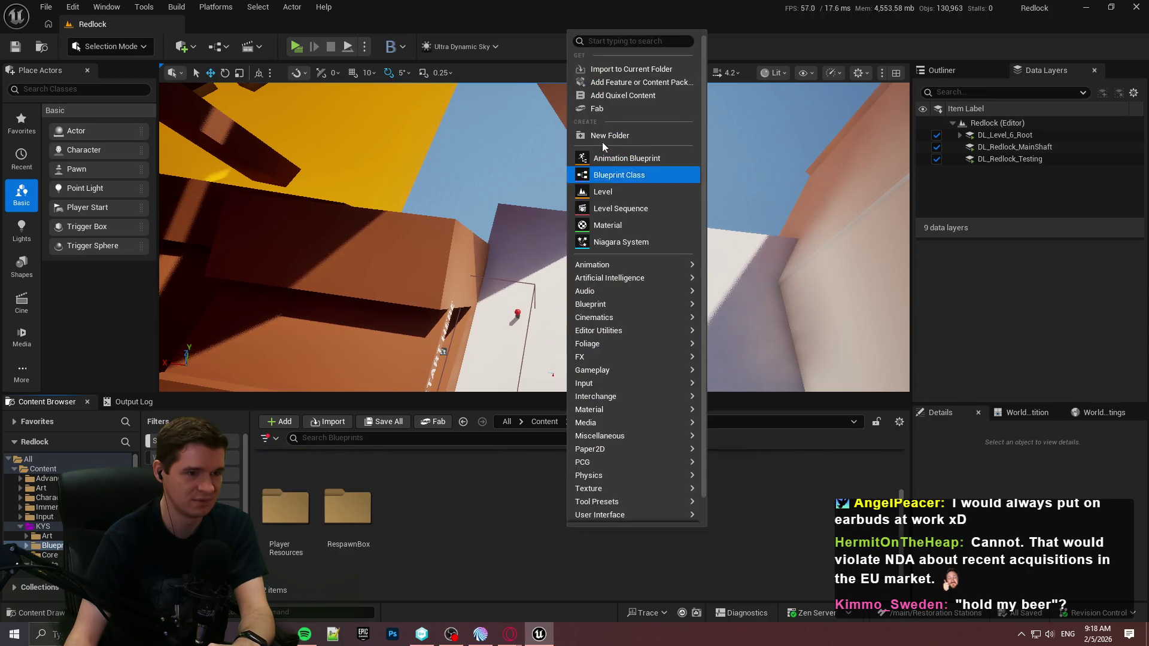
pyautogui.click(597, 136)
pyautogui.write('Res')
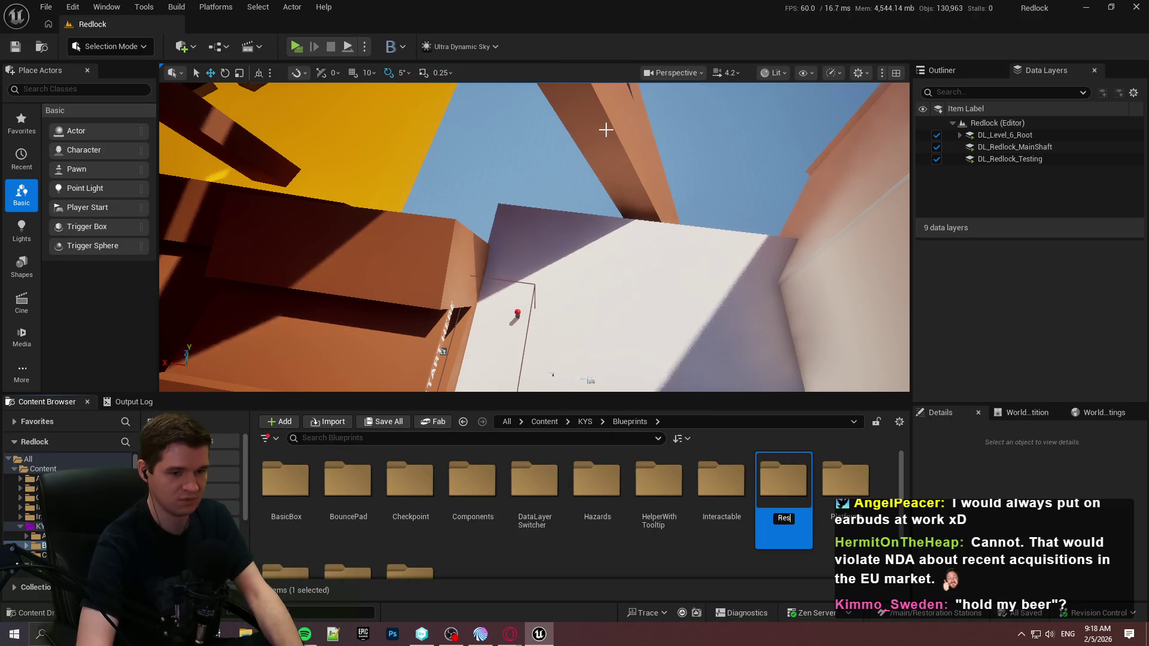
pyautogui.write('torrationStation')
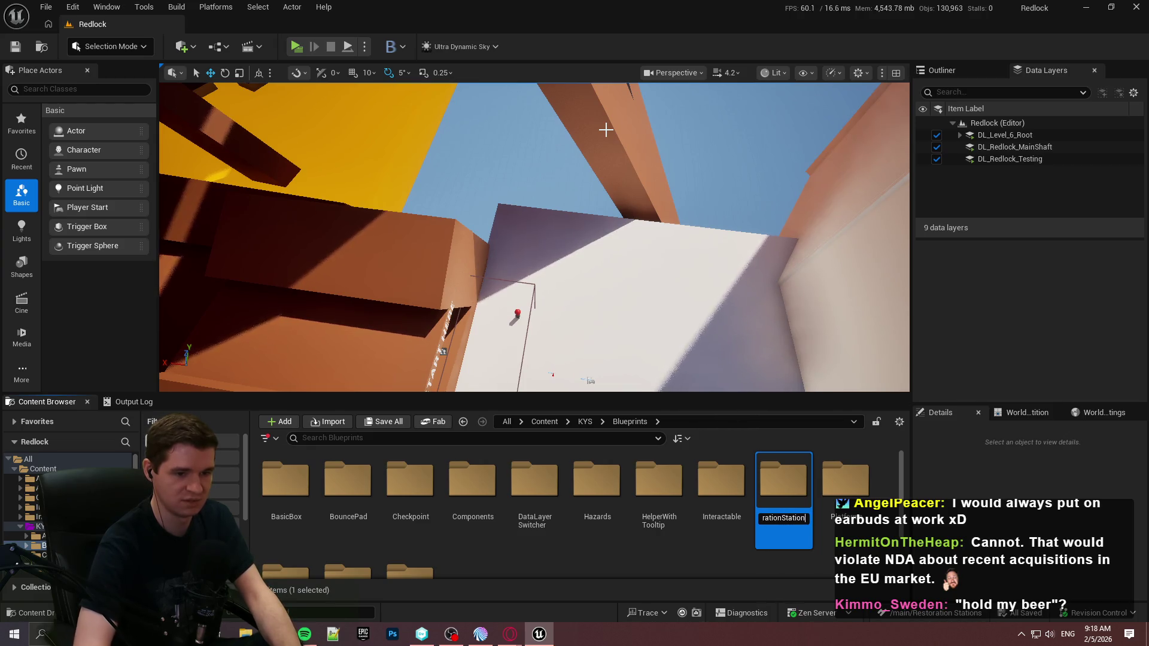
pyautogui.press('Return')
pyautogui.click(461, 527)
# Step: In that folder, create an Actor blueprint named BP_RestorationStation and save it
pyautogui.doubleClick(414, 523)
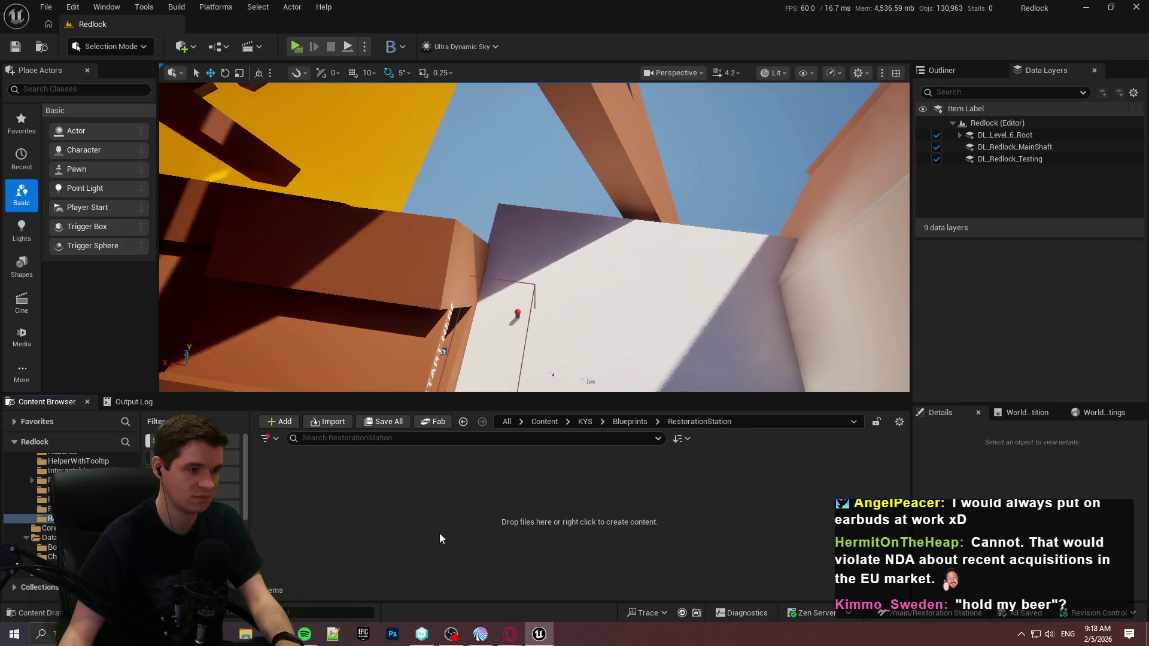
pyautogui.rightClick(494, 473)
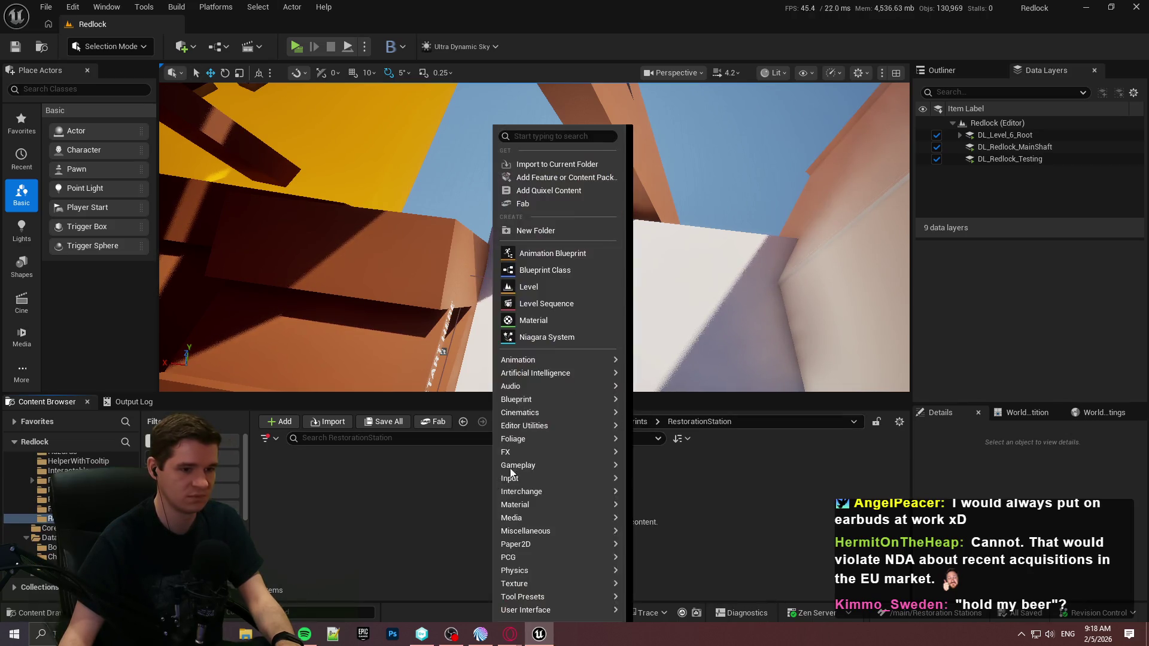
pyautogui.click(541, 271)
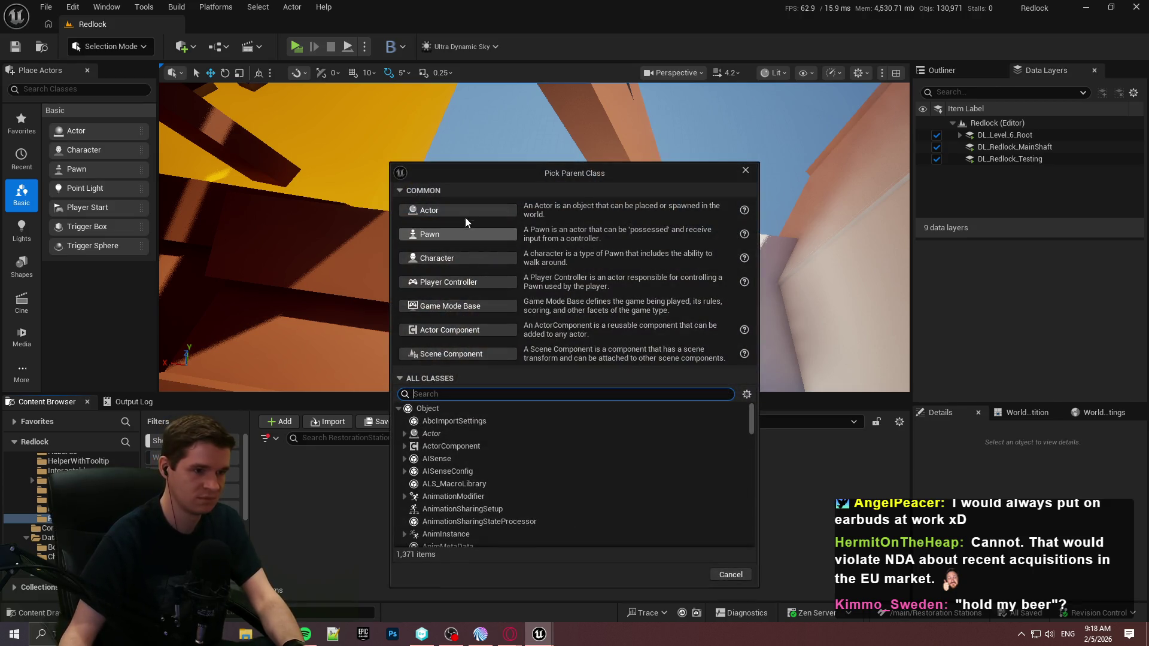
pyautogui.click(459, 212)
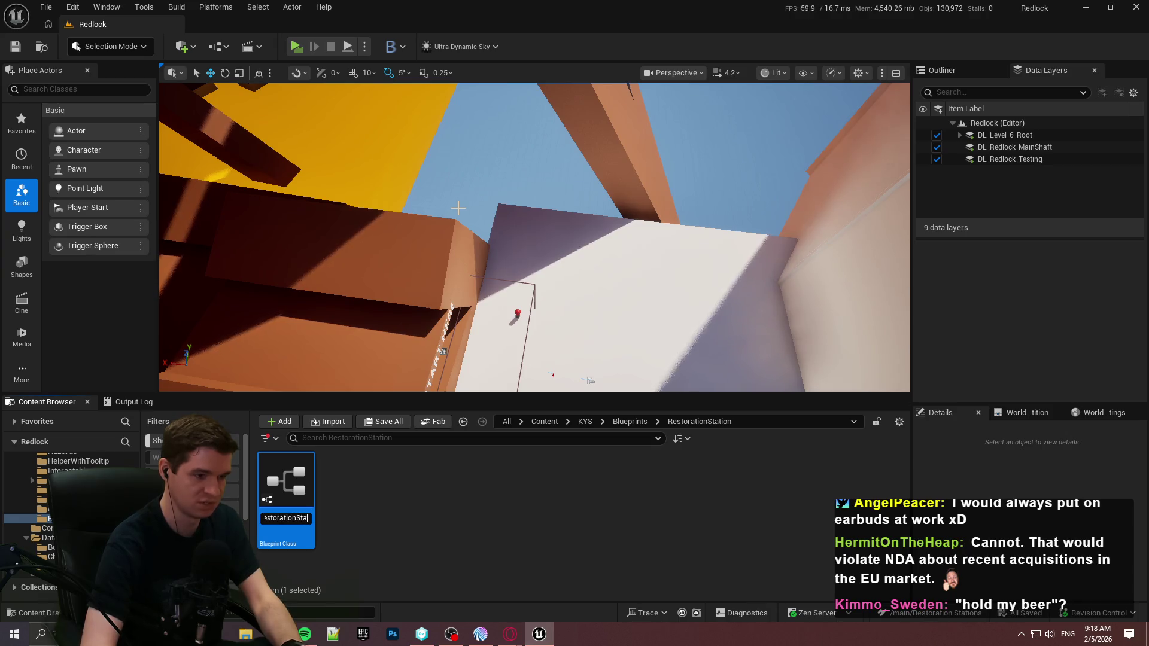
pyautogui.press('Return')
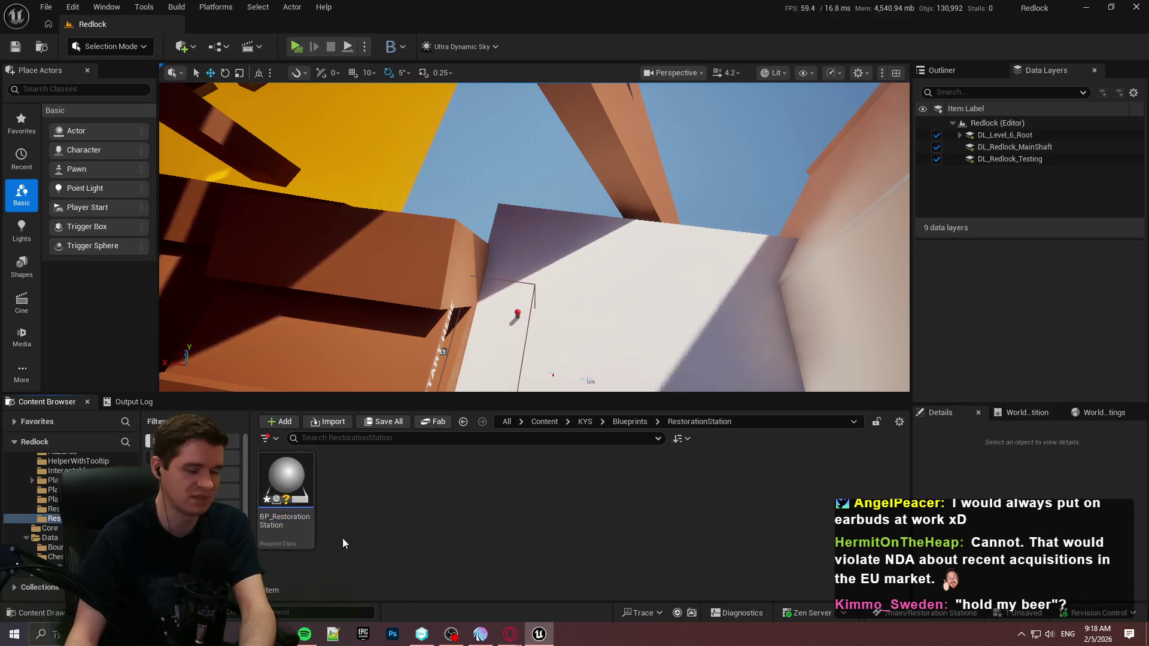
pyautogui.hotkey('ctrl', 's')
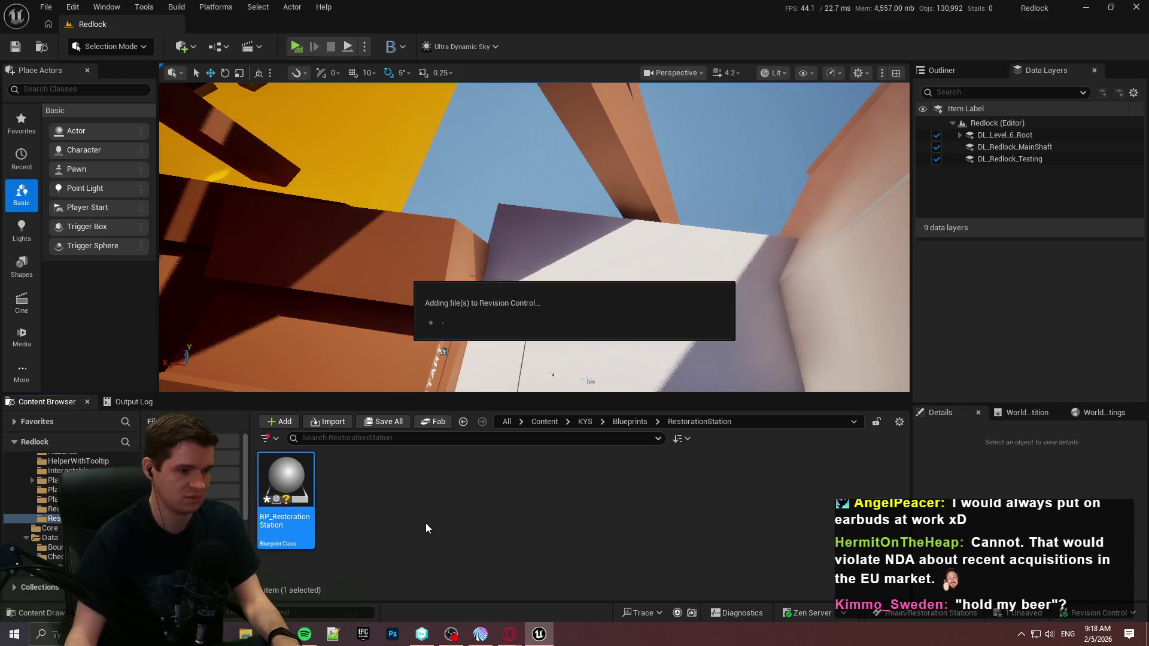
pyautogui.click(425, 519)
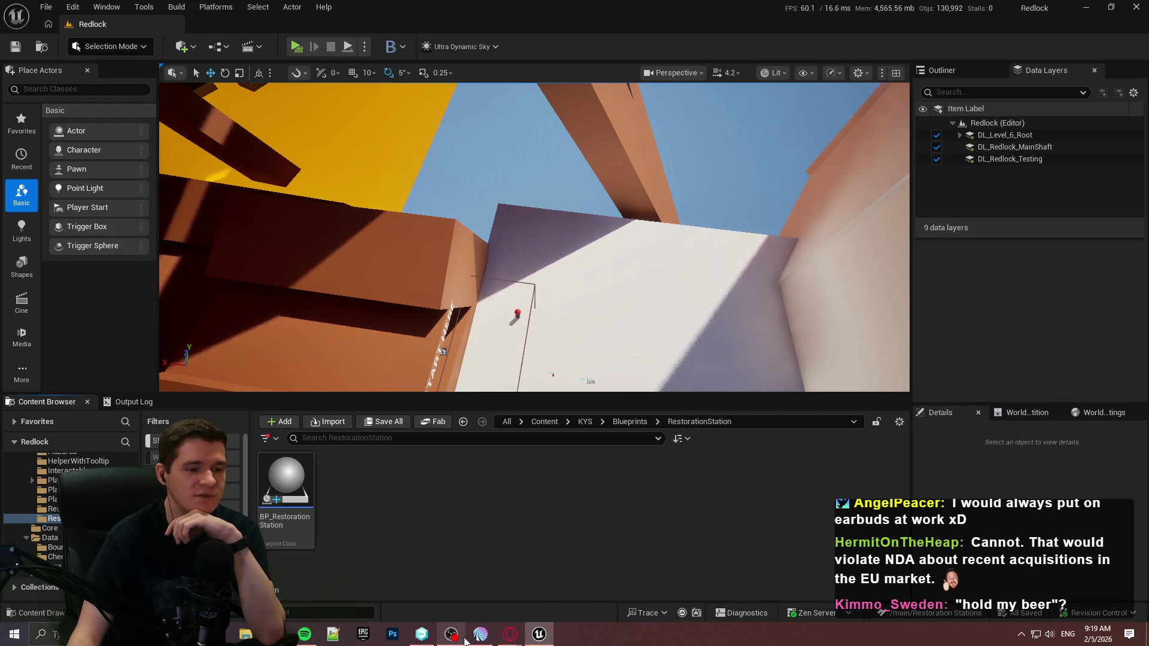
# Step: Switch Unity DevOps to the immersive-sim-toolkit workspace and launch ImmersiveSim.uproject
pyautogui.click(421, 635)
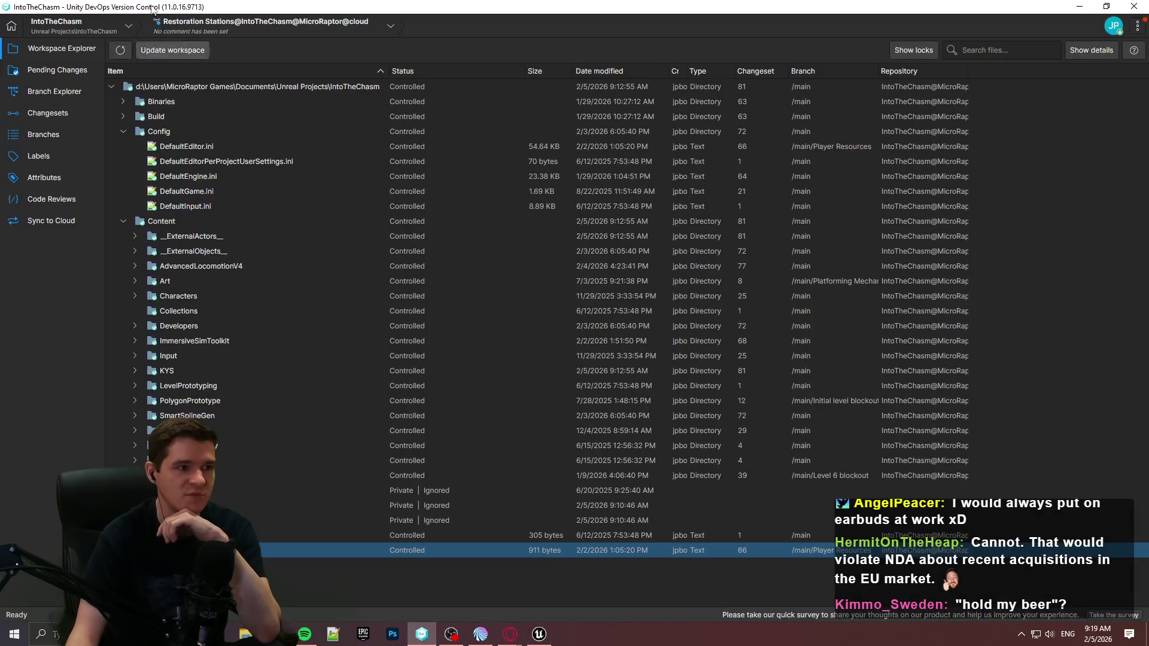
pyautogui.click(47, 28)
pyautogui.click(98, 66)
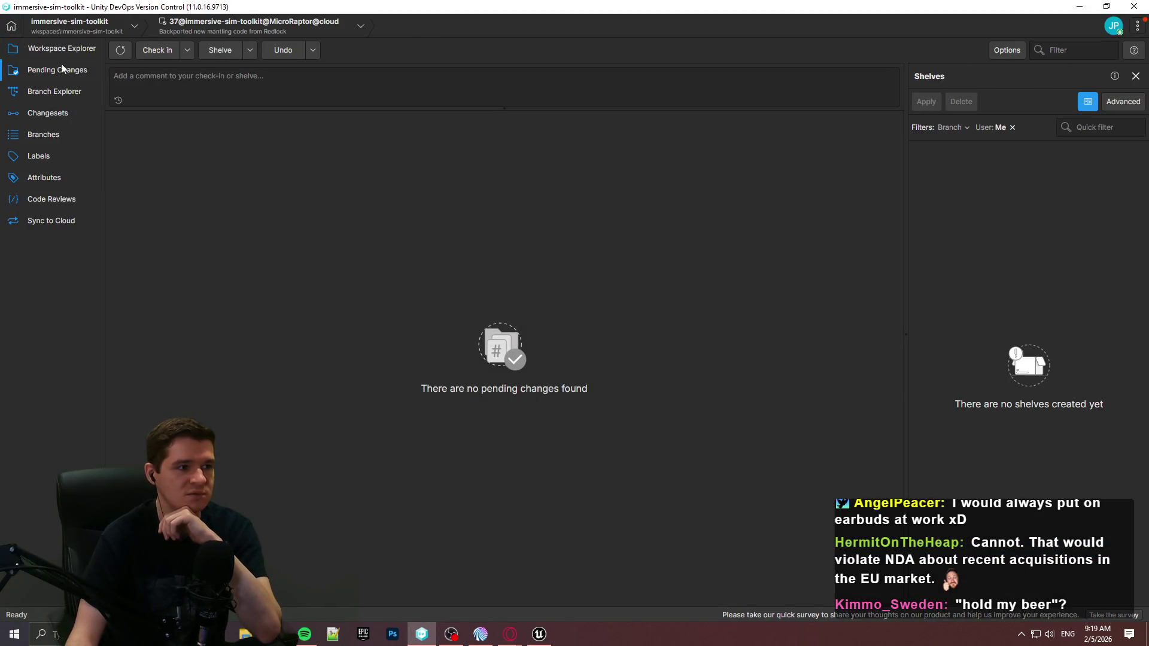
pyautogui.click(61, 48)
pyautogui.doubleClick(222, 251)
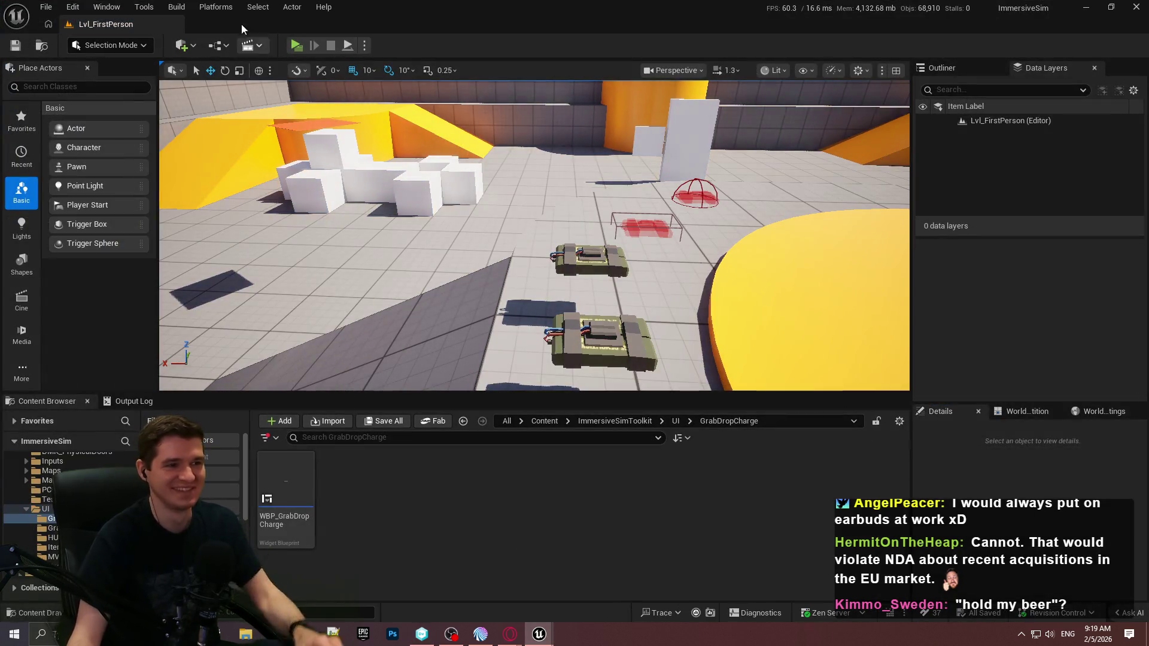
# Step: Start a Standalone preview and walk up beside the red C4 receptacles
pyautogui.click(297, 46)
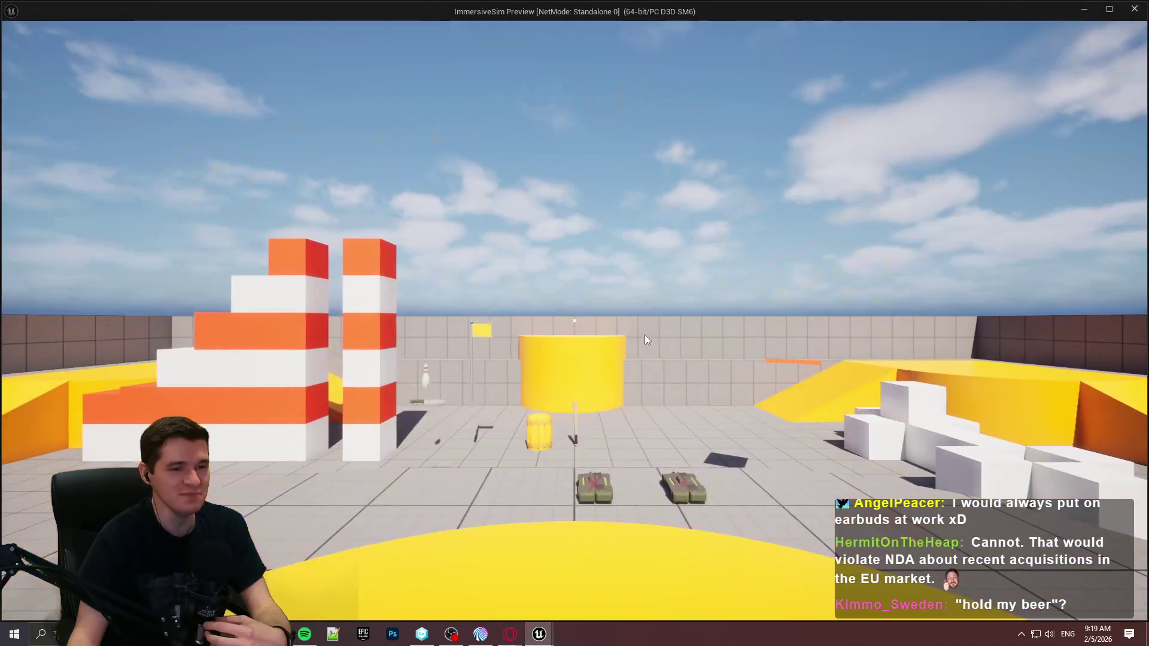
pyautogui.press('w')
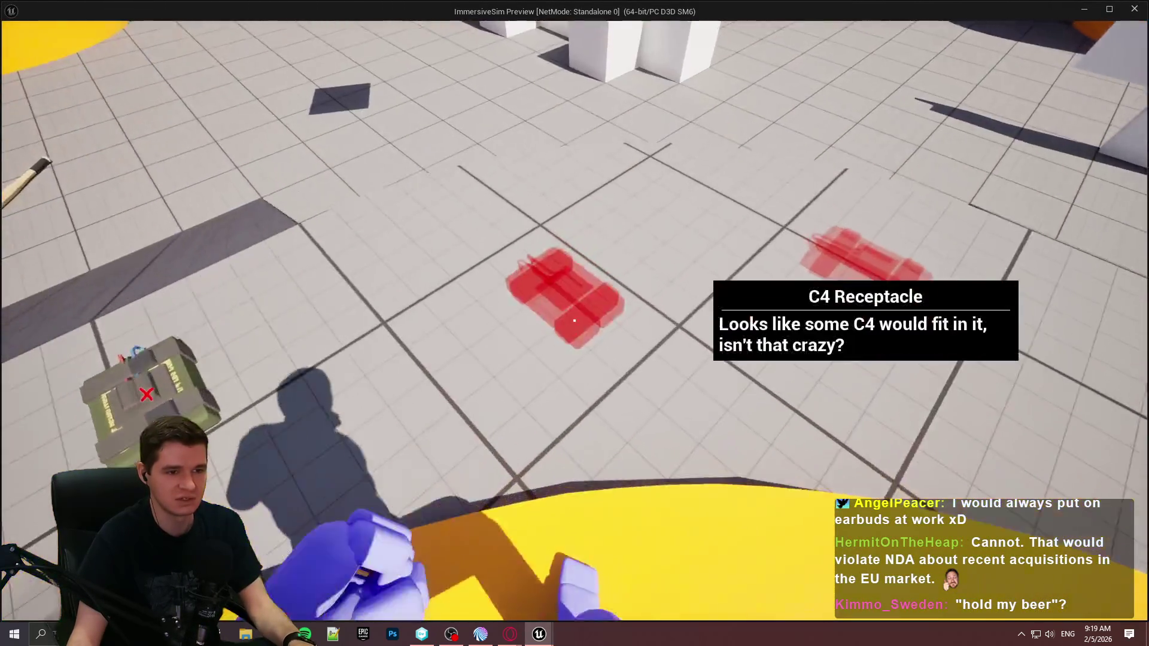
pyautogui.press('w')
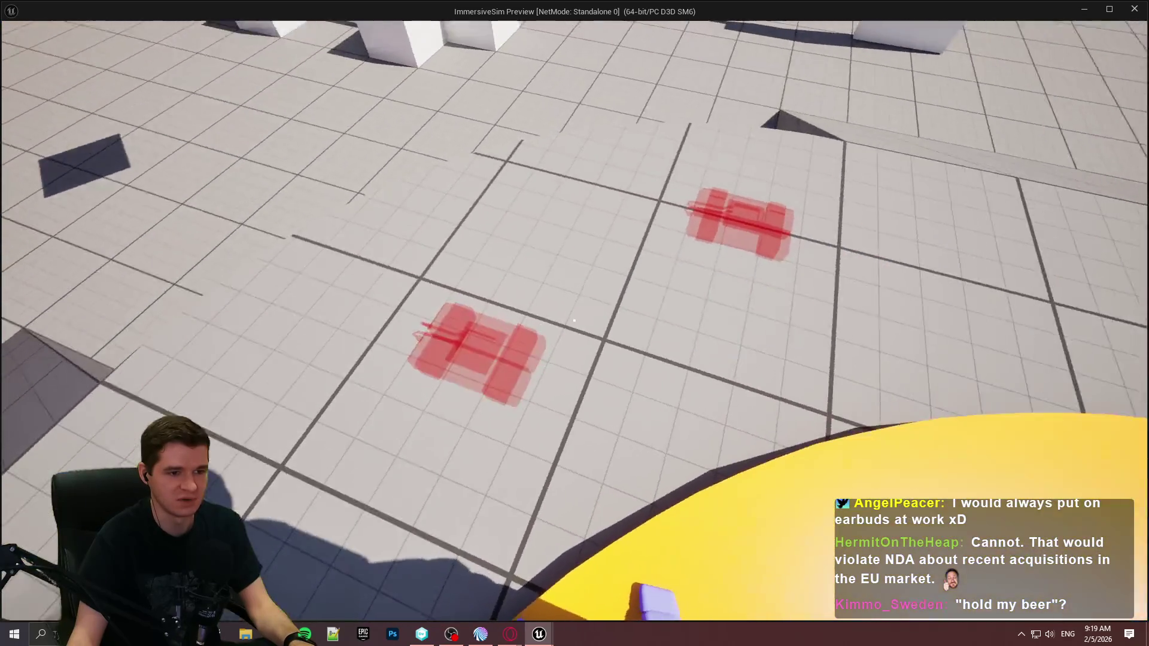
pyautogui.press('a')
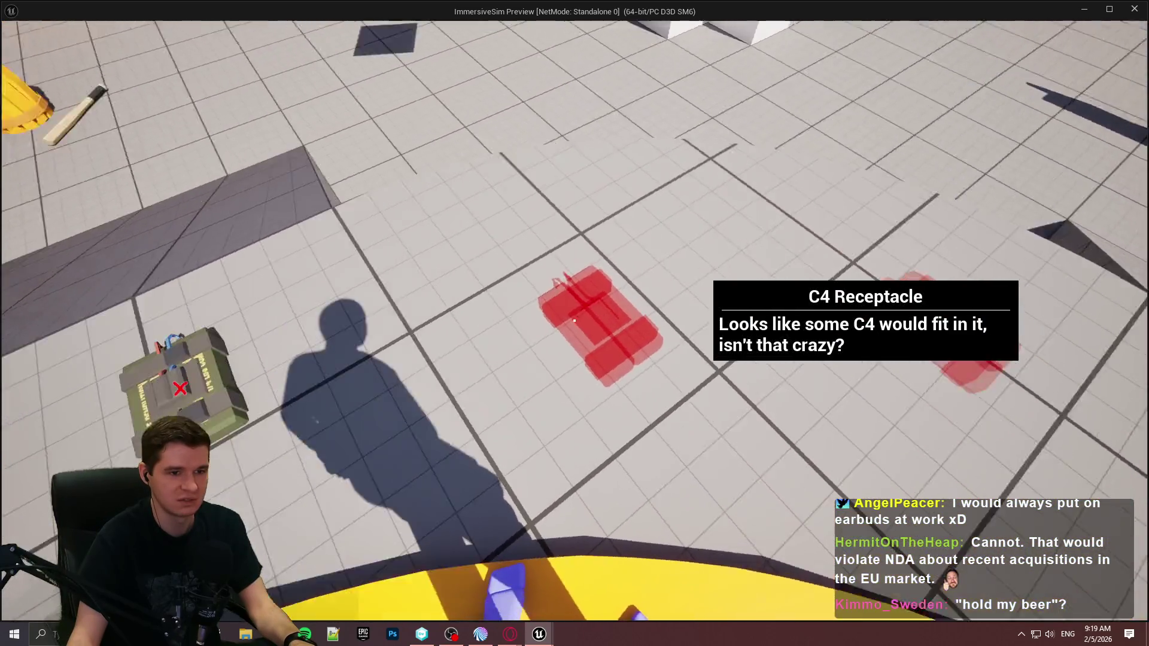
pyautogui.press('a')
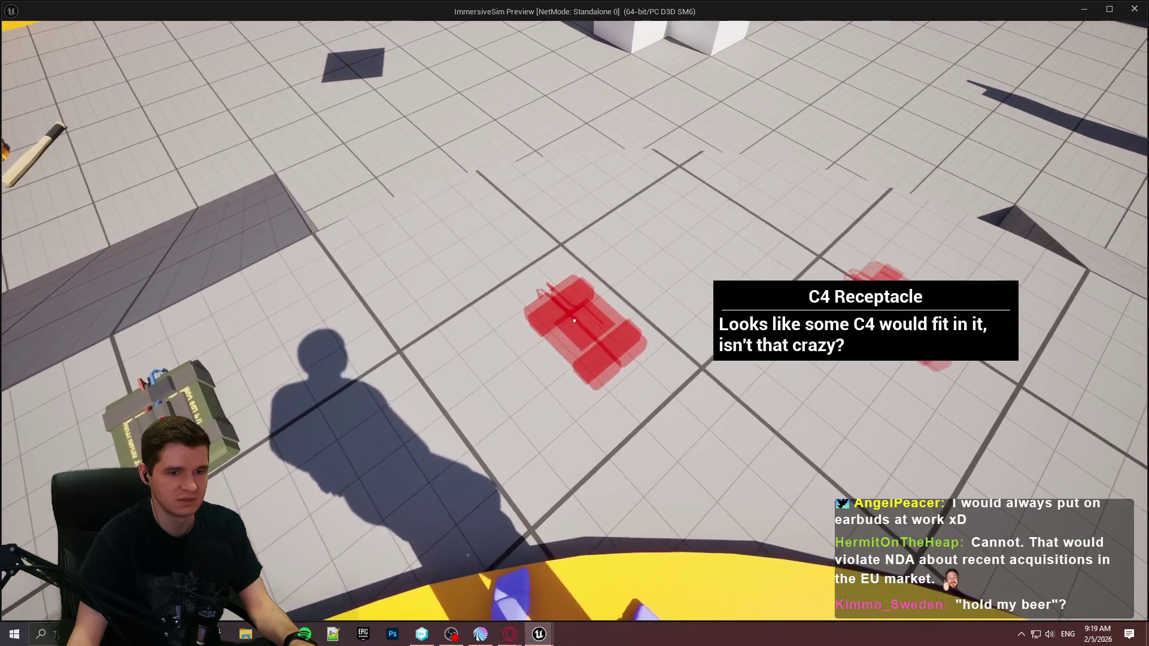
pyautogui.press('a')
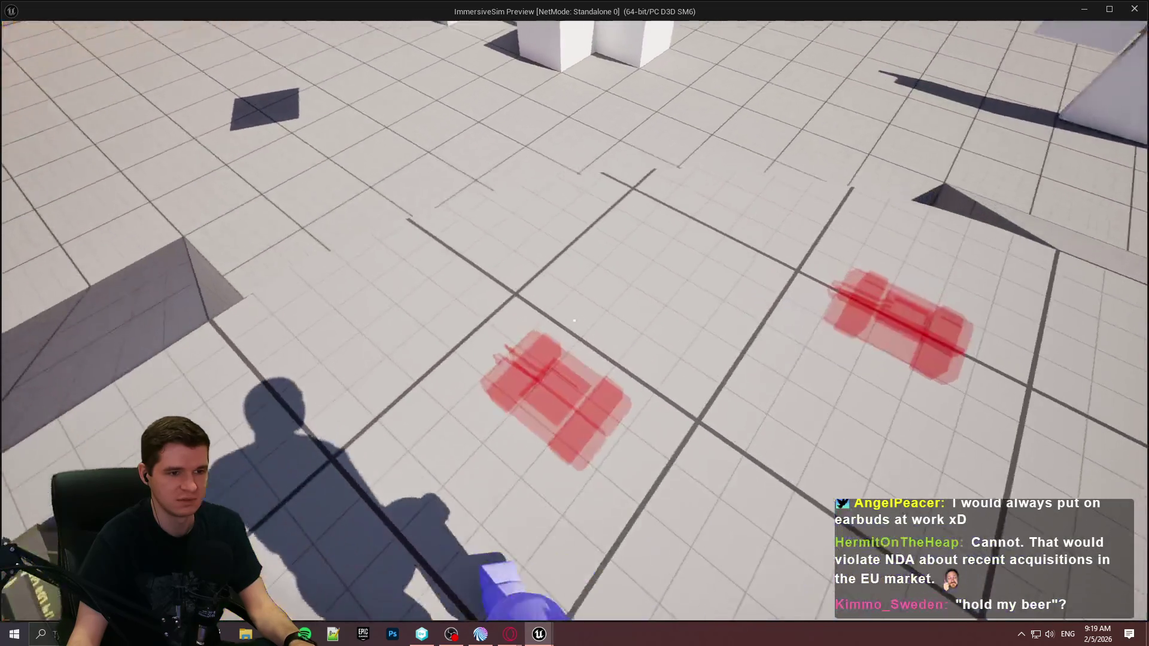
pyautogui.press('a')
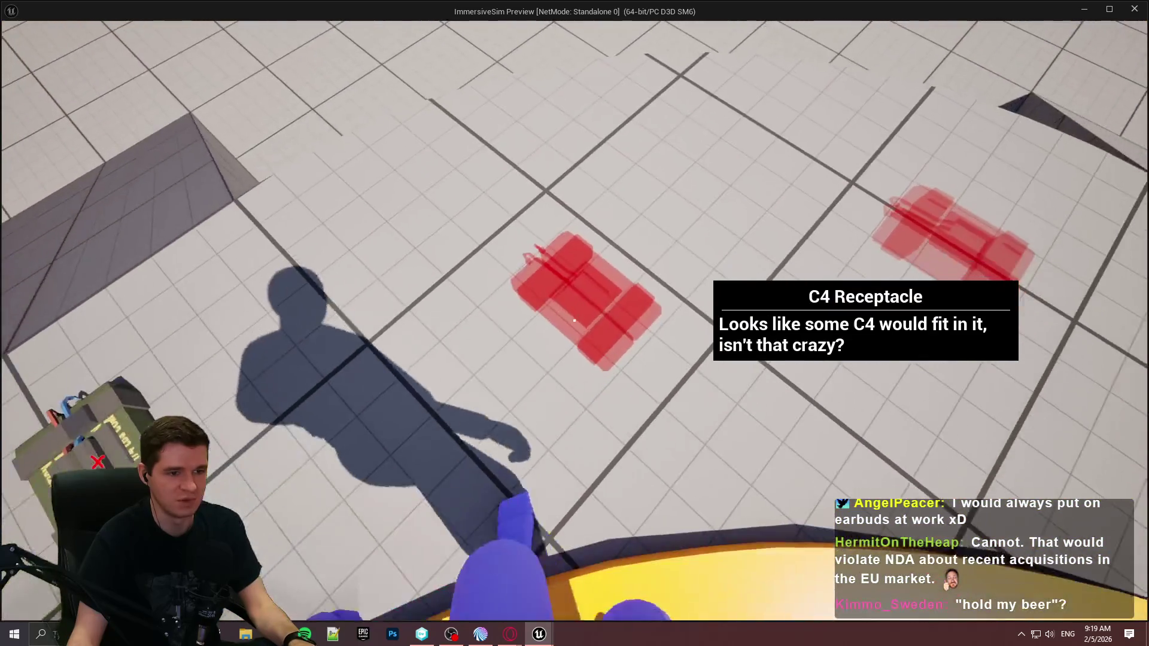
pyautogui.press('a')
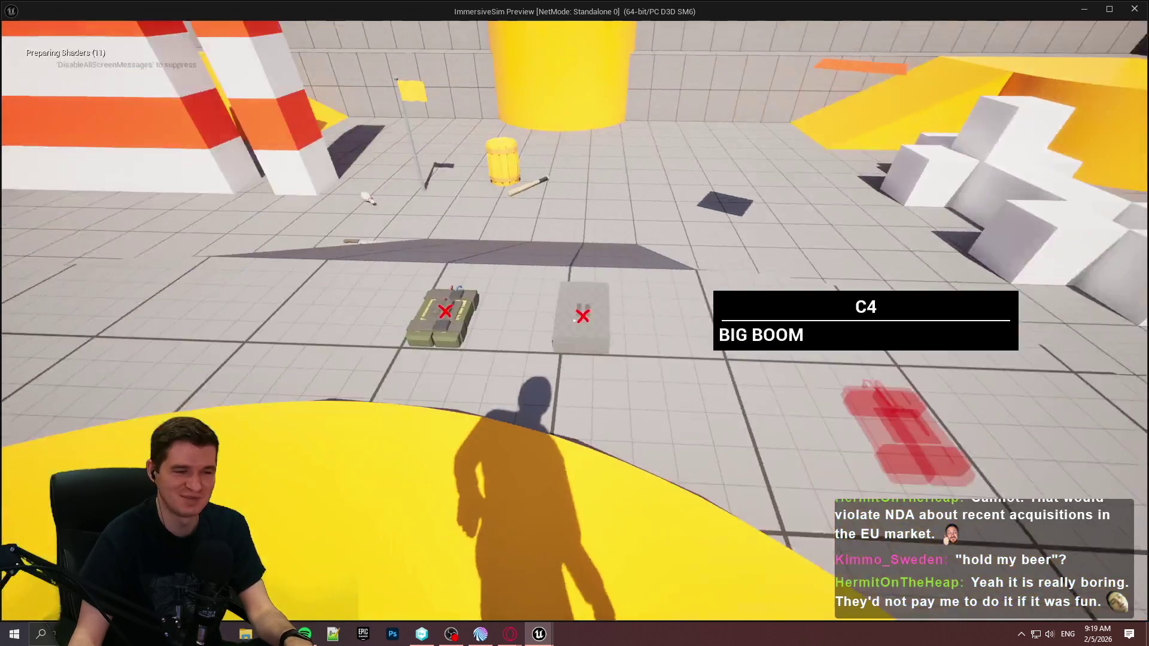
# Step: Slot a C4 into the receptacle, pull it out, throw it, then end the preview
pyautogui.click(575, 321)
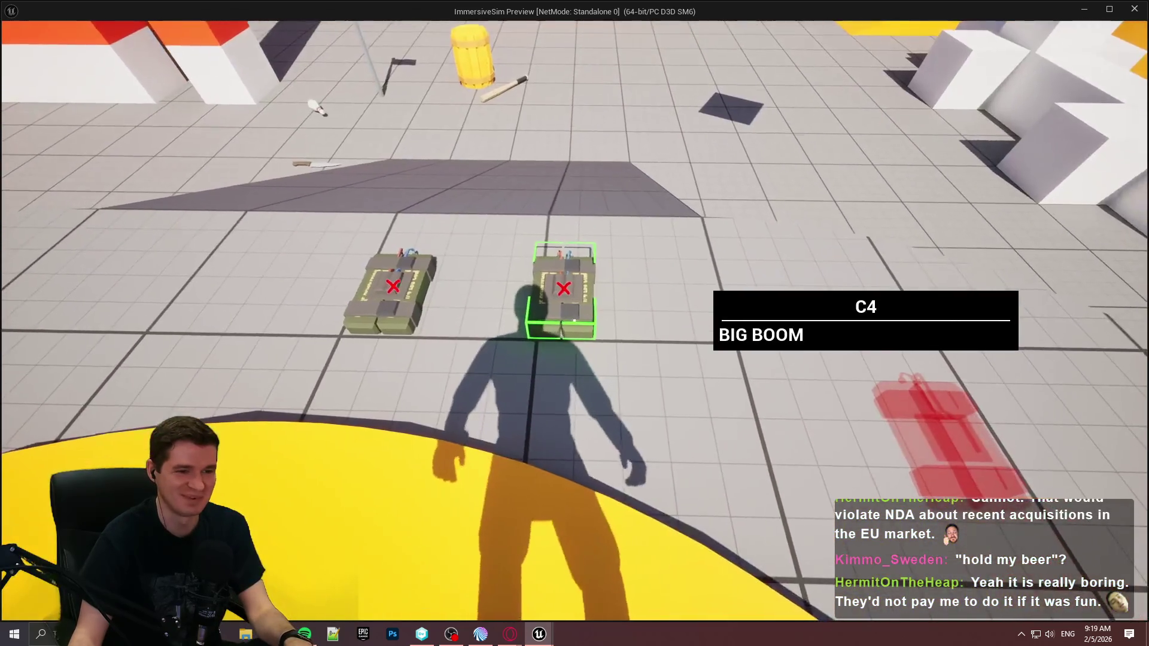
pyautogui.click(575, 321)
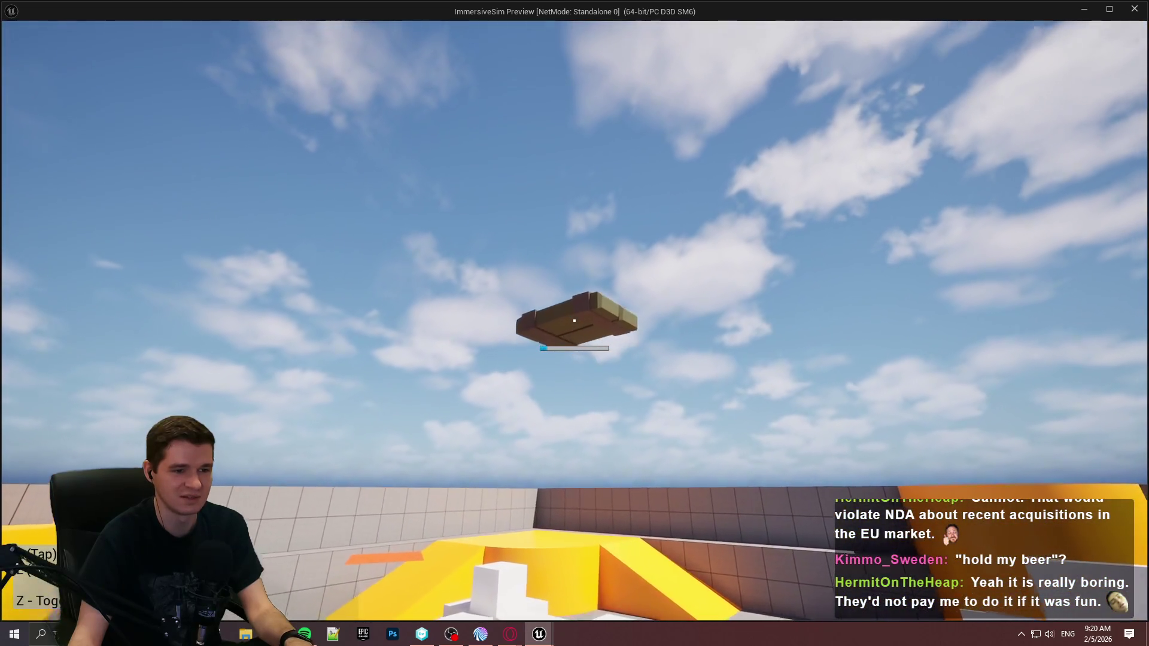
pyautogui.click(574, 321)
pyautogui.click(574, 321)
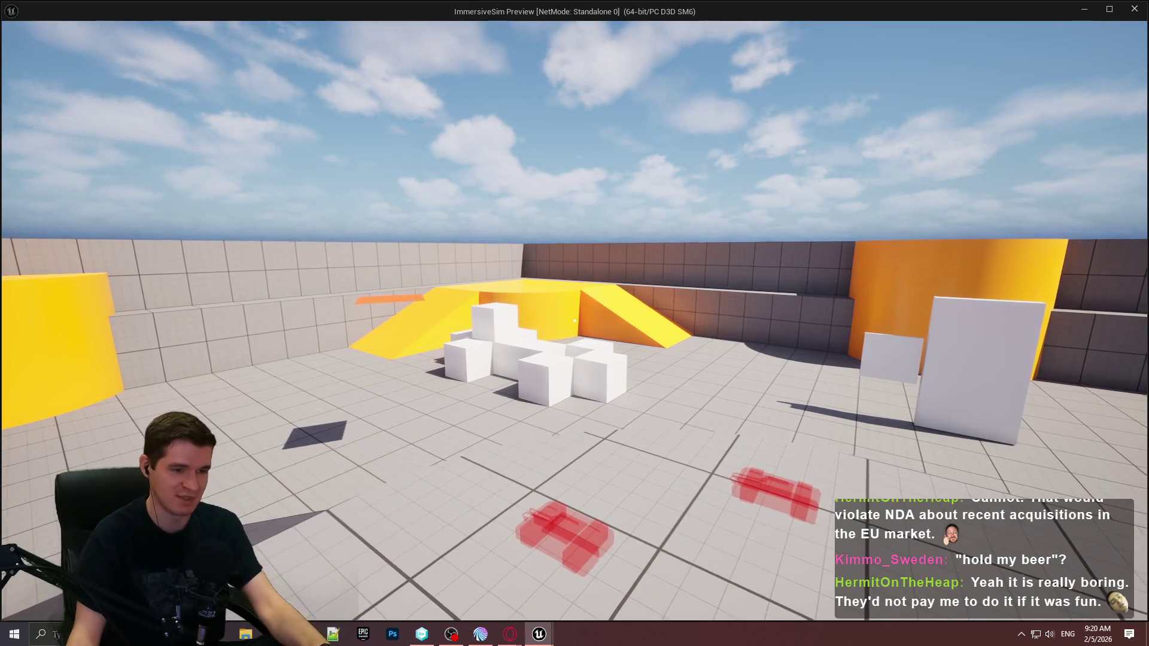
pyautogui.press('Escape')
pyautogui.click(1086, 7)
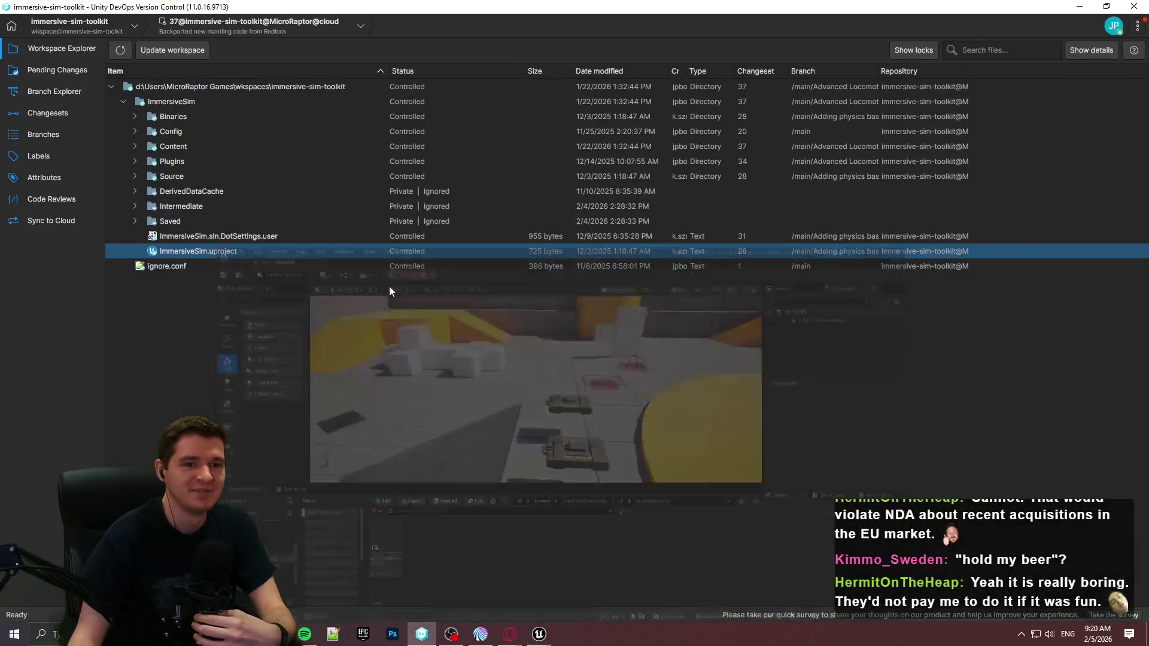
# Step: View the Branch Explorer history, then return to Unreal and open BP_RestorationStation
pyautogui.click(52, 86)
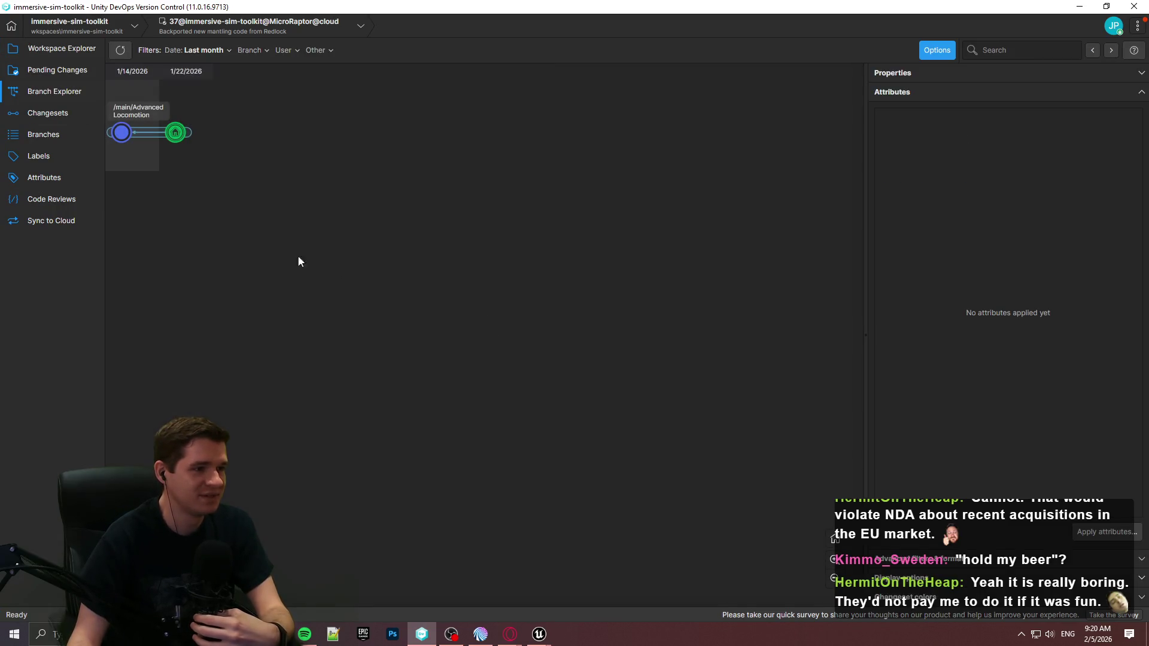
pyautogui.click(538, 634)
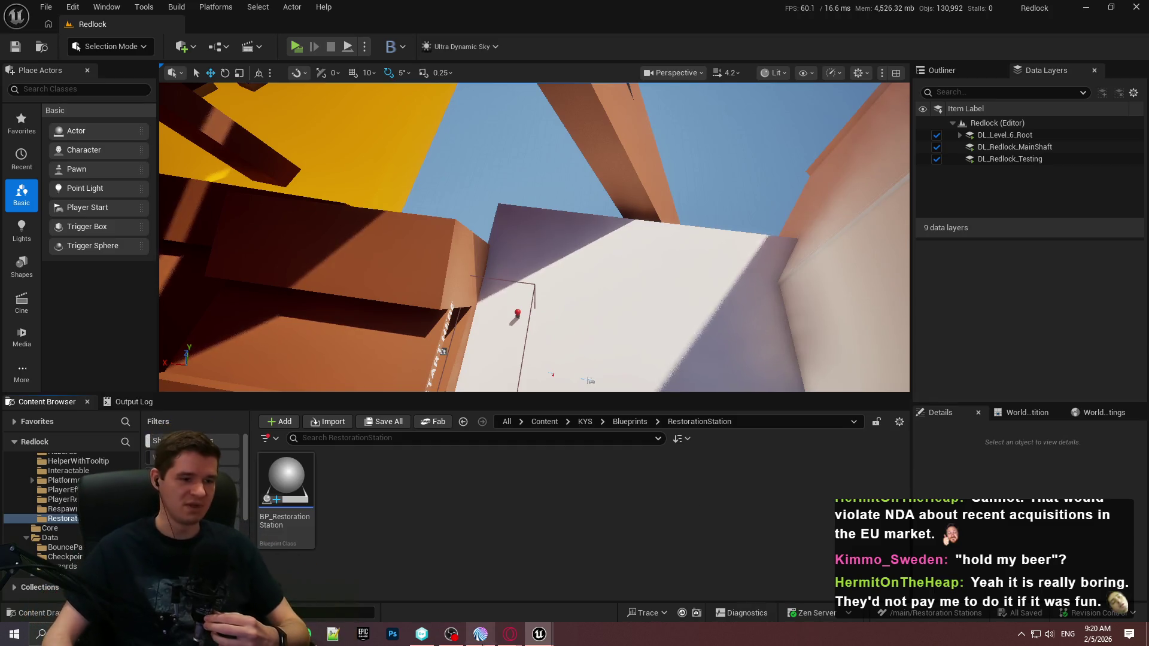
pyautogui.doubleClick(275, 515)
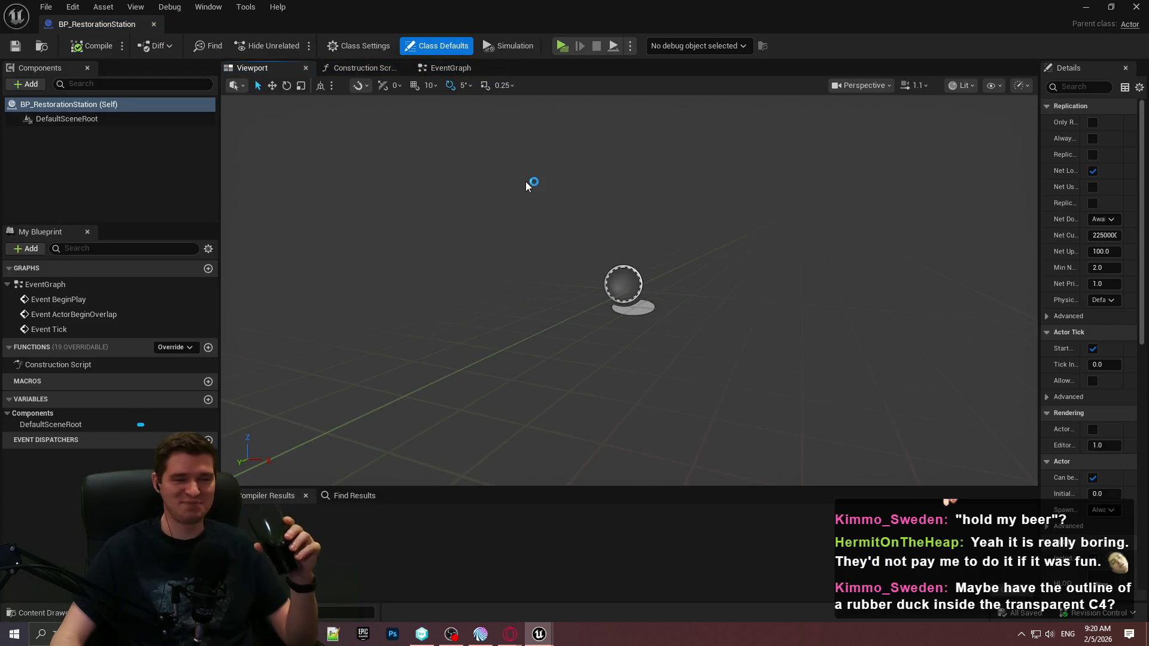
# Step: Dock the BP_RestorationStation editor tab beside the Redlock level tab
pyautogui.moveTo(110, 33); pyautogui.dragTo(332, 31)
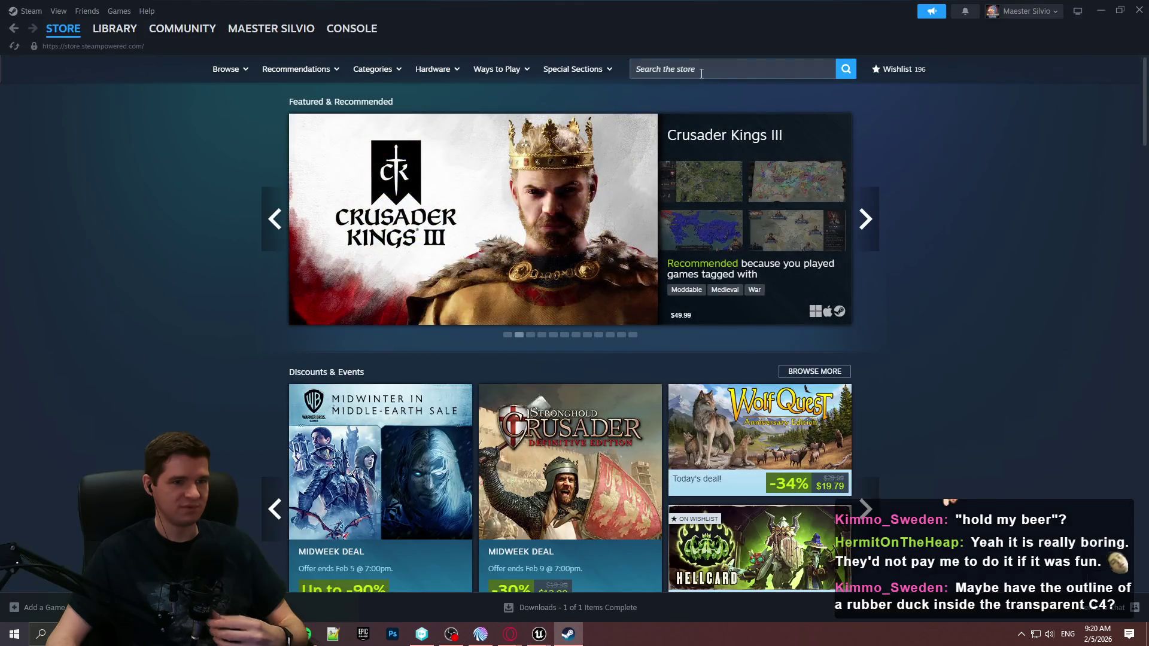
# Step: Search the Steam store for 'escape' and open the Escape From Duckov page's screenshots
pyautogui.click(701, 70)
pyautogui.write('escape from duc')
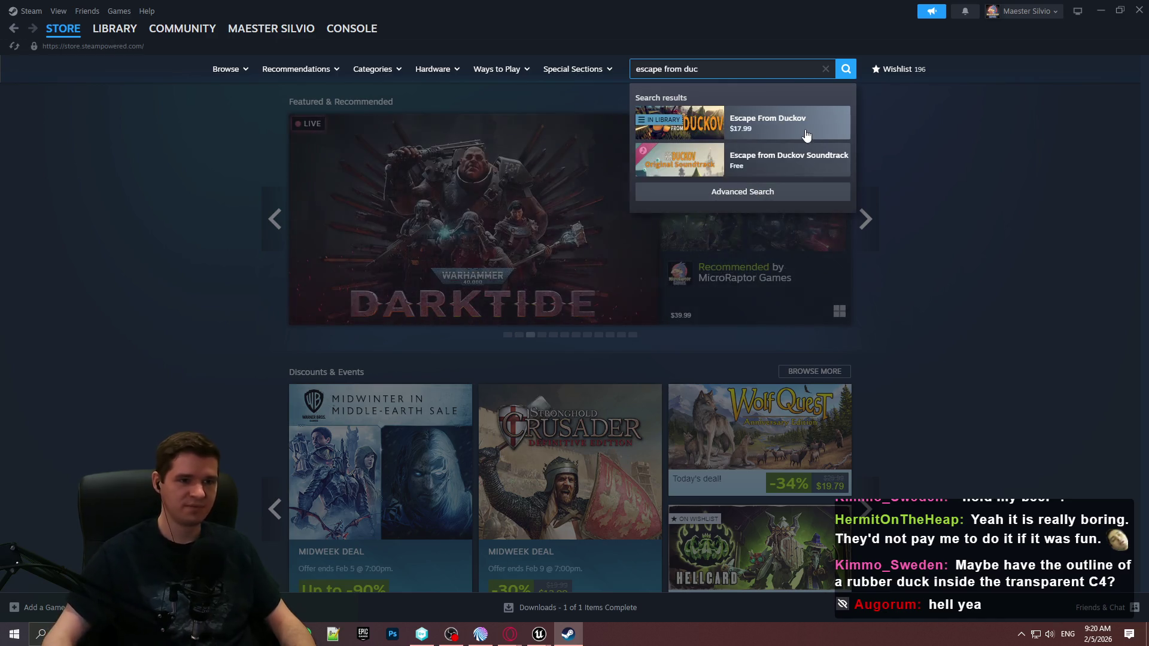
pyautogui.click(801, 129)
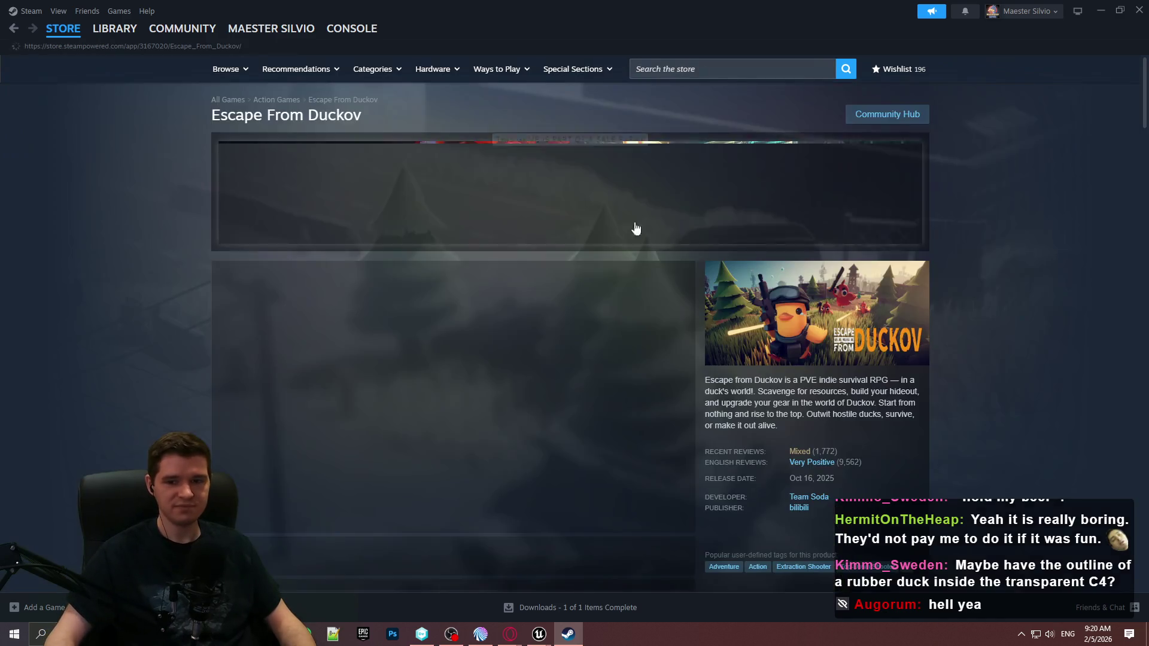
pyautogui.scroll(-5, 799, 329)
pyautogui.click(396, 271)
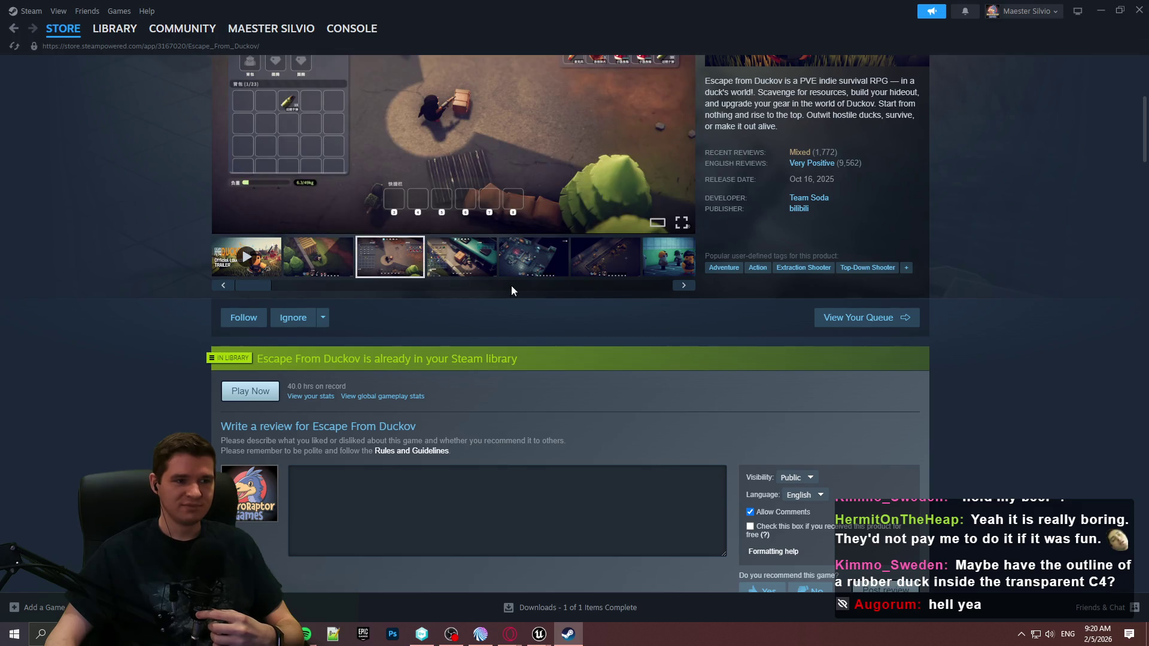
pyautogui.scroll(1, 439, 337)
pyautogui.click(340, 323)
# Step: Step through the Escape From Duckov screenshots in the full-size viewer, then close it
pyautogui.click(574, 269)
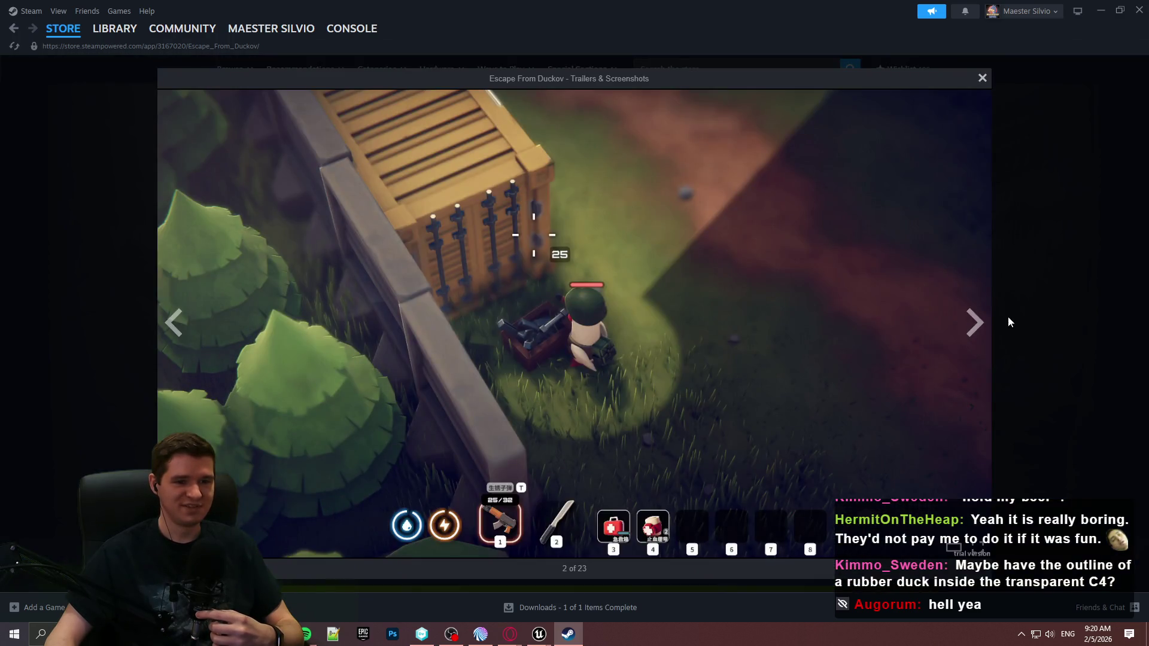
pyautogui.click(975, 323)
pyautogui.click(977, 324)
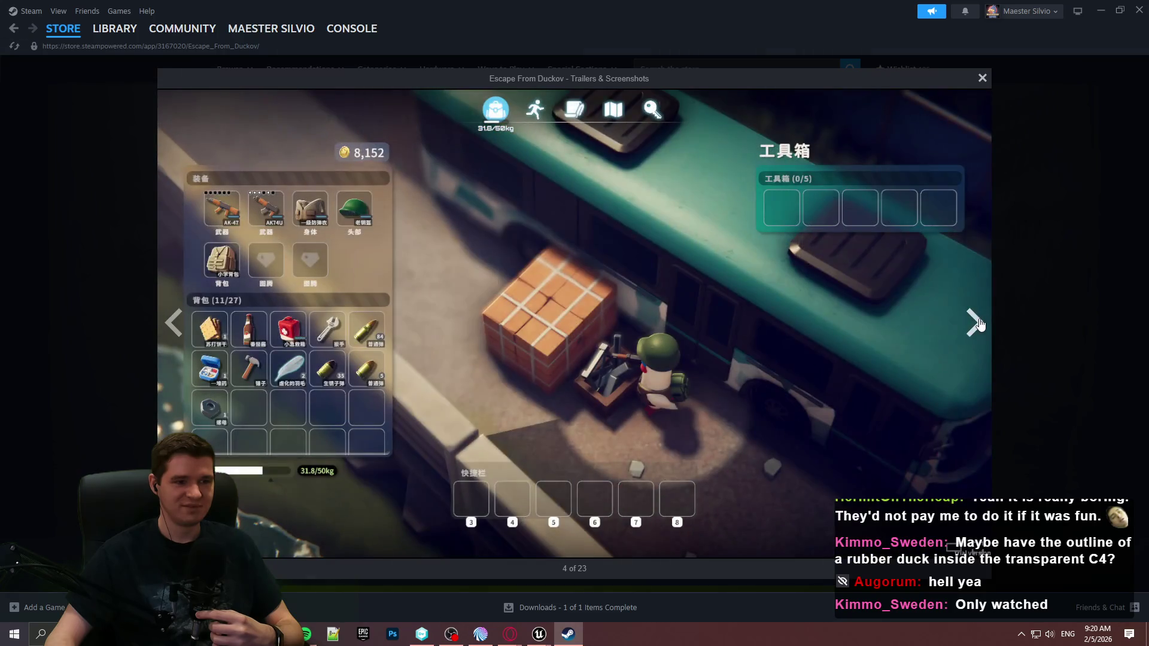
pyautogui.click(976, 323)
pyautogui.click(976, 323)
pyautogui.click(1105, 295)
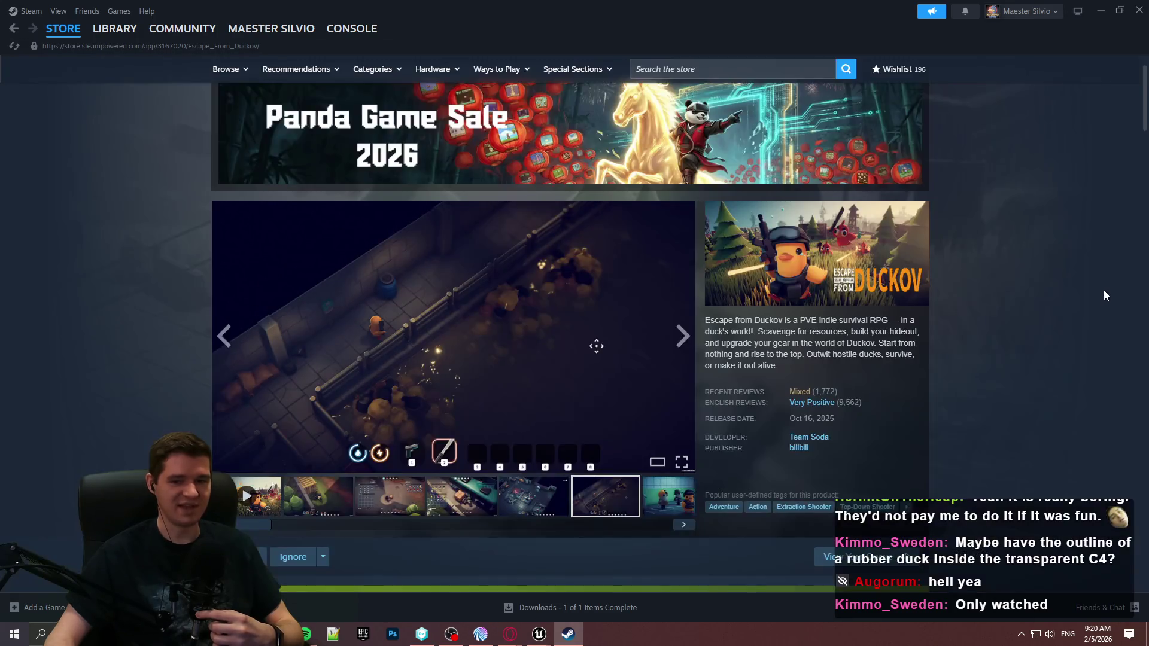
pyautogui.scroll(-5, 1105, 295)
pyautogui.scroll(4, 1082, 246)
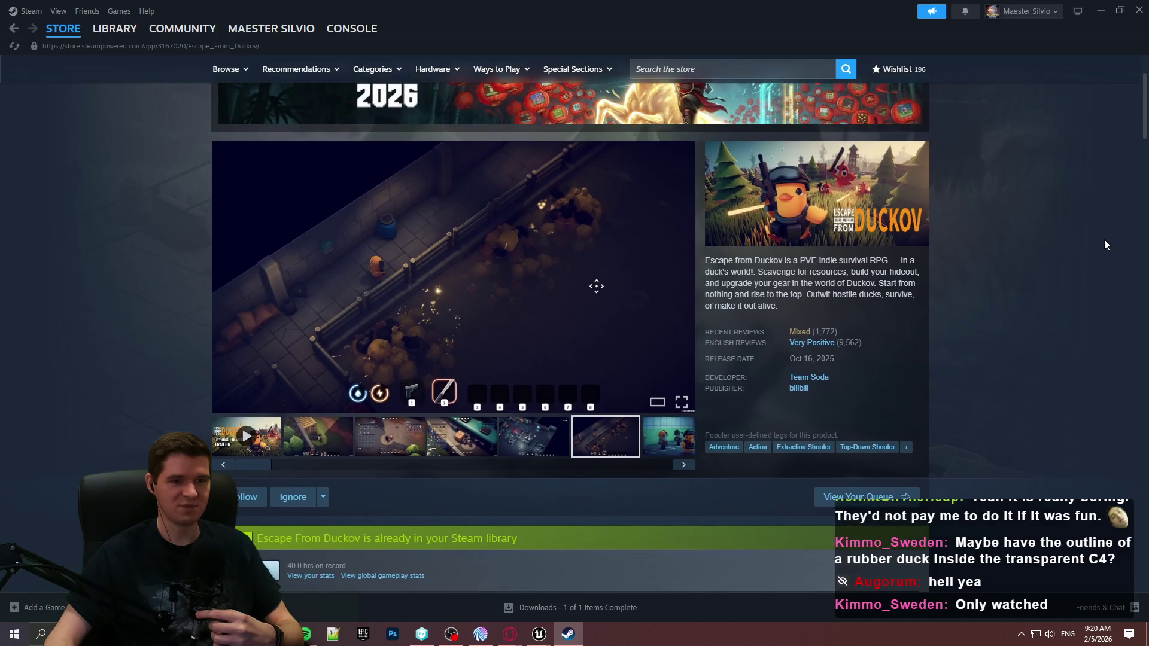
# Step: Close Steam, then widen the BP_RestorationStation editor's Details area
pyautogui.moveTo(837, 340)
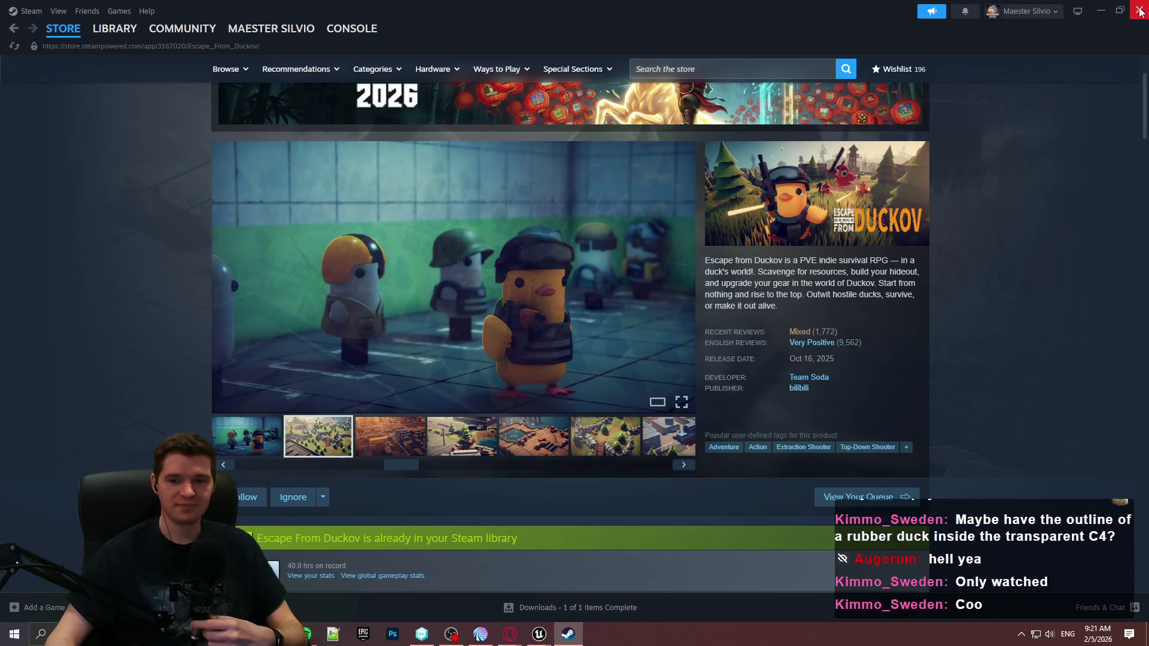
pyautogui.click(1140, 10)
pyautogui.click(954, 283)
pyautogui.moveTo(1042, 183)
pyautogui.mouseDown()
pyautogui.moveTo(887, 192)
pyautogui.moveTo(947, 192)
pyautogui.mouseUp()
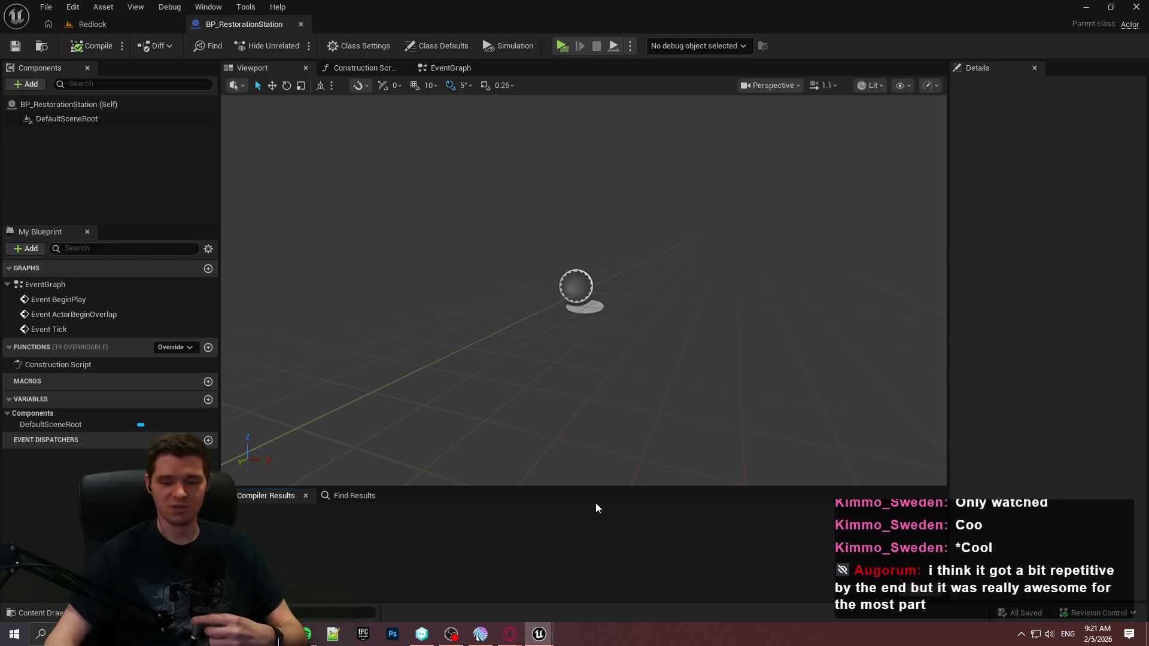
# Step: Return to the Redlock level, show the Blueprints folder and make the Content Browser taller
pyautogui.click(91, 24)
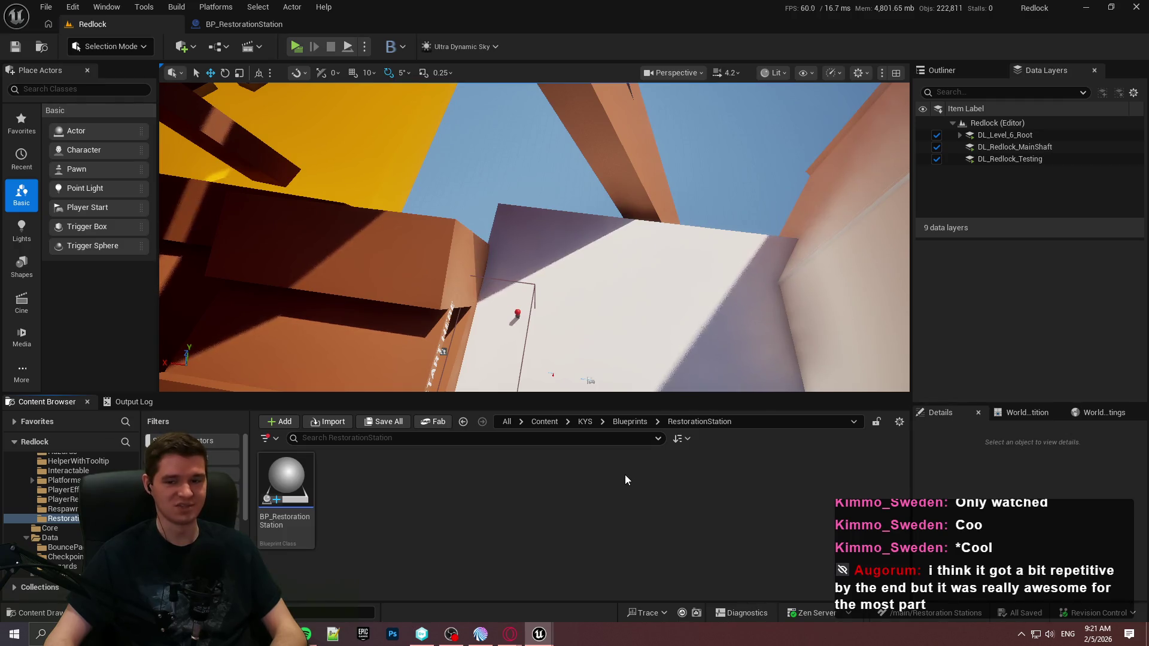
pyautogui.click(636, 421)
pyautogui.click(742, 545)
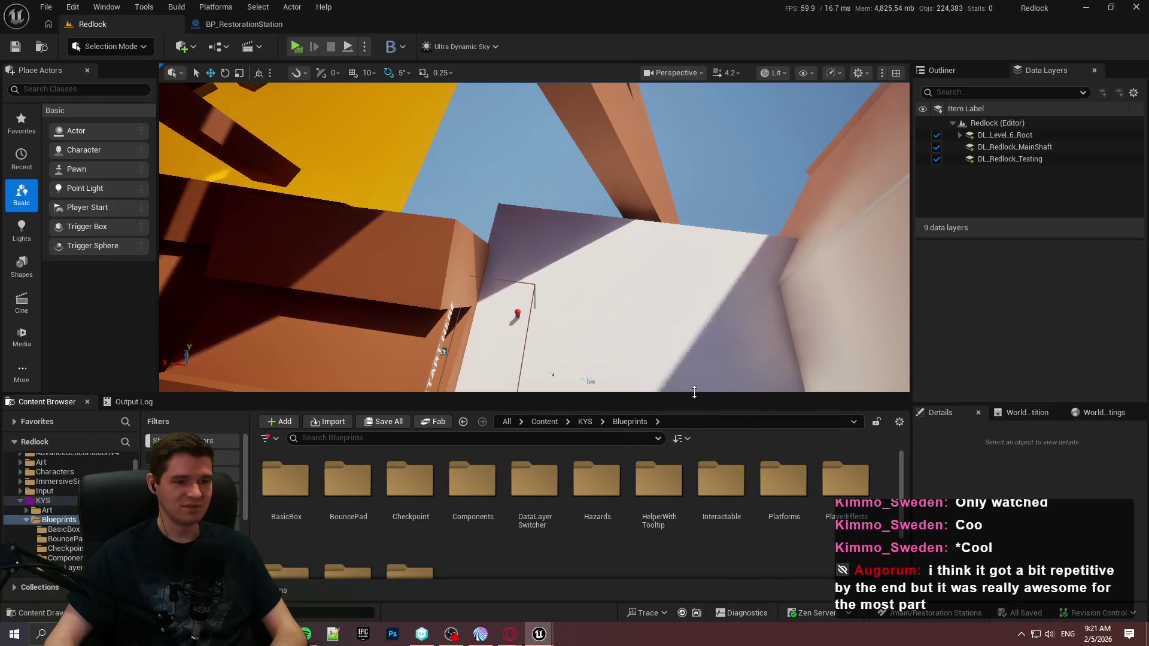
pyautogui.moveTo(692, 378); pyautogui.dragTo(694, 339)
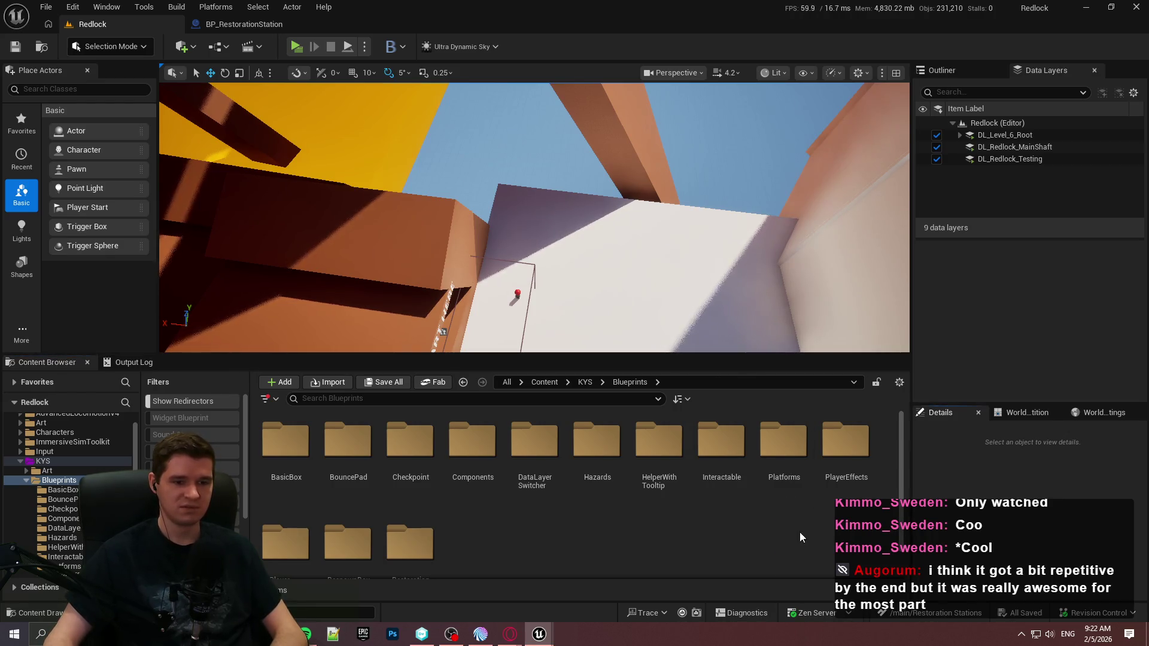
# Step: Flip between BP_RestorationStation and the Redlock level, ending in the KYS folder
pyautogui.click(239, 24)
pyautogui.click(127, 25)
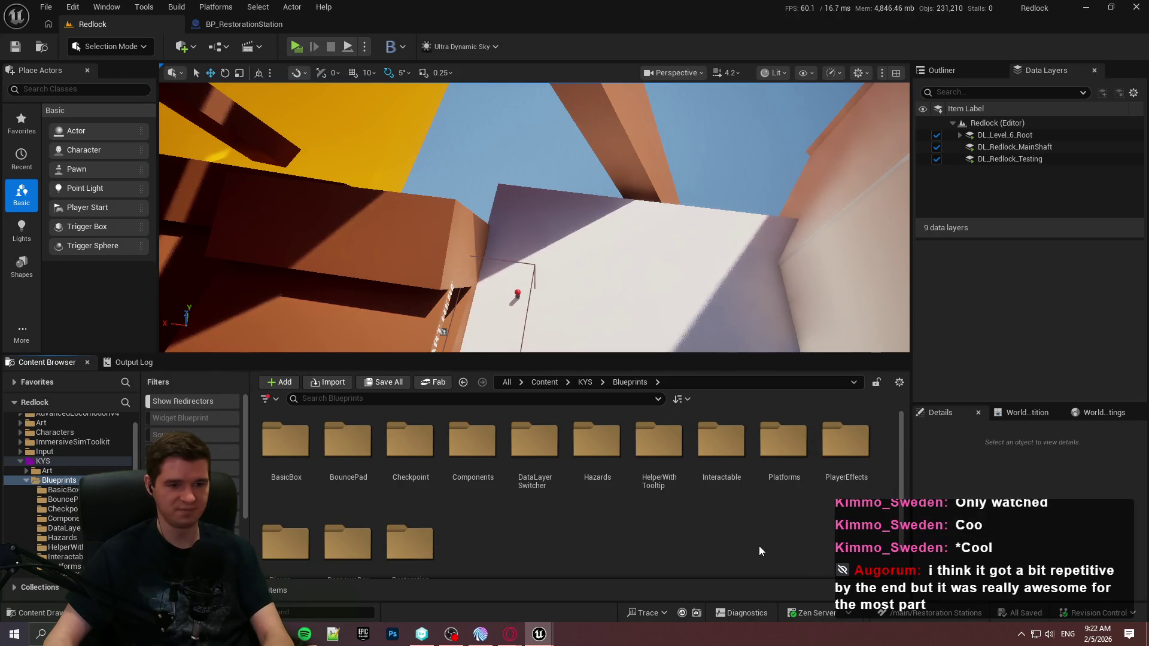
pyautogui.click(236, 25)
pyautogui.click(128, 28)
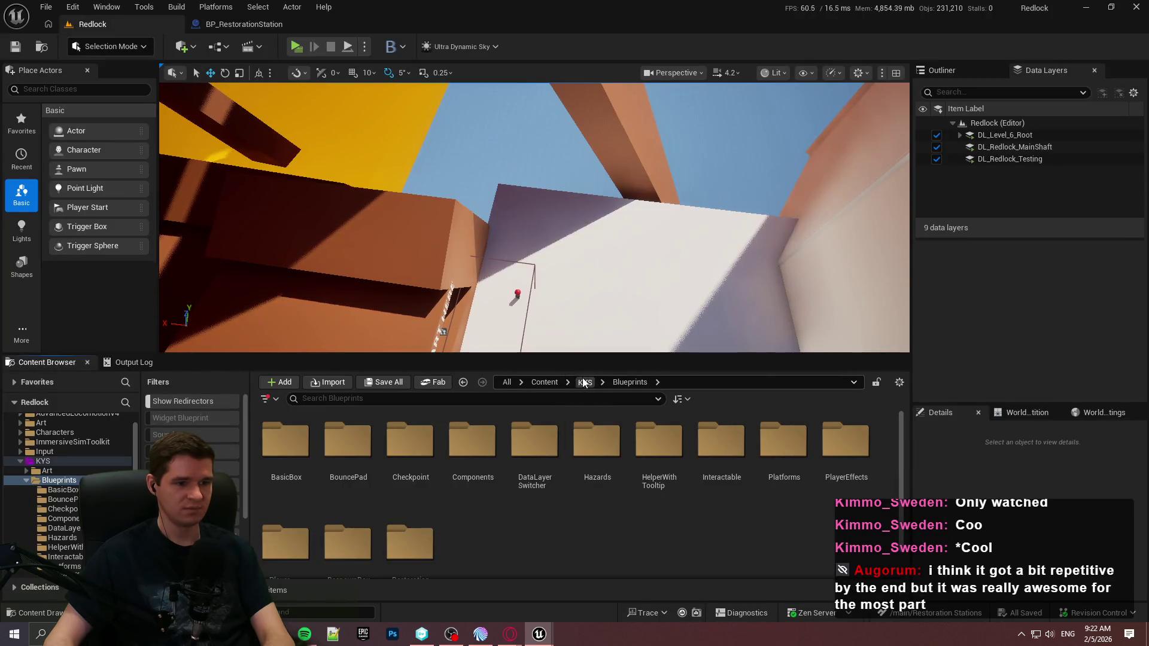
pyautogui.click(583, 383)
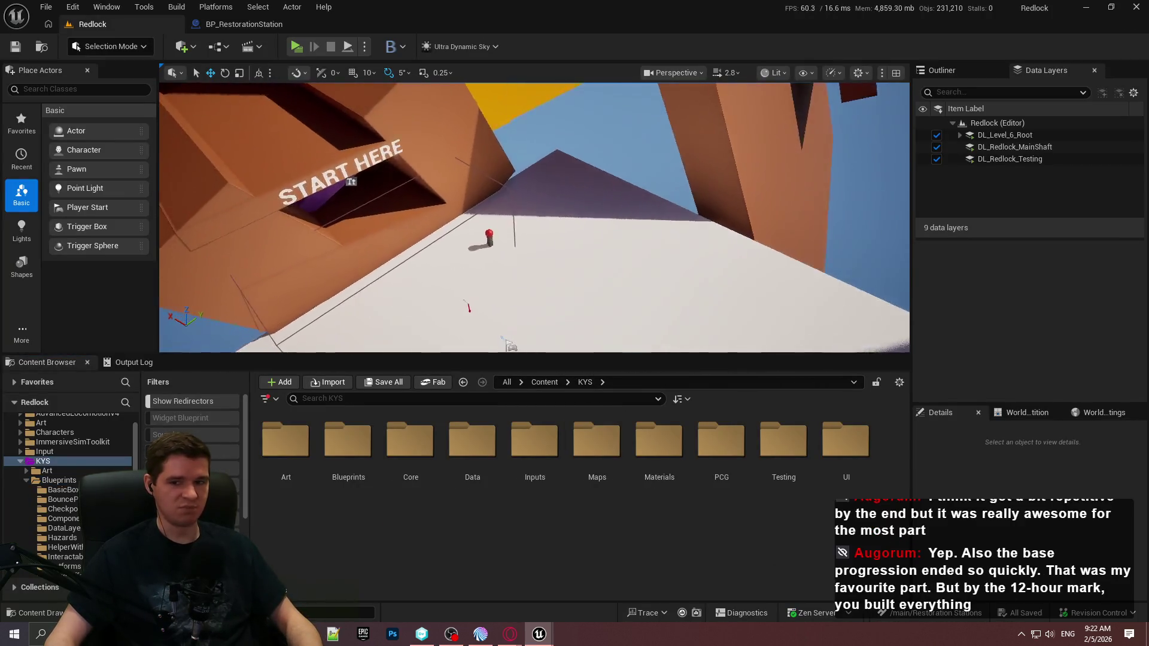
# Step: Drop the cylinder back to the floor and stretch it taller into a pillar
pyautogui.press('w')
pyautogui.scroll(-3, 534, 218)
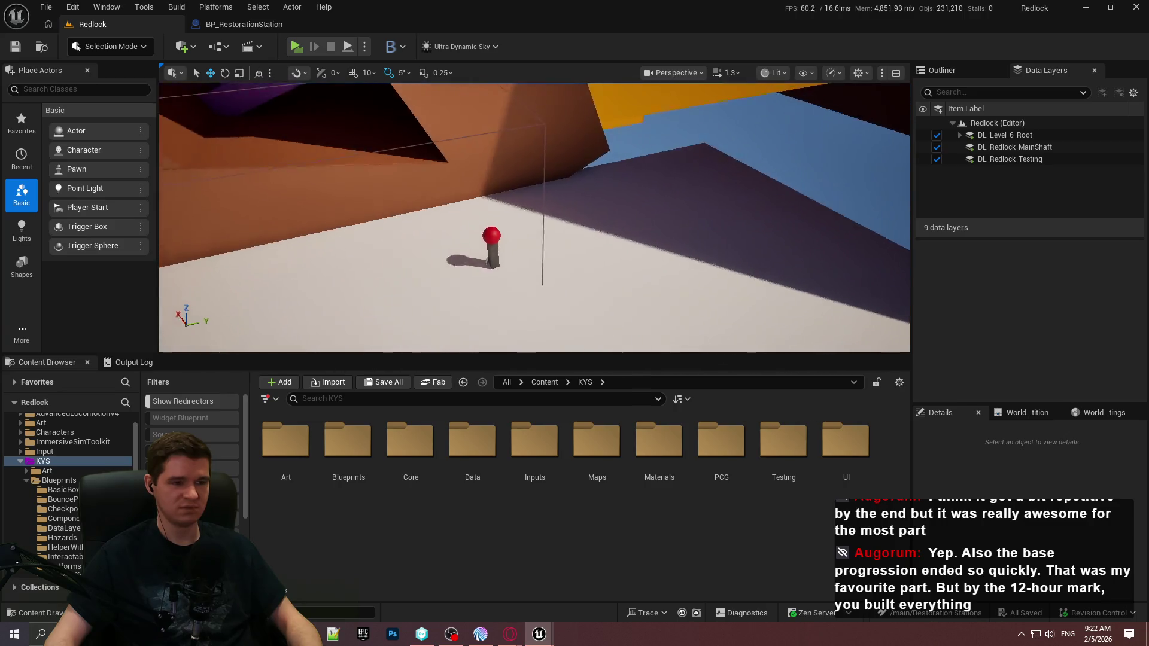
pyautogui.scroll(-2, 534, 218)
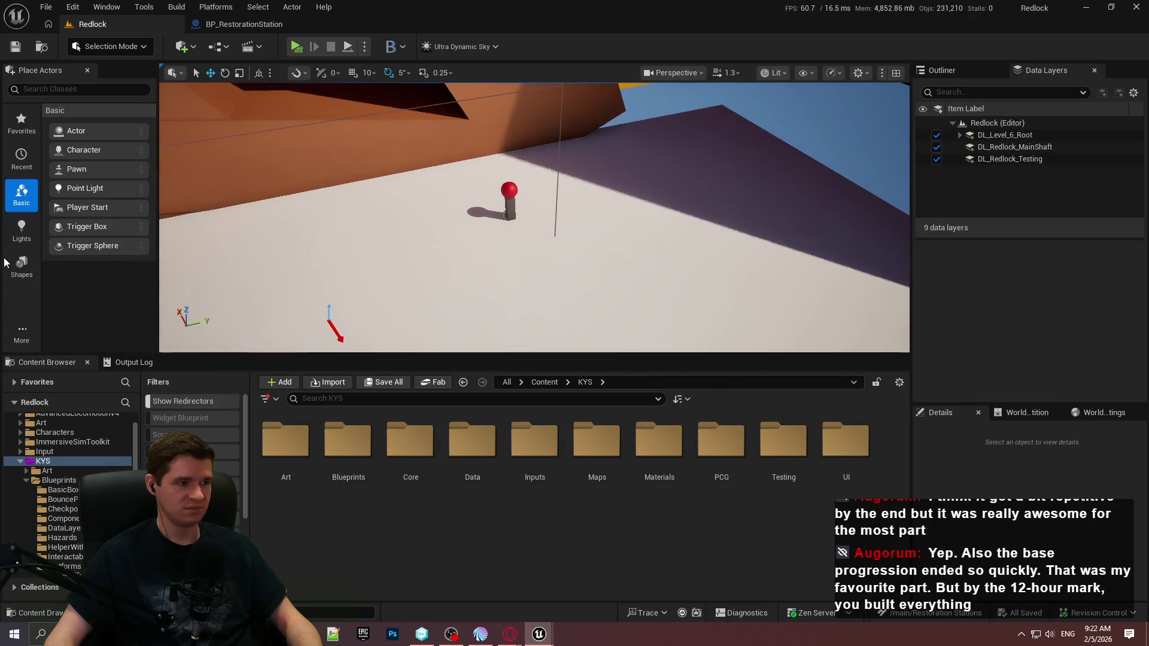
pyautogui.click(21, 266)
pyautogui.moveTo(79, 150)
pyautogui.mouseDown()
pyautogui.moveTo(645, 262)
pyautogui.moveTo(592, 257)
pyautogui.moveTo(620, 170)
pyautogui.mouseUp()
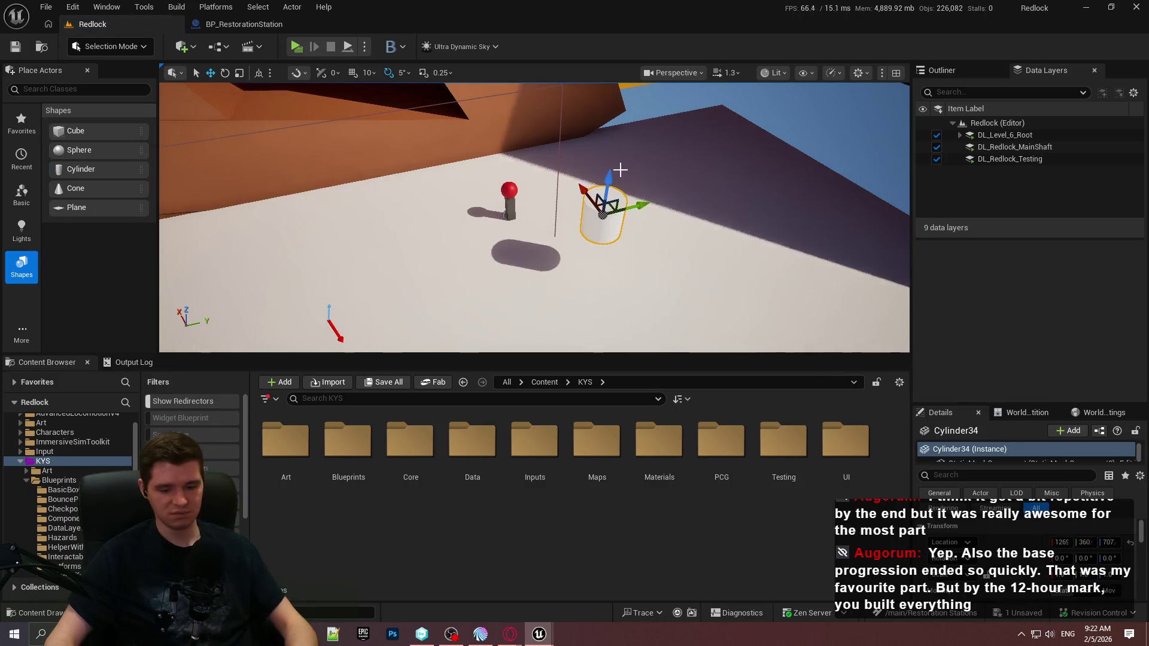
pyautogui.hotkey('ctrl', 'z')
pyautogui.moveTo(606, 218); pyautogui.dragTo(607, 179)
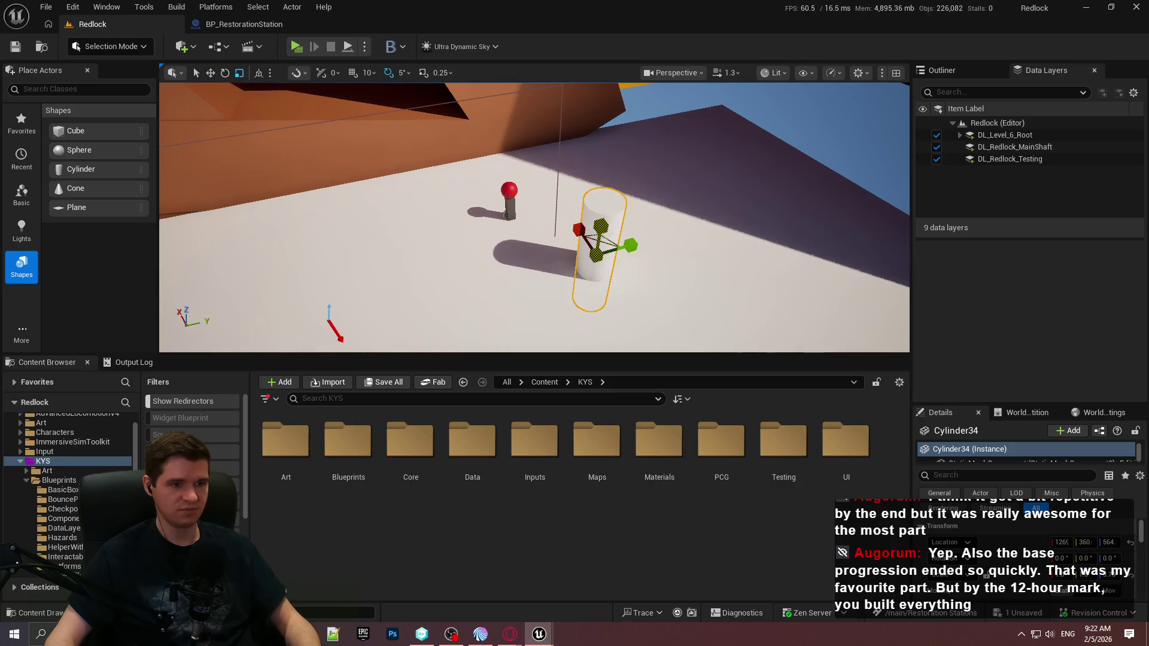
pyautogui.moveTo(596, 230); pyautogui.dragTo(603, 203)
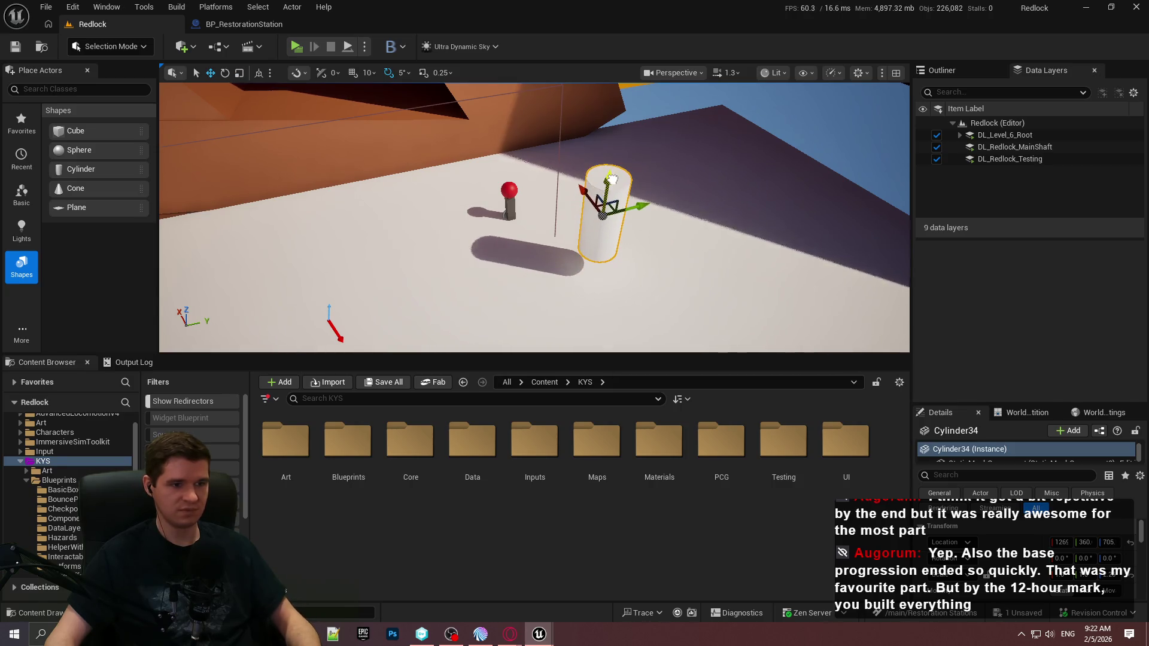
pyautogui.moveTo(534, 217)
pyautogui.mouseDown()
pyautogui.moveTo(520, 216)
pyautogui.moveTo(532, 215)
pyautogui.mouseUp()
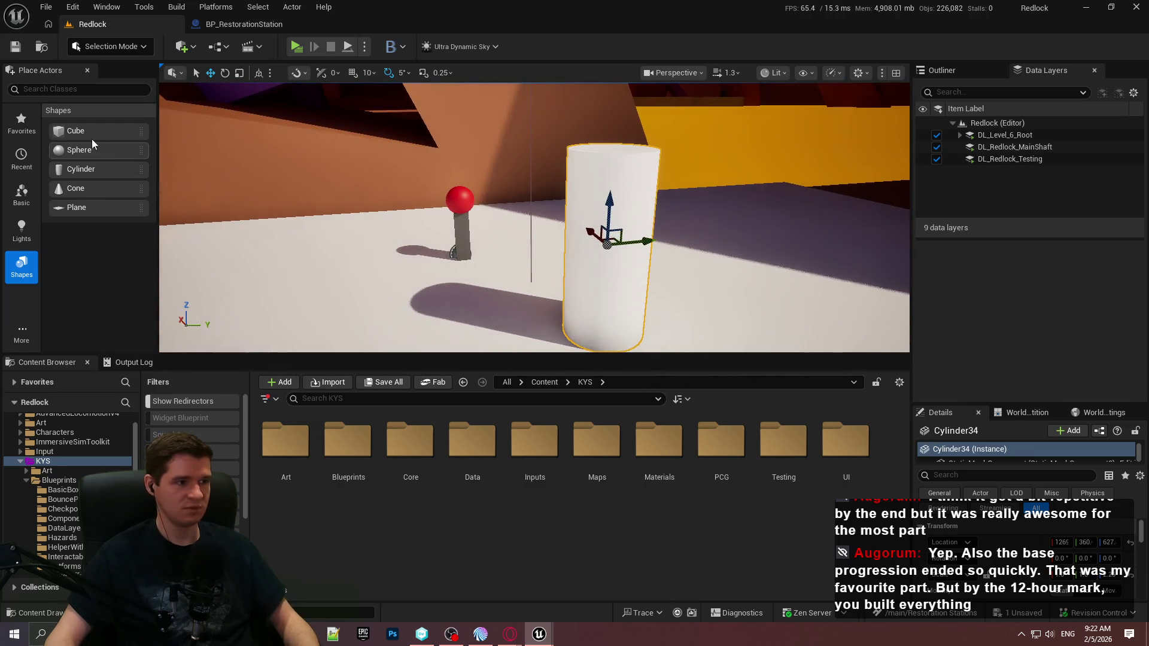
# Step: Place Cube1691 at the cylinder and flatten it to a 1.0 × 0.49 × 0.17 slab
pyautogui.moveTo(76, 131); pyautogui.dragTo(602, 279)
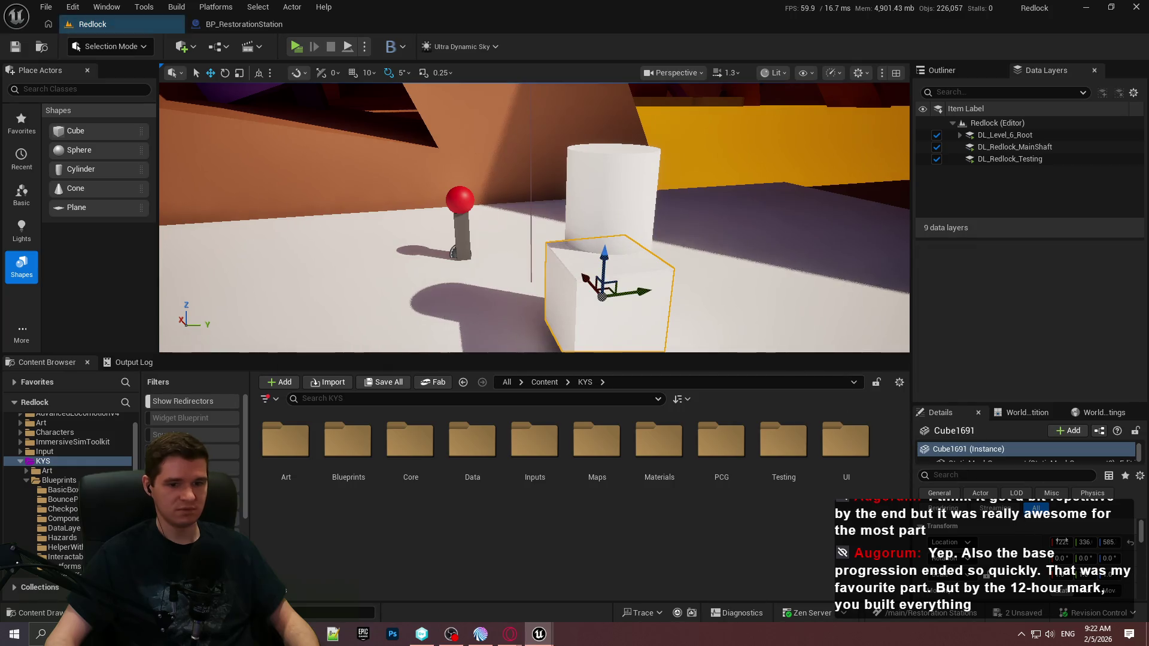
pyautogui.moveTo(744, 318); pyautogui.dragTo(744, 300)
pyautogui.moveTo(701, 356); pyautogui.dragTo(701, 408)
pyautogui.scroll(-2, 1028, 443)
pyautogui.moveTo(1008, 405)
pyautogui.mouseDown()
pyautogui.moveTo(1018, 249)
pyautogui.moveTo(995, 150)
pyautogui.moveTo(986, 204)
pyautogui.mouseUp()
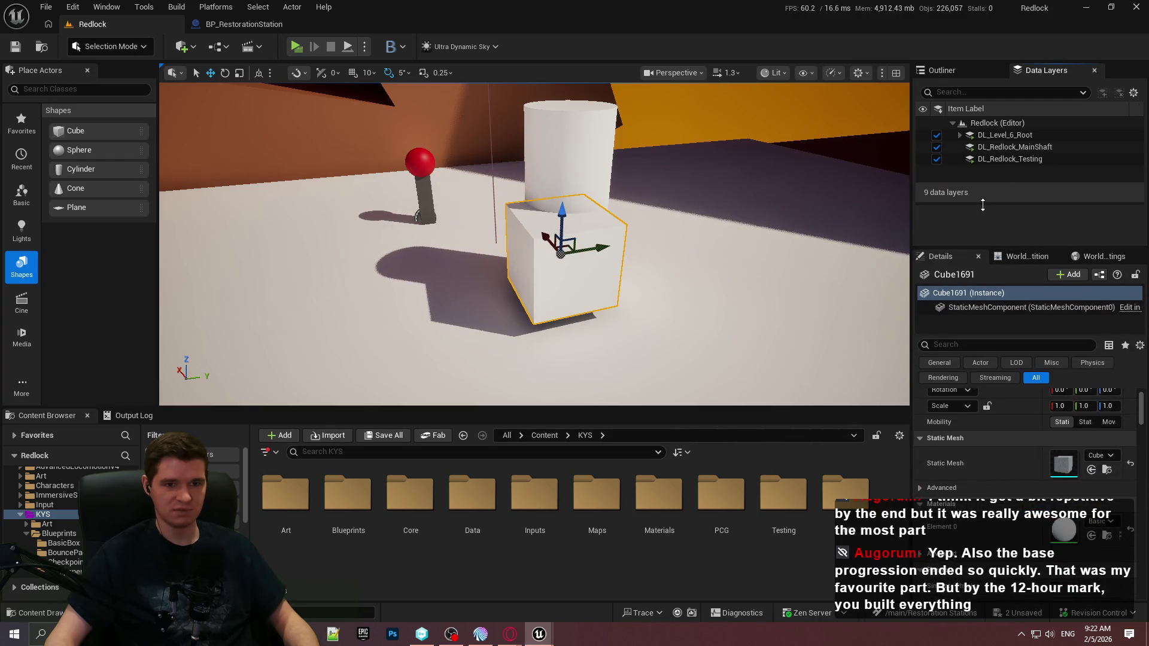
pyautogui.scroll(2, 534, 245)
pyautogui.scroll(1, 534, 244)
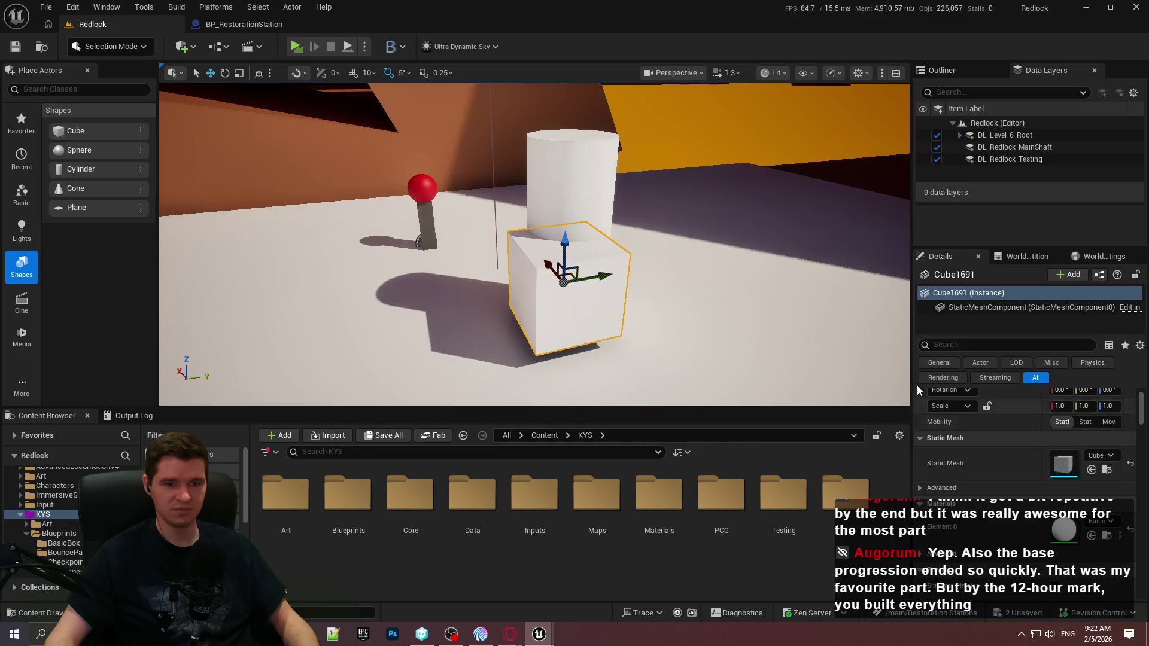
pyautogui.scroll(1, 1038, 390)
pyautogui.hotkey('ctrl', 'z')
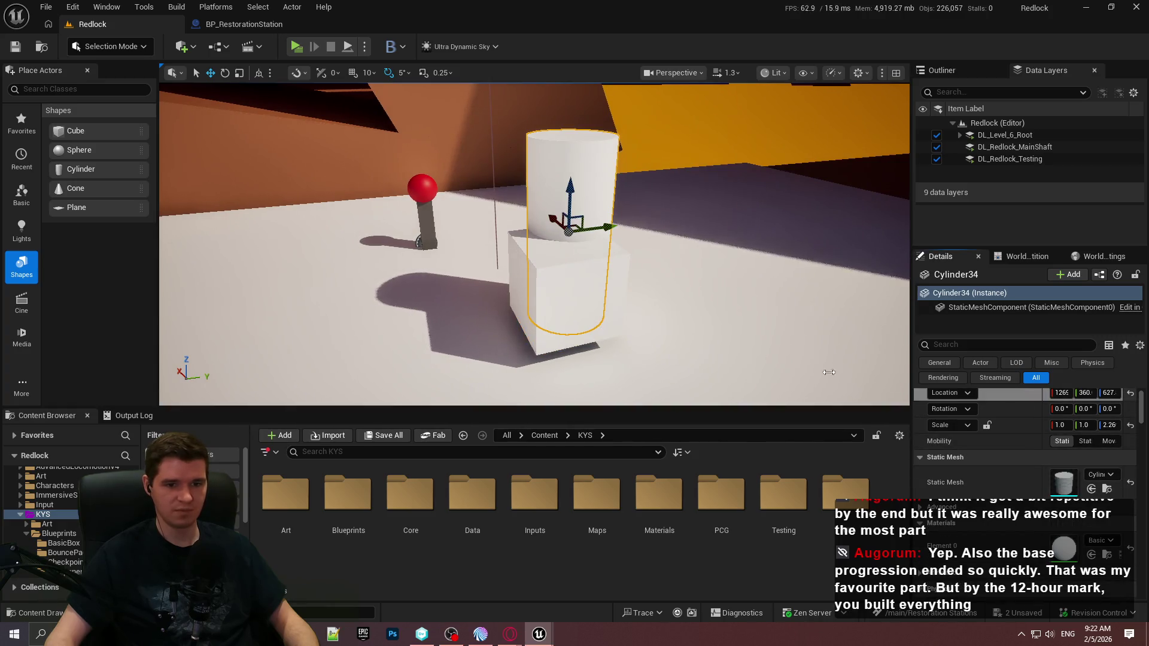
pyautogui.hotkey('ctrl', 'z')
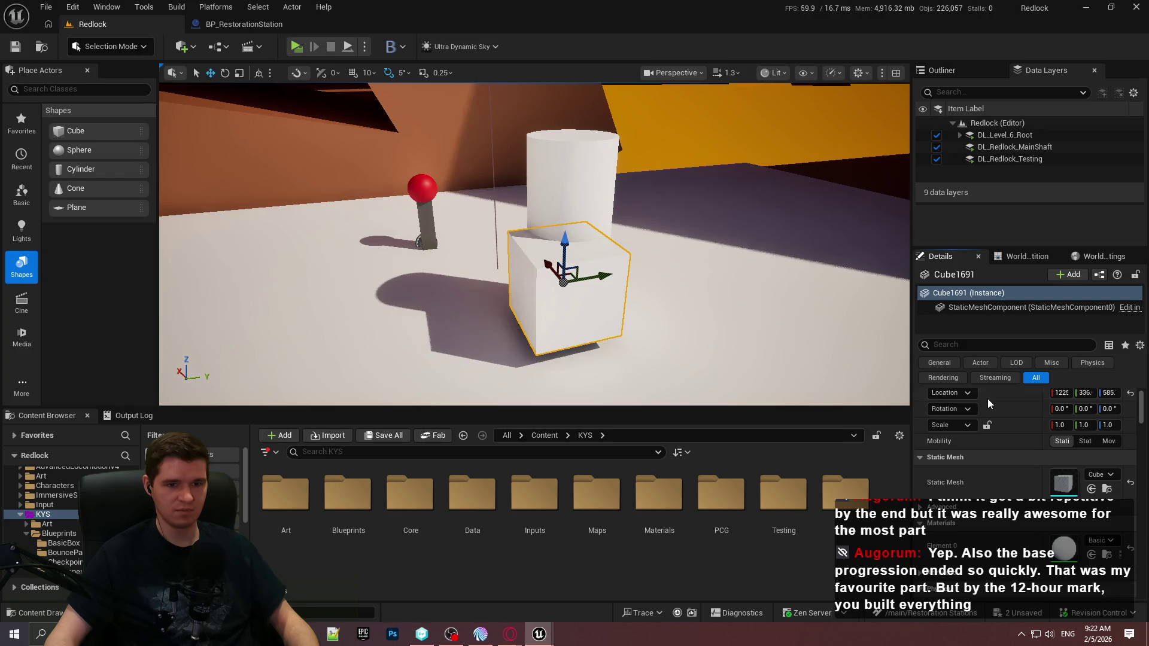
pyautogui.hotkey('ctrl', 'z')
pyautogui.moveTo(573, 198)
pyautogui.mouseDown()
pyautogui.moveTo(574, 240)
pyautogui.moveTo(587, 229)
pyautogui.mouseUp()
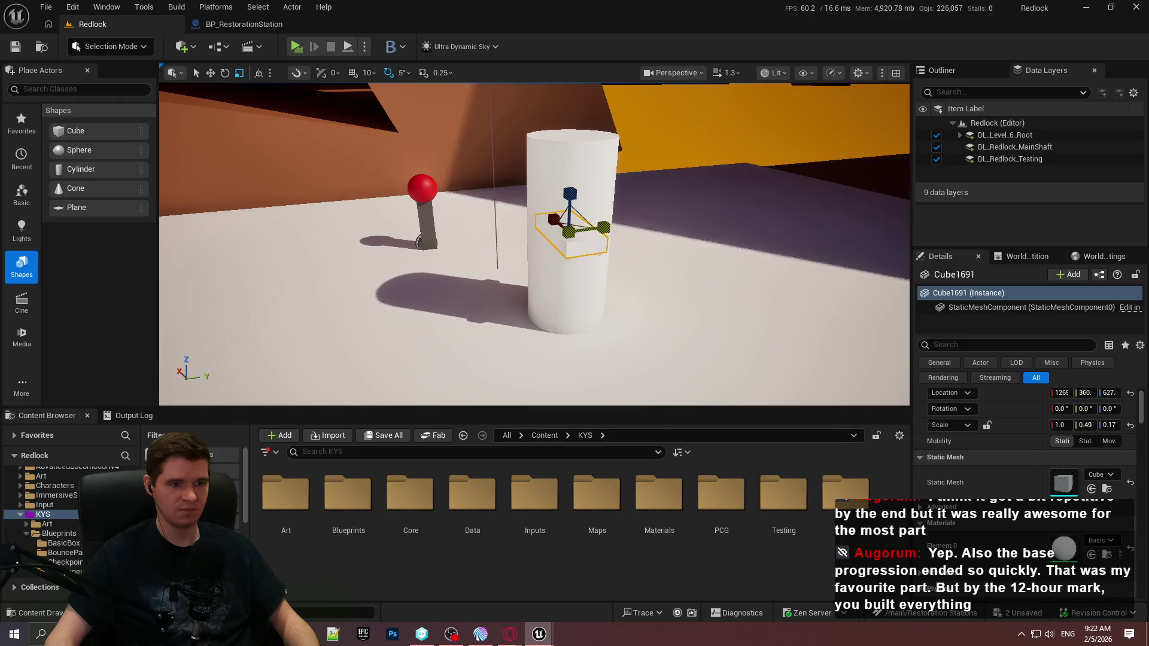
# Step: Raise the slab up to the top of the cylinder
pyautogui.click(546, 209)
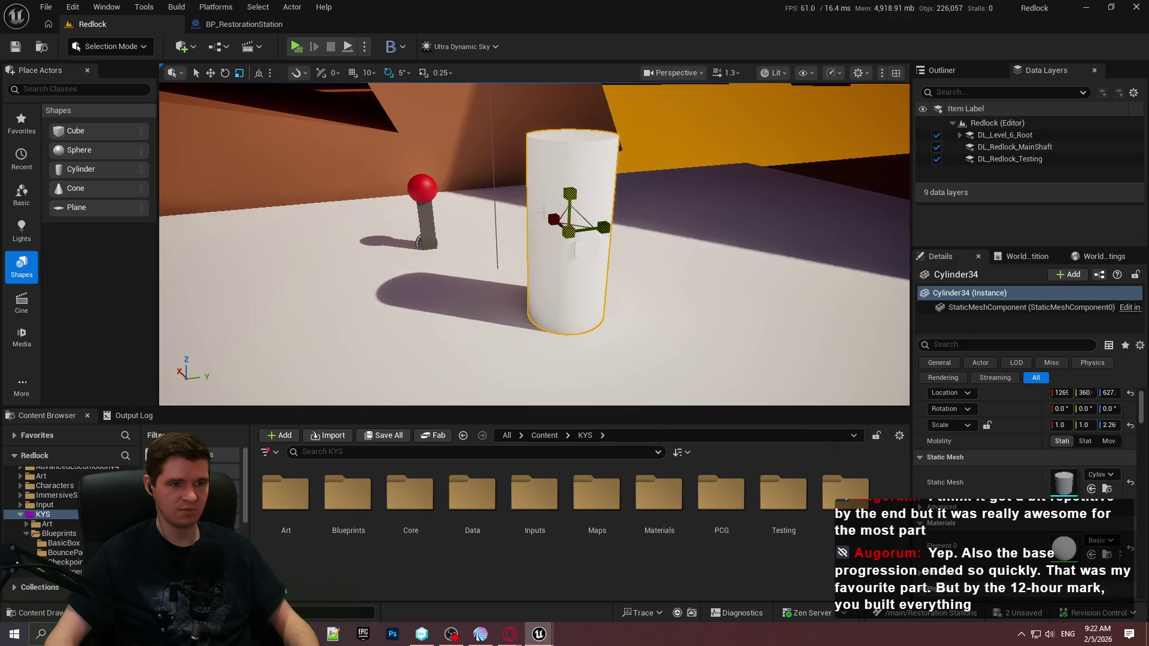
pyautogui.click(580, 247)
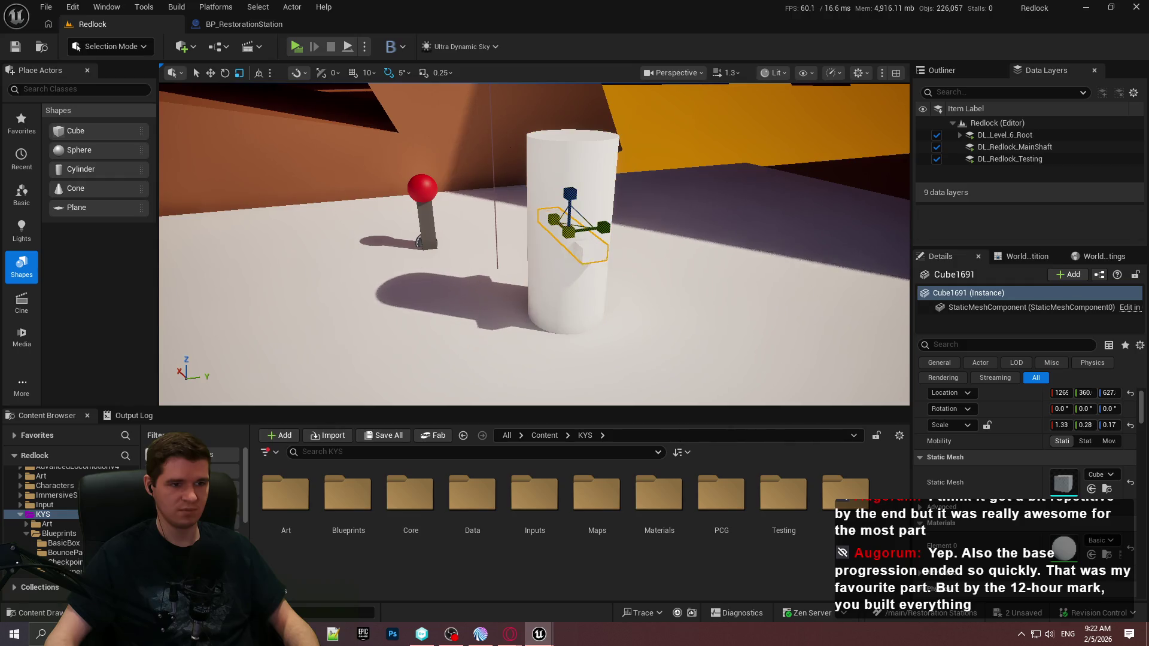
pyautogui.press('w')
pyautogui.moveTo(570, 186); pyautogui.dragTo(561, 85)
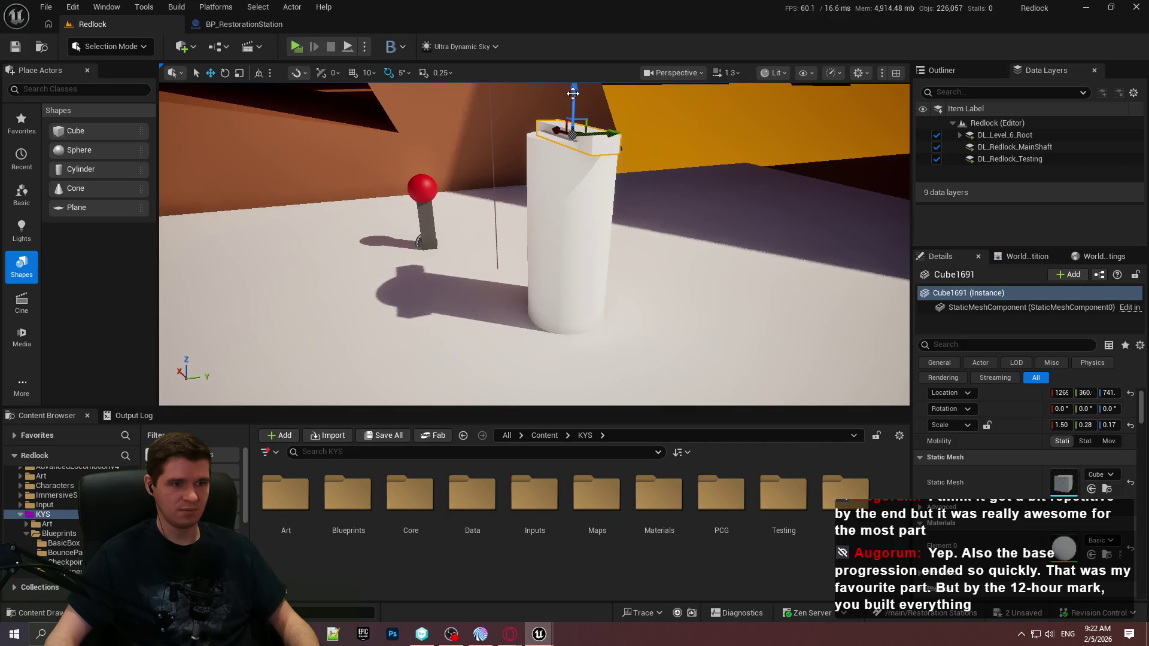
# Step: Duplicate the slab rotated -90° on Z and enlarge both slabs to 1.5 × 0.28 × 0.17
pyautogui.press('e')
pyautogui.moveTo(598, 136)
pyautogui.mouseDown()
pyautogui.moveTo(497, 143)
pyautogui.moveTo(526, 142)
pyautogui.mouseUp()
pyautogui.press('w')
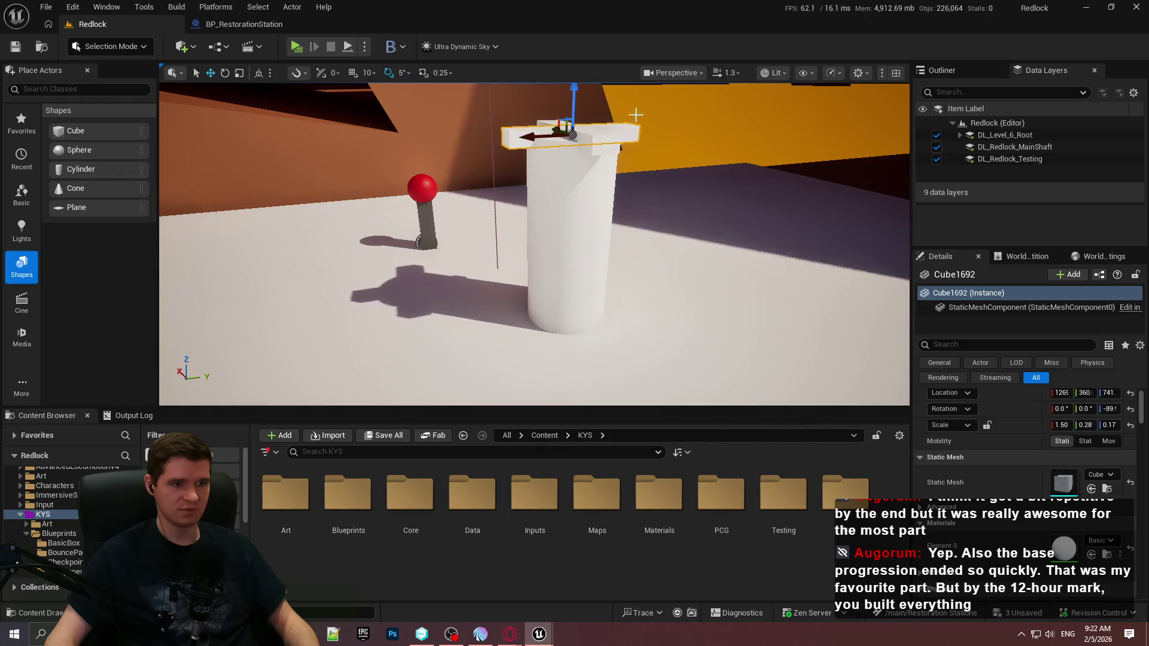
pyautogui.scroll(3, 569, 120)
pyautogui.scroll(3, 640, 84)
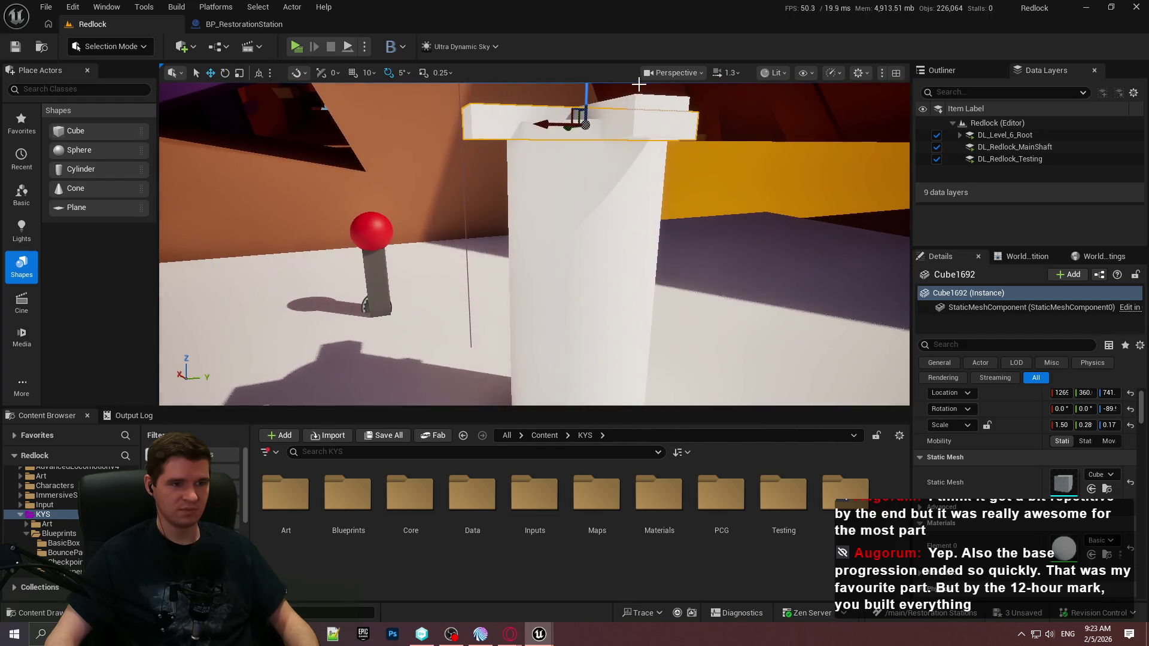
pyautogui.keyDown('ctrl'); pyautogui.click(626, 106); pyautogui.keyUp('ctrl')
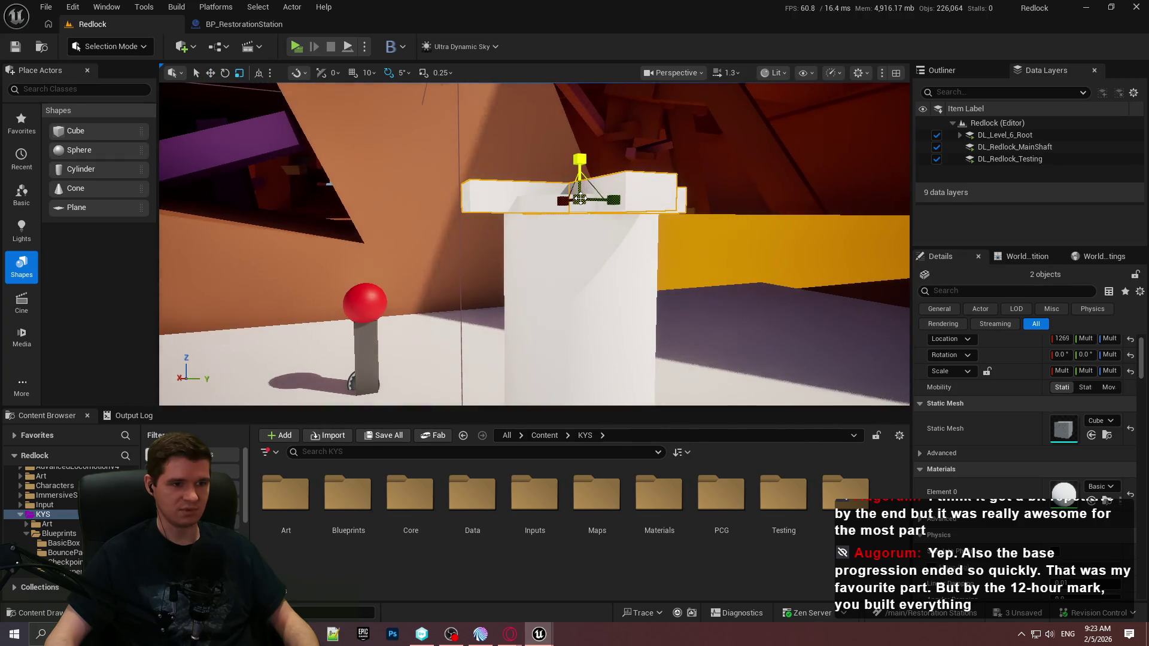
pyautogui.moveTo(579, 159)
pyautogui.mouseDown()
pyautogui.moveTo(579, 149)
pyautogui.moveTo(569, 162)
pyautogui.mouseUp()
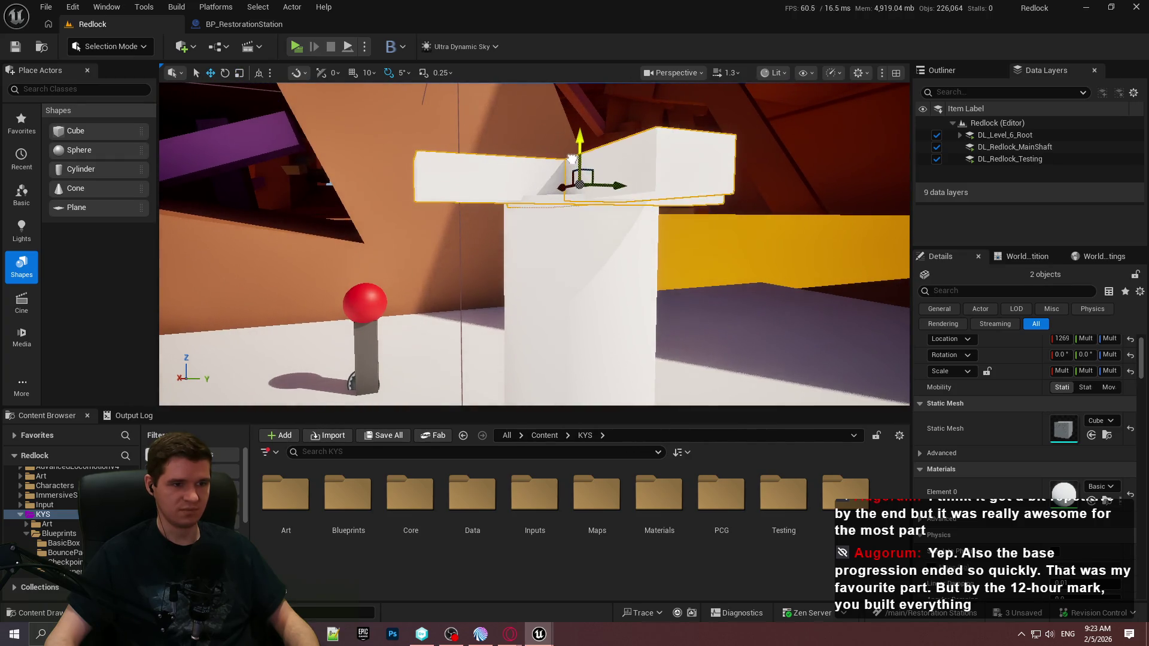
pyautogui.press('Escape')
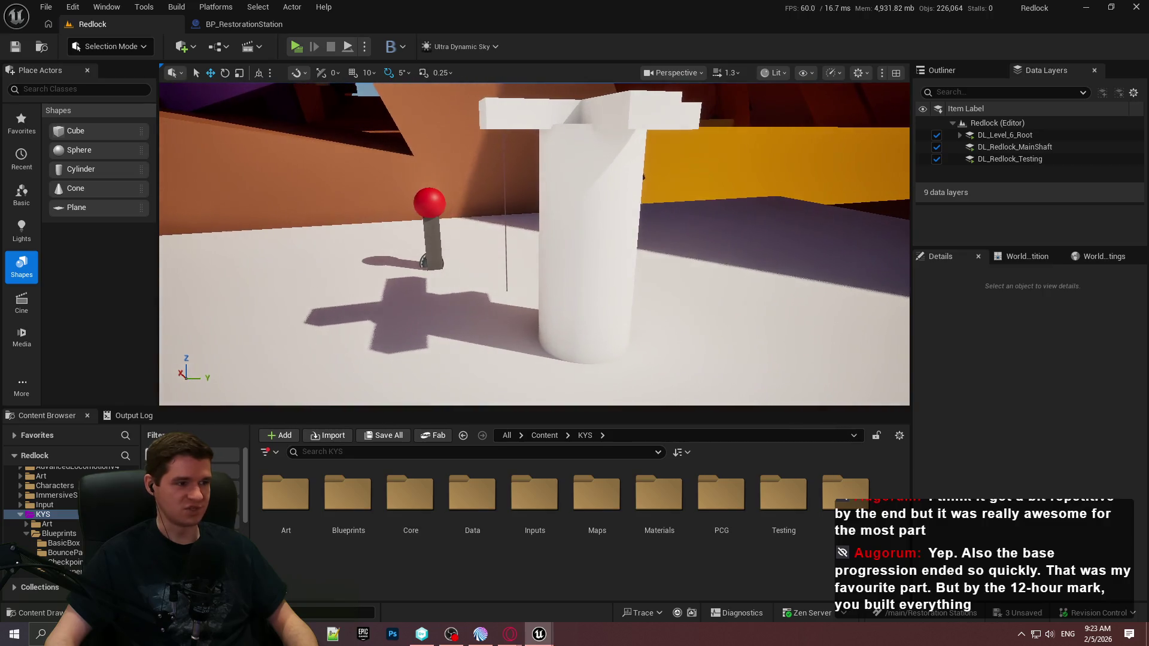
# Step: Place a sphere dome on the pillar top and fly around to inspect it
pyautogui.moveTo(77, 151)
pyautogui.mouseDown()
pyautogui.moveTo(608, 336)
pyautogui.moveTo(614, 229)
pyautogui.mouseUp()
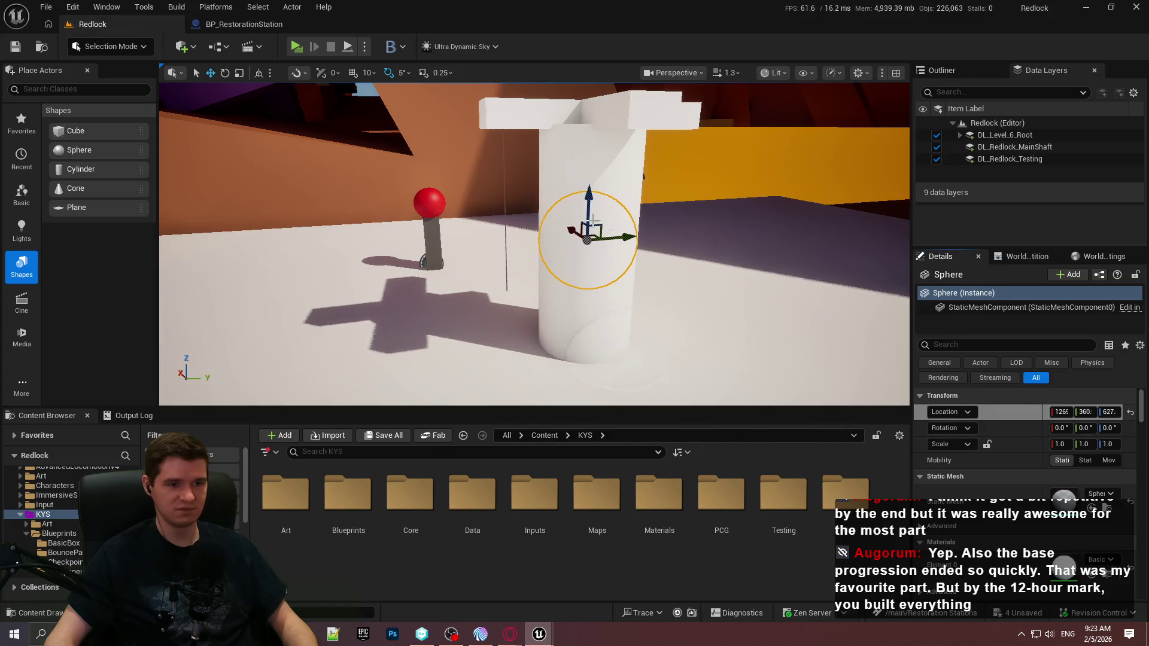
pyautogui.press('e')
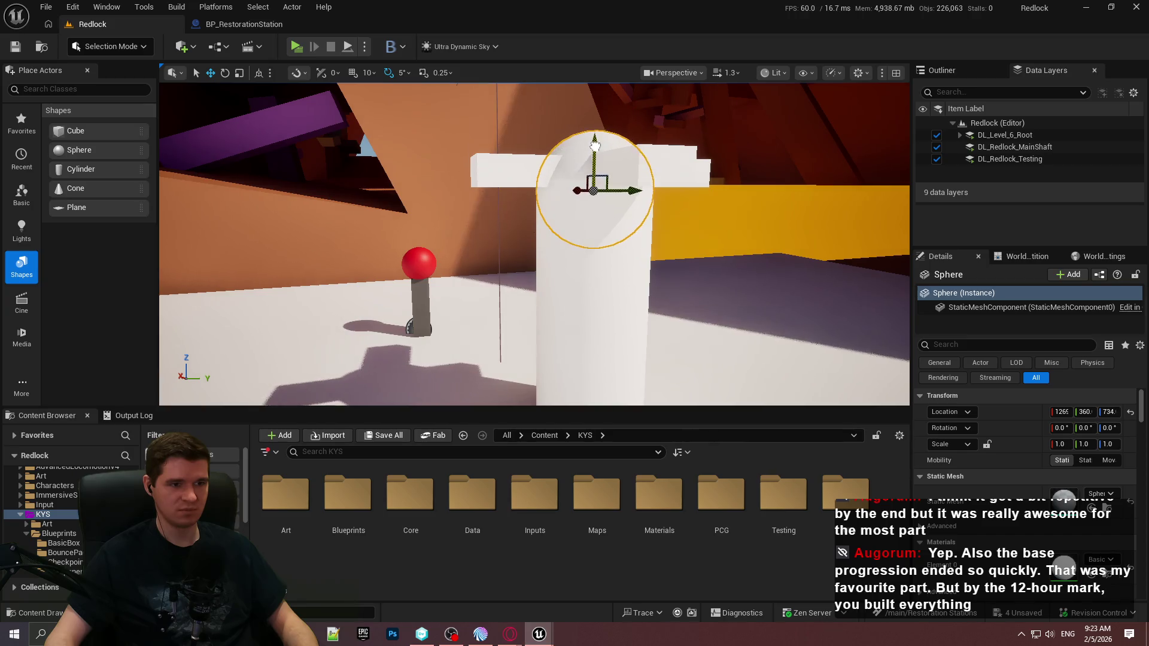
pyautogui.press('Escape')
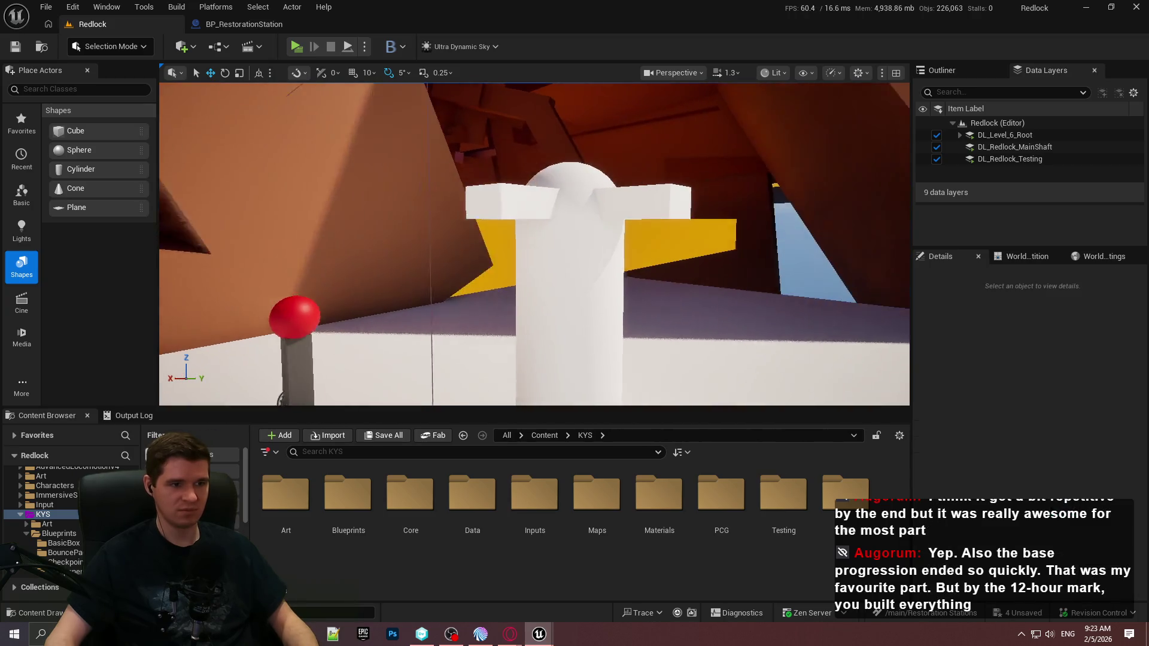
pyautogui.press('s')
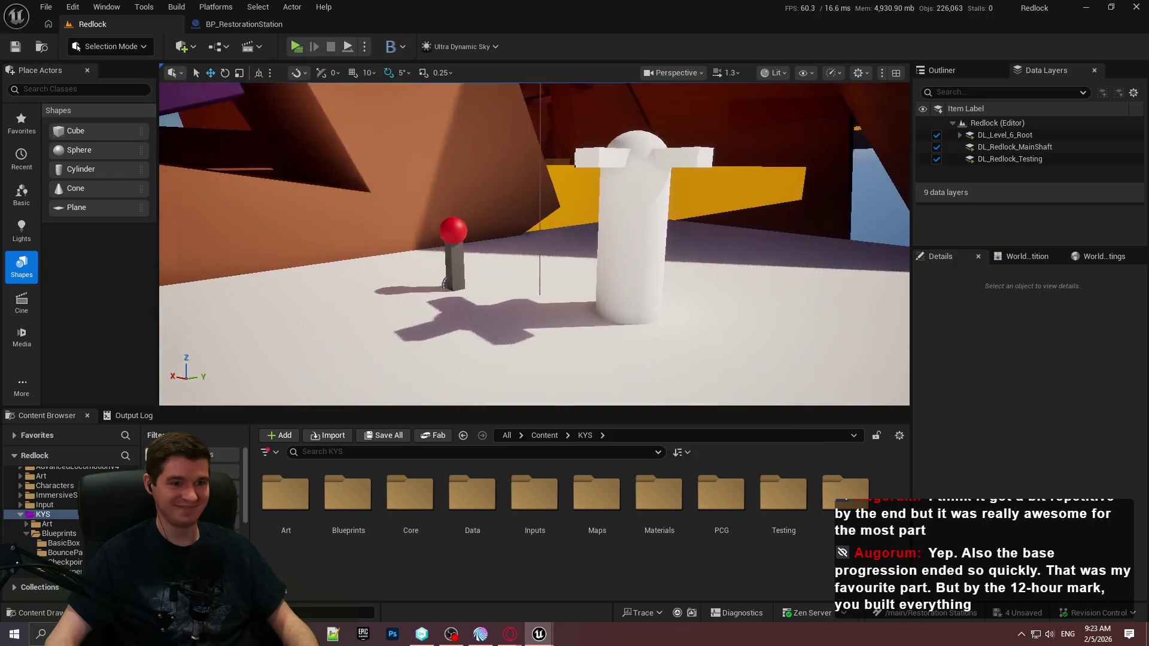
pyautogui.press('w')
pyautogui.press('s')
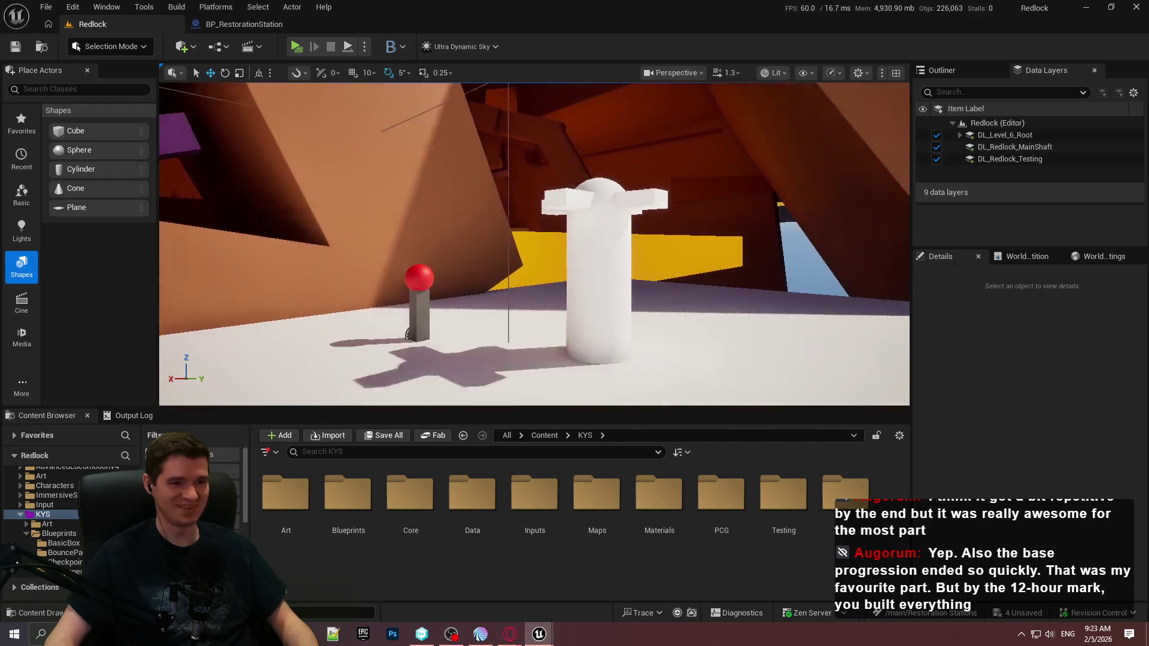
pyautogui.press('e')
pyautogui.press('s')
pyautogui.press('q')
pyautogui.press('s')
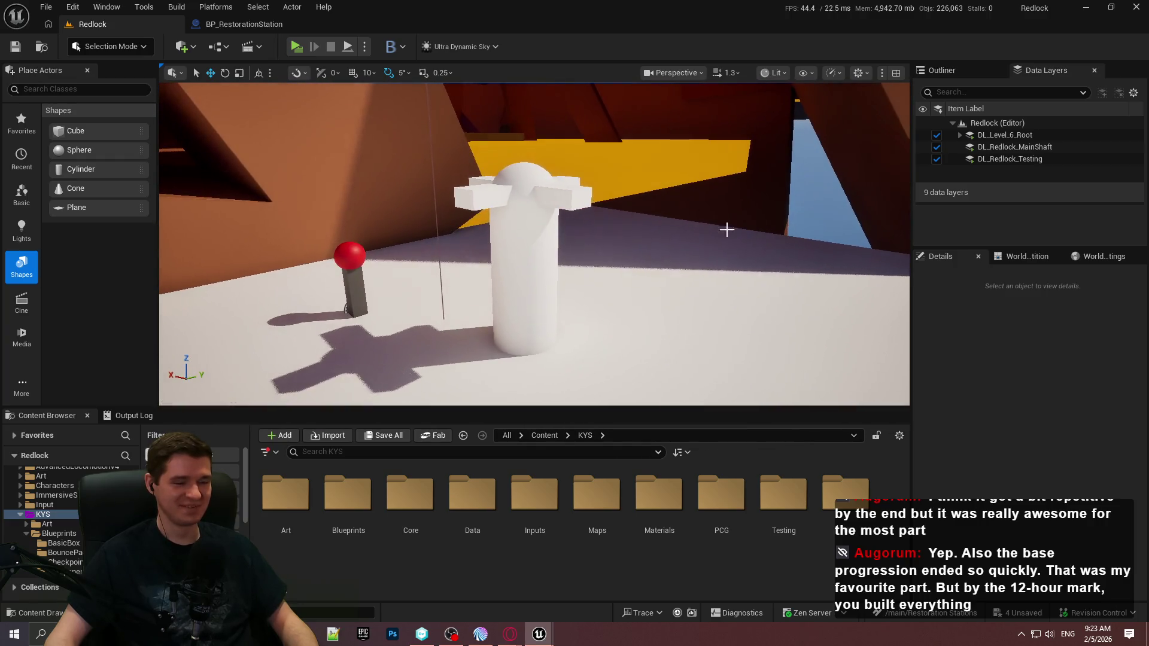
pyautogui.moveTo(910, 289); pyautogui.dragTo(935, 294)
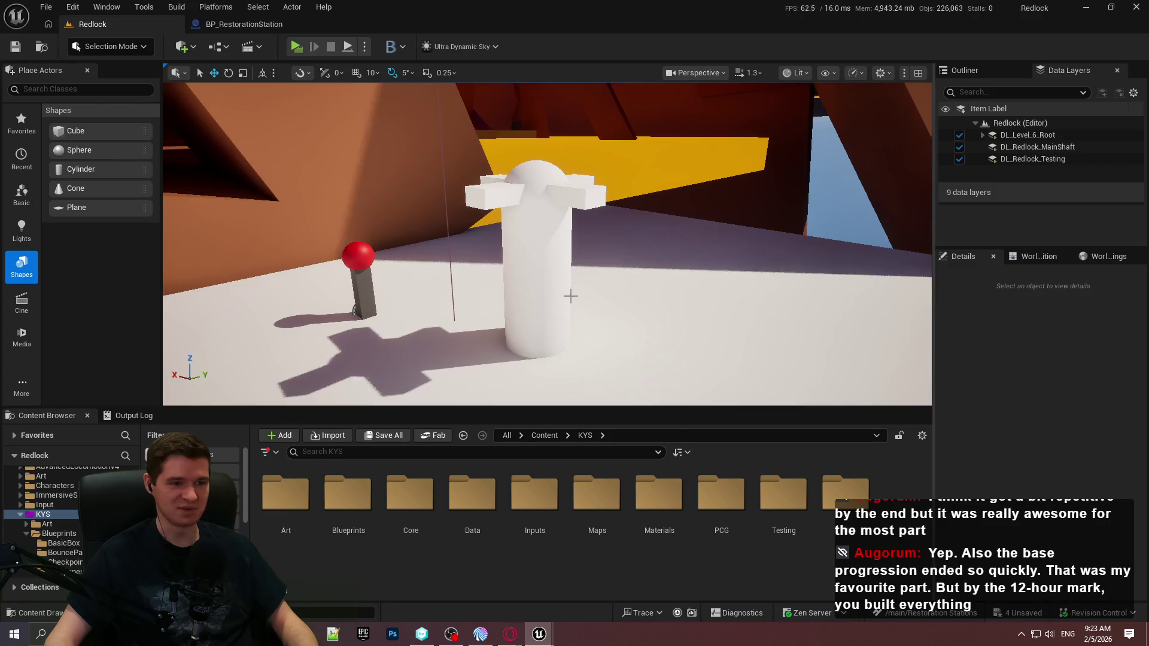
# Step: Select both slabs, the sphere and the cylinder together
pyautogui.press('q')
pyautogui.click(587, 154)
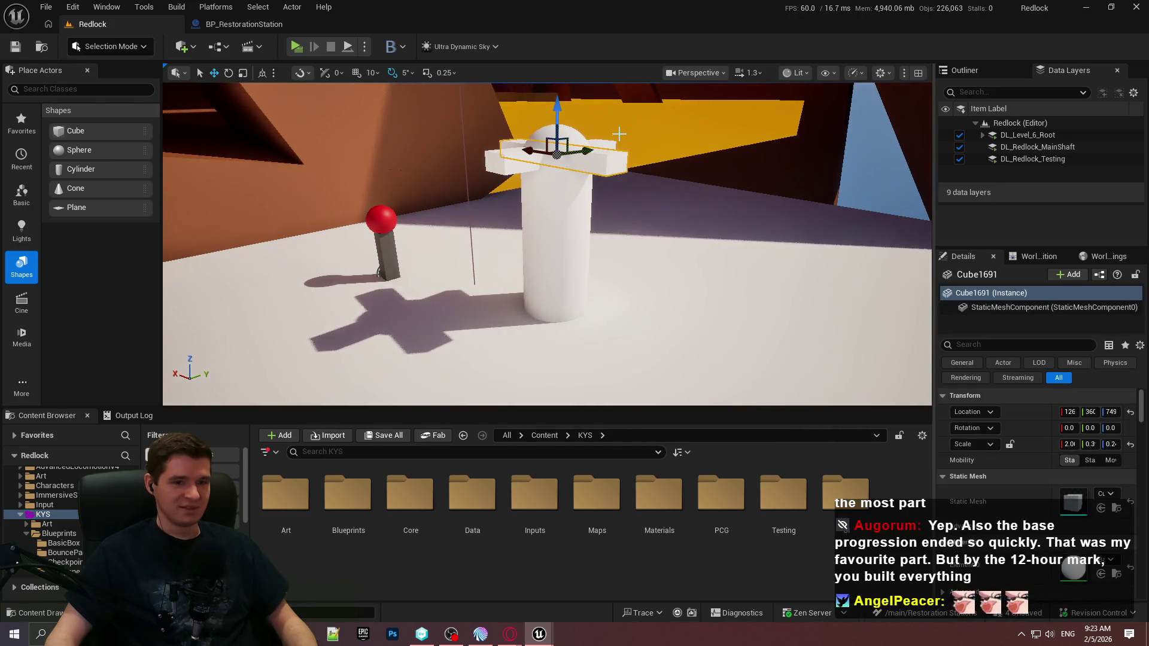
pyautogui.keyDown('ctrl'); pyautogui.click(609, 143); pyautogui.keyUp('ctrl')
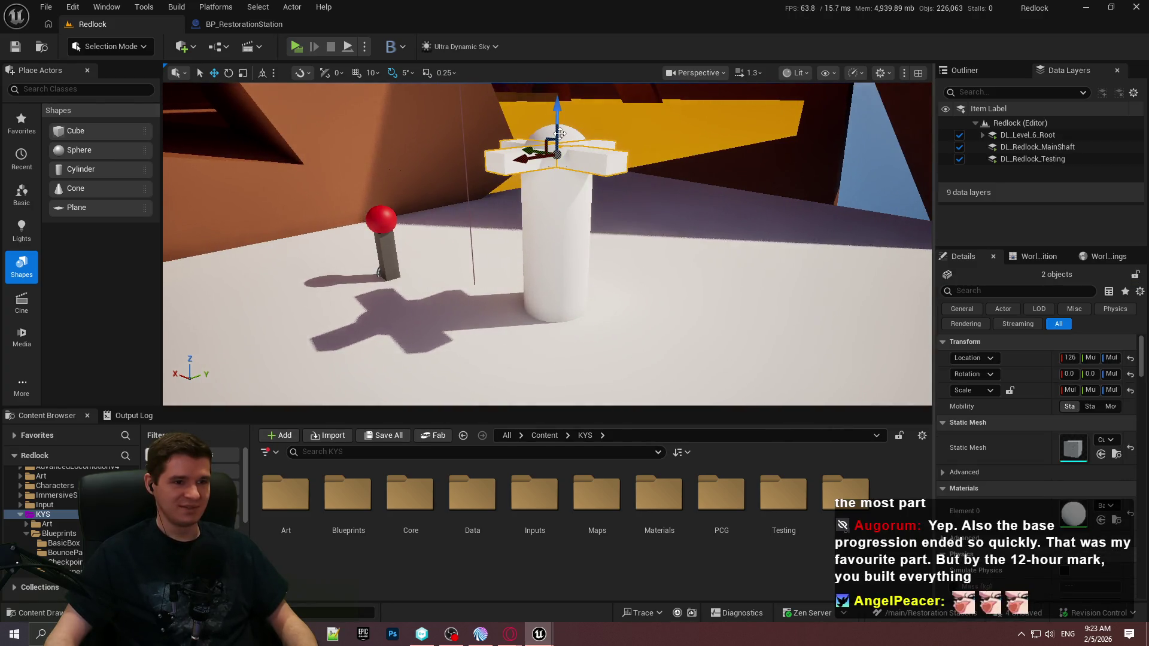
pyautogui.keyDown('ctrl'); pyautogui.click(553, 254); pyautogui.keyUp('ctrl')
pyautogui.click(114, 46)
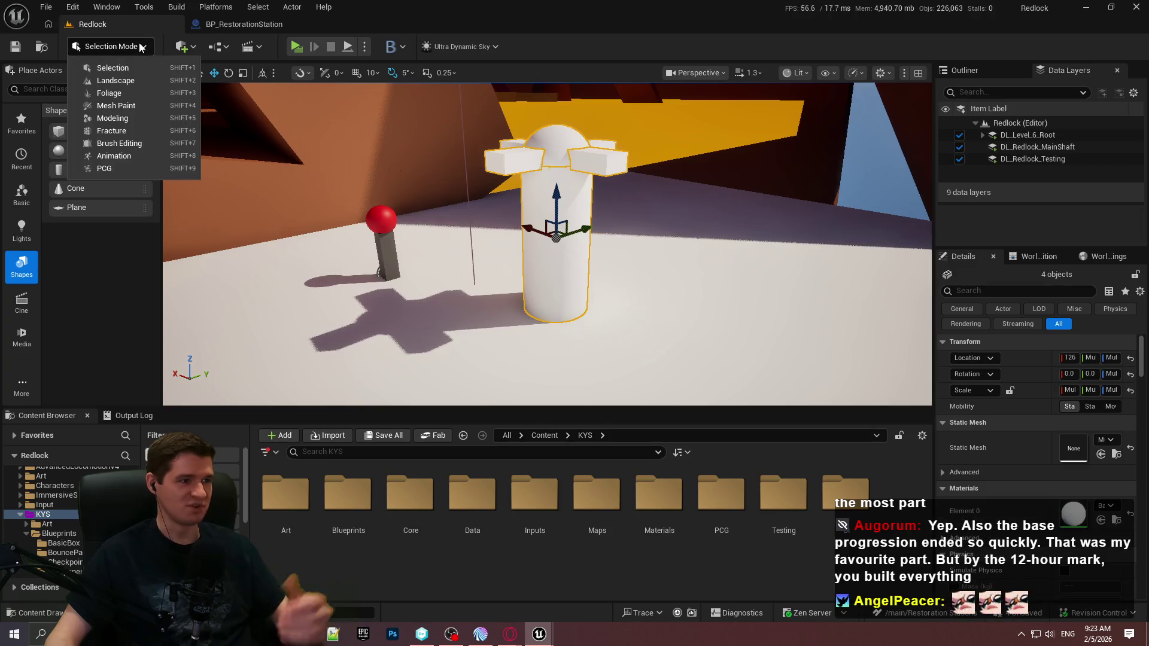
# Step: In Modeling Mode, run XForm Convert on the four pillar parts with Static Mesh output
pyautogui.click(117, 117)
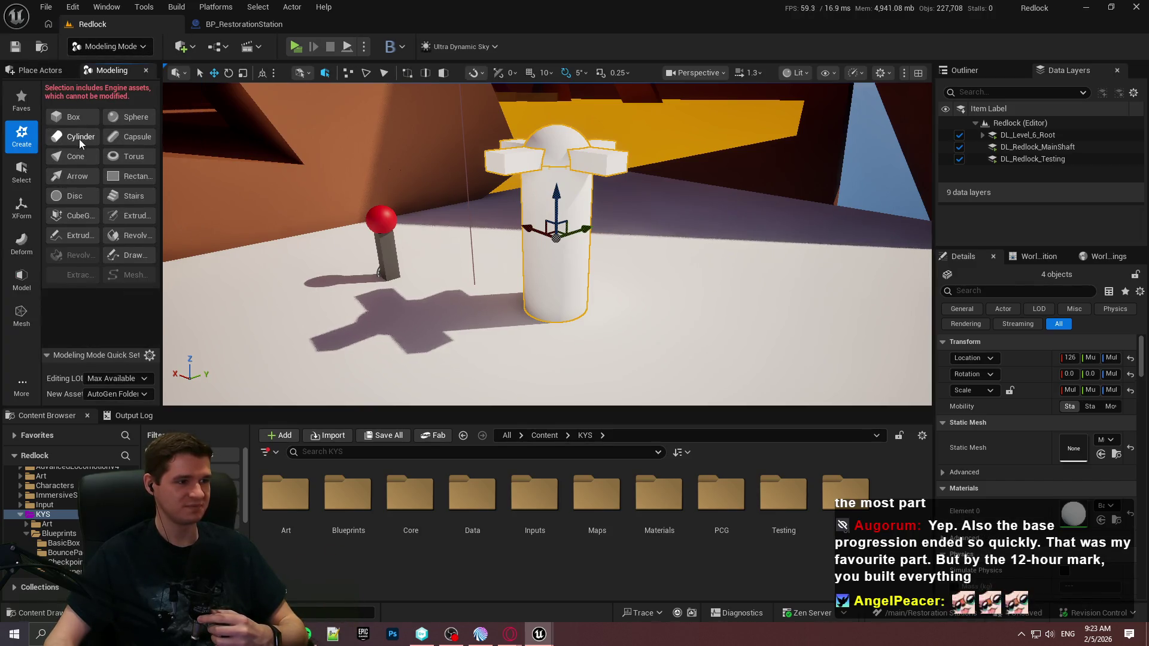
pyautogui.click(24, 172)
pyautogui.click(21, 206)
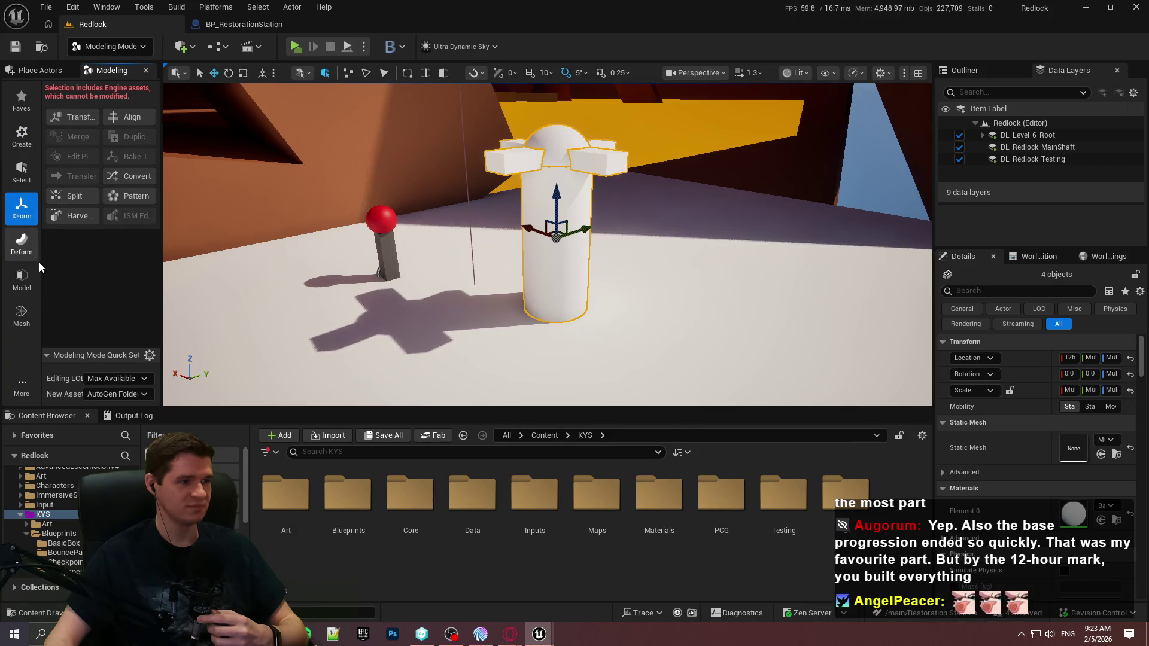
pyautogui.click(23, 280)
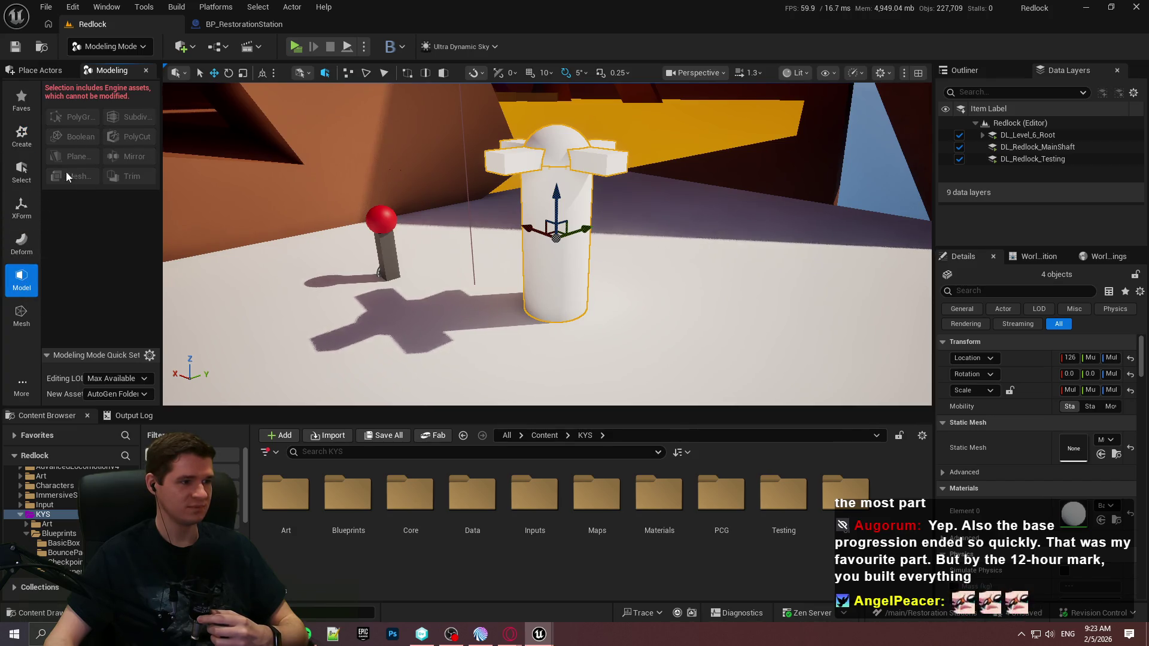
pyautogui.click(20, 225)
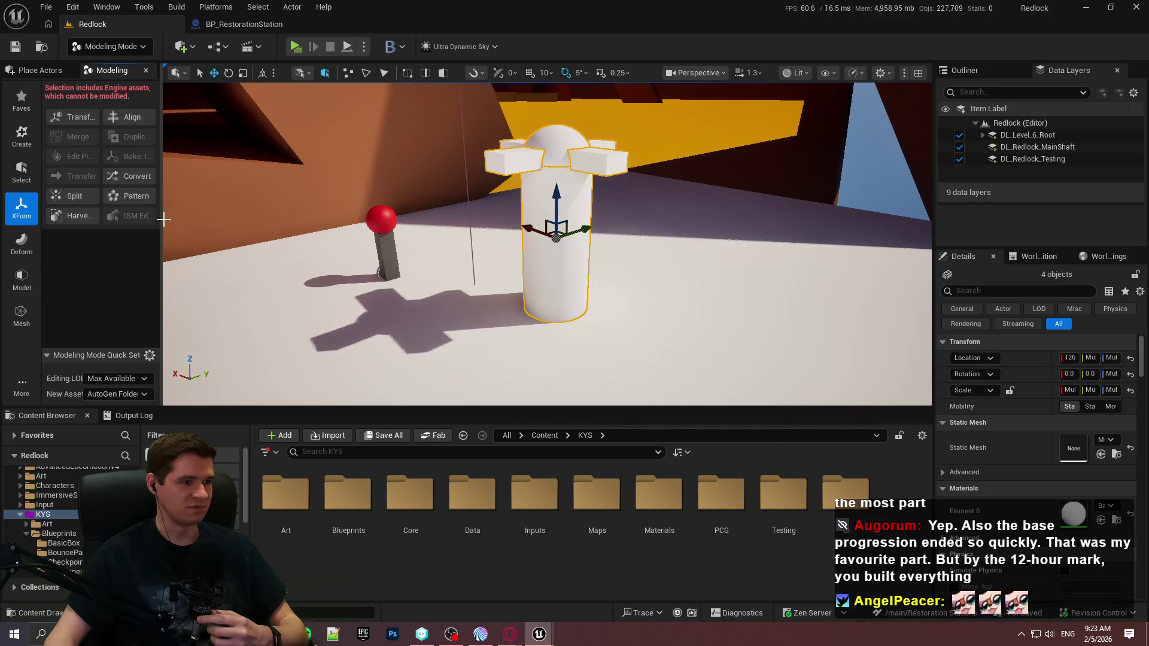
pyautogui.click(22, 316)
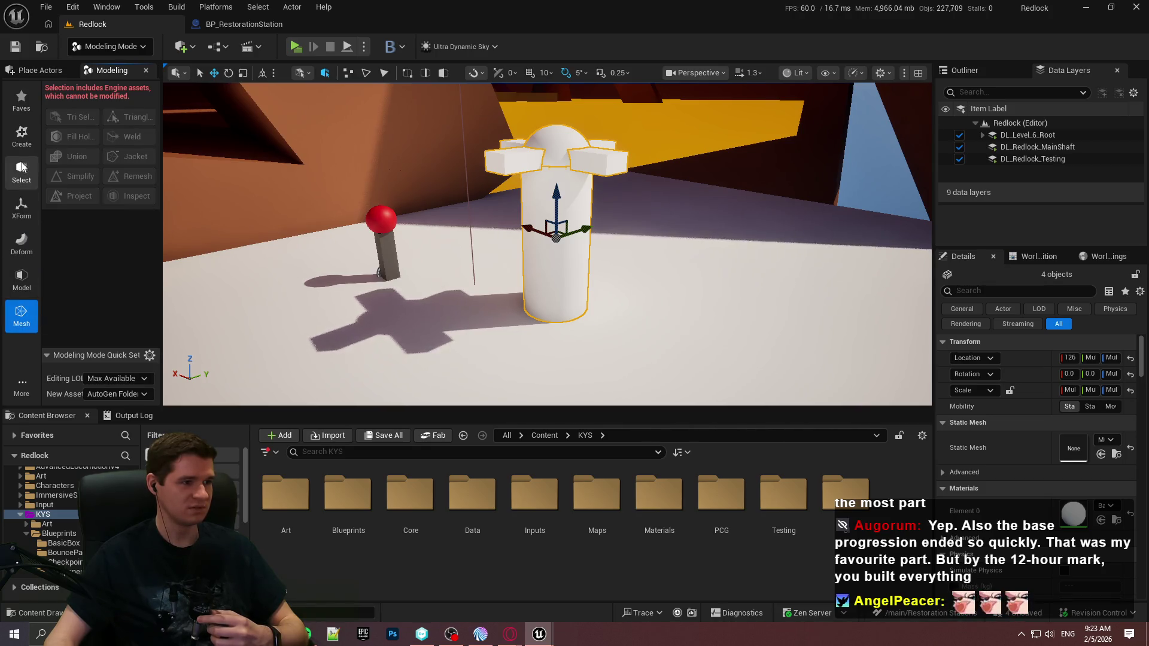
pyautogui.click(21, 137)
pyautogui.click(24, 179)
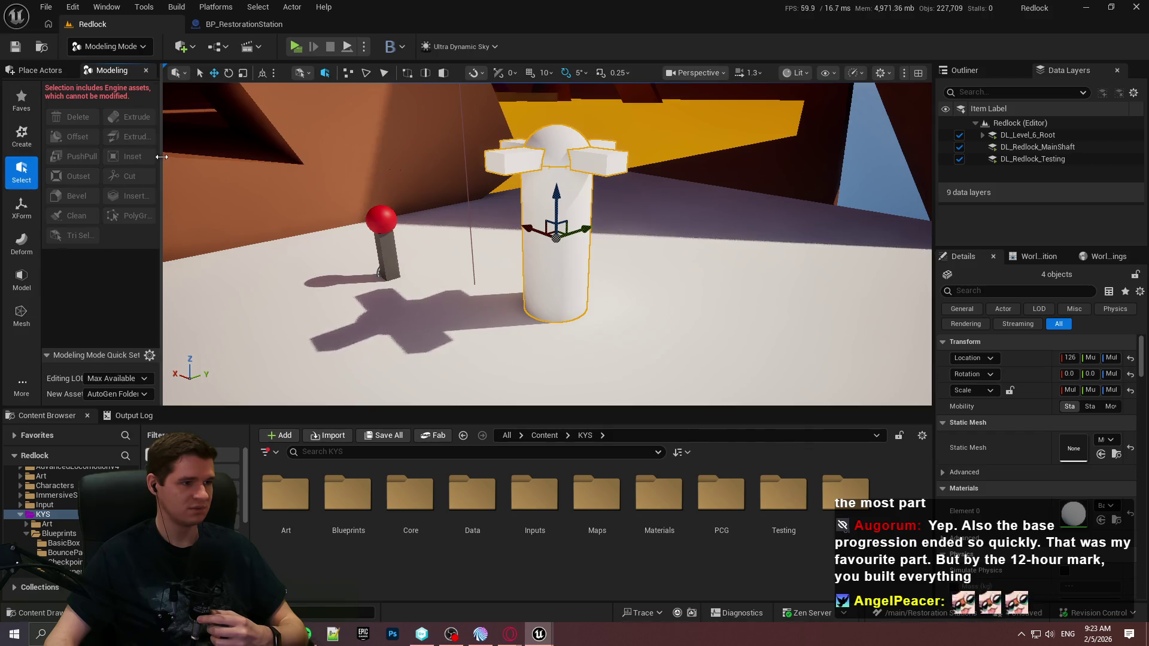
pyautogui.click(19, 210)
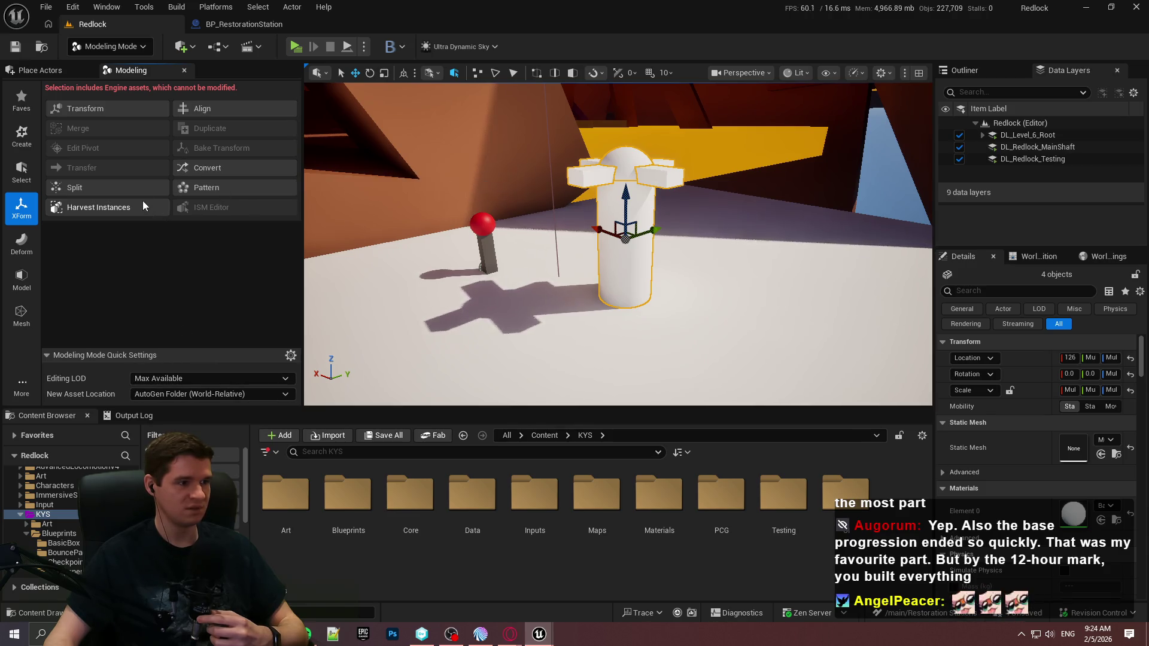
pyautogui.click(209, 171)
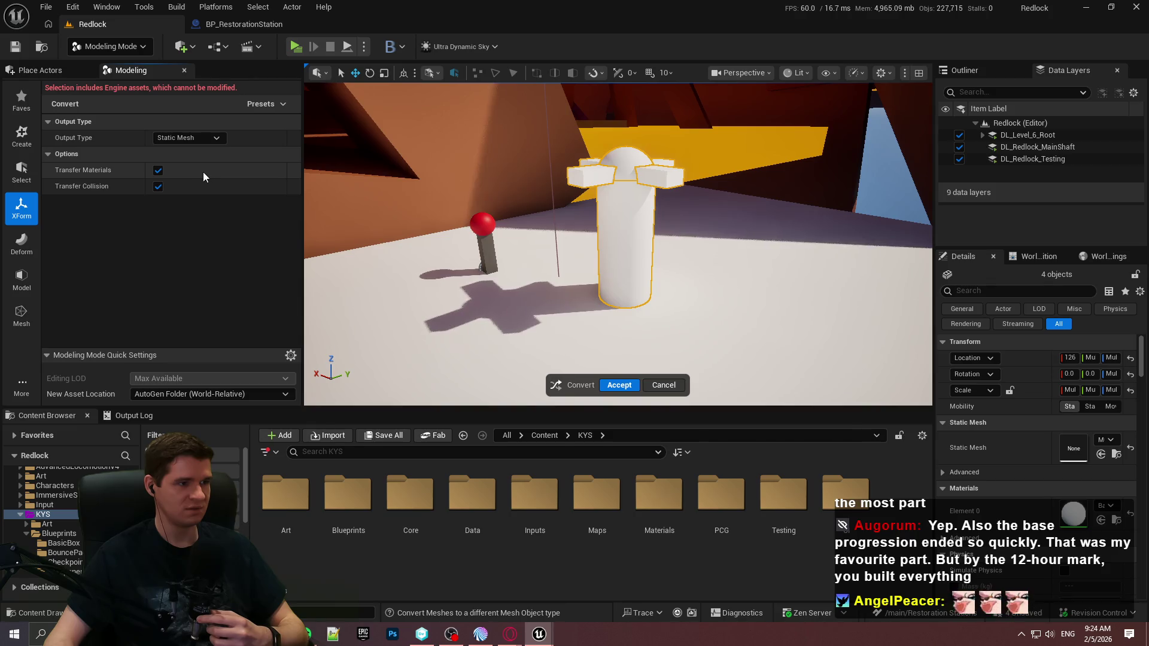
pyautogui.click(619, 385)
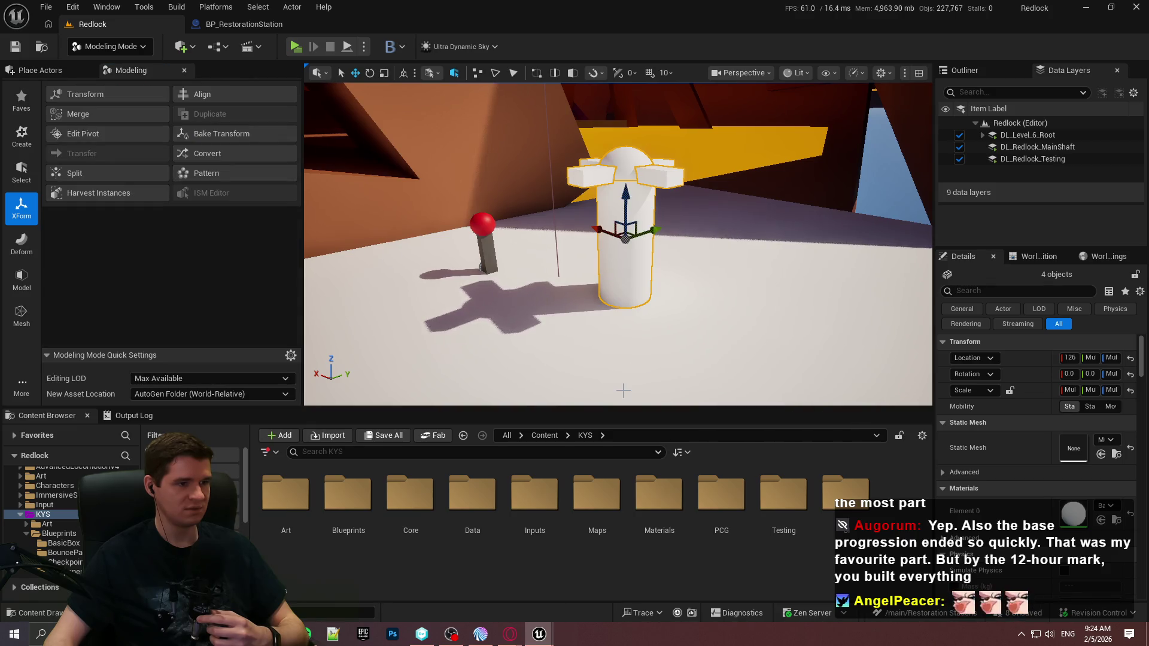
# Step: Merge the pillar parts into a Combined mesh and open KYS/Maps/_GENERATED
pyautogui.click(140, 116)
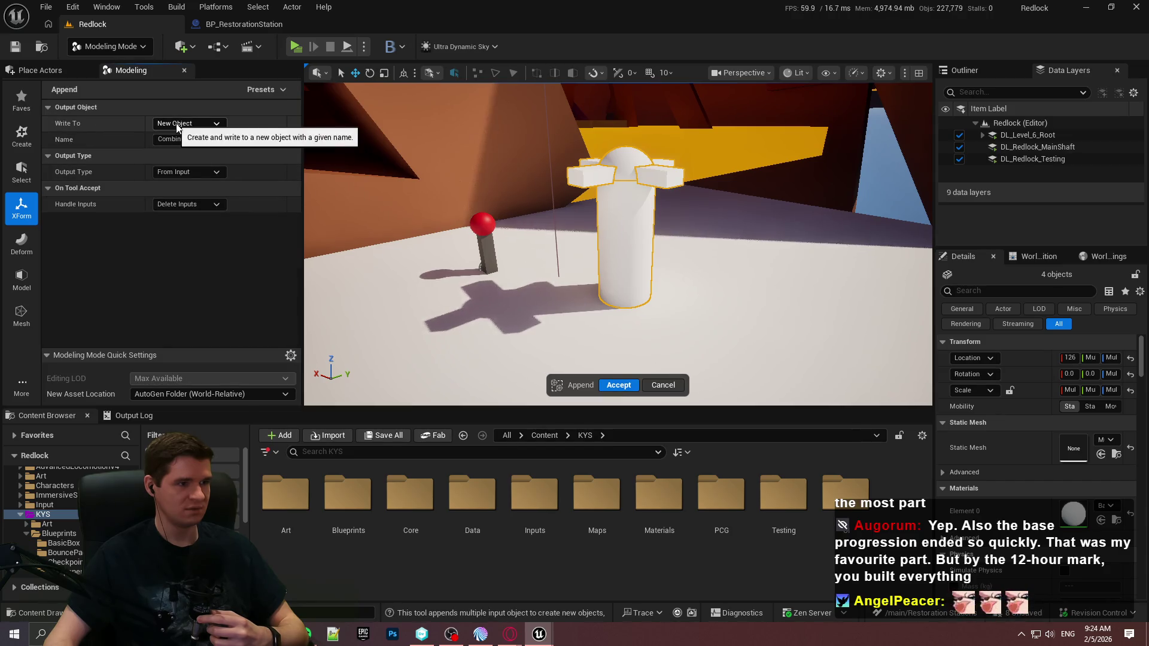
pyautogui.click(618, 387)
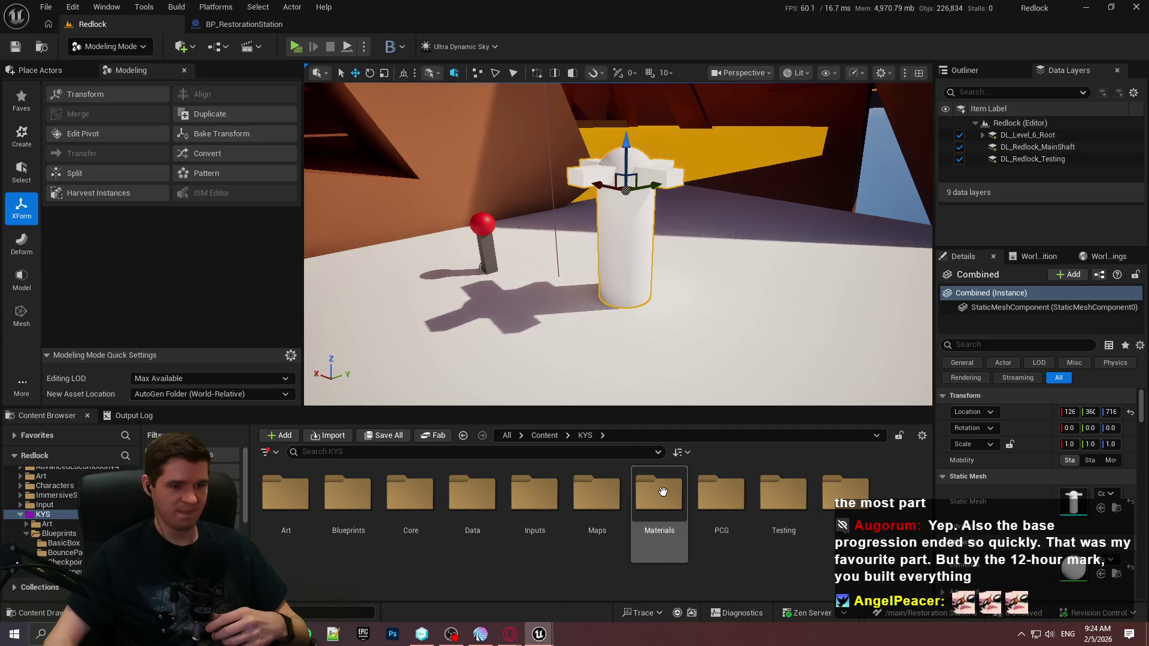
pyautogui.doubleClick(615, 495)
pyautogui.doubleClick(300, 509)
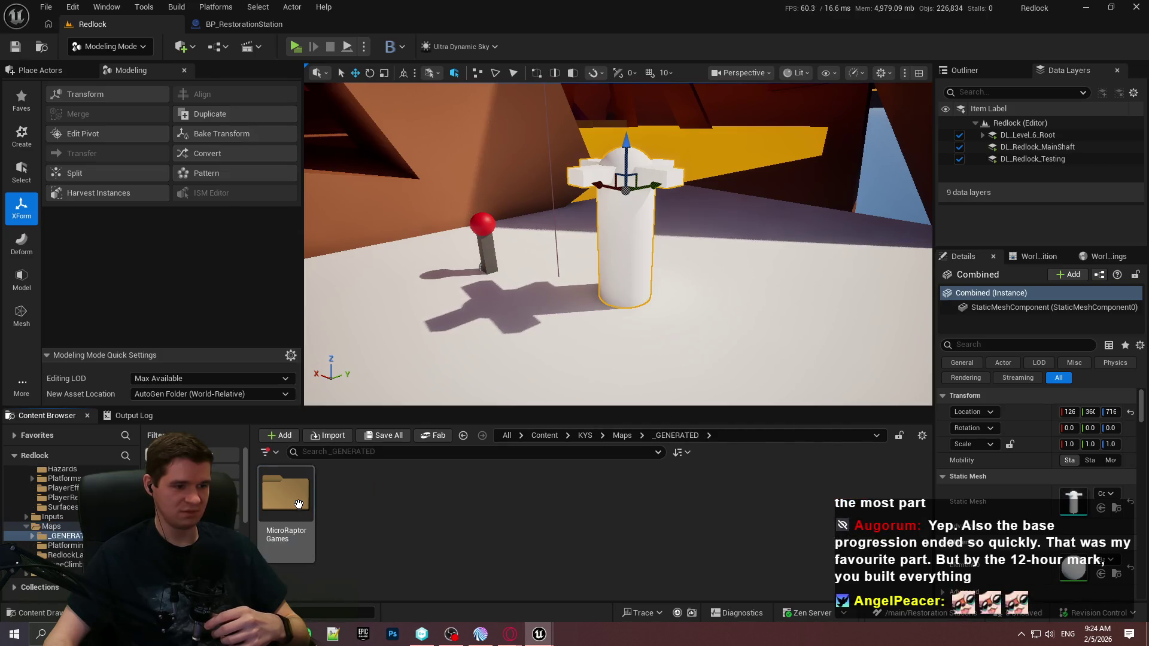
# Step: Check the MicroRaptorGames generated meshes, undo Merge Meshes, and reselect the pillar cylinder
pyautogui.doubleClick(299, 513)
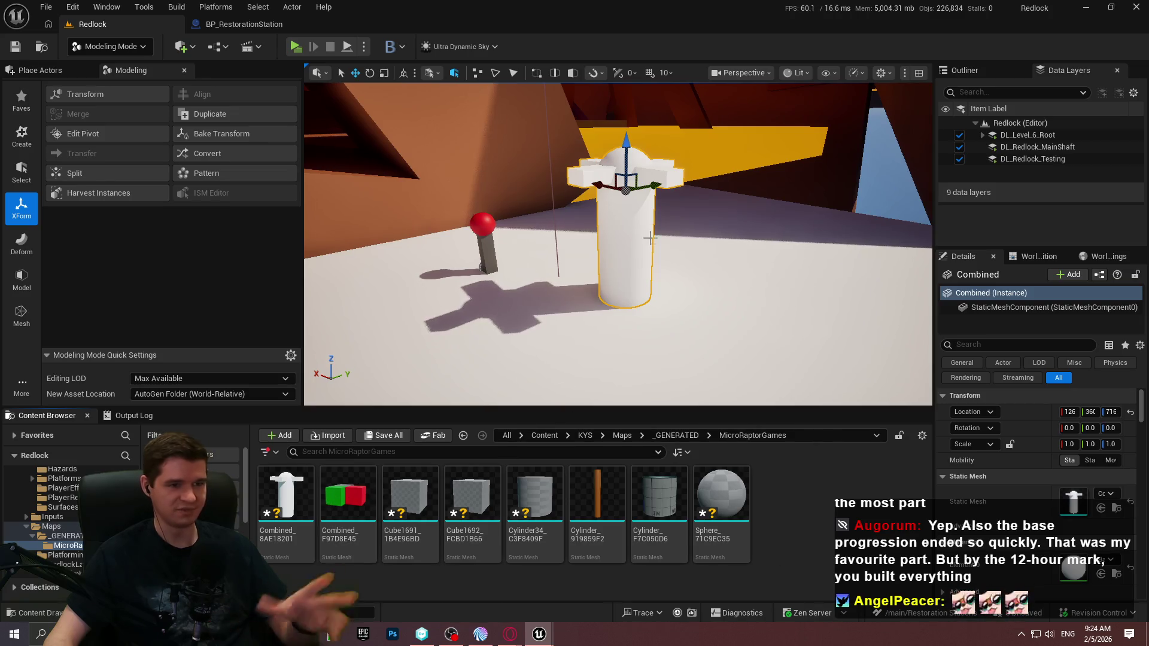
pyautogui.scroll(-2, 1020, 500)
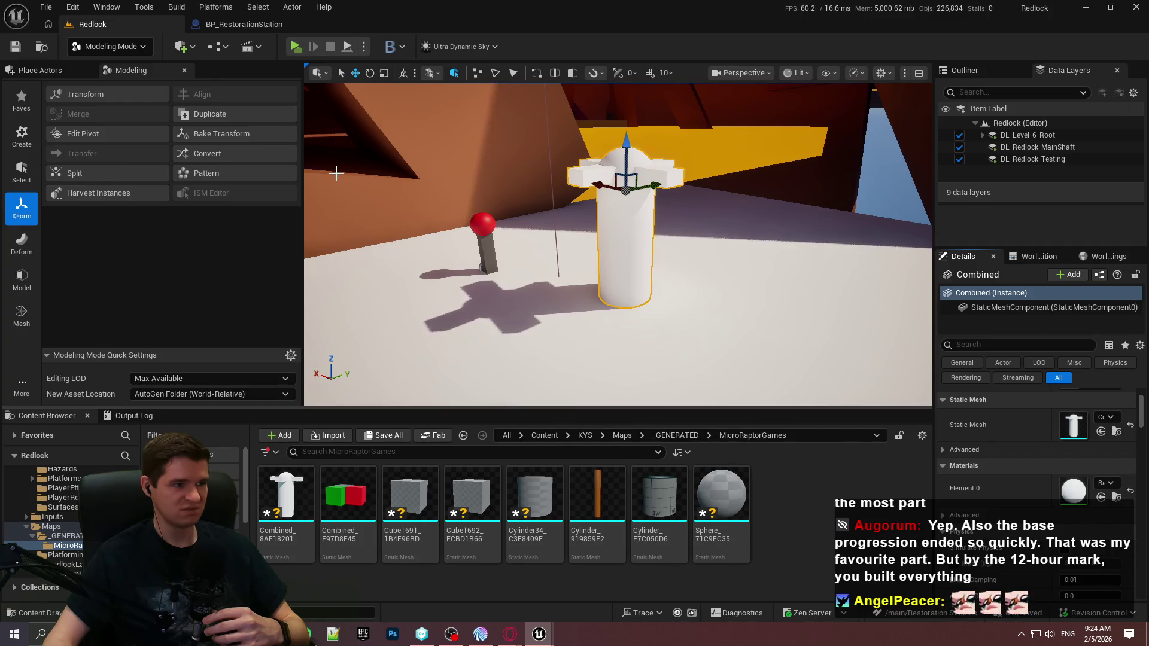
pyautogui.hotkey('ctrl', 'z')
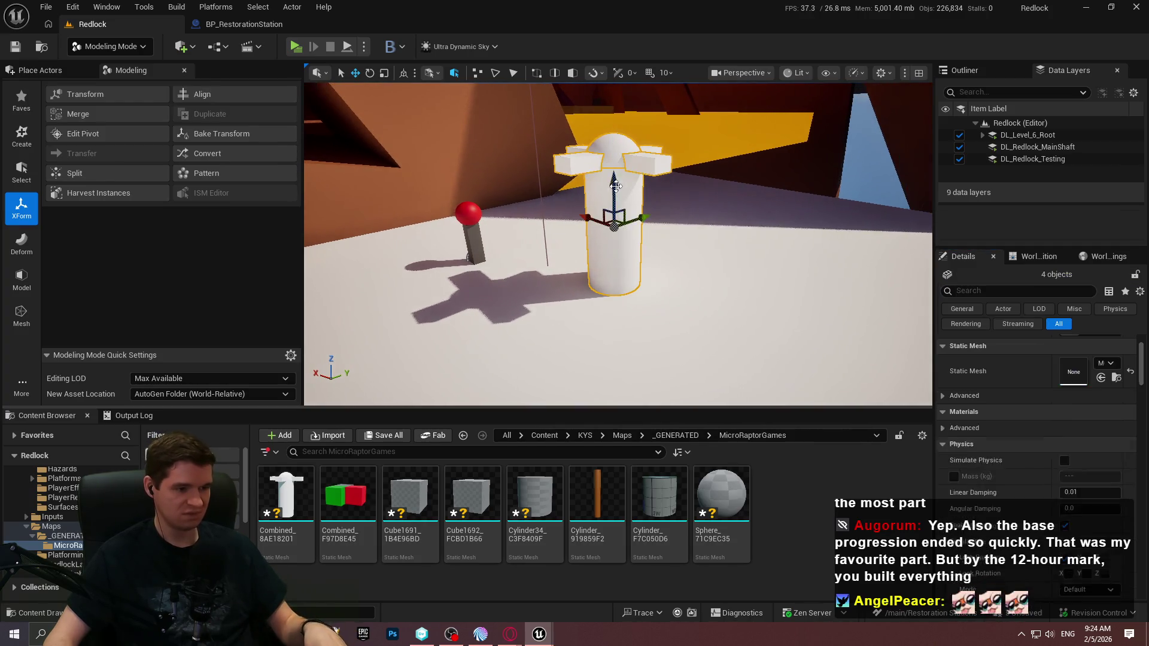
pyautogui.hotkey('ctrl', 'z')
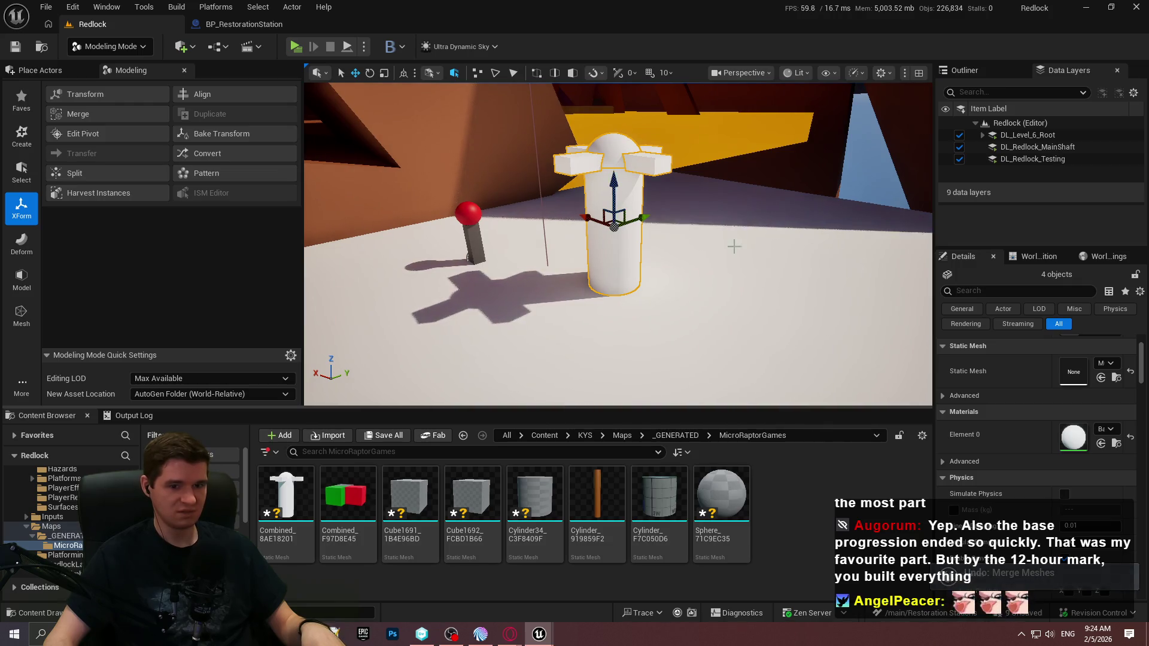
pyautogui.click(656, 204)
pyautogui.click(638, 198)
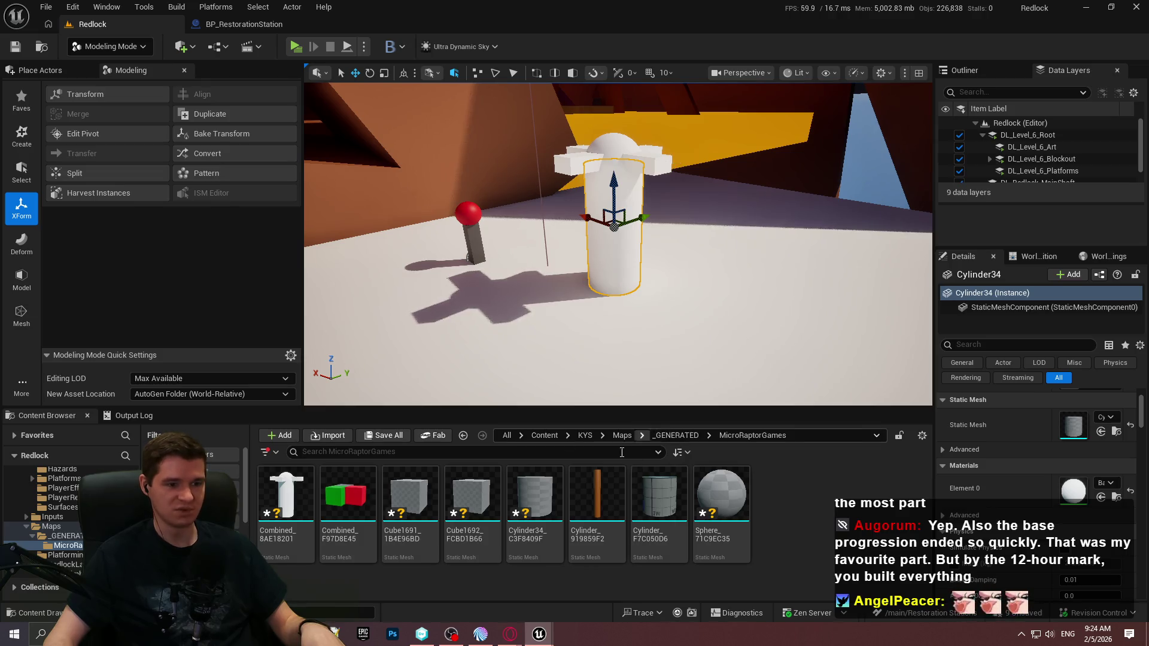
pyautogui.click(622, 436)
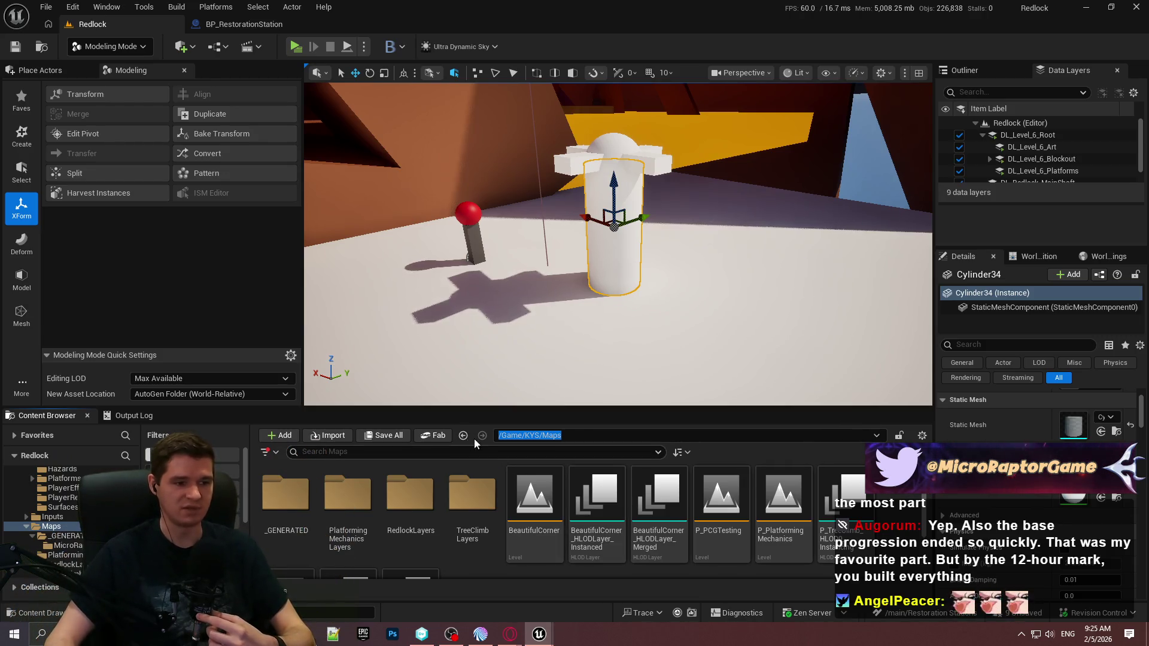
# Step: Cancel the folder-path edit, leaving the KYS folder listing shown
pyautogui.press('Escape')
# Step: Open KYS/Materials/Prototyping and apply MI_ProtoBlue to the pillar cylinder
pyautogui.click(583, 435)
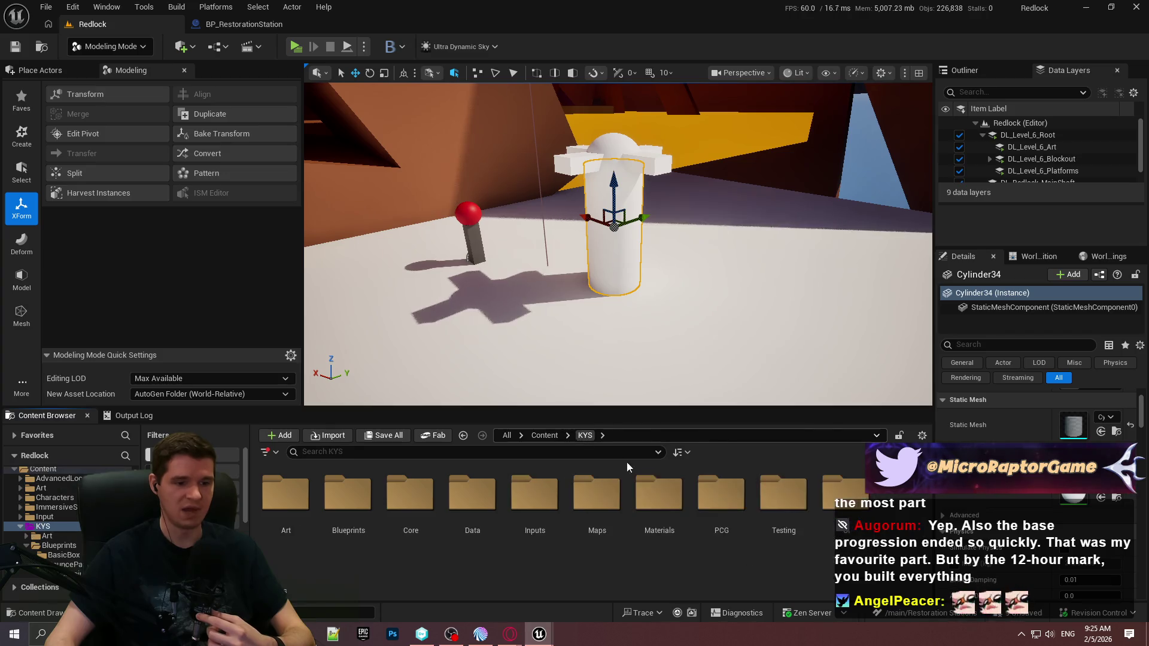
pyautogui.doubleClick(652, 503)
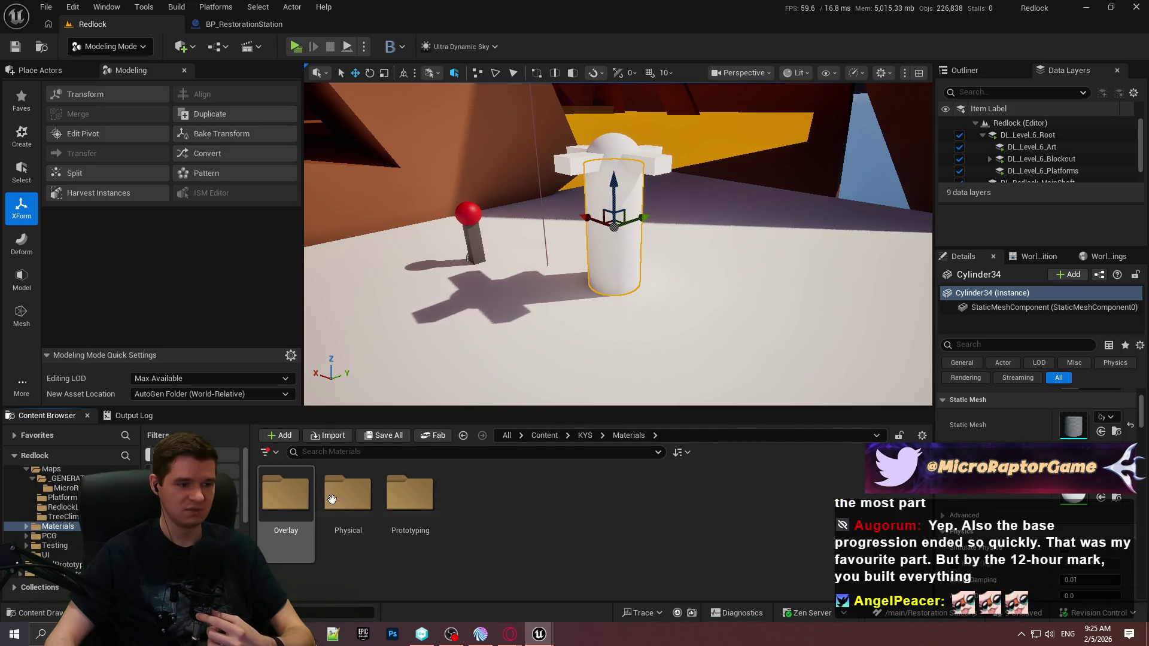
pyautogui.doubleClick(410, 496)
pyautogui.scroll(-1, 679, 519)
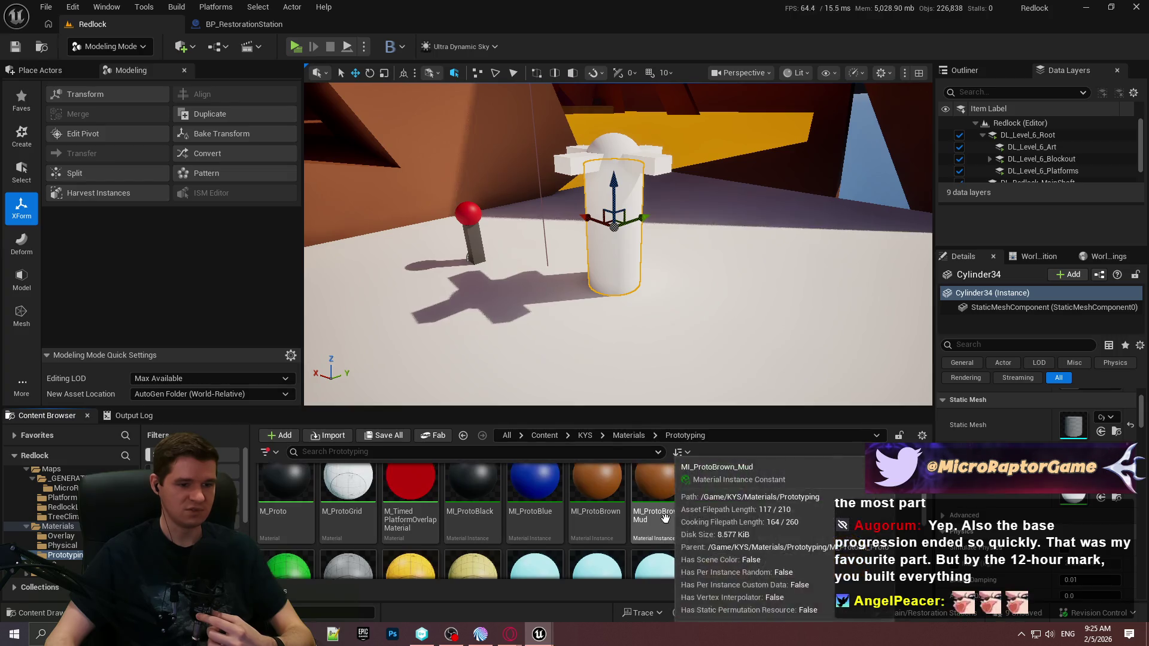
pyautogui.scroll(1, 680, 520)
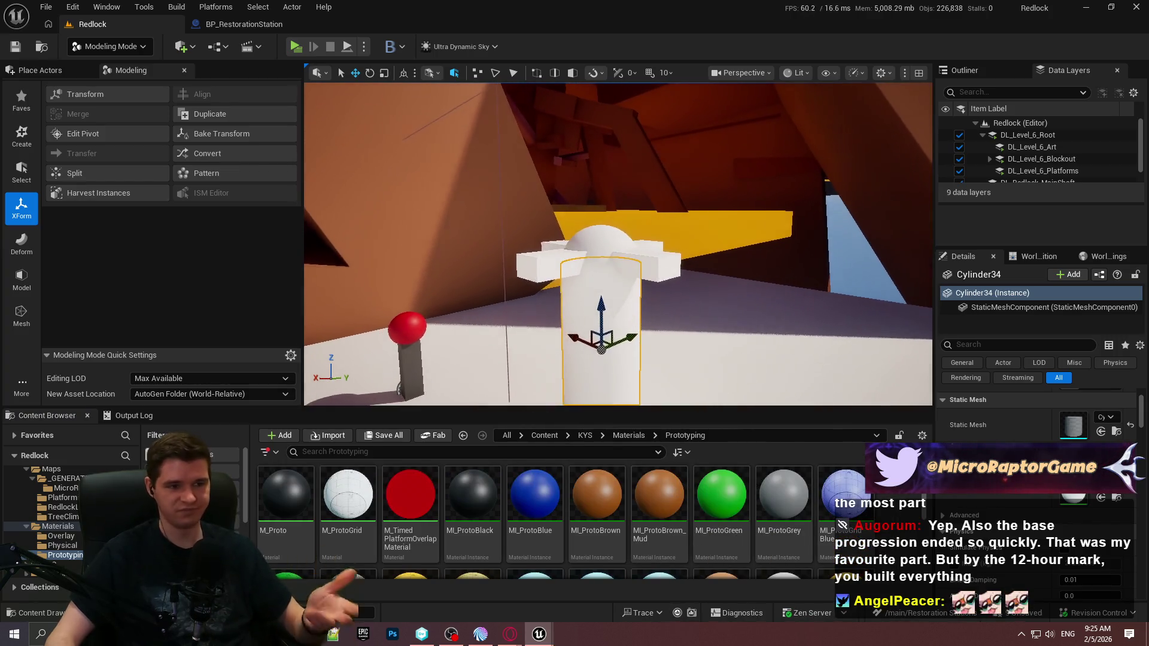
pyautogui.scroll(-1, 541, 517)
pyautogui.moveTo(540, 518); pyautogui.dragTo(608, 359)
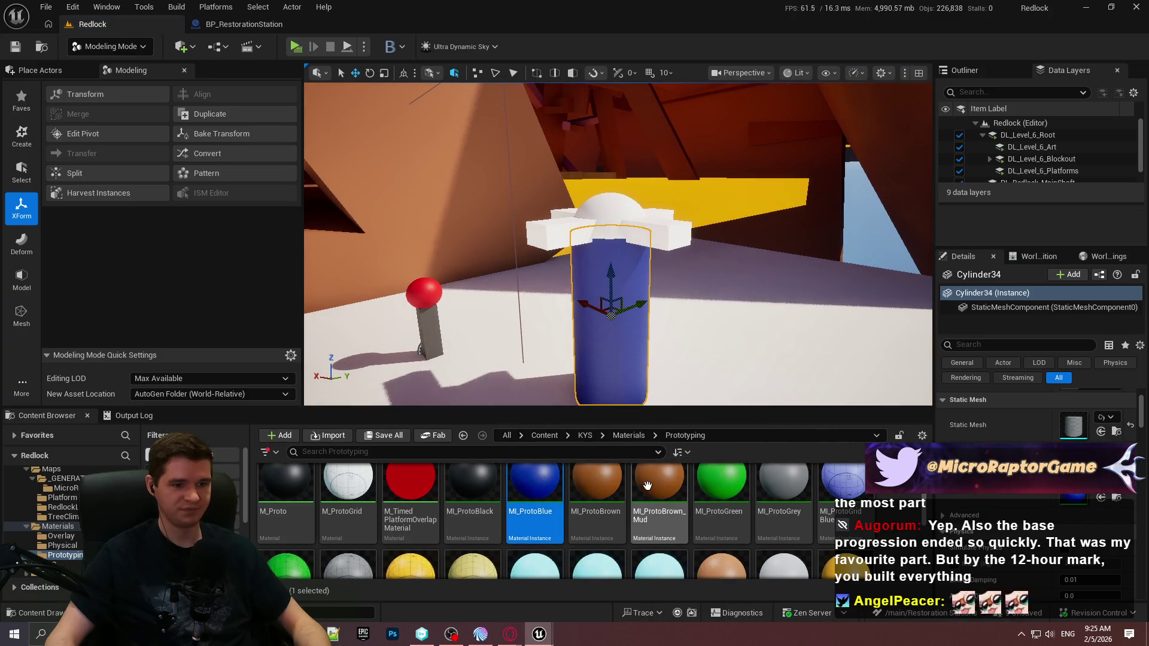
pyautogui.scroll(-2, 720, 509)
pyautogui.scroll(-2, 720, 509)
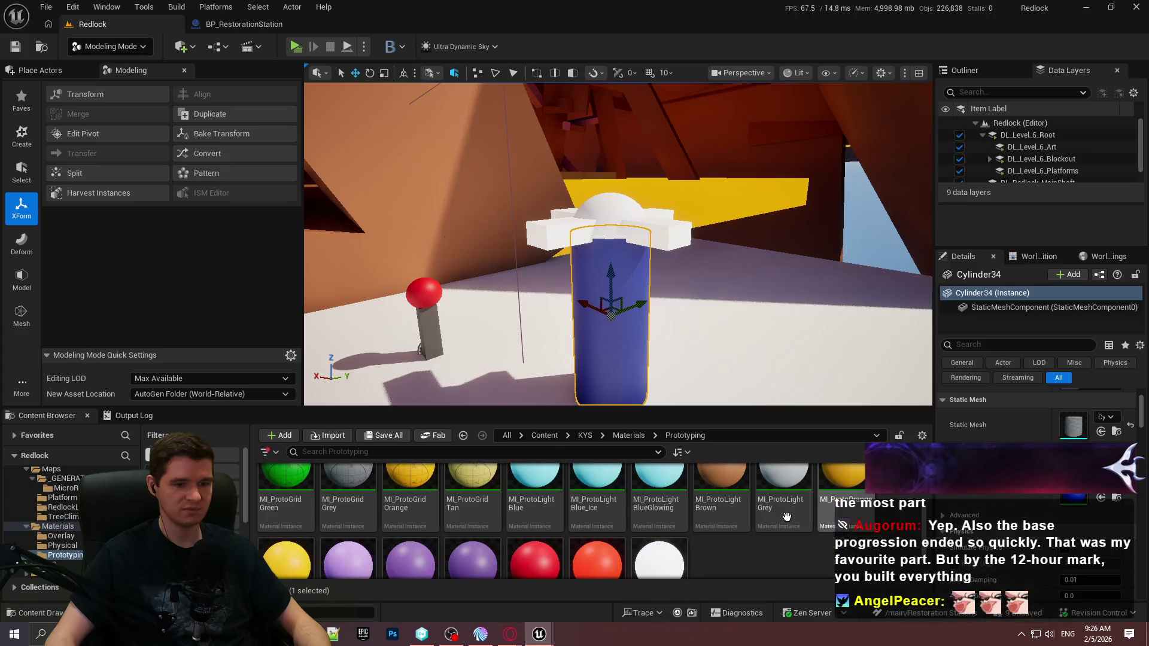
# Step: Try a low-glow purple material, then apply MI_ProtoGreen to the cylinder, dome and cross slabs
pyautogui.moveTo(347, 509)
pyautogui.mouseDown()
pyautogui.moveTo(488, 402)
pyautogui.moveTo(637, 242)
pyautogui.moveTo(407, 551)
pyautogui.mouseUp()
pyautogui.click(471, 509)
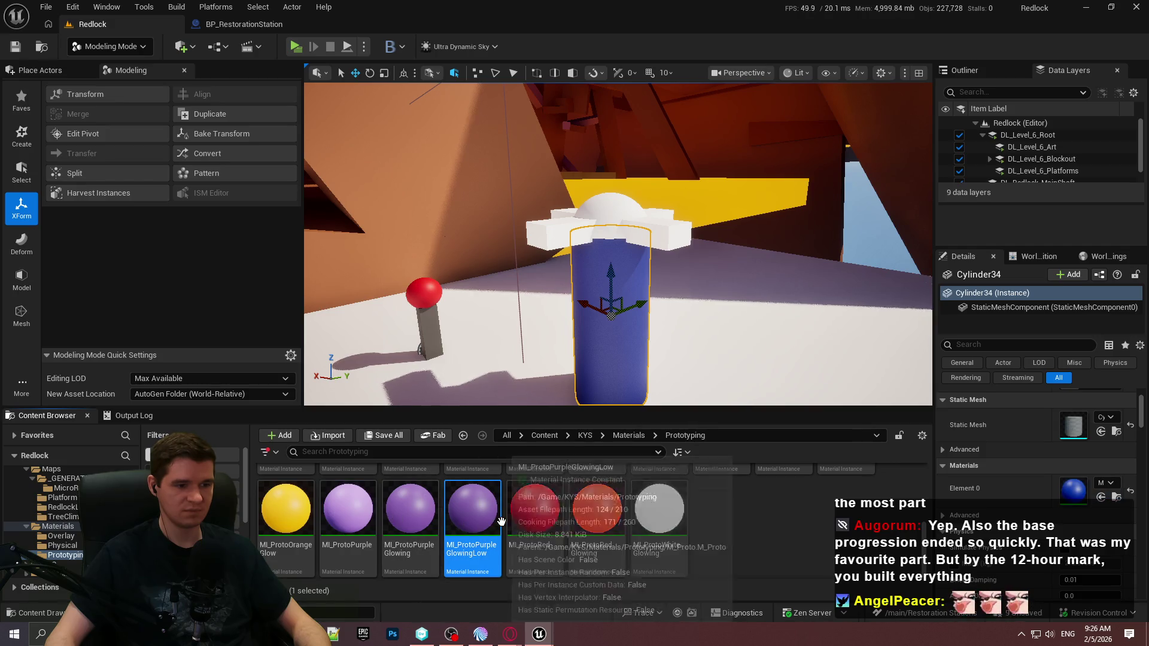
pyautogui.scroll(2, 539, 515)
pyautogui.scroll(2, 546, 516)
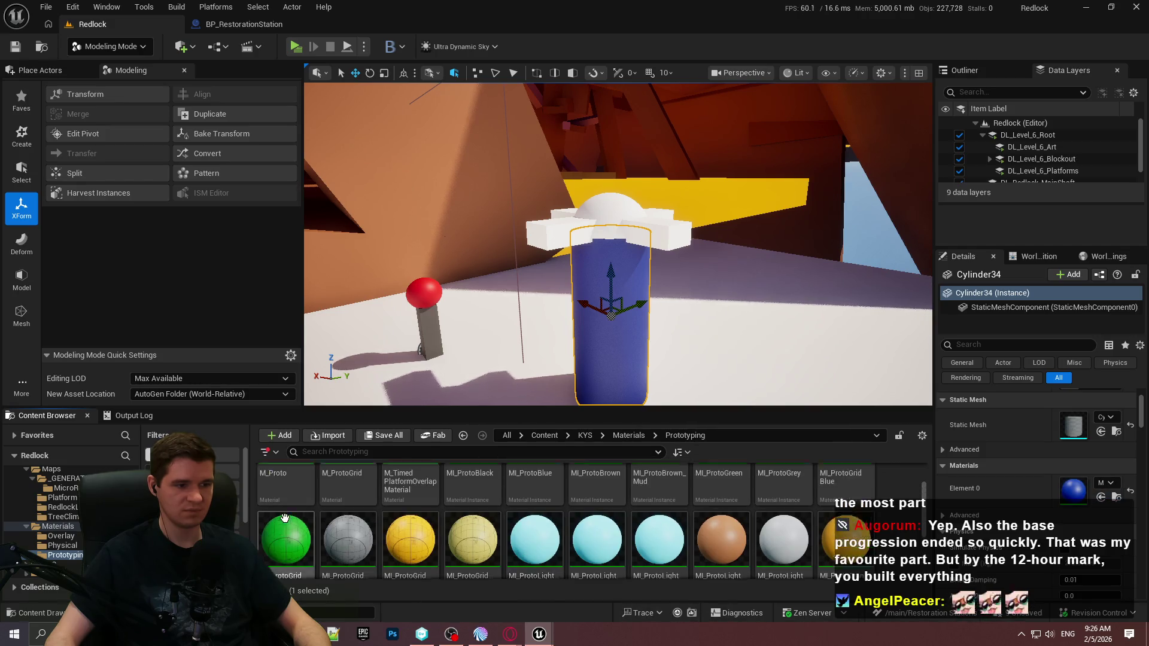
pyautogui.moveTo(721, 496)
pyautogui.mouseDown()
pyautogui.moveTo(667, 230)
pyautogui.moveTo(550, 243)
pyautogui.moveTo(514, 234)
pyautogui.mouseUp()
pyautogui.hotkey('ctrl', 'z')
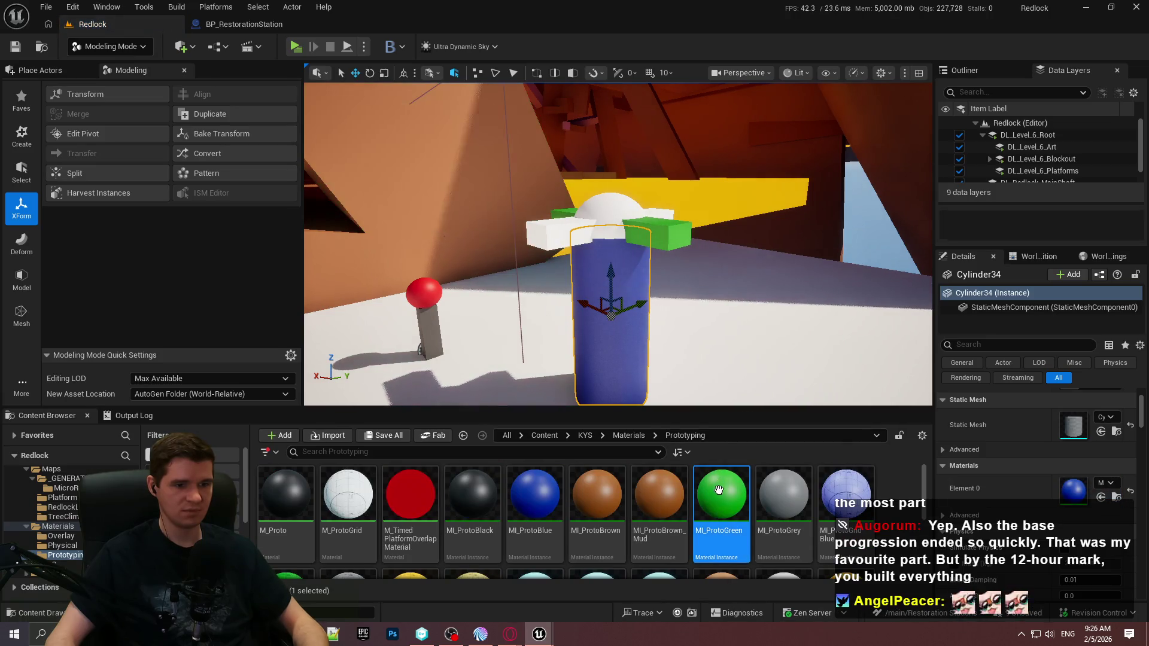
pyautogui.moveTo(721, 496); pyautogui.dragTo(610, 329)
pyautogui.moveTo(721, 497)
pyautogui.mouseDown()
pyautogui.moveTo(611, 210)
pyautogui.moveTo(544, 231)
pyautogui.mouseUp()
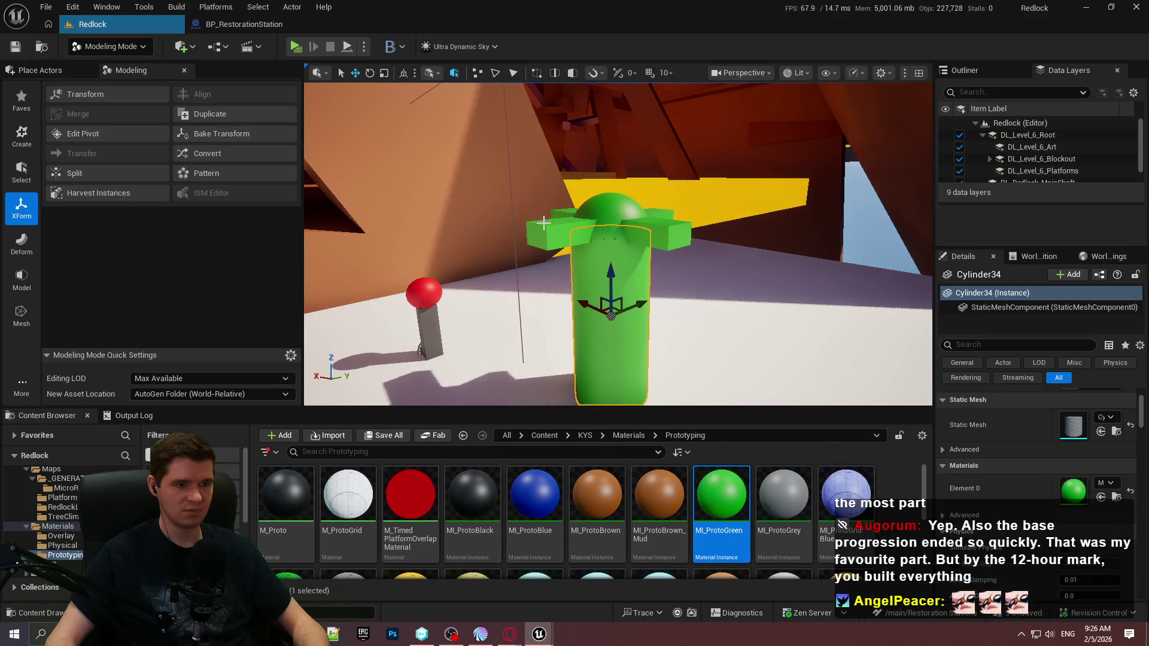
pyautogui.scroll(-3, 546, 498)
pyautogui.scroll(3, 547, 498)
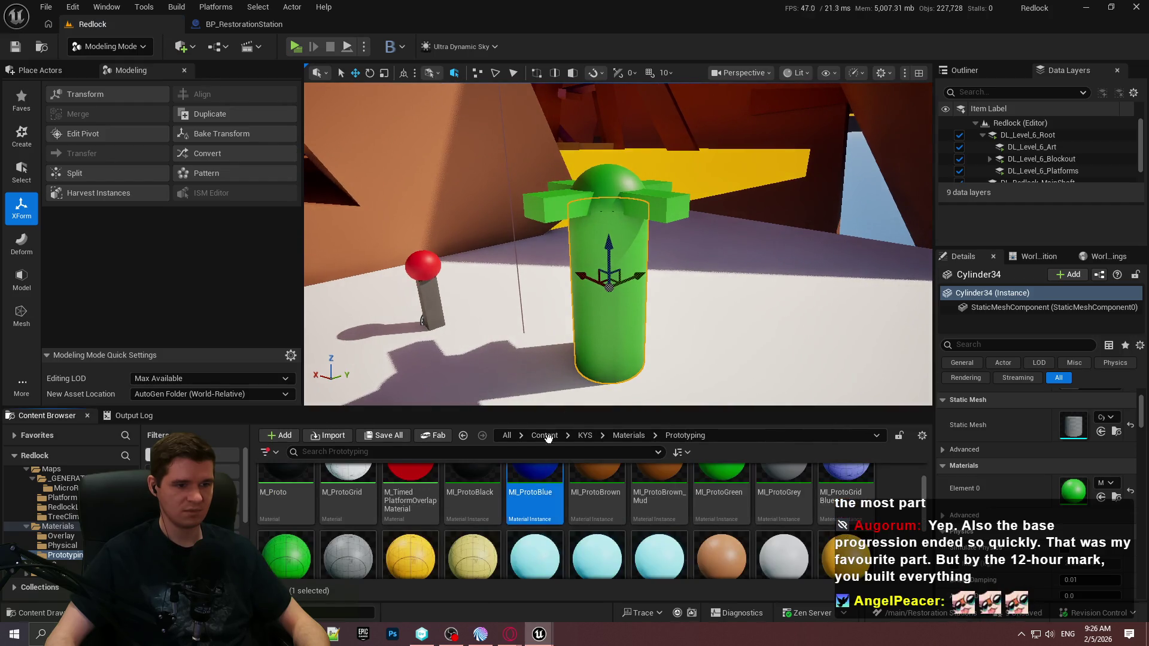
pyautogui.moveTo(546, 498); pyautogui.dragTo(617, 313)
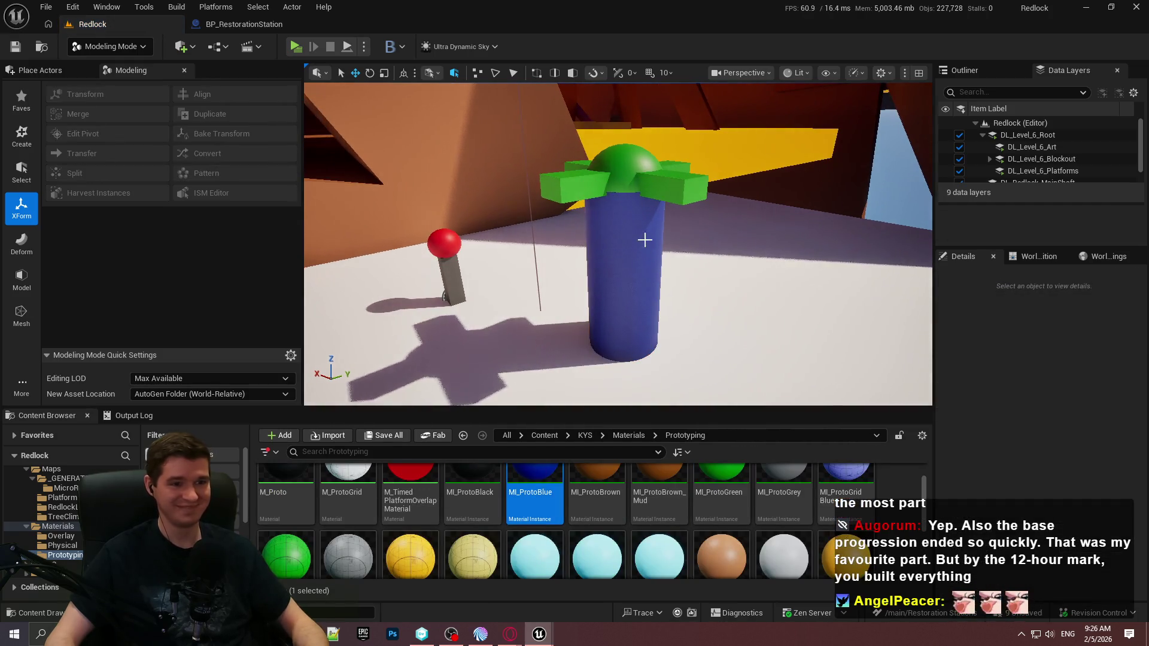
# Step: Merge all selected station pieces into one Combined mesh with Merge/Append
pyautogui.keyDown('ctrl'); pyautogui.click(656, 180); pyautogui.keyUp('ctrl')
pyautogui.keyDown('ctrl'); pyautogui.click(646, 153); pyautogui.keyUp('ctrl')
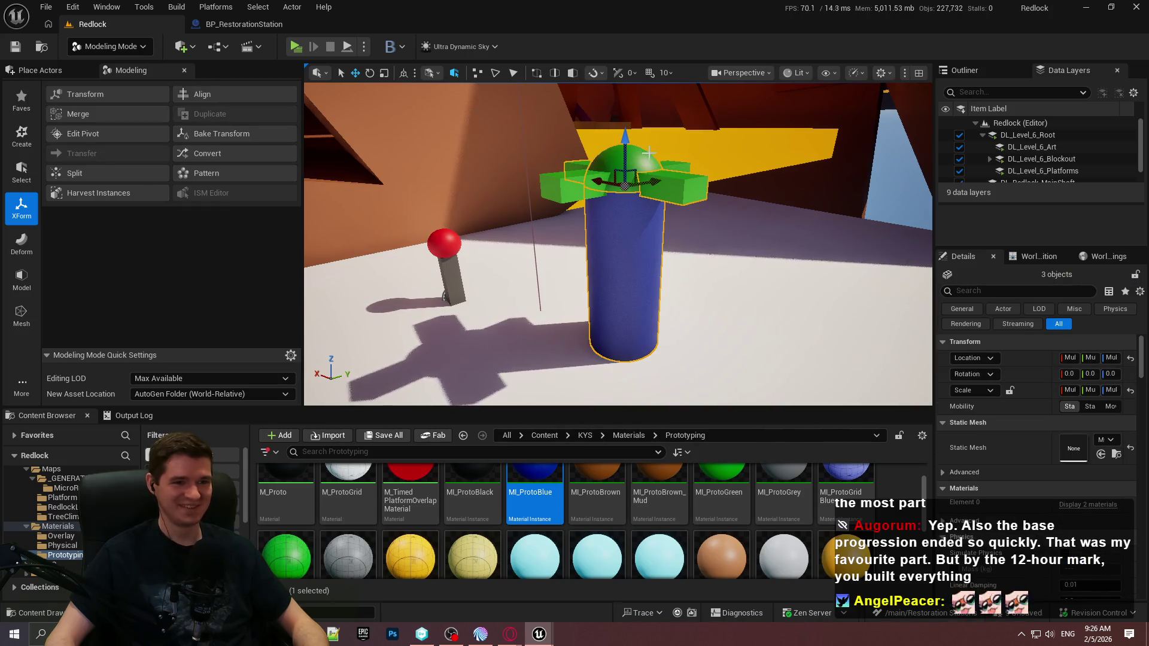
pyautogui.click(104, 121)
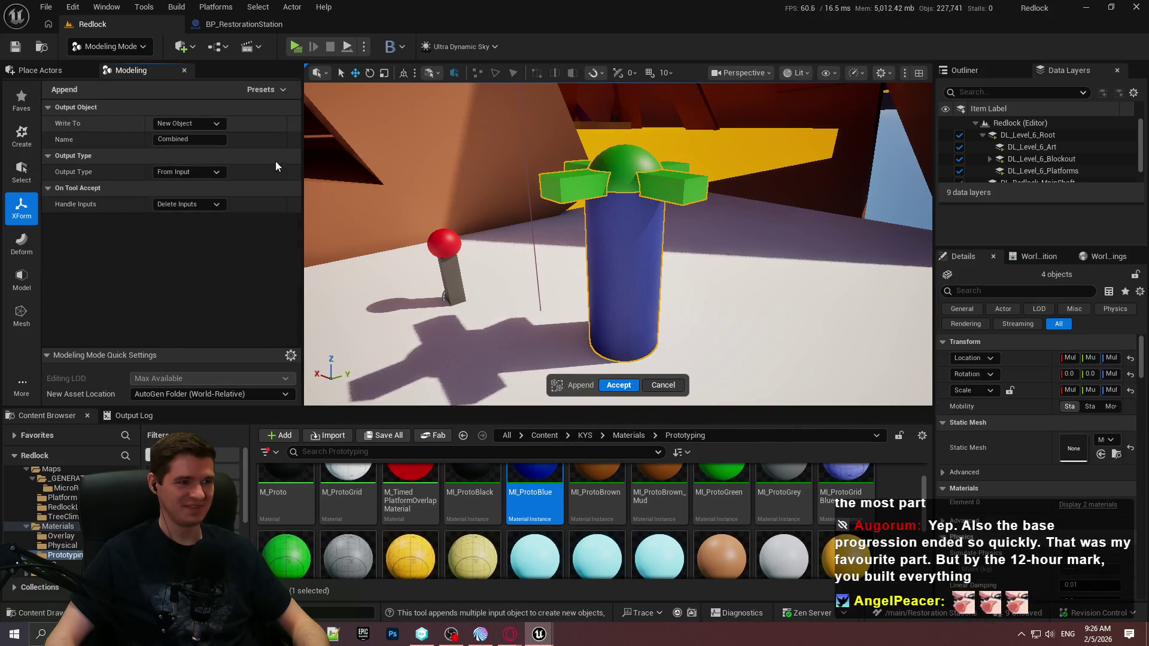
pyautogui.click(619, 386)
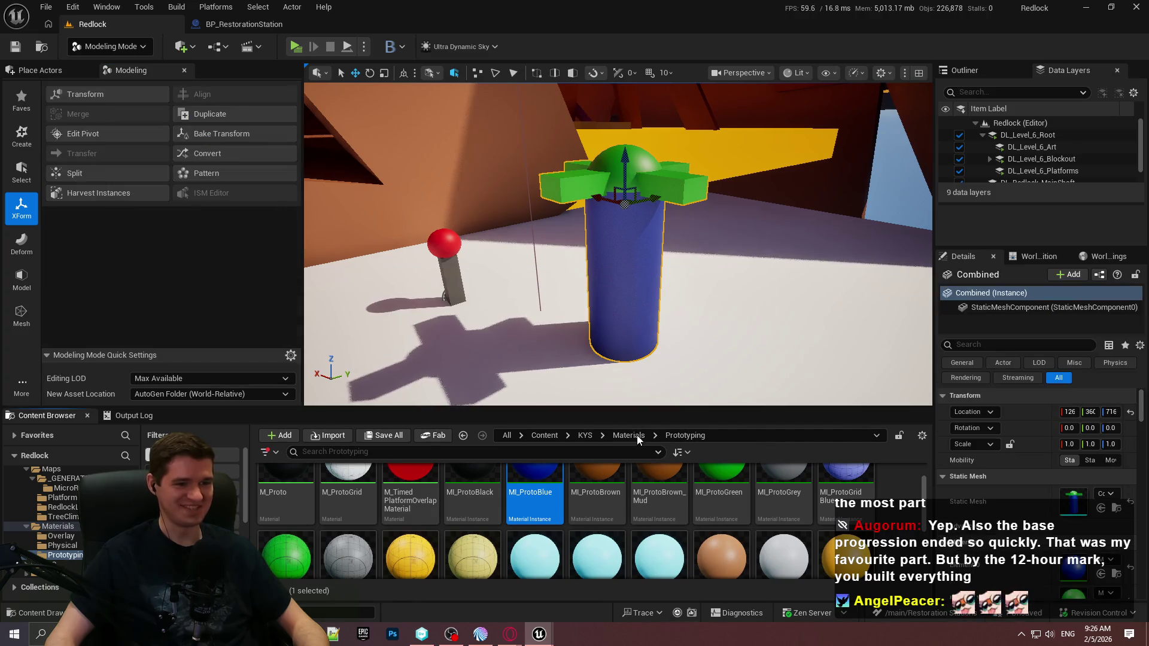
# Step: Delete Combined_8AE18201, Cube1691, Cube1692, Cylinder34 and Sphere from Maps/_GENERATED/MicroRaptorGames
pyautogui.click(636, 435)
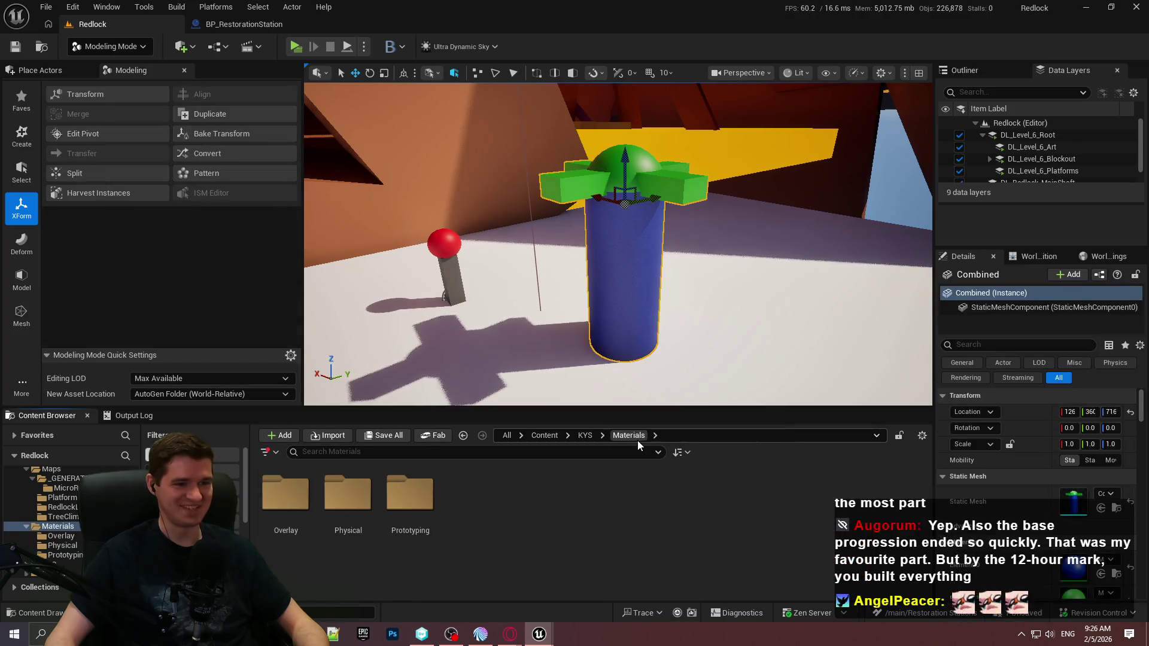
pyautogui.click(583, 438)
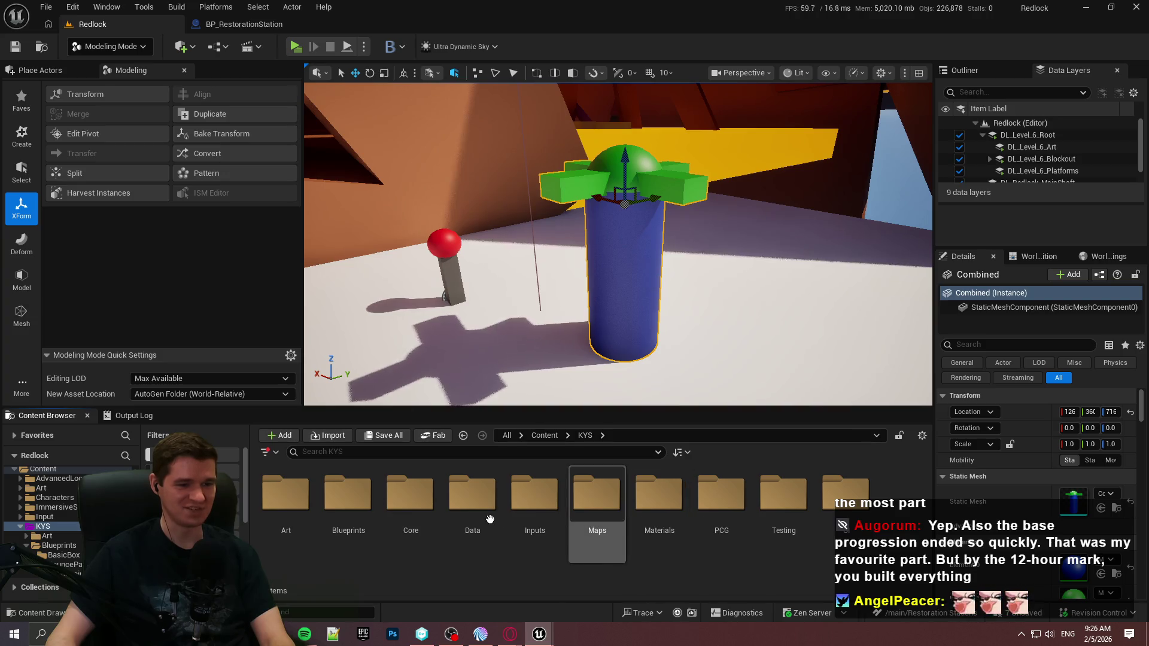
pyautogui.doubleClick(574, 509)
pyautogui.doubleClick(296, 515)
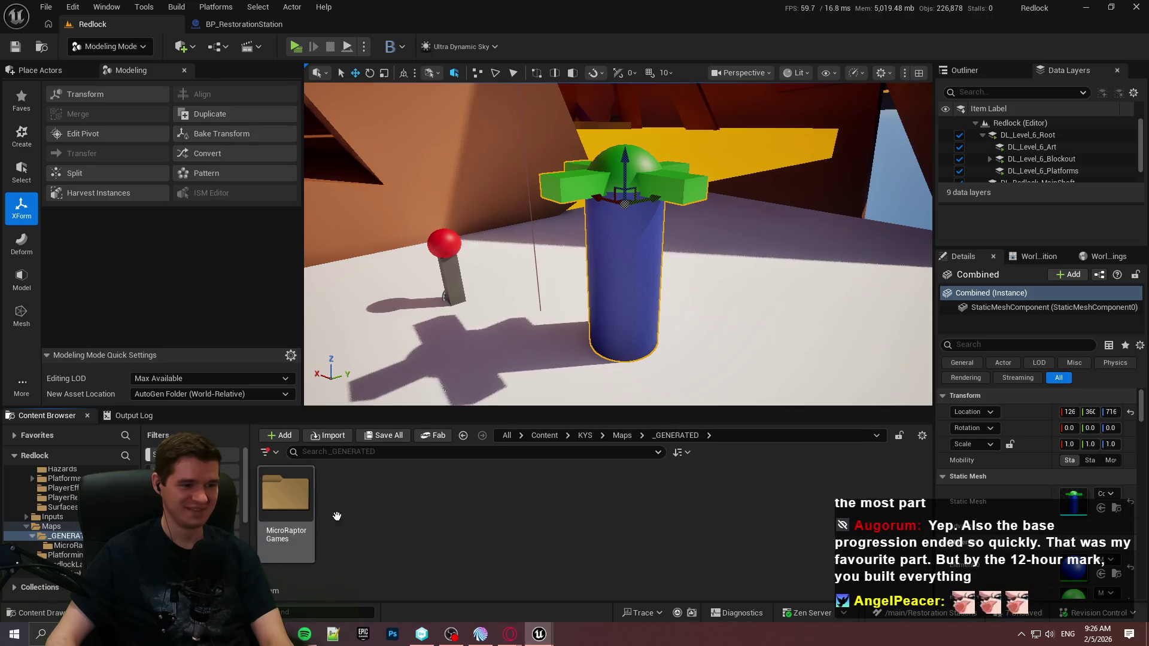
pyautogui.doubleClick(295, 514)
pyautogui.click(371, 541)
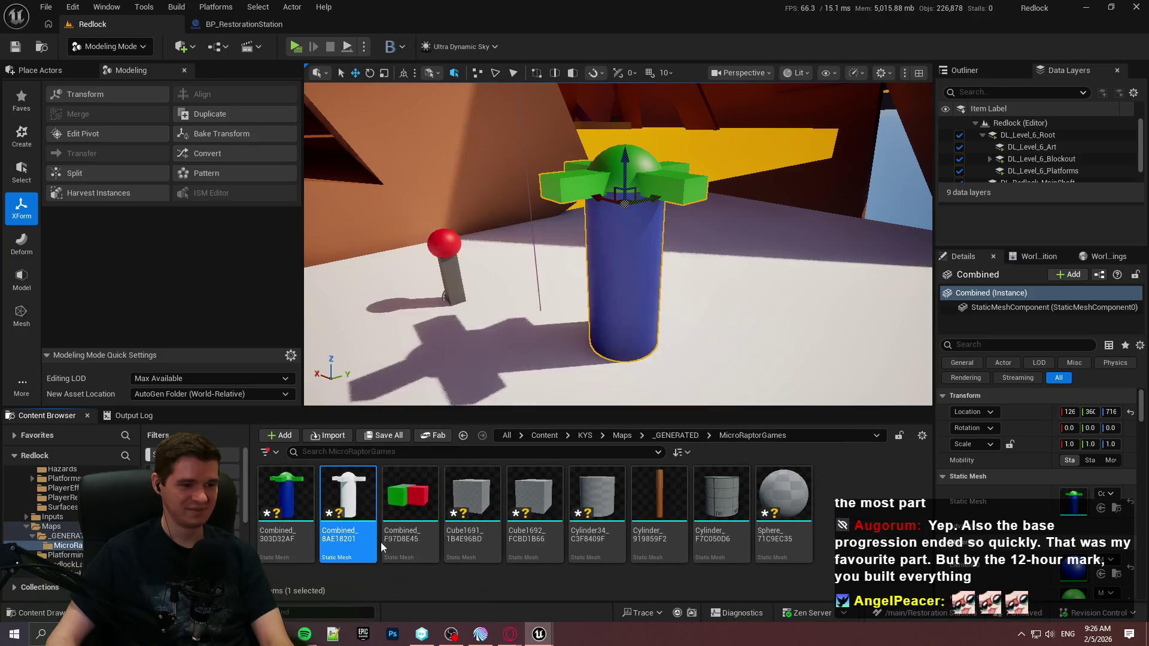
pyautogui.keyDown('ctrl'); pyautogui.click(473, 514); pyautogui.keyUp('ctrl')
pyautogui.keyDown('ctrl'); pyautogui.click(534, 515); pyautogui.keyUp('ctrl')
pyautogui.keyDown('ctrl'); pyautogui.click(597, 514); pyautogui.keyUp('ctrl')
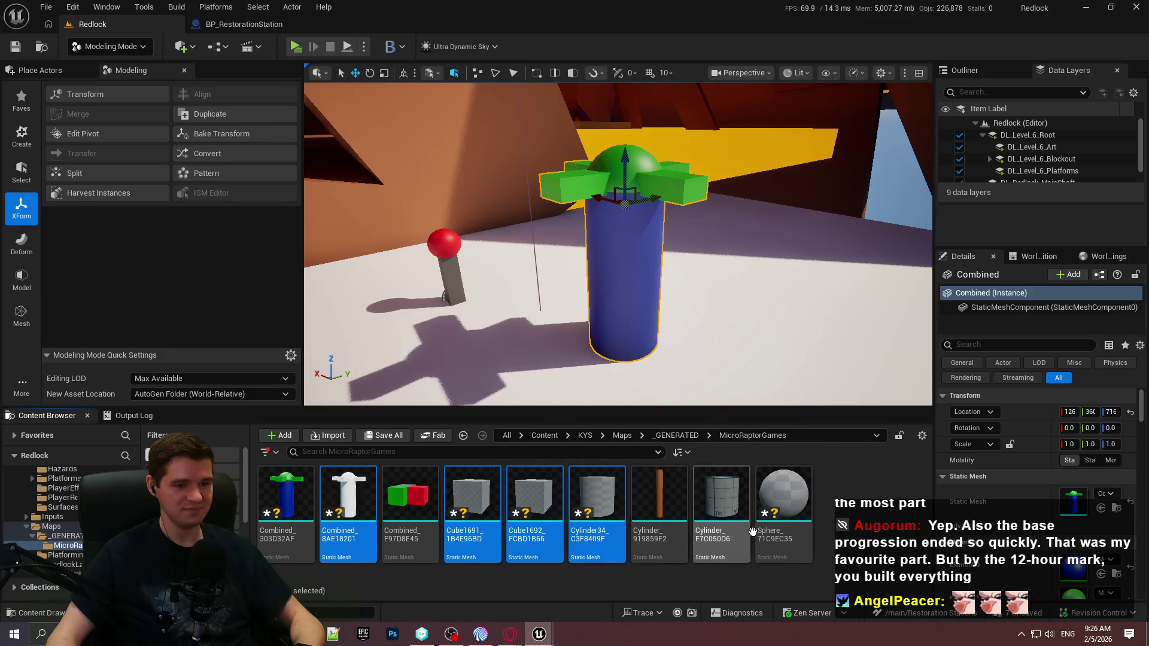
pyautogui.keyDown('ctrl'); pyautogui.click(755, 531); pyautogui.keyUp('ctrl')
pyautogui.press('Delete')
pyautogui.click(541, 512)
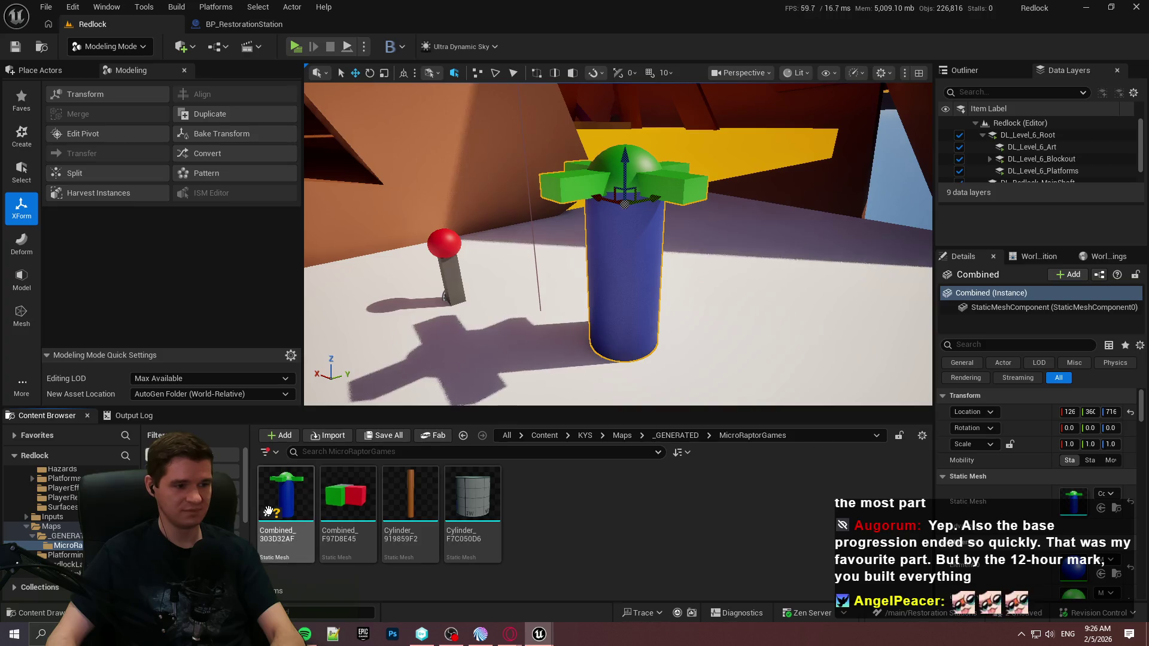
# Step: Save the Combined_303D32AF mesh asset and delete the merged station from the level
pyautogui.click(275, 508)
pyautogui.hotkey('ctrl', 's')
pyautogui.moveTo(616, 251); pyautogui.dragTo(617, 282)
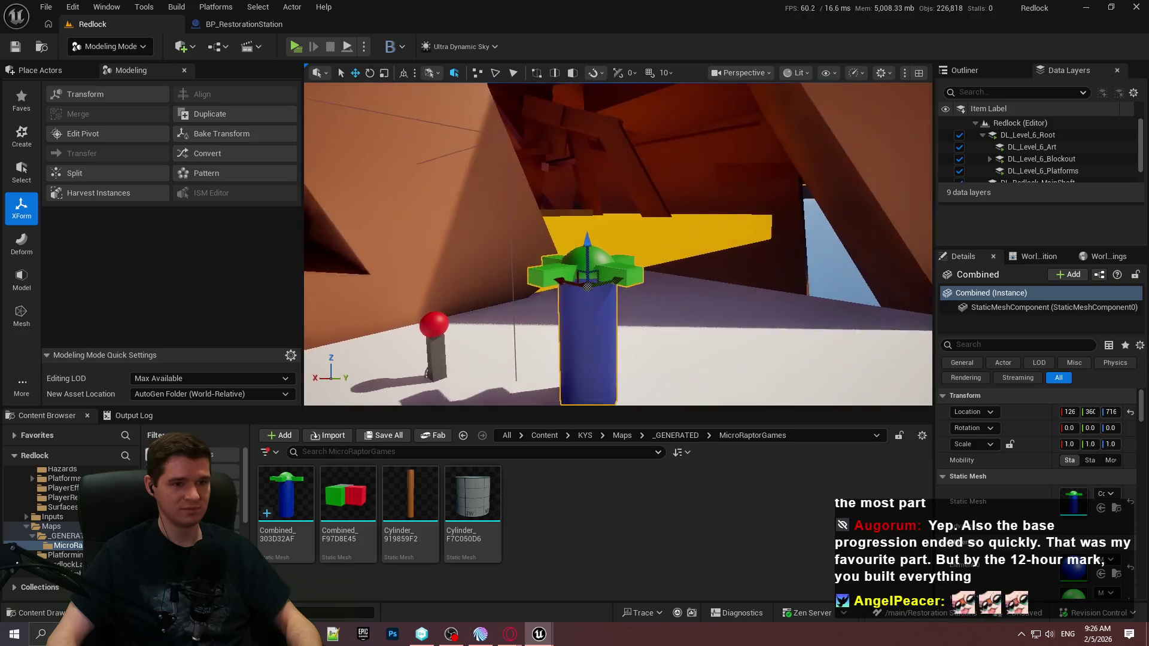
pyautogui.press('Delete')
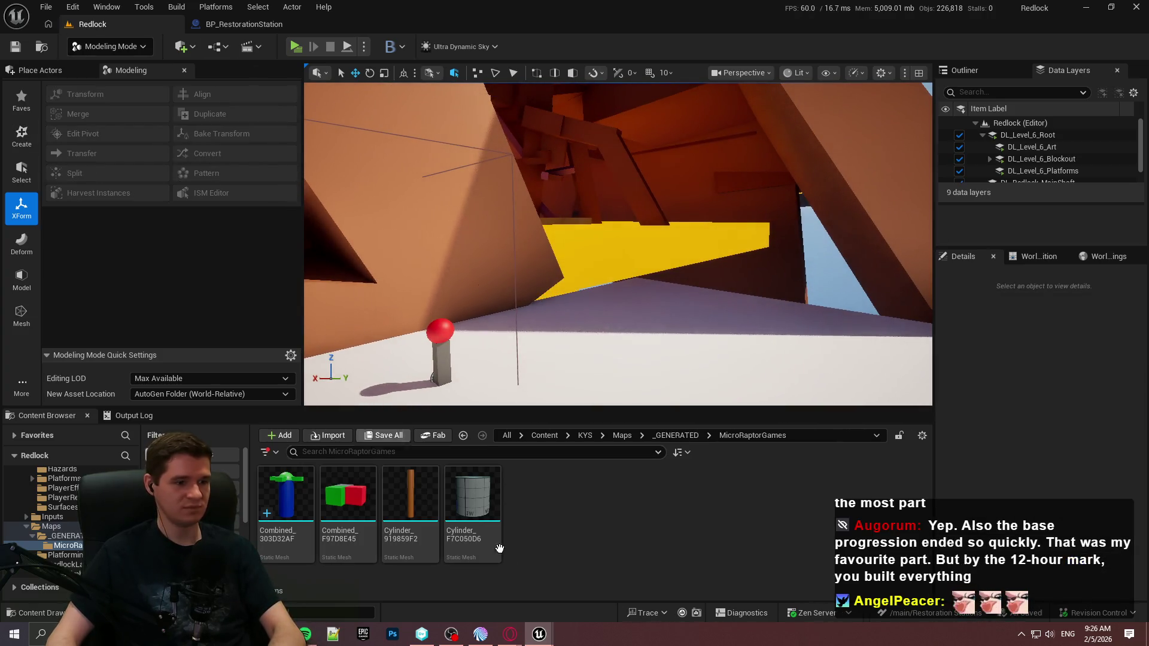
pyautogui.click(669, 436)
pyautogui.click(625, 436)
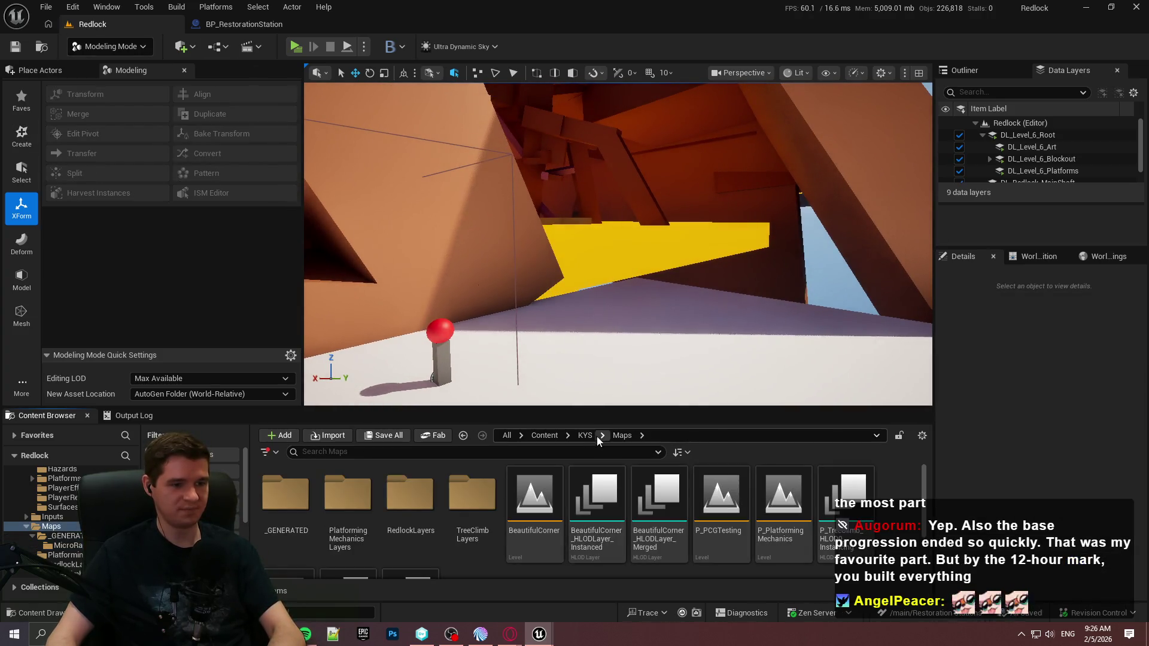
# Step: Add a Static Mesh component to the BP_RestorationStation Blueprint
pyautogui.click(586, 437)
pyautogui.click(251, 24)
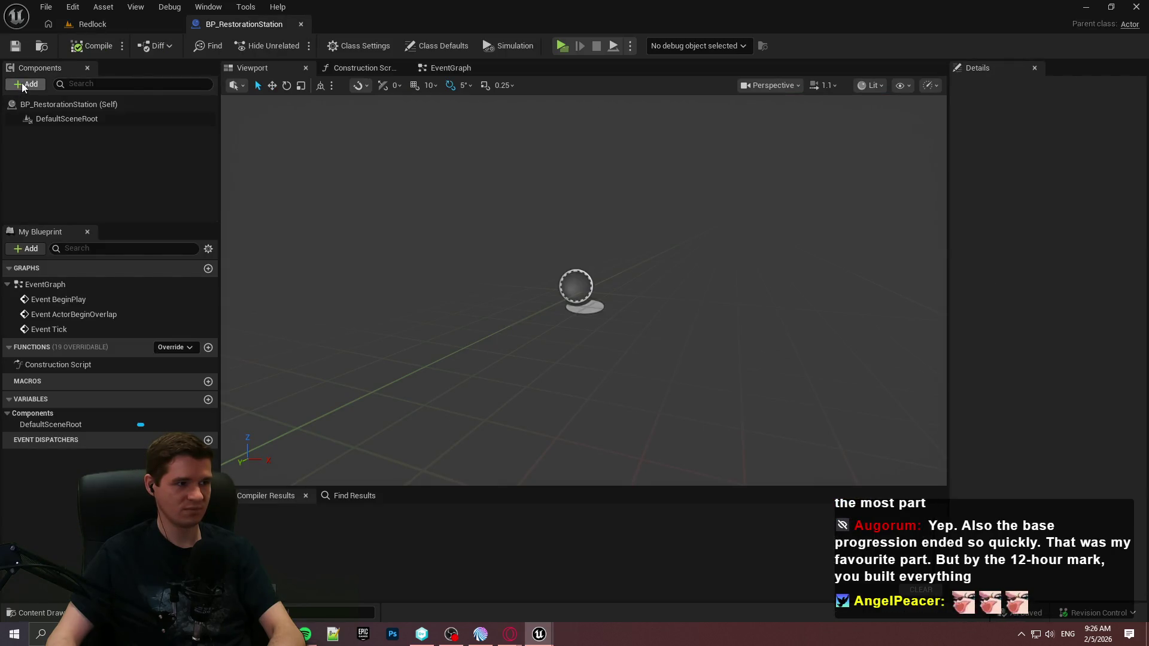
pyautogui.click(24, 83)
pyautogui.write('stat')
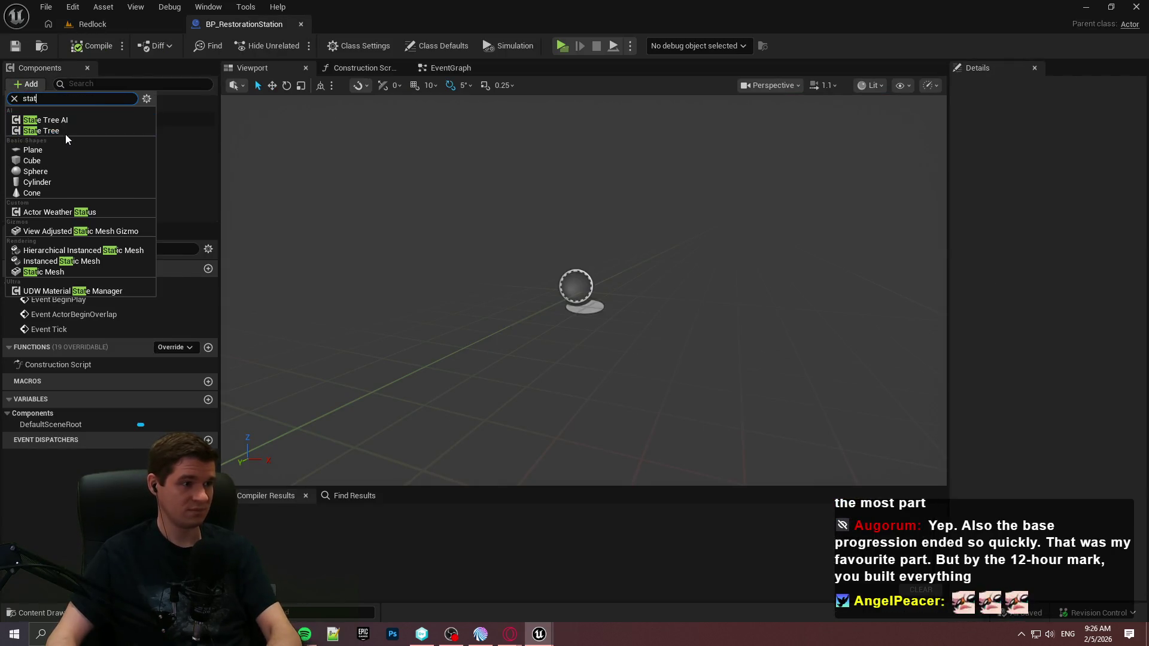
pyautogui.click(53, 271)
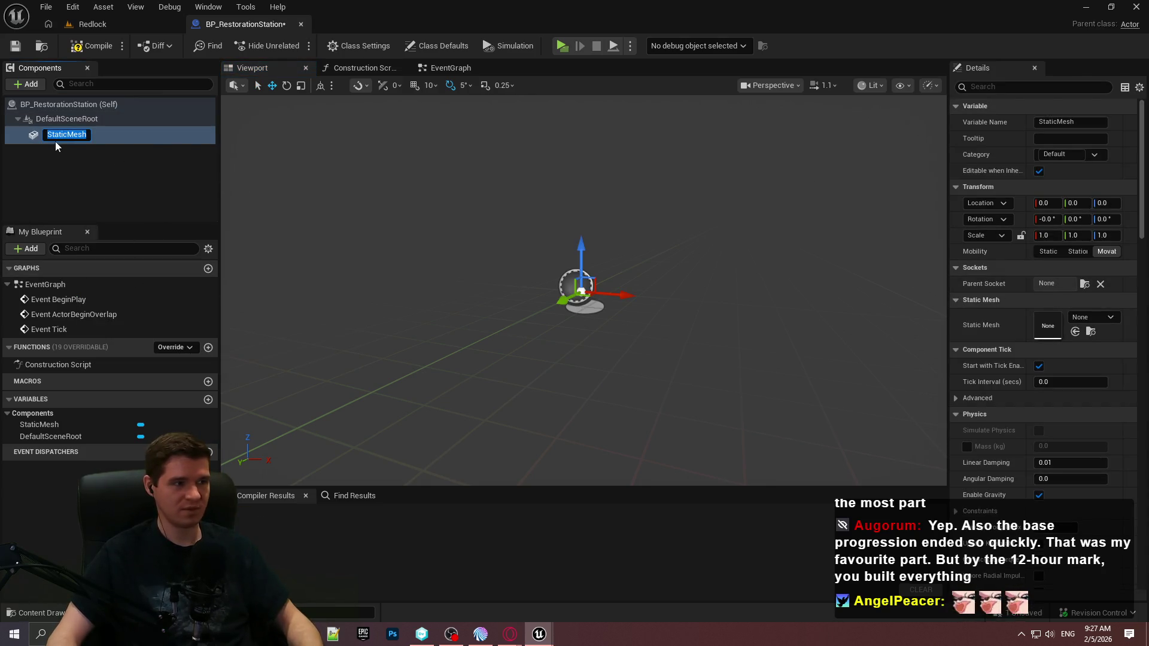
# Step: Assign the combined blue-and-green mesh, raise it 103.56 units, and compile the Blueprint
pyautogui.click(1093, 317)
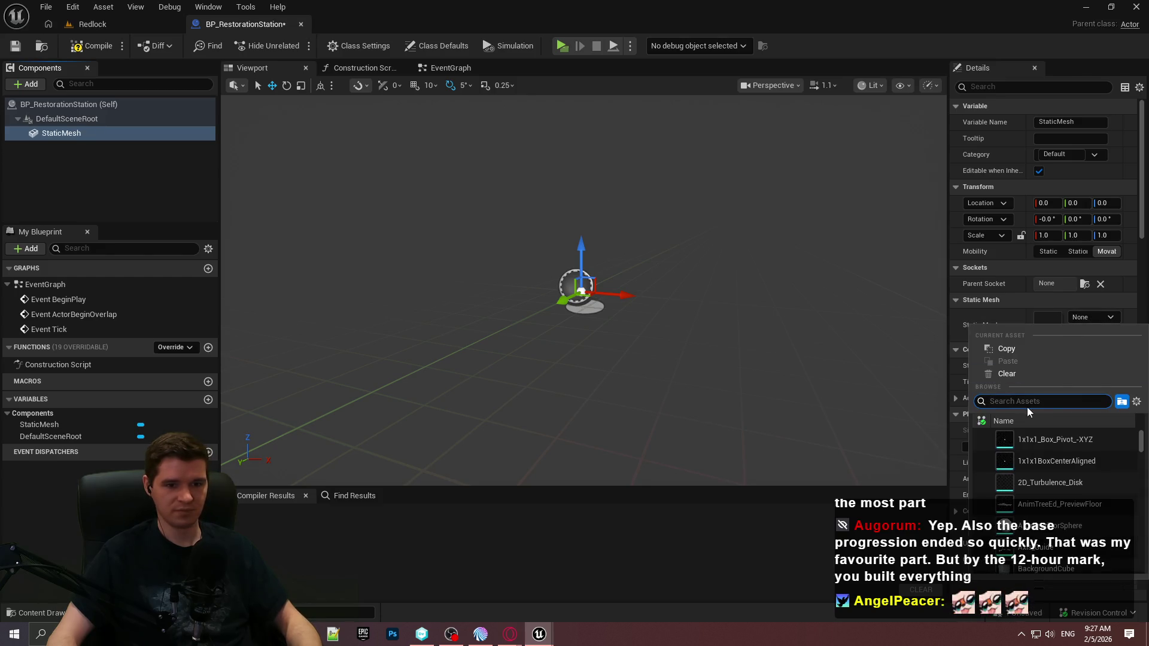
pyautogui.write('gener')
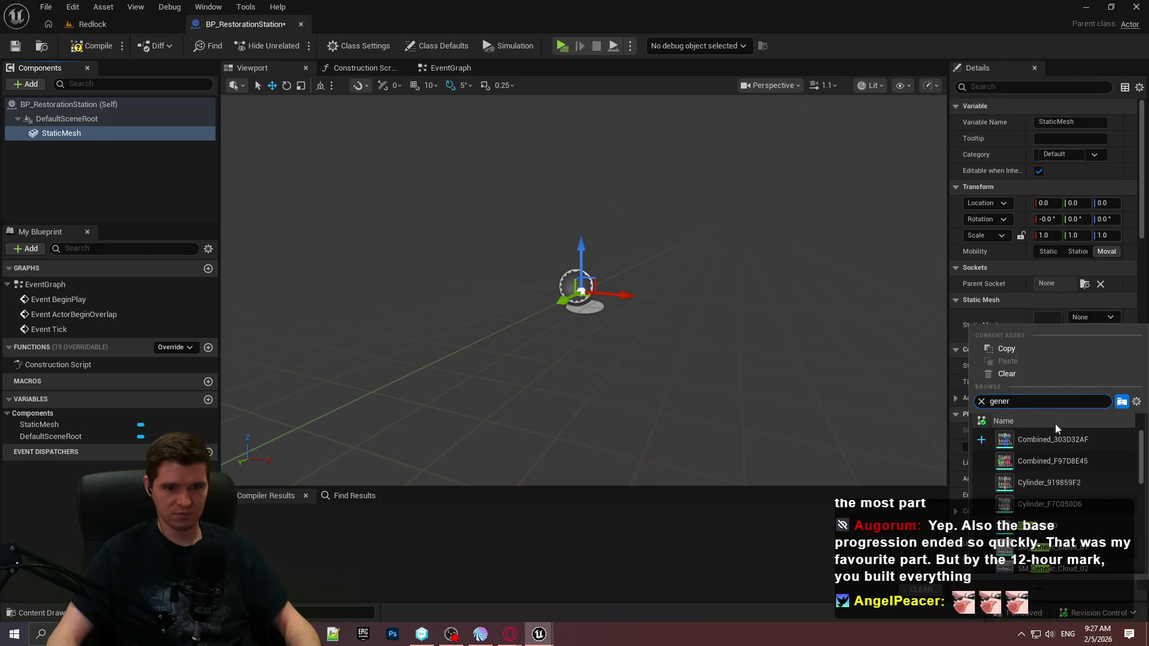
pyautogui.click(1054, 440)
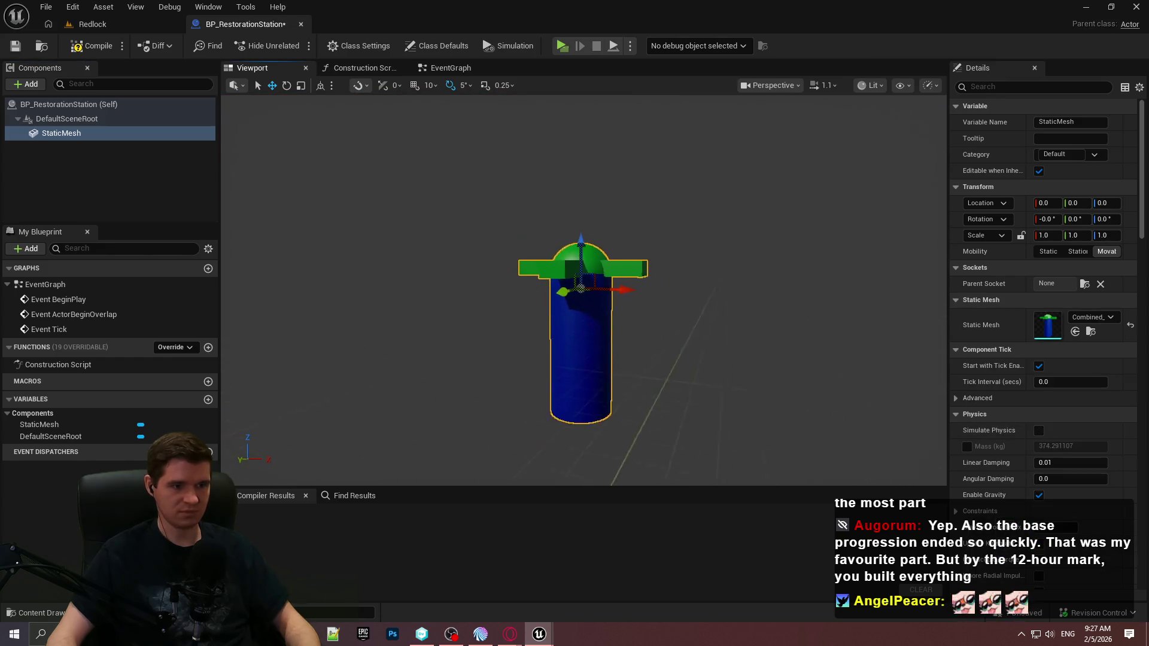
pyautogui.scroll(4, 562, 238)
pyautogui.moveTo(575, 239)
pyautogui.mouseDown()
pyautogui.moveTo(569, 192)
pyautogui.moveTo(594, 169)
pyautogui.moveTo(576, 215)
pyautogui.mouseUp()
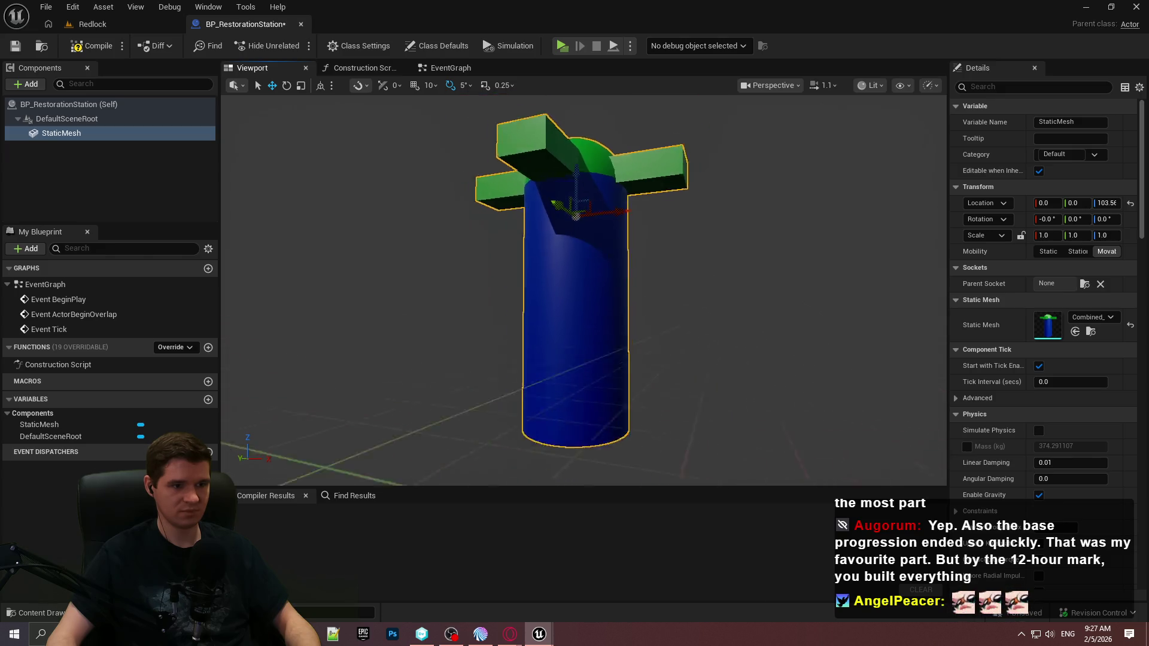
pyautogui.click(77, 46)
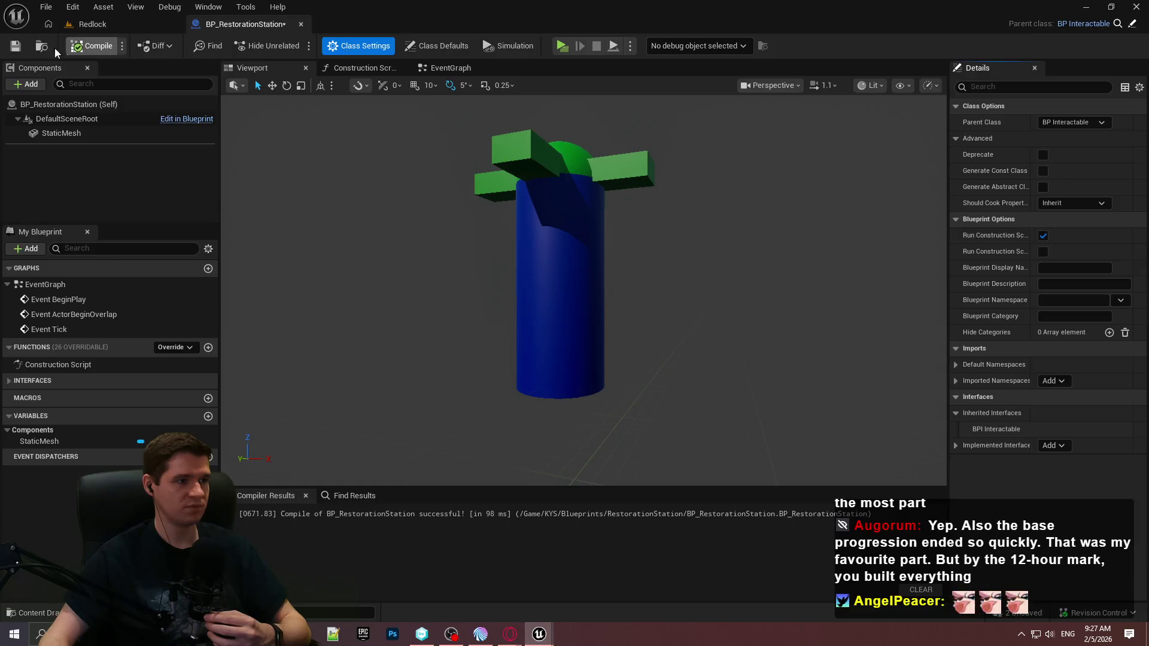
# Step: Save BP_RestorationStation, then show its class defaults in a wider Details panel and edit the Tooltip Title field
pyautogui.click(17, 48)
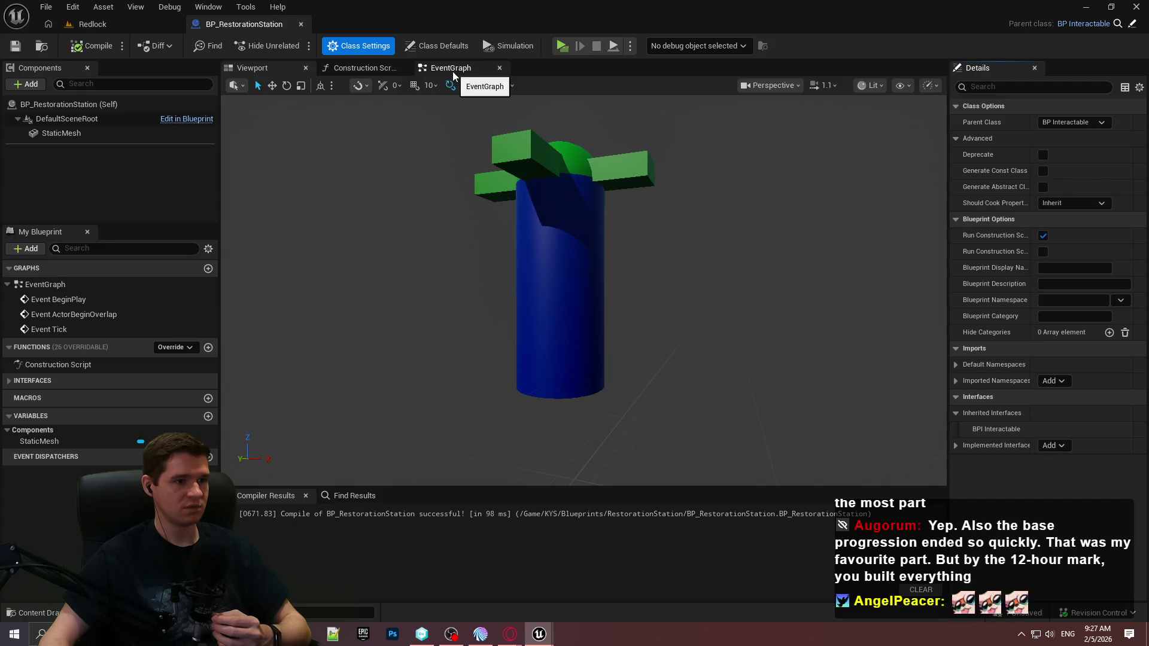
pyautogui.click(436, 46)
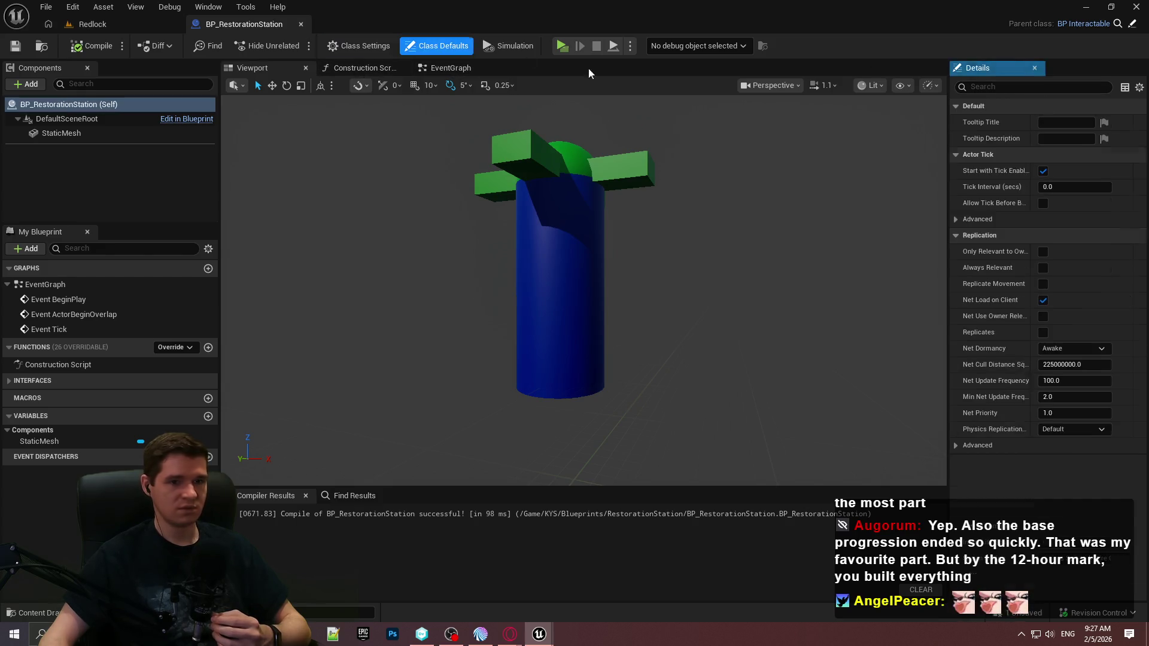
pyautogui.moveTo(948, 115)
pyautogui.mouseDown()
pyautogui.moveTo(850, 115)
pyautogui.moveTo(877, 116)
pyautogui.mouseUp()
pyautogui.write('Re')
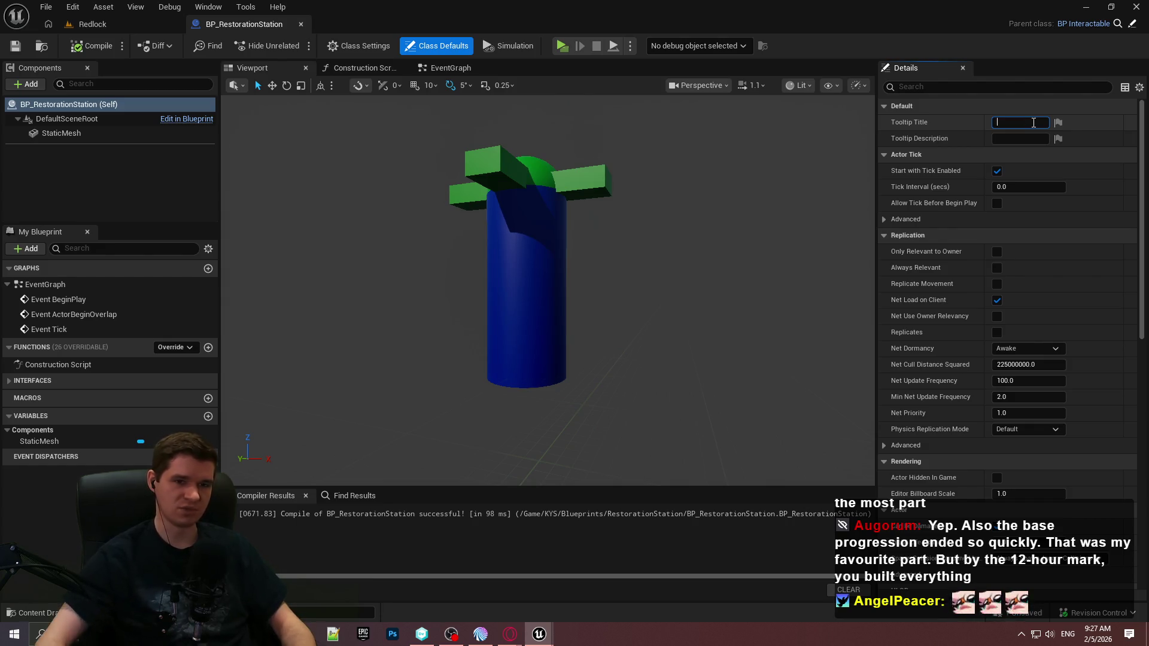
pyautogui.click(912, 128)
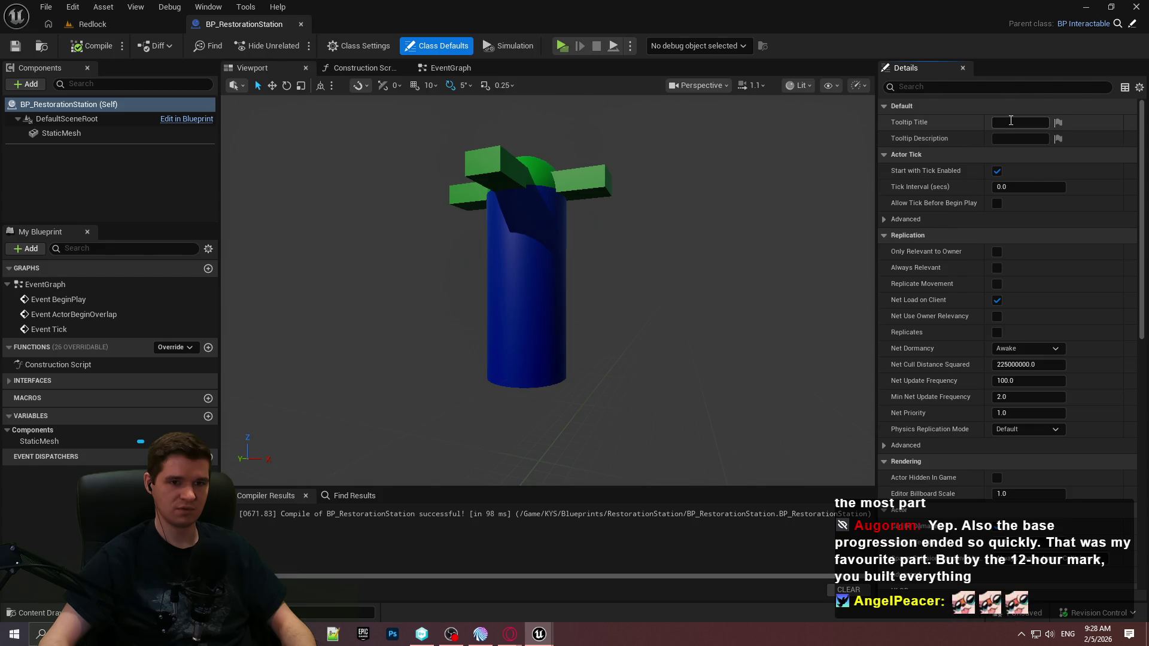
# Step: Add a variable named ResourceToRestore of type E Player Resource Type
pyautogui.click(208, 416)
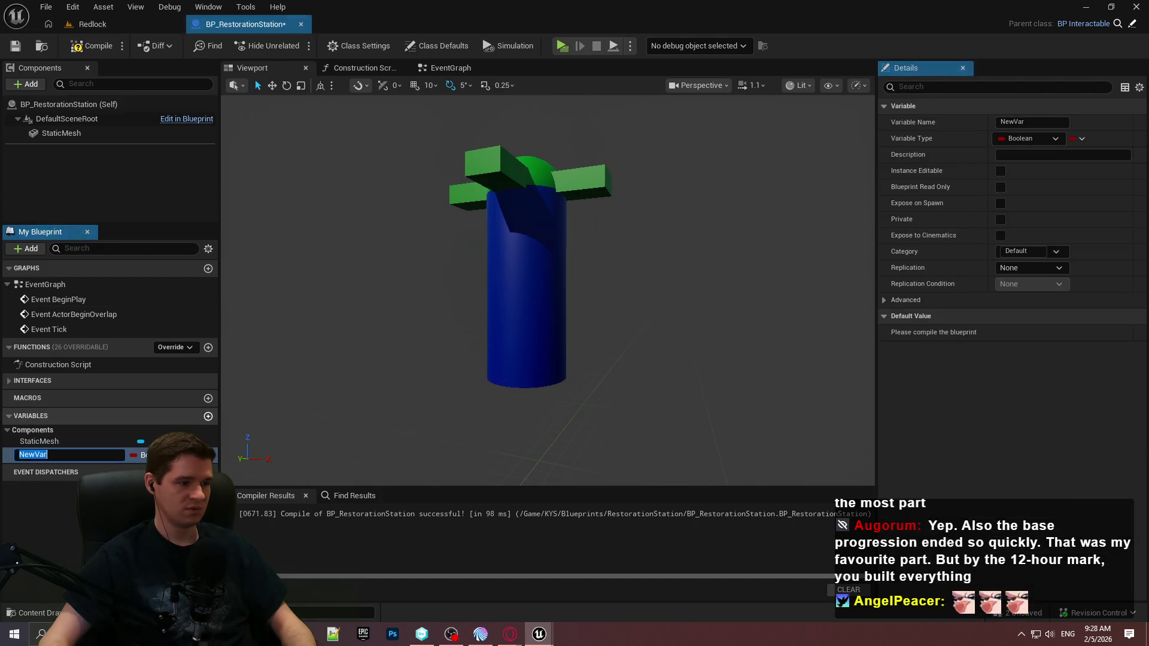
pyautogui.click(141, 455)
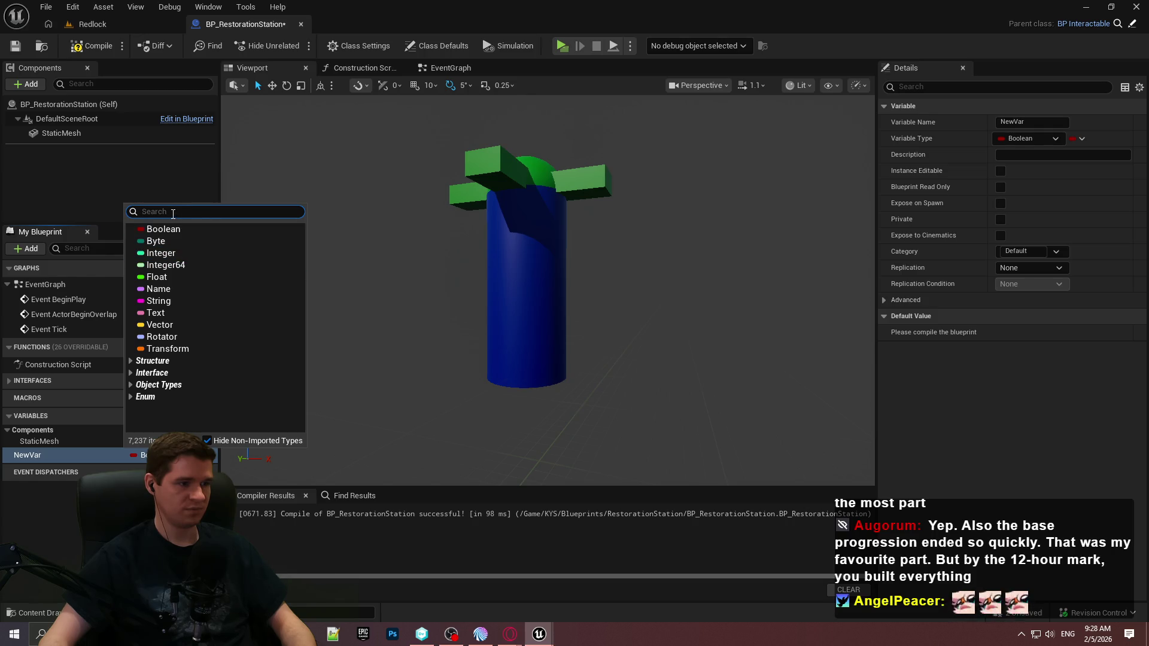
pyautogui.write('resource')
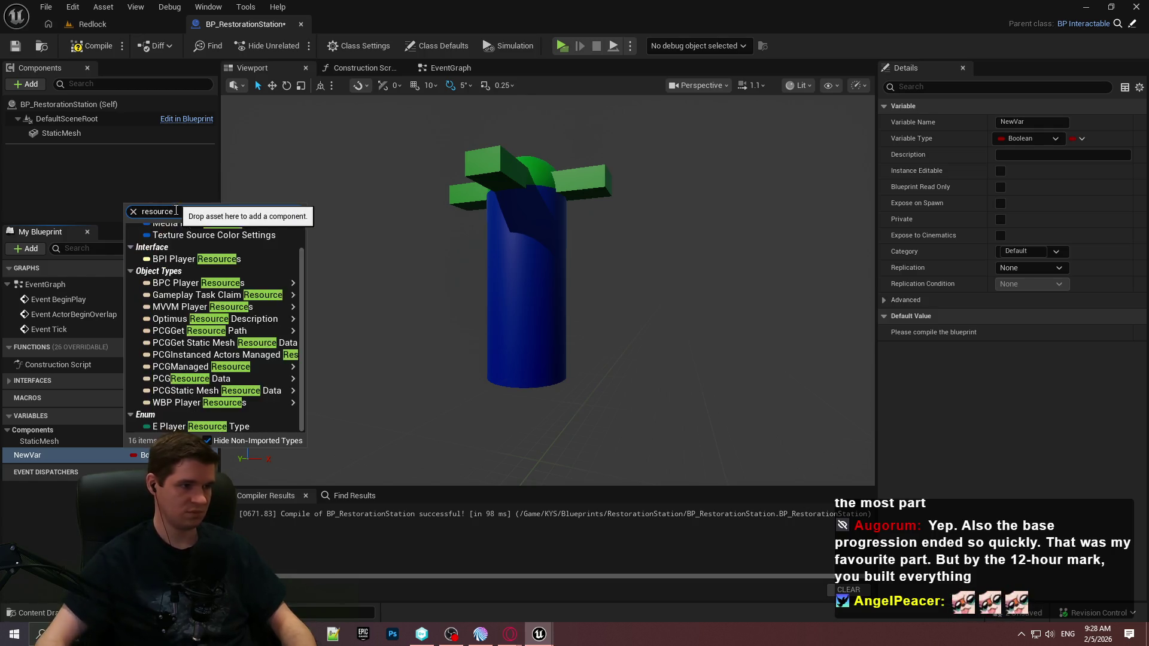
pyautogui.press('Down')
pyautogui.press('Down')
pyautogui.press('Down')
pyautogui.press('Down')
pyautogui.press('Down')
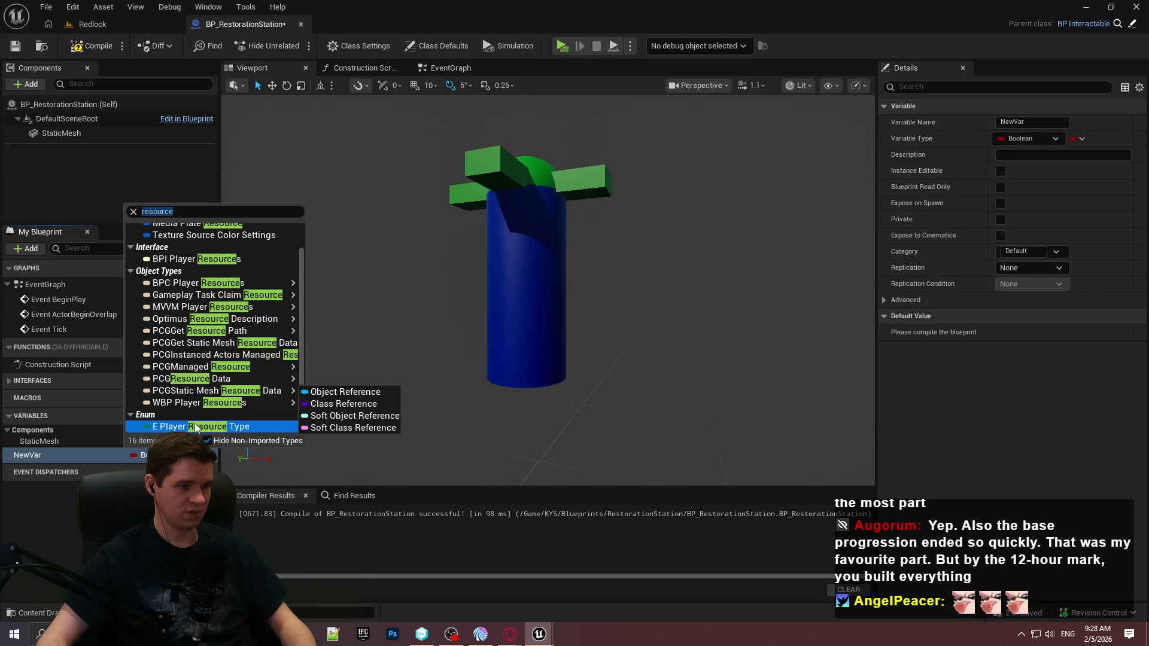
pyautogui.press('Return')
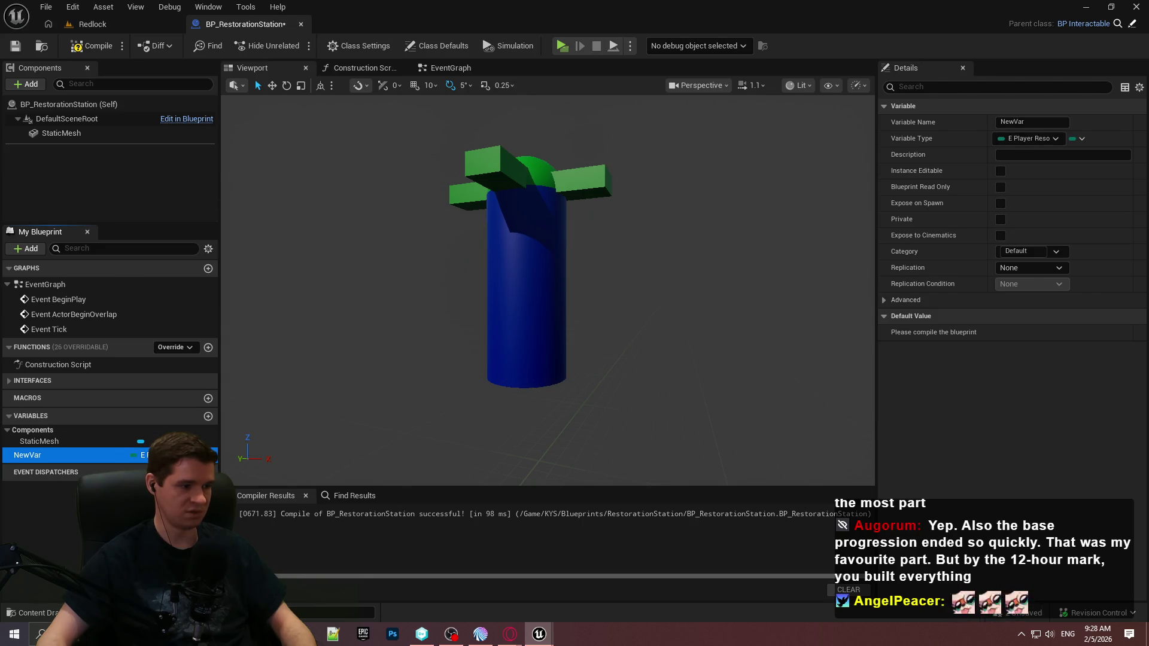
pyautogui.press('F2')
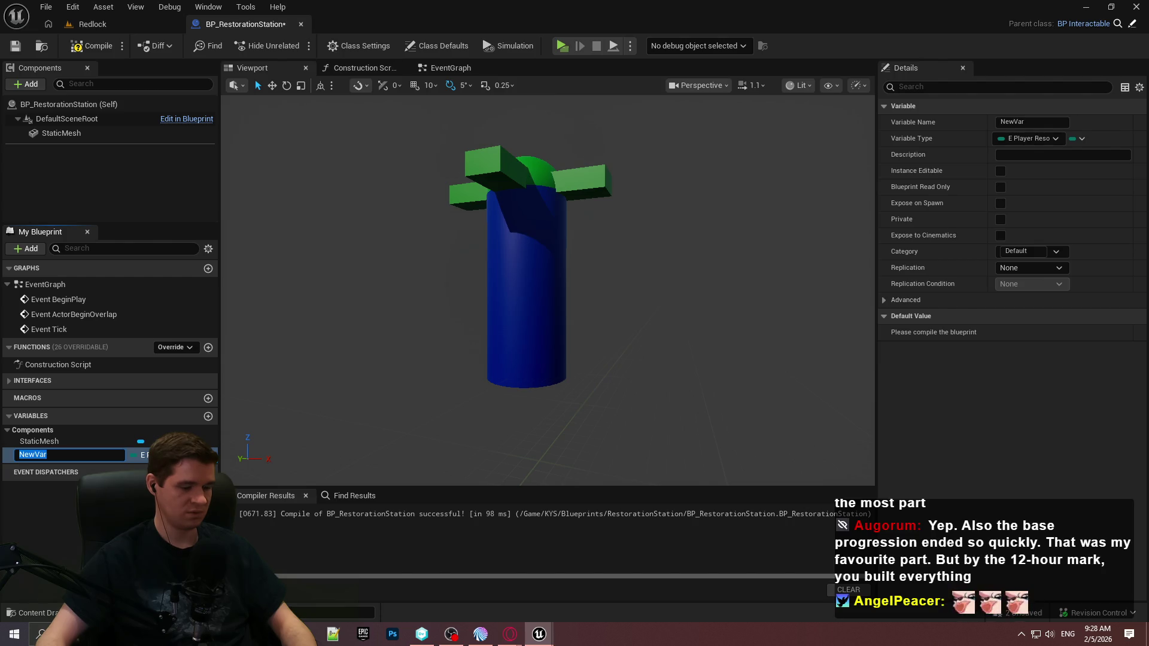
pyautogui.write('ResourceToRestore')
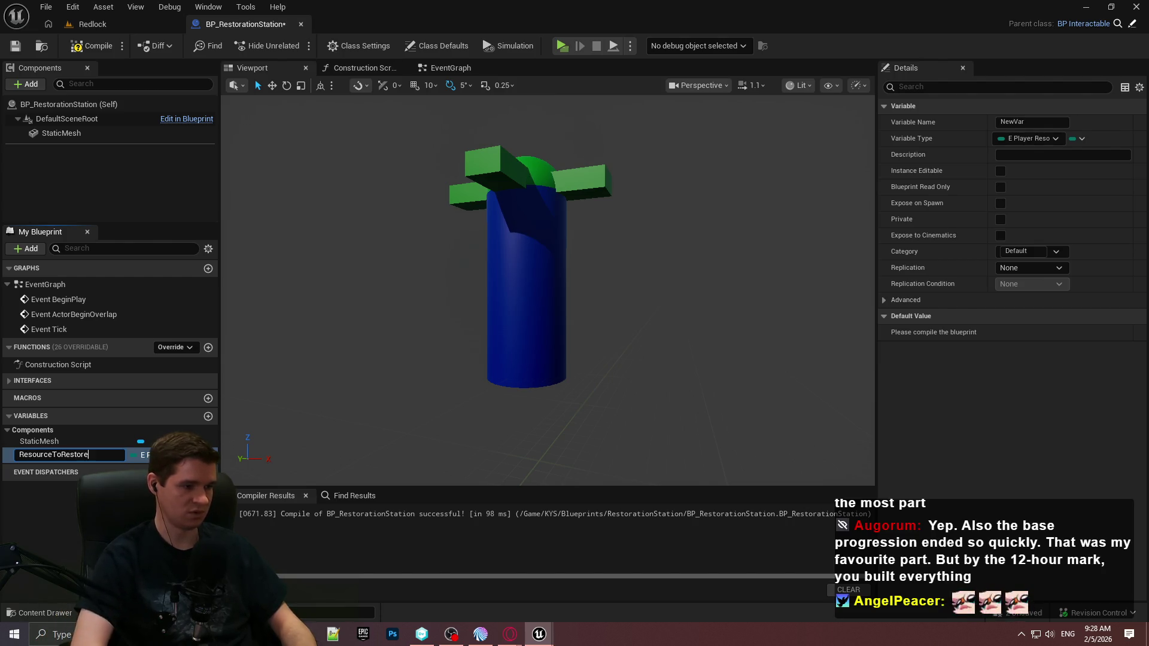
pyautogui.press('Return')
# Step: Make ResourceToRestore instance editable, then compile and save the blueprint
pyautogui.click(1000, 170)
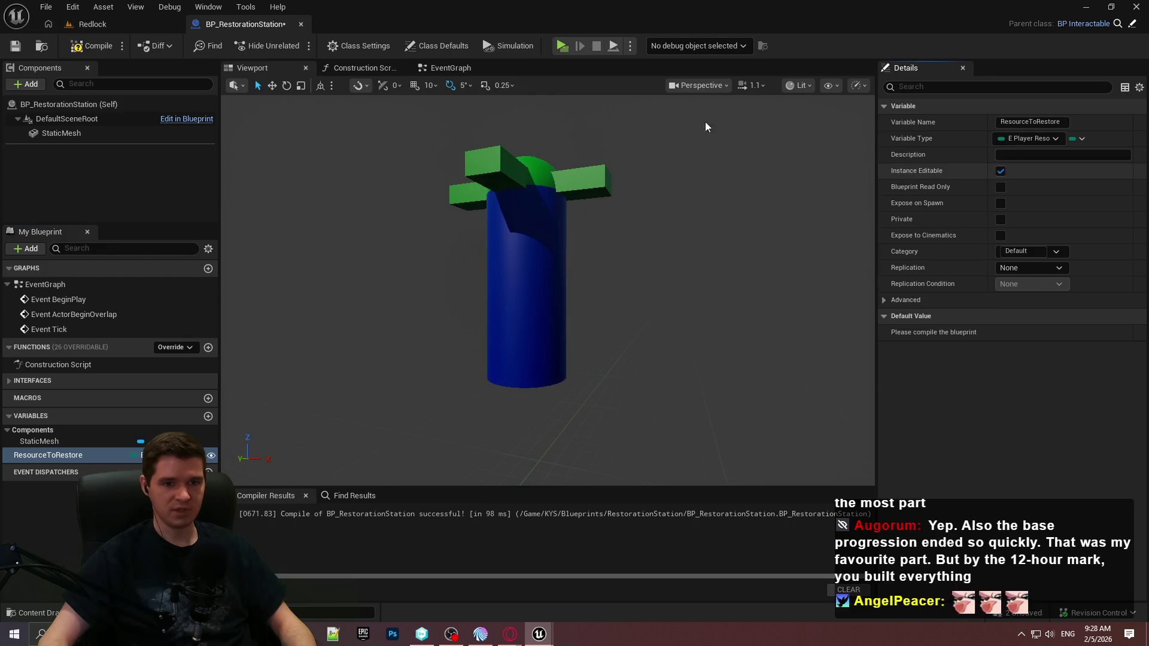
pyautogui.click(93, 46)
pyautogui.hotkey('ctrl', 's')
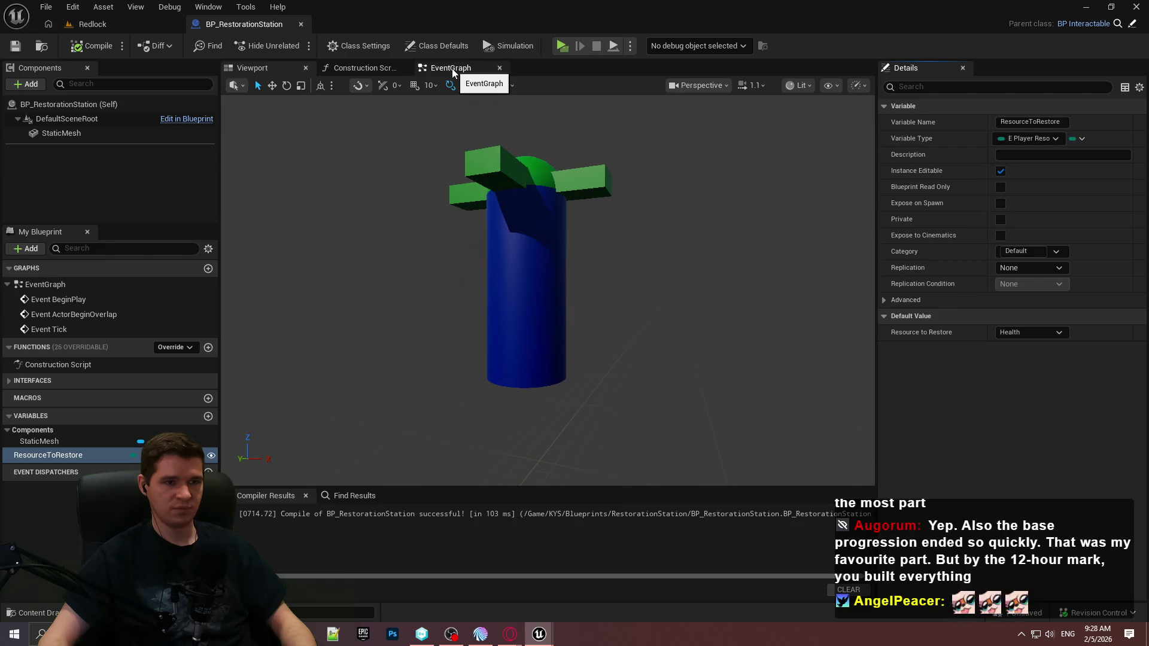
# Step: In Class Defaults, set the Tooltip Title to '{resource} Restoration Station'
pyautogui.click(437, 46)
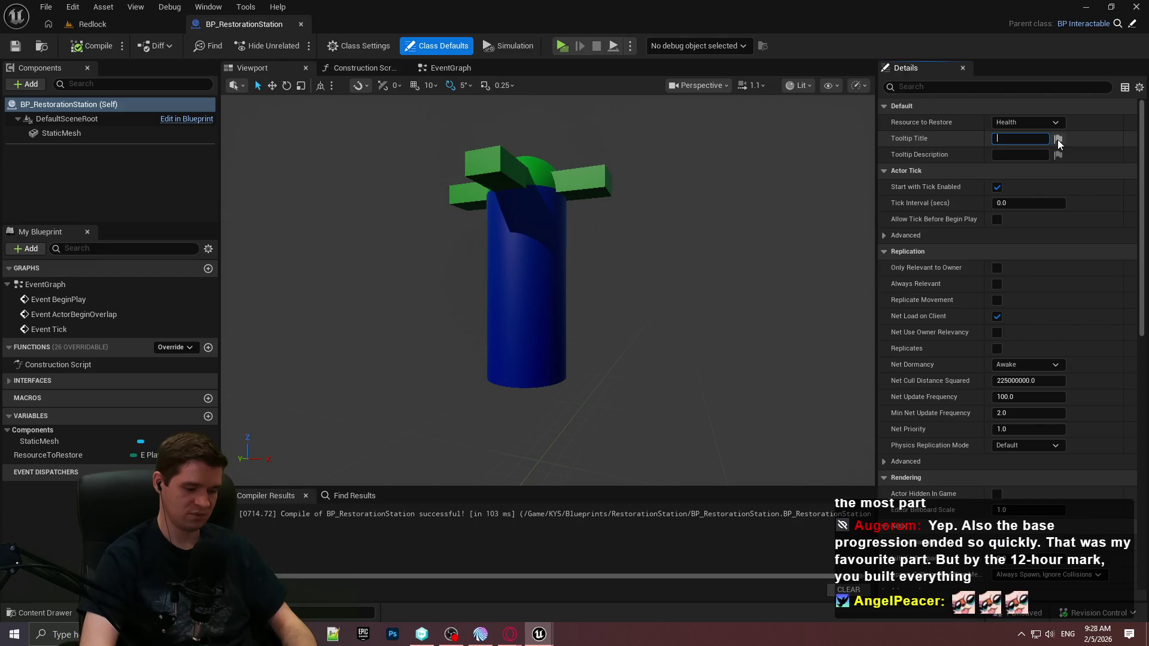
pyautogui.write('CRe')
pyautogui.press('BackSpace')
pyautogui.press('BackSpace')
pyautogui.press('BackSpace')
pyautogui.write('resource')
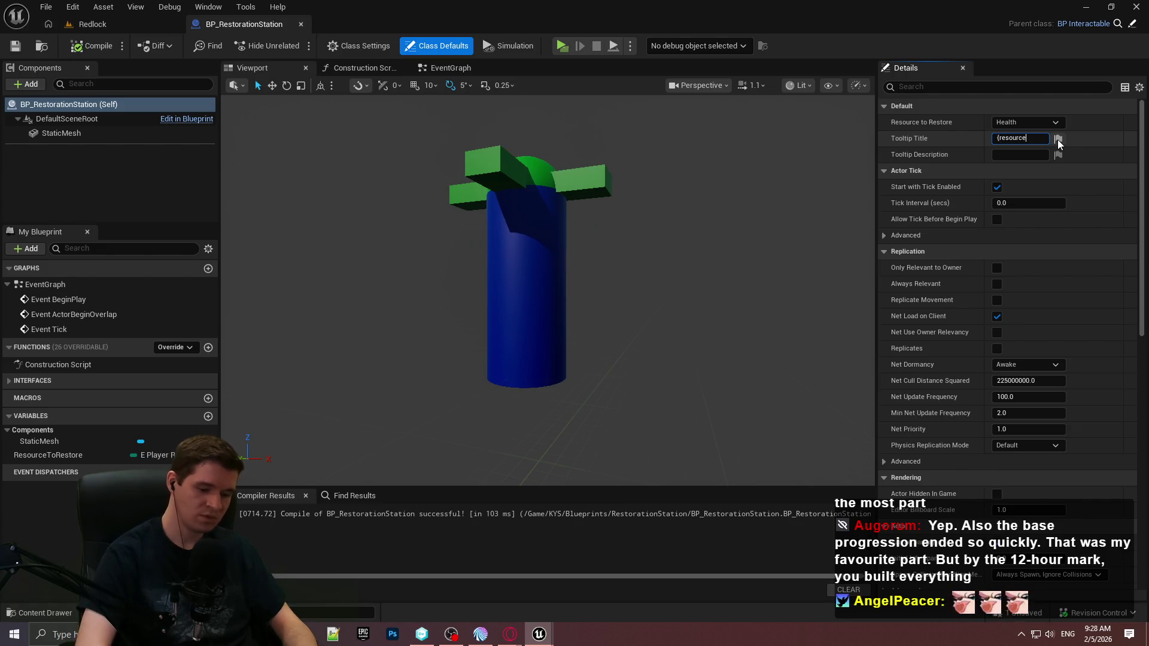
pyautogui.write('} Restoration Station')
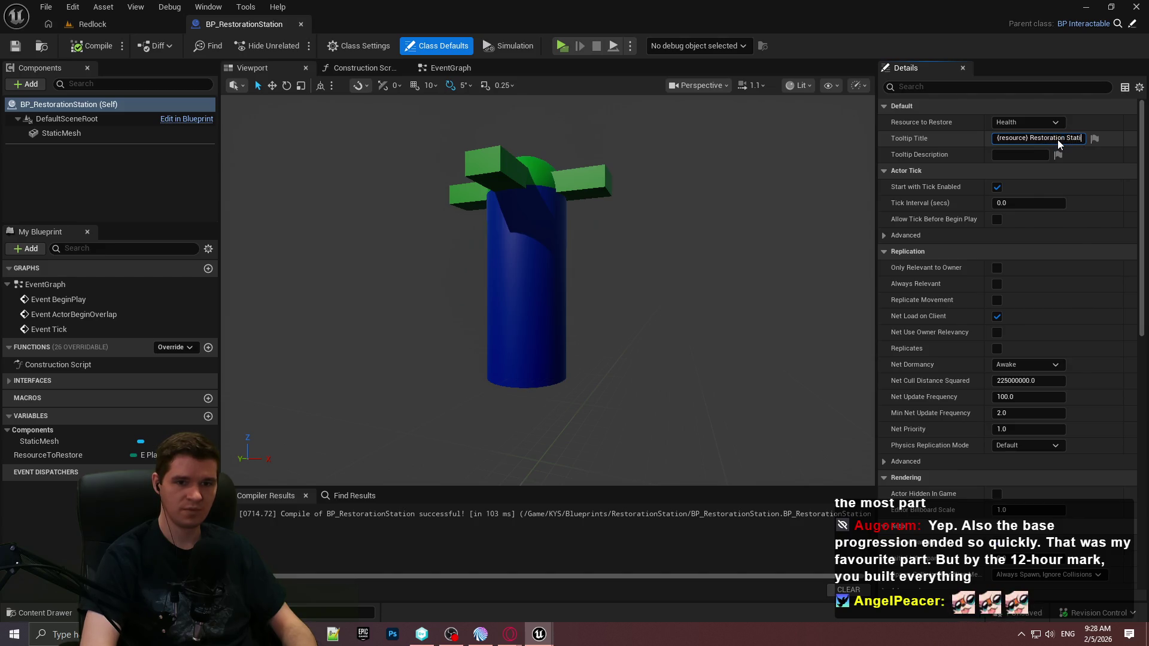
pyautogui.press('Return')
pyautogui.write('Interact to fully')
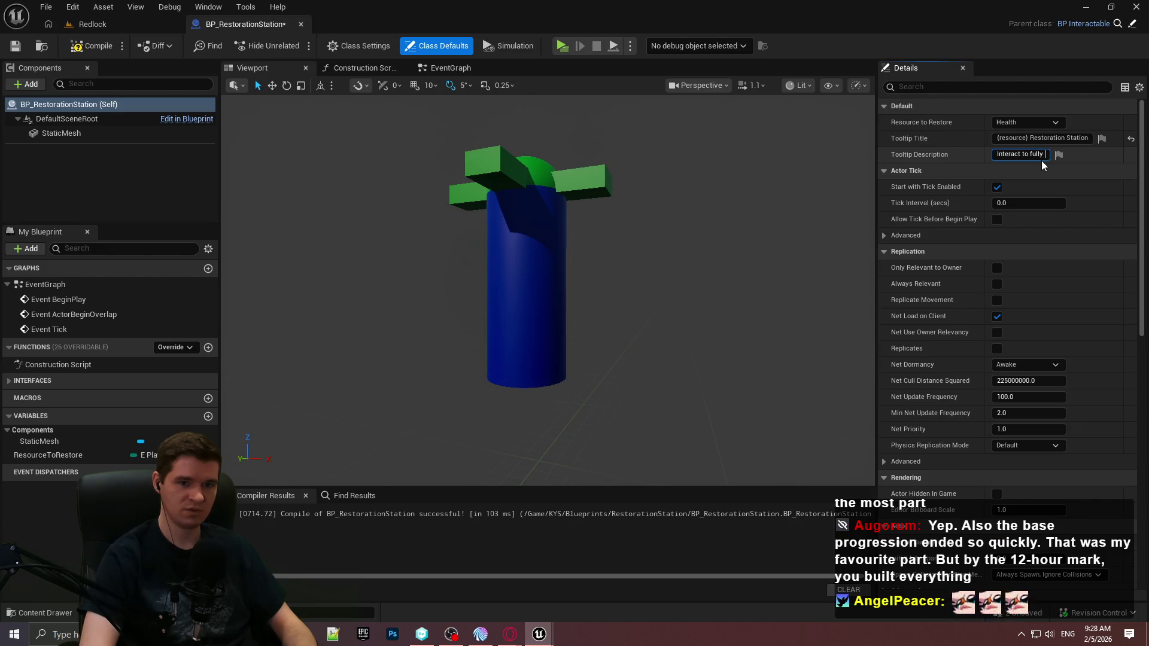
# Step: Set the Tooltip Description to 'Interact to fully restore your {resource}' and compile
pyautogui.write('restore your ')
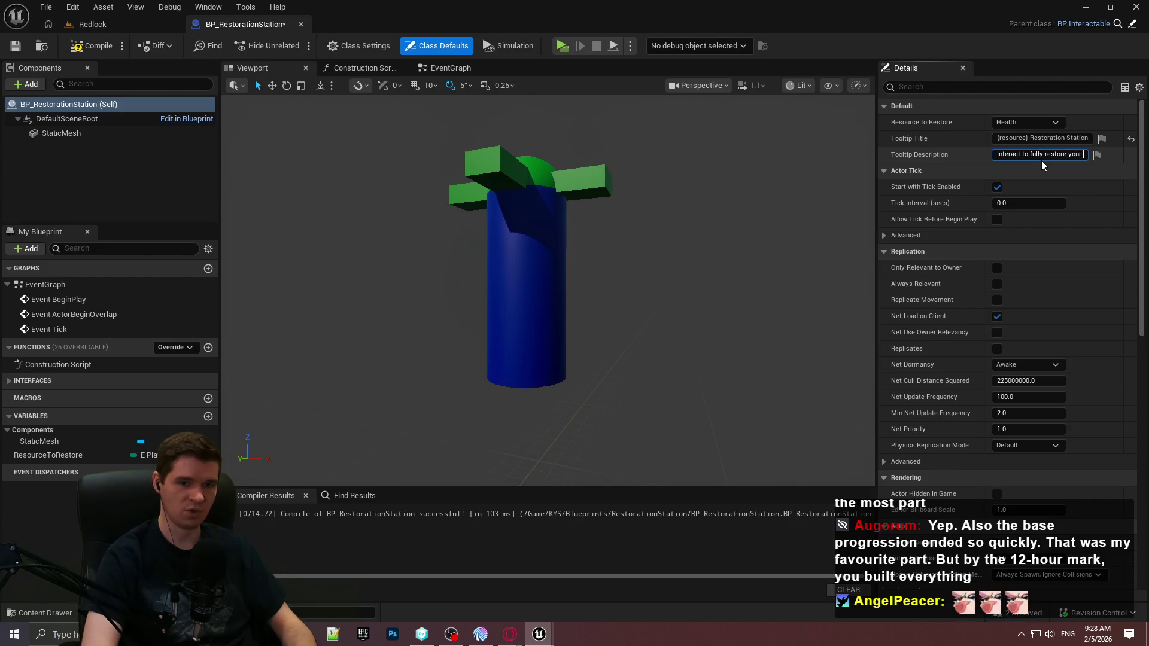
pyautogui.write('{res')
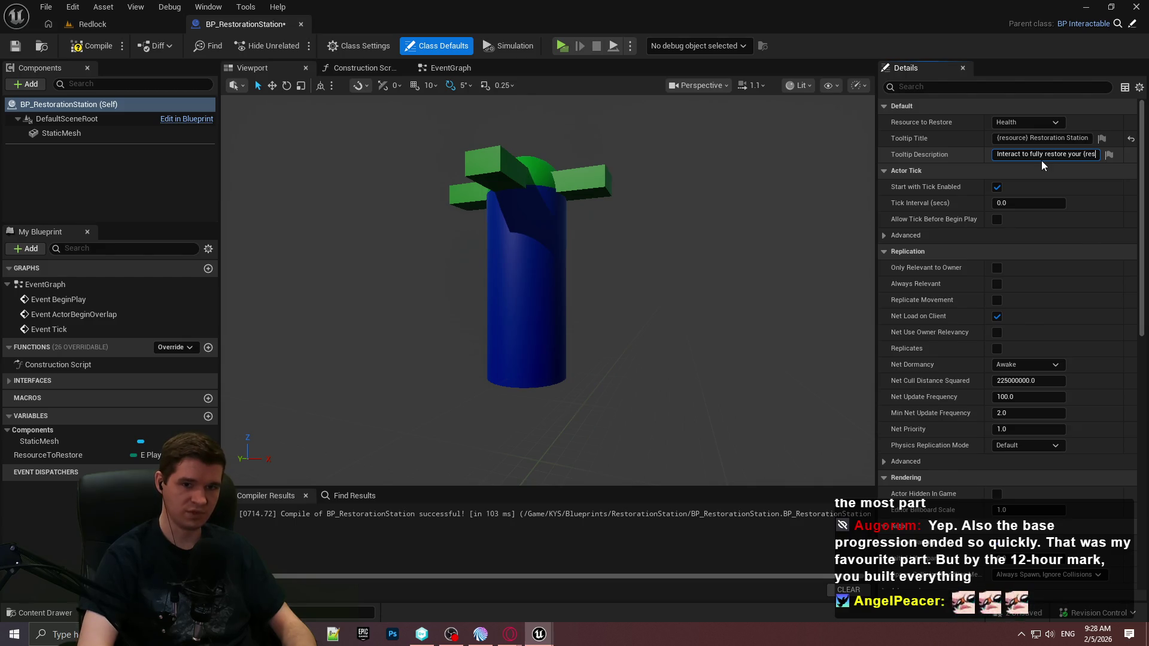
pyautogui.write('ource}')
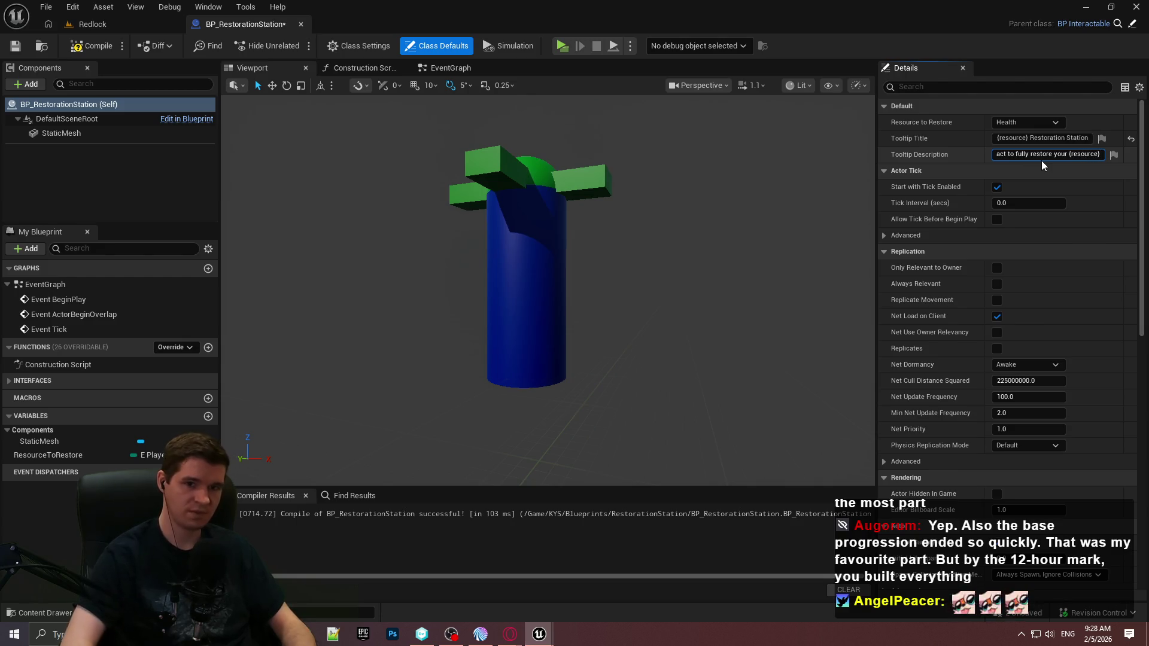
pyautogui.press('Return')
pyautogui.click(91, 45)
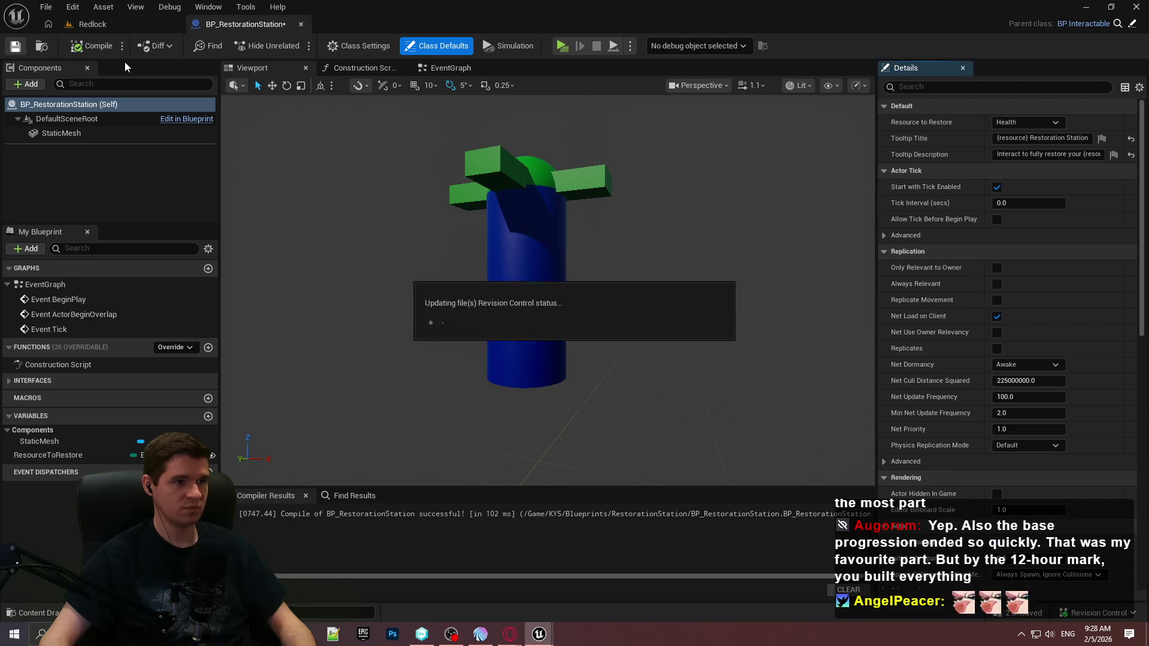
pyautogui.click(454, 69)
# Step: Delete the ActorBeginOverlap and Tick events and place a ResourceToRestore getter
pyautogui.moveTo(639, 368); pyautogui.dragTo(249, 246)
pyautogui.press('Delete')
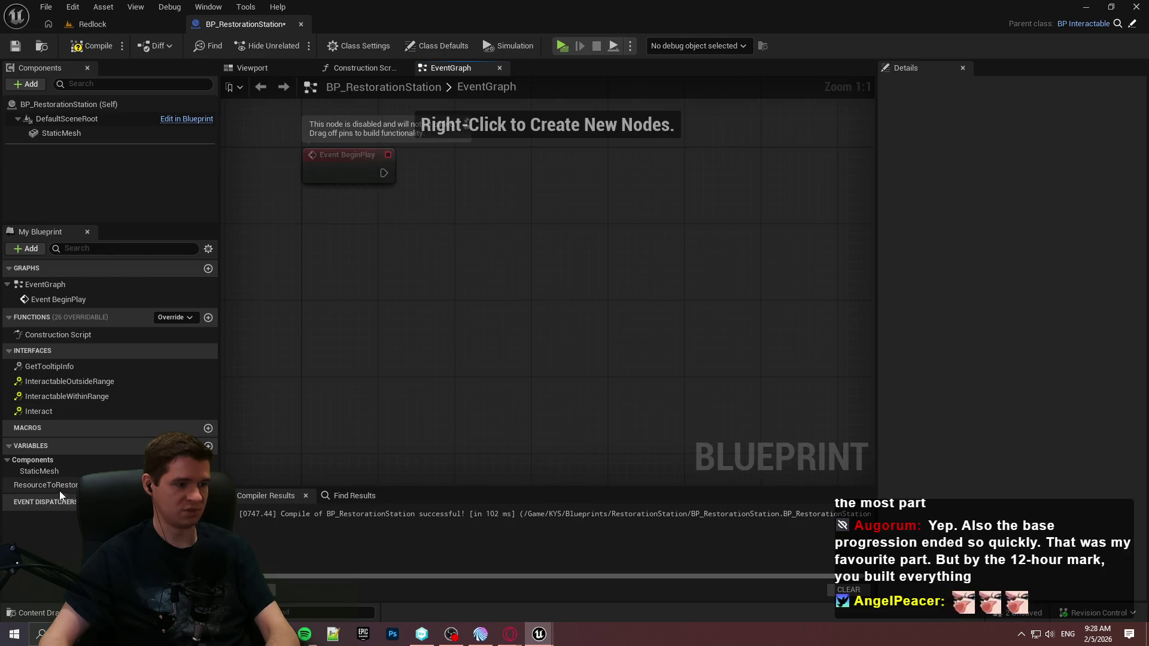
pyautogui.moveTo(59, 488); pyautogui.dragTo(370, 340)
pyautogui.click(417, 384)
# Step: Add Tooltip Title and Tooltip Description getter nodes, one above the other
pyautogui.rightClick(434, 249)
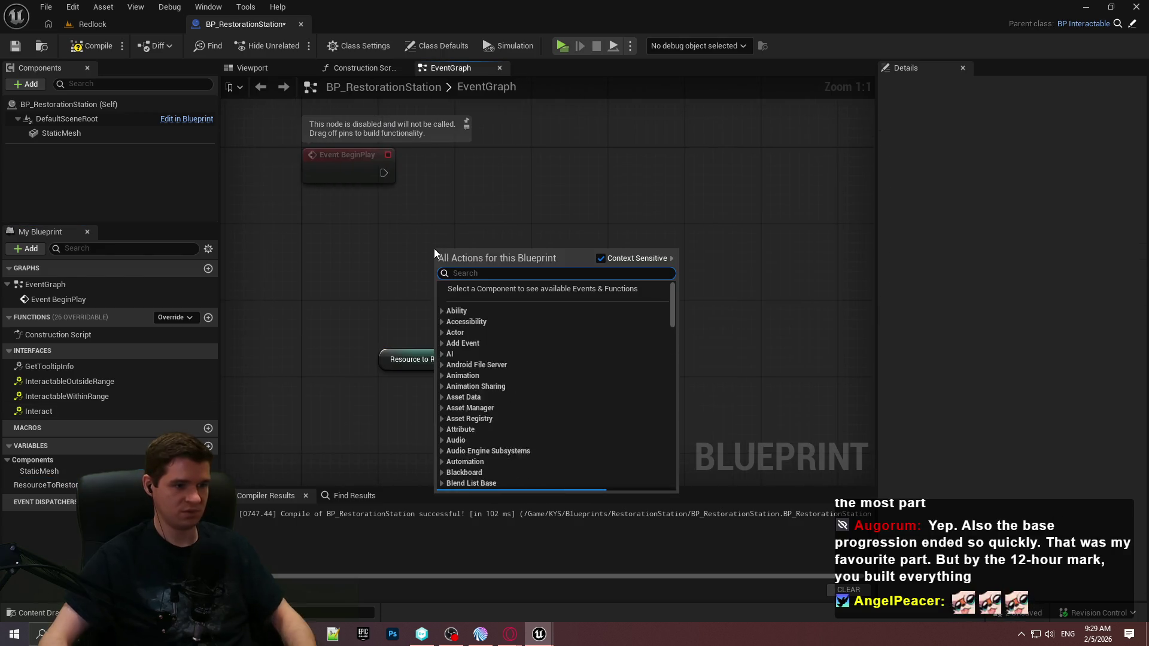
pyautogui.write('tooltip')
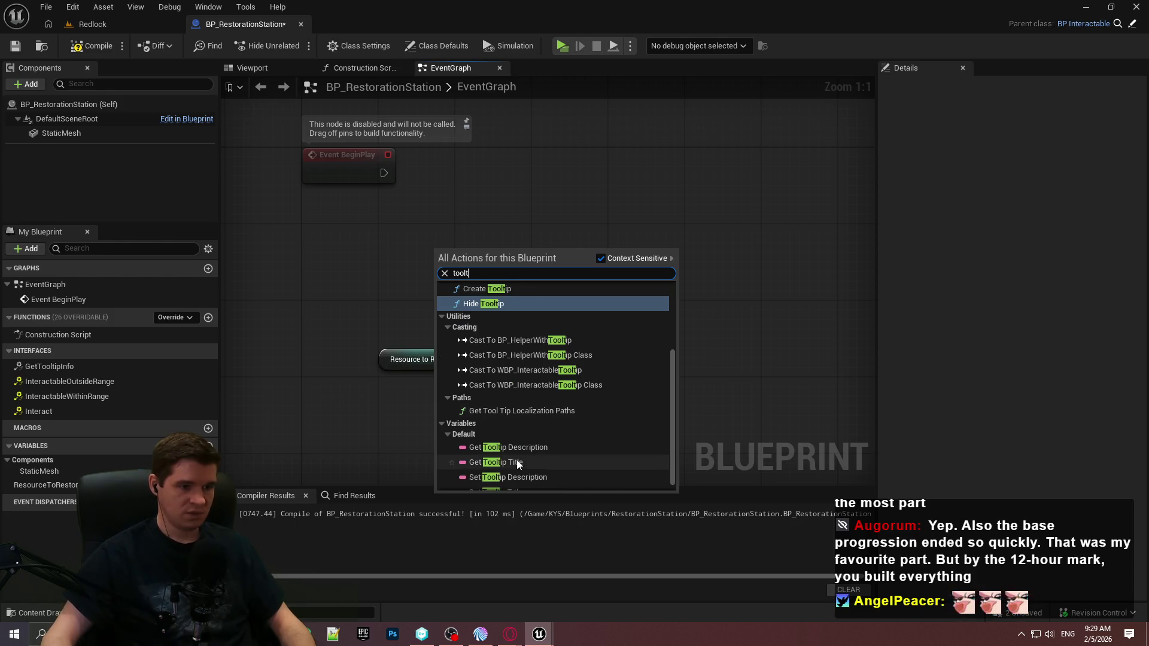
pyautogui.click(520, 475)
pyautogui.rightClick(517, 291)
pyautogui.write('toolti')
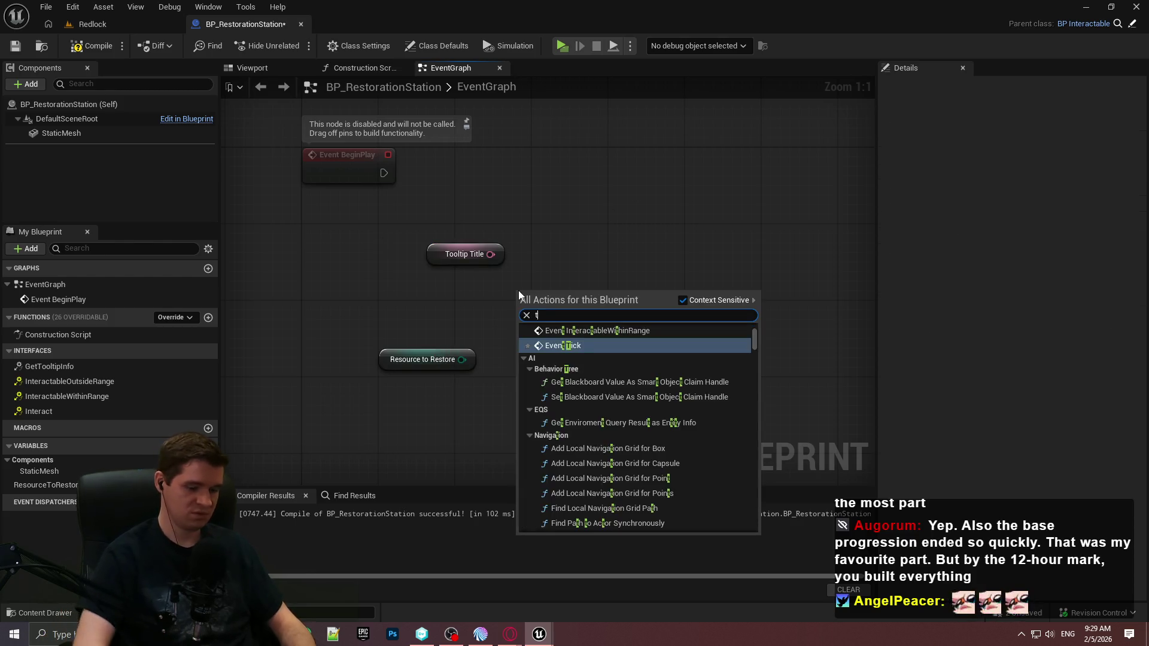
pyautogui.scroll(-1, 605, 426)
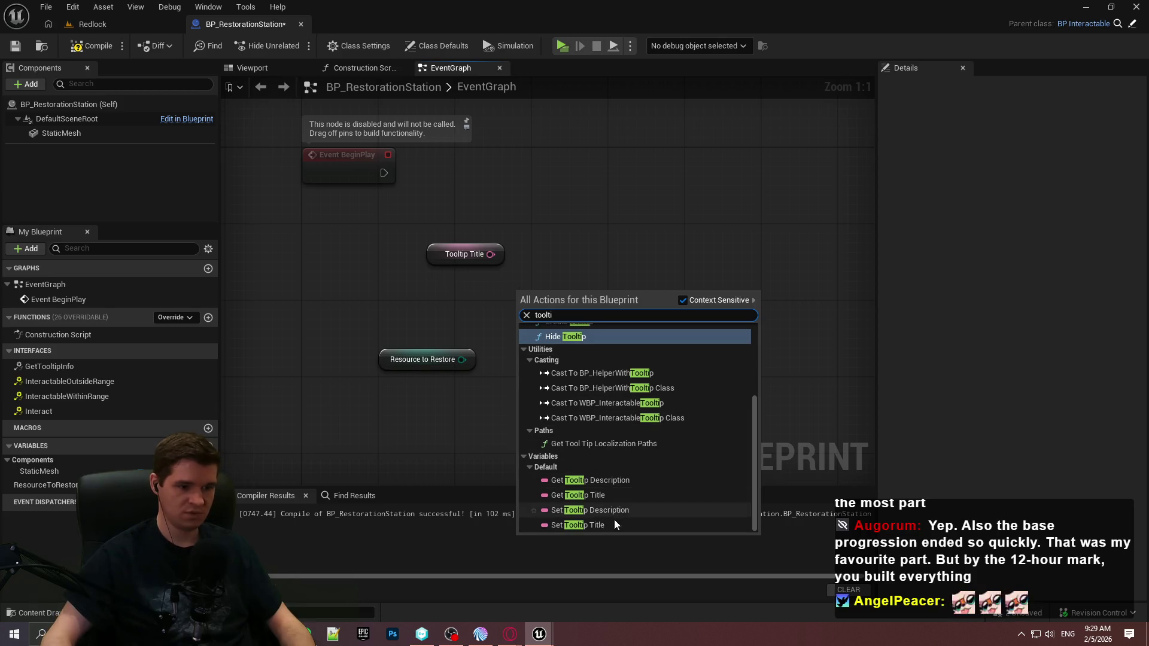
pyautogui.click(615, 480)
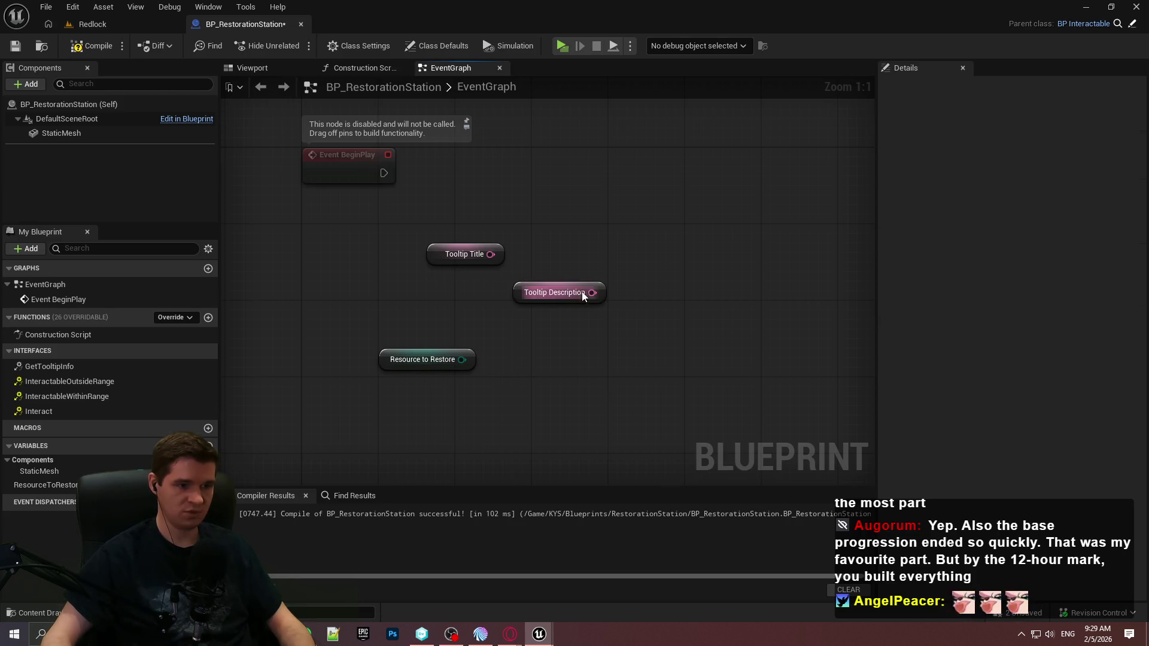
pyautogui.moveTo(594, 284)
pyautogui.mouseDown()
pyautogui.moveTo(499, 291)
pyautogui.moveTo(573, 239)
pyautogui.mouseUp()
# Step: Convert the Tooltip Title to a string and search for a Replace node from it
pyautogui.write('string')
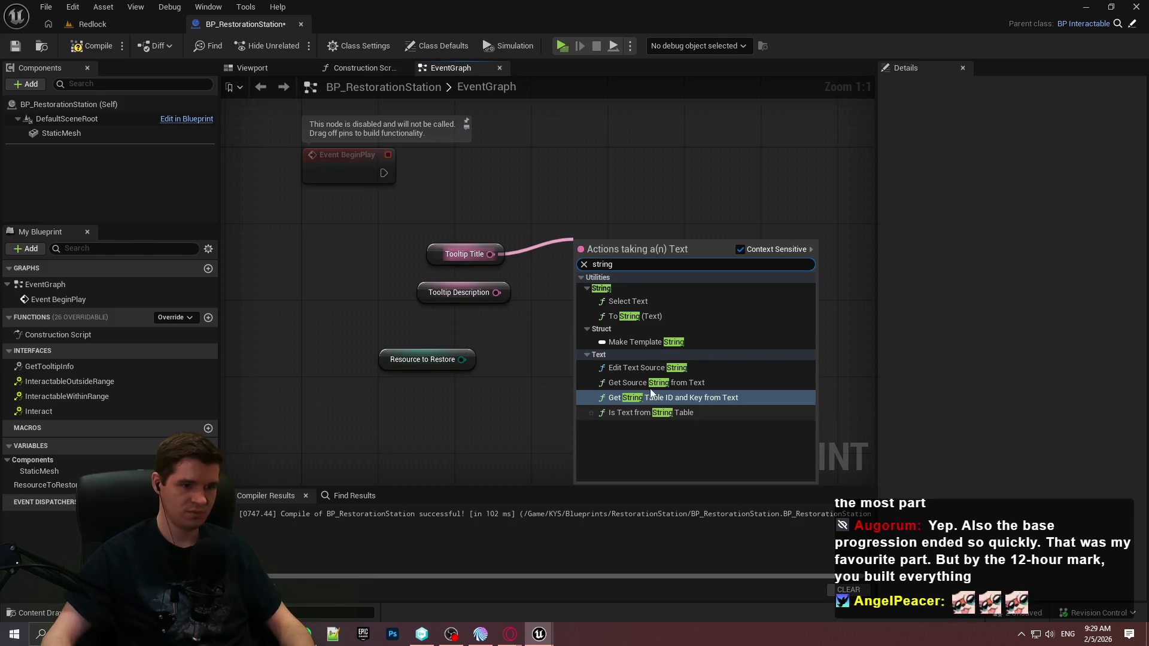
pyautogui.click(649, 316)
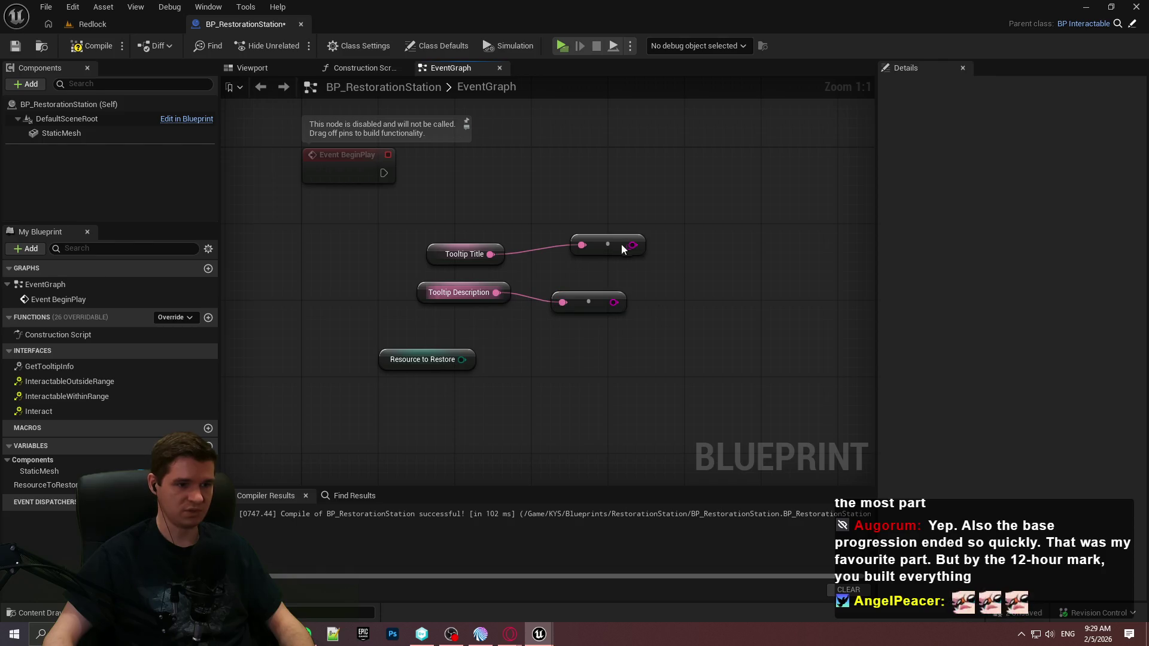
pyautogui.moveTo(701, 228); pyautogui.dragTo(701, 228)
pyautogui.write('rep')
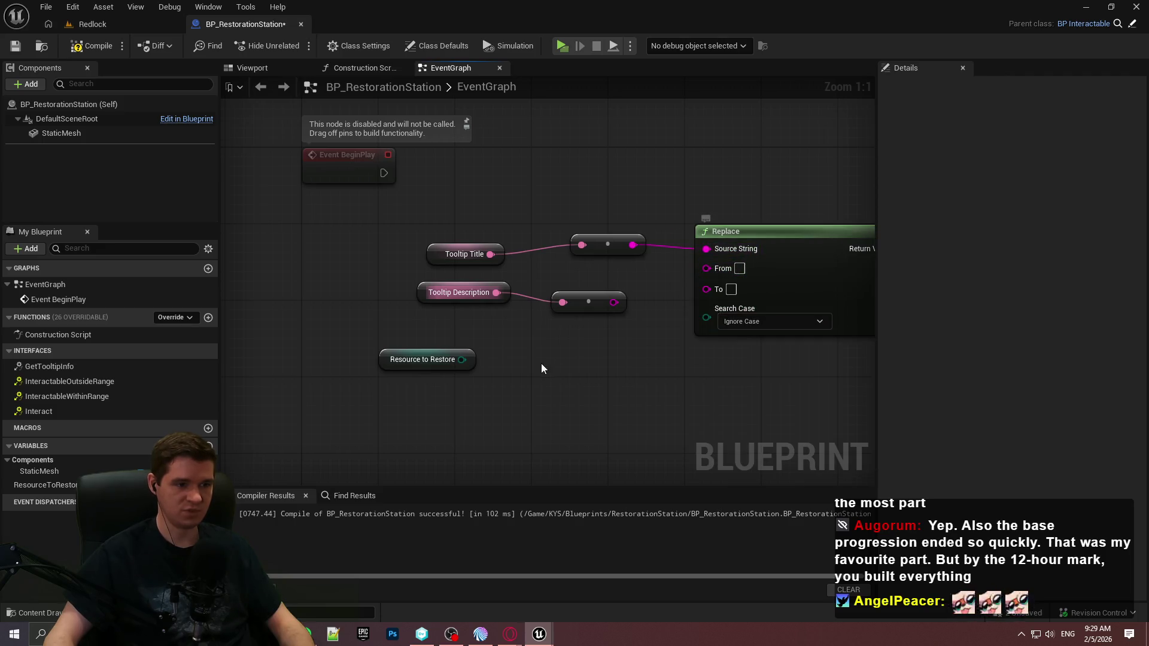
# Step: Set the Replace node's From to {resource} and feed ResourceToRestore's name into To
pyautogui.click(740, 268)
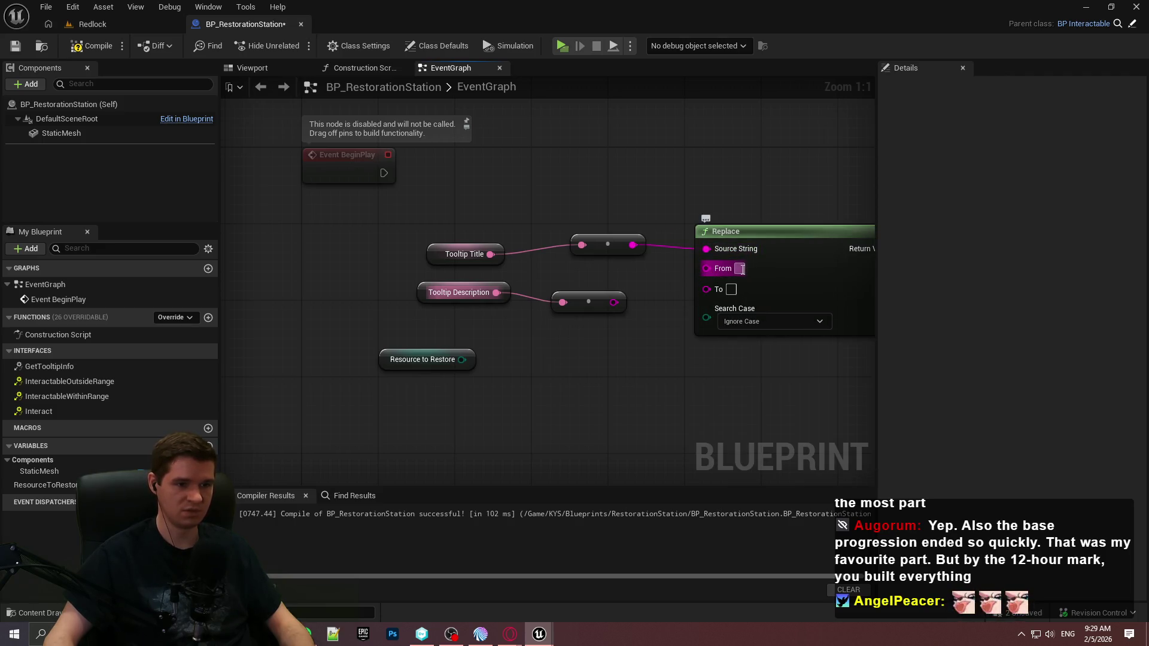
pyautogui.write('{reso')
pyautogui.hotkey('ctrl', 'v')
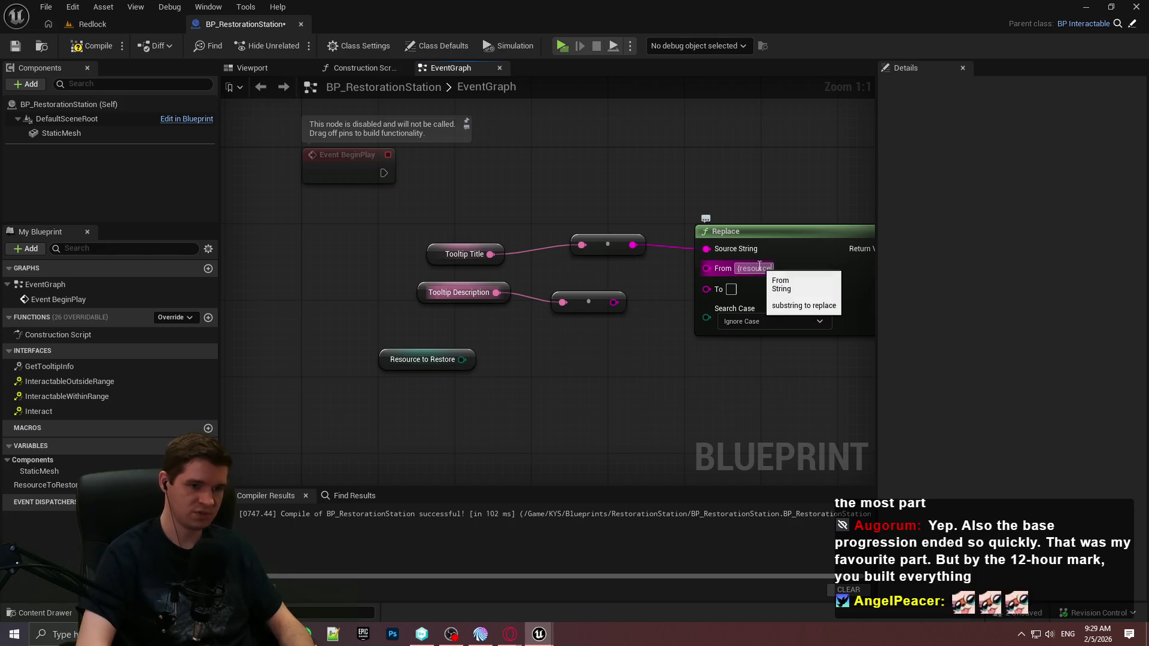
pyautogui.press('Return')
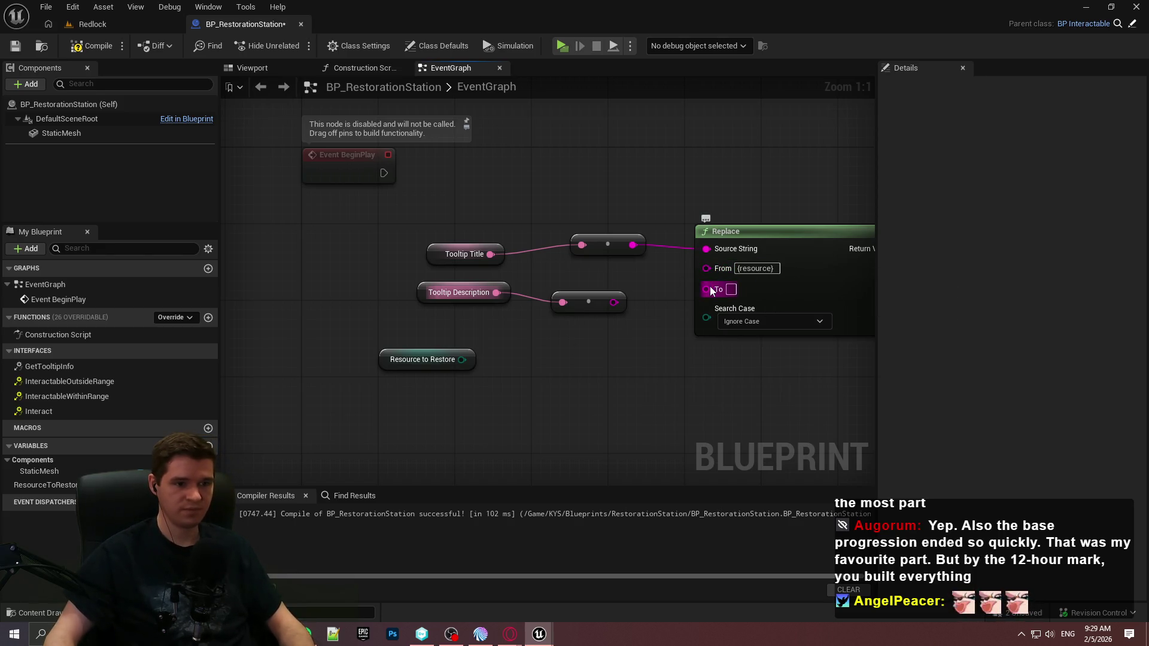
pyautogui.moveTo(461, 375); pyautogui.dragTo(461, 360)
pyautogui.moveTo(631, 286)
pyautogui.mouseDown()
pyautogui.moveTo(604, 368)
pyautogui.moveTo(591, 352)
pyautogui.mouseUp()
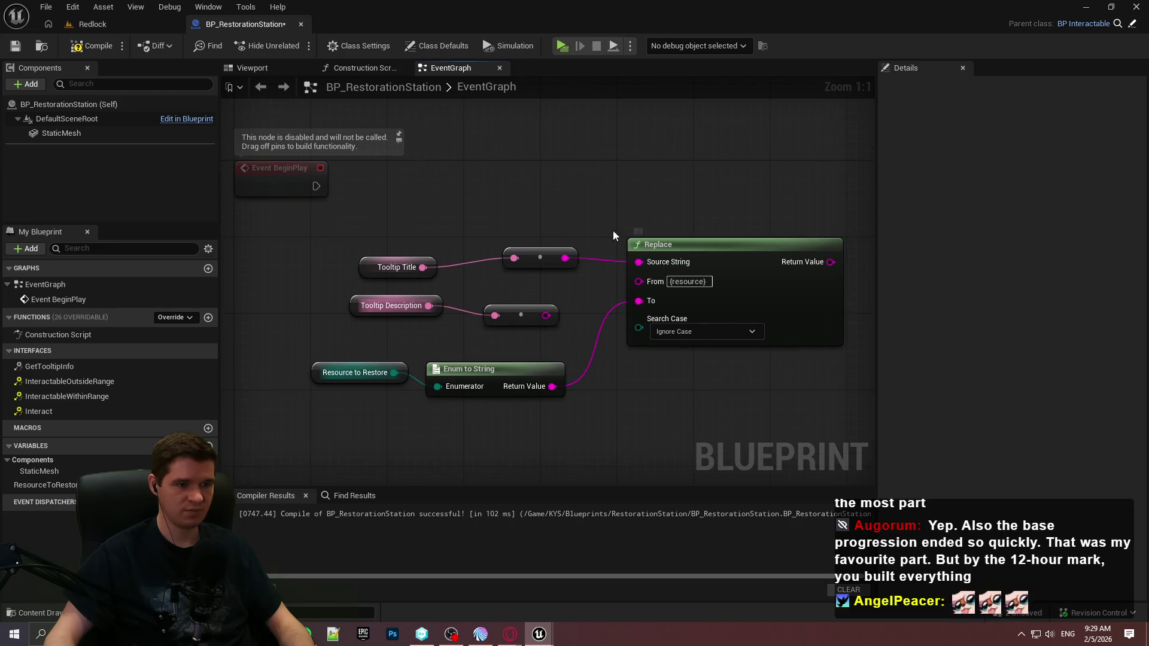
# Step: Duplicate the Replace node and feed the Tooltip Description string into the copy
pyautogui.click(673, 245)
pyautogui.hotkey('ctrl', 'c')
pyautogui.hotkey('ctrl', 'v')
pyautogui.moveTo(531, 314); pyautogui.dragTo(534, 313)
pyautogui.click(550, 263)
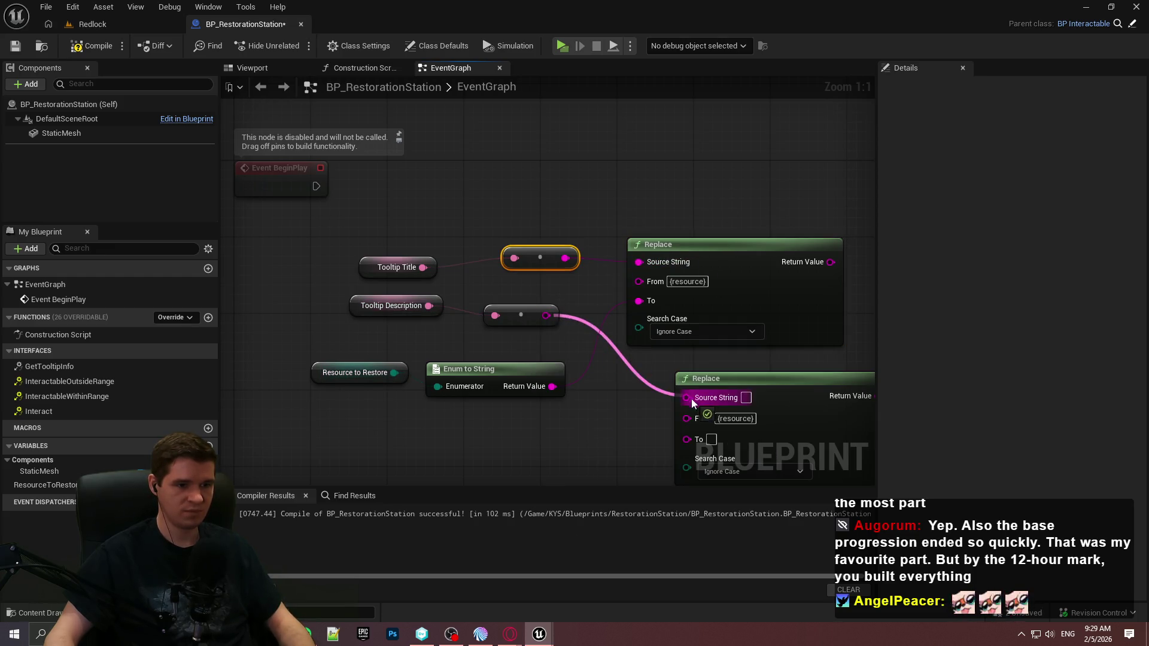
pyautogui.moveTo(685, 400); pyautogui.dragTo(686, 400)
pyautogui.moveTo(669, 336); pyautogui.dragTo(679, 336)
# Step: Arrange the tooltip getters, reroutes and resource nodes into tidy rows
pyautogui.click(670, 197)
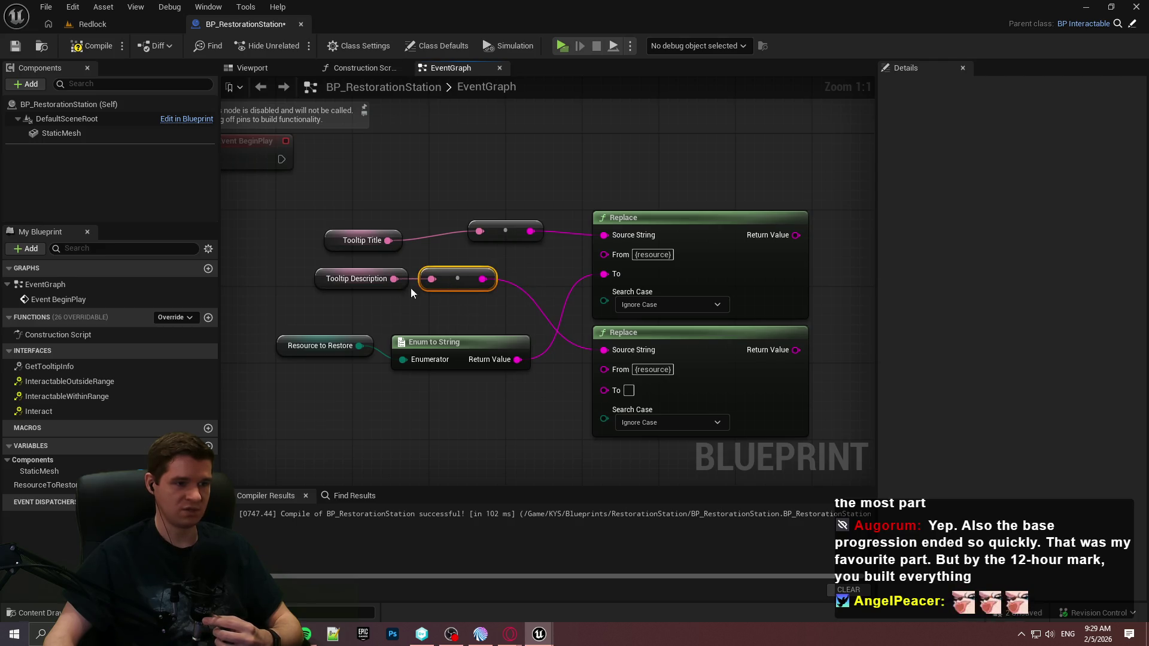
pyautogui.keyDown('ctrl'); pyautogui.click(357, 279); pyautogui.keyUp('ctrl')
pyautogui.moveTo(443, 274)
pyautogui.mouseDown()
pyautogui.moveTo(450, 407)
pyautogui.moveTo(471, 398)
pyautogui.mouseUp()
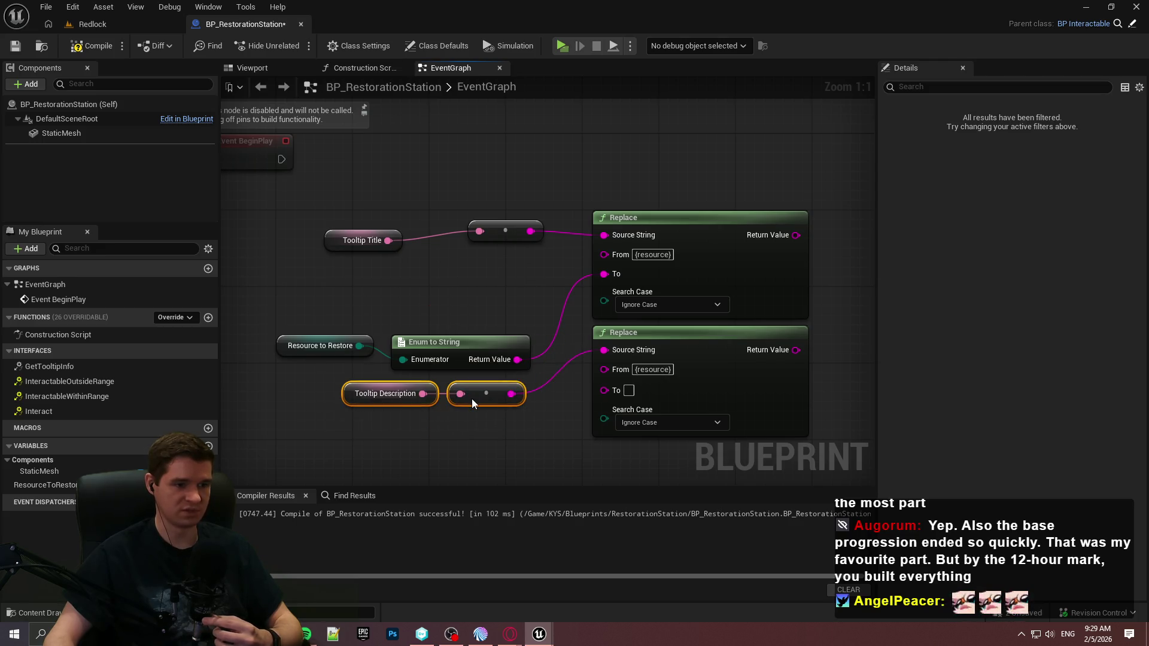
pyautogui.click(412, 329)
pyautogui.moveTo(414, 343)
pyautogui.mouseDown()
pyautogui.moveTo(404, 343)
pyautogui.moveTo(443, 356)
pyautogui.moveTo(444, 325)
pyautogui.moveTo(443, 341)
pyautogui.mouseUp()
pyautogui.moveTo(506, 233); pyautogui.dragTo(444, 239)
pyautogui.moveTo(431, 190); pyautogui.dragTo(327, 266)
pyautogui.moveTo(463, 240)
pyautogui.mouseDown()
pyautogui.moveTo(512, 224)
pyautogui.moveTo(498, 223)
pyautogui.mouseUp()
pyautogui.moveTo(509, 407)
pyautogui.mouseDown()
pyautogui.moveTo(361, 348)
pyautogui.moveTo(544, 354)
pyautogui.mouseUp()
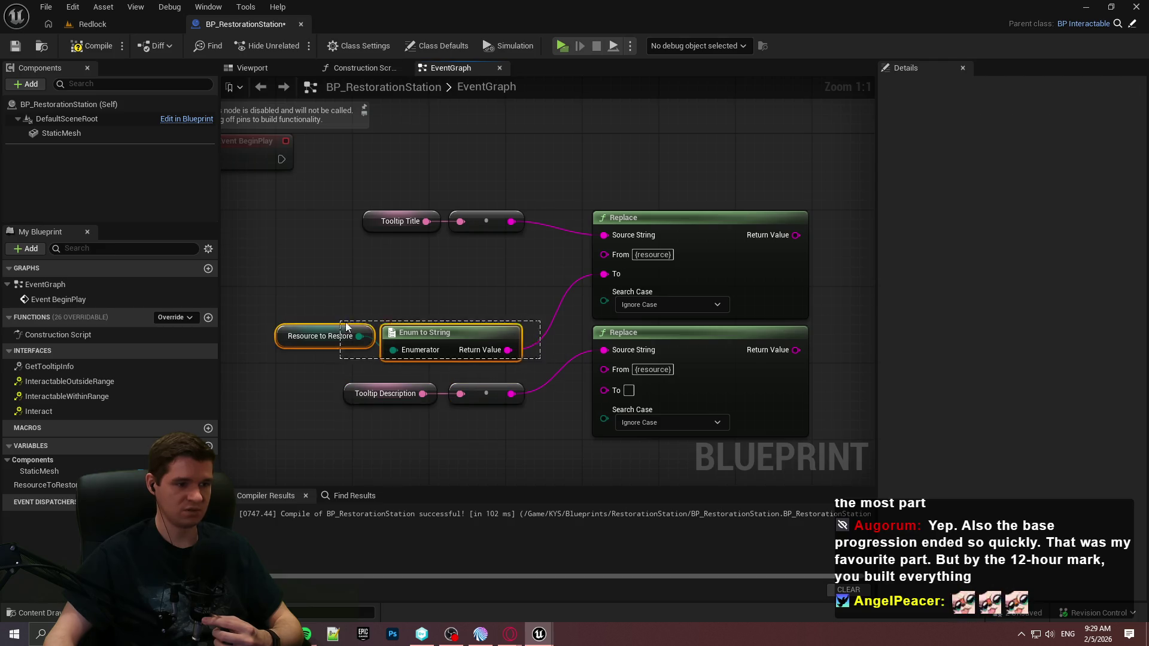
pyautogui.moveTo(335, 320); pyautogui.dragTo(336, 320)
pyautogui.moveTo(458, 346)
pyautogui.mouseDown()
pyautogui.moveTo(455, 289)
pyautogui.moveTo(503, 294)
pyautogui.moveTo(615, 391)
pyautogui.mouseUp()
# Step: Feed the resource name string into the second Replace node's To pin
pyautogui.moveTo(516, 429); pyautogui.dragTo(353, 383)
pyautogui.moveTo(483, 390); pyautogui.dragTo(484, 343)
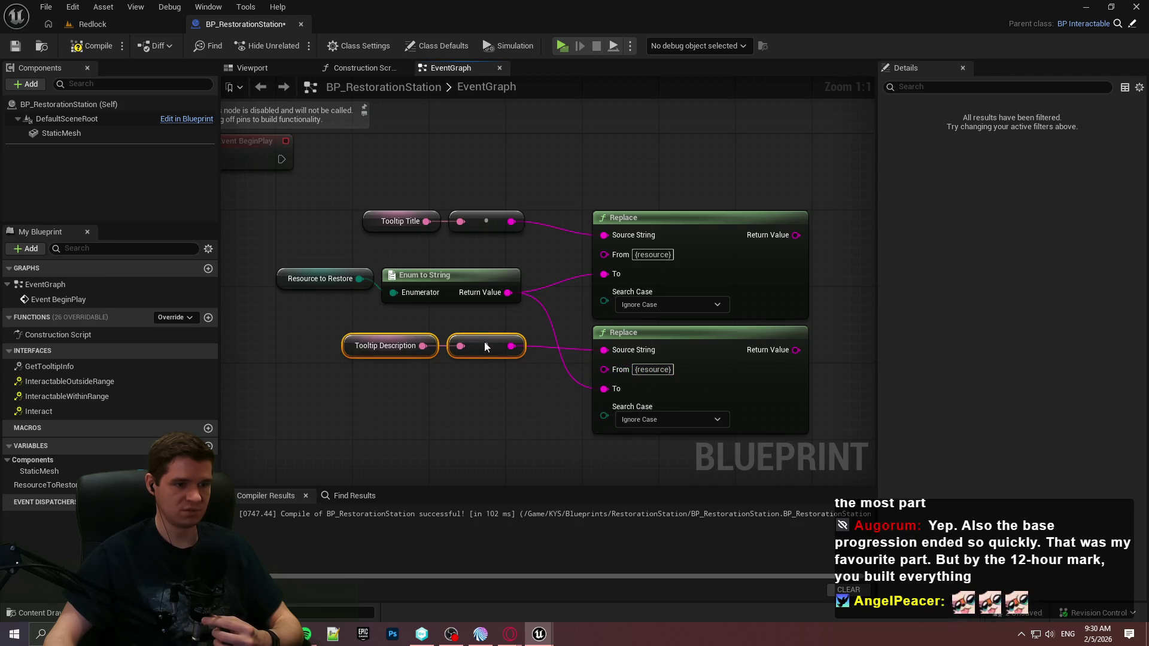
pyautogui.click(784, 292)
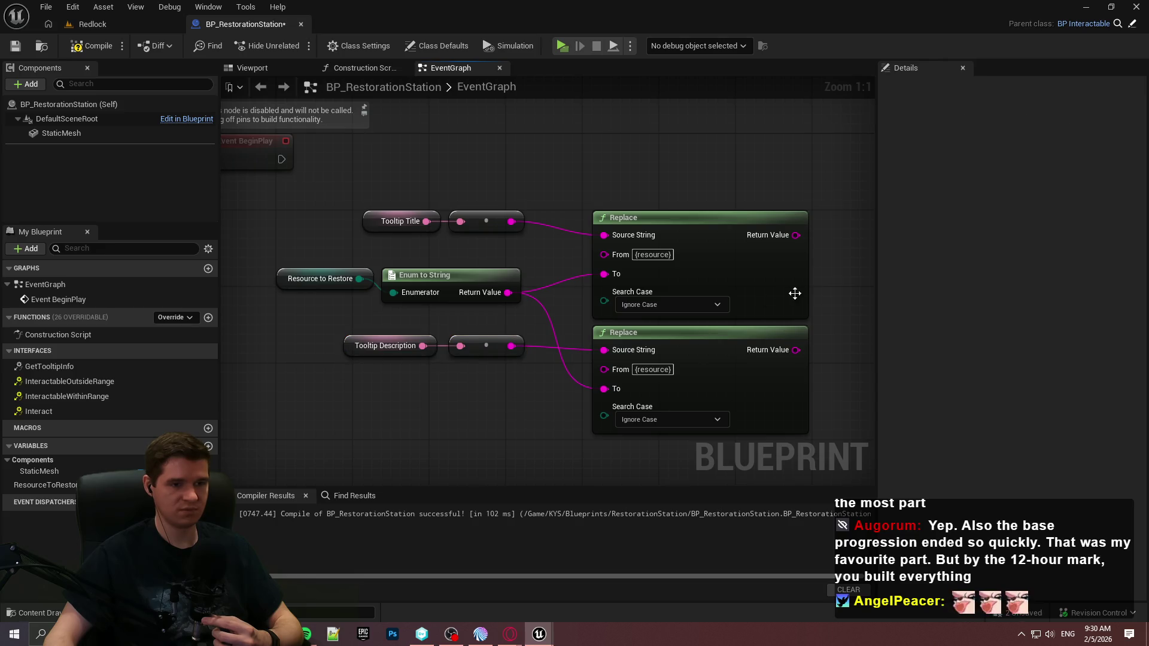
pyautogui.moveTo(868, 286); pyautogui.dragTo(742, 321)
pyautogui.rightClick(620, 189)
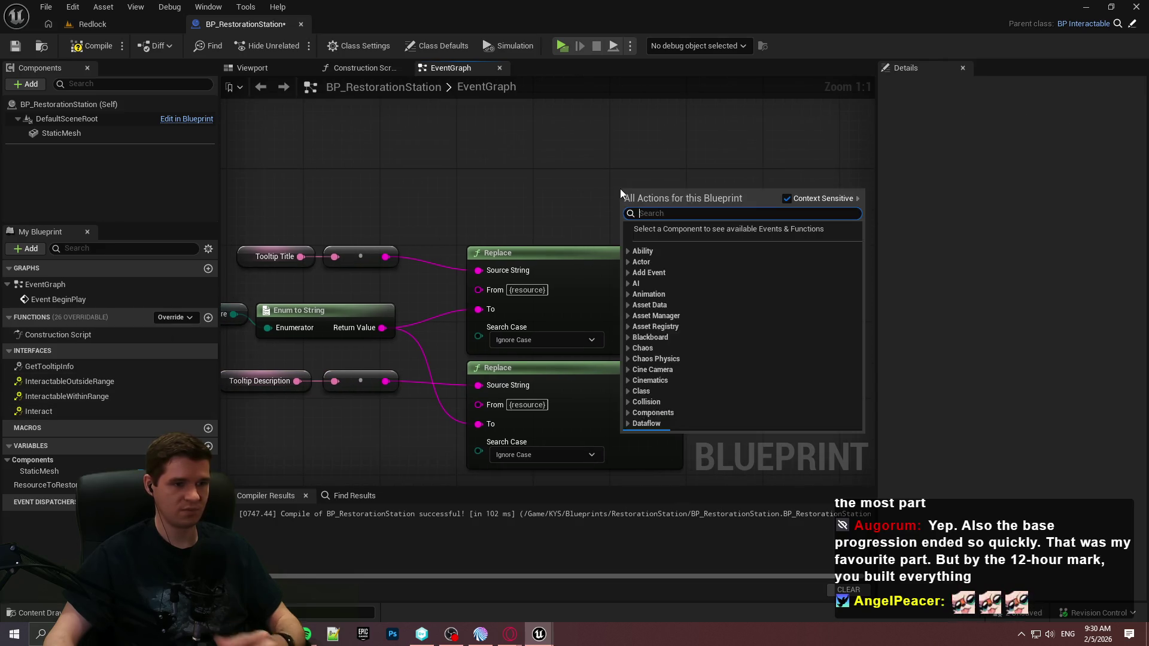
# Step: Add SET Tooltip Title and SET Tooltip Description nodes
pyautogui.write('tooltip ti')
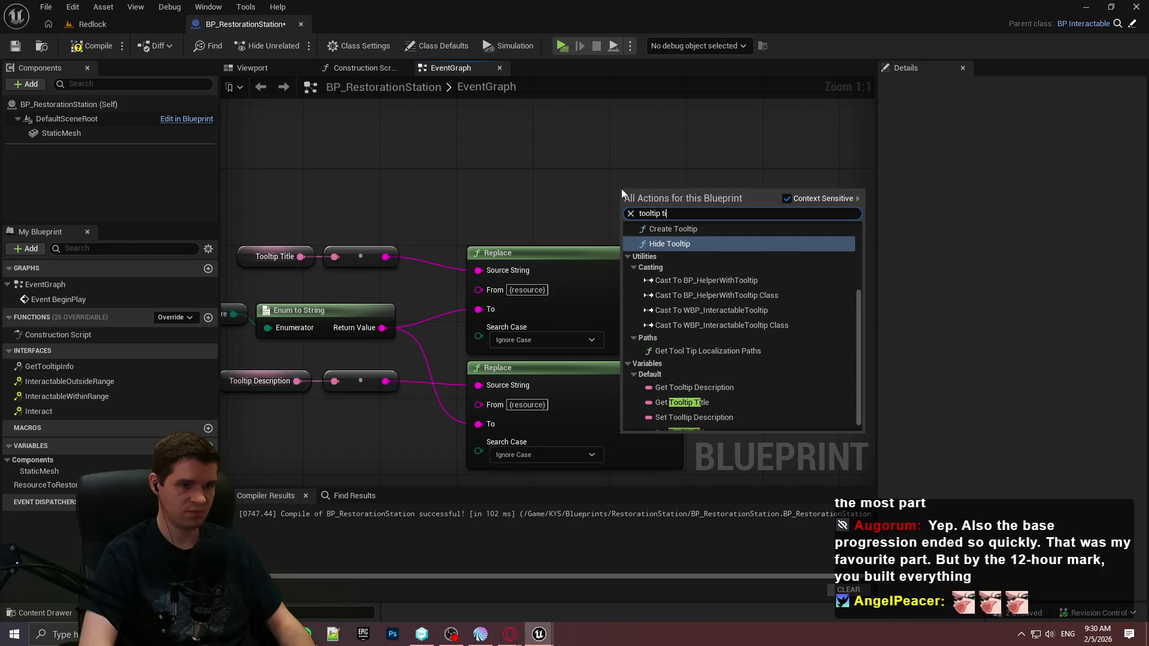
pyautogui.click(699, 264)
pyautogui.moveTo(676, 190); pyautogui.dragTo(764, 152)
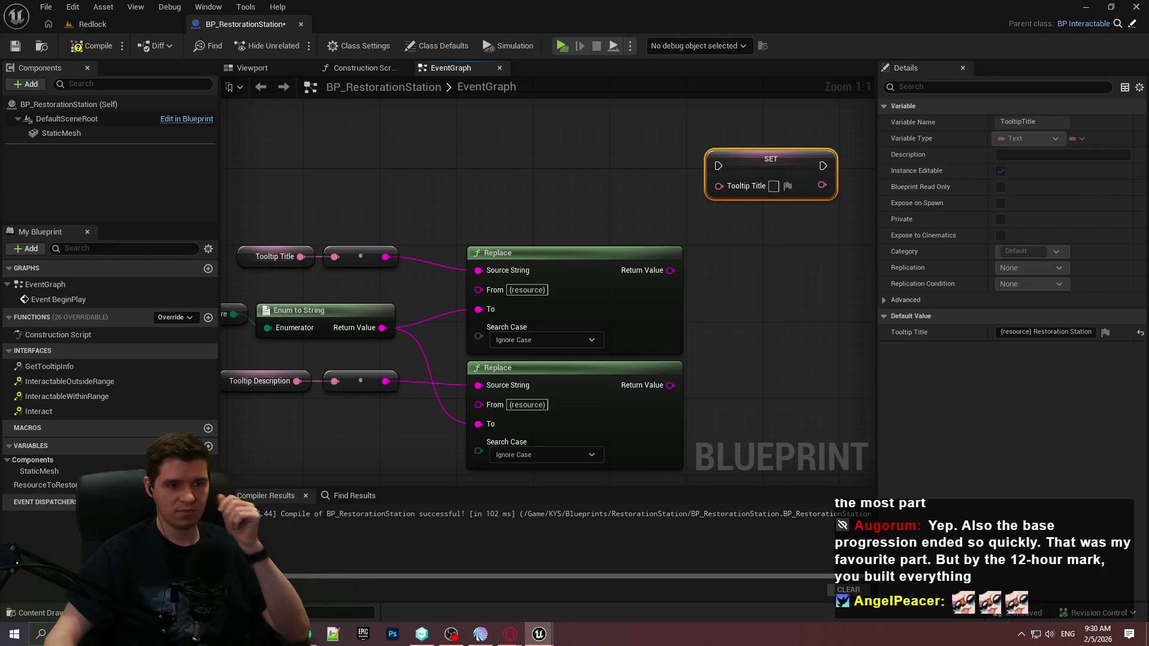
pyautogui.rightClick(773, 261)
pyautogui.write('tio')
pyautogui.press('BackSpace')
pyautogui.press('BackSpace')
pyautogui.press('BackSpace')
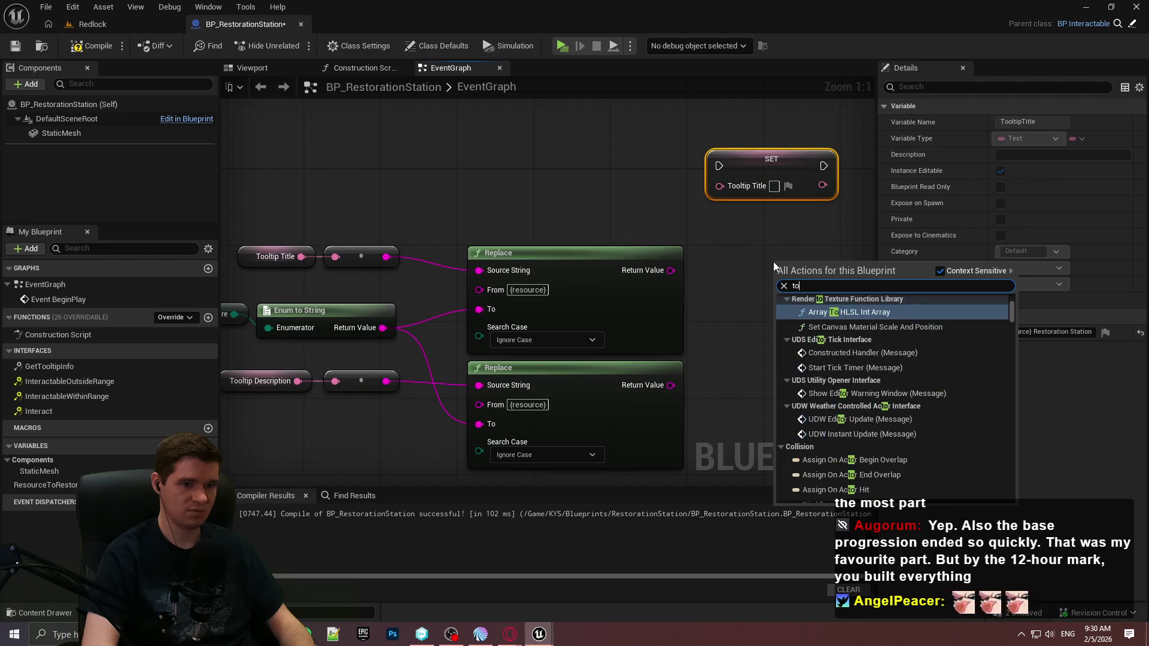
pyautogui.write('tooltip des')
pyautogui.click(826, 337)
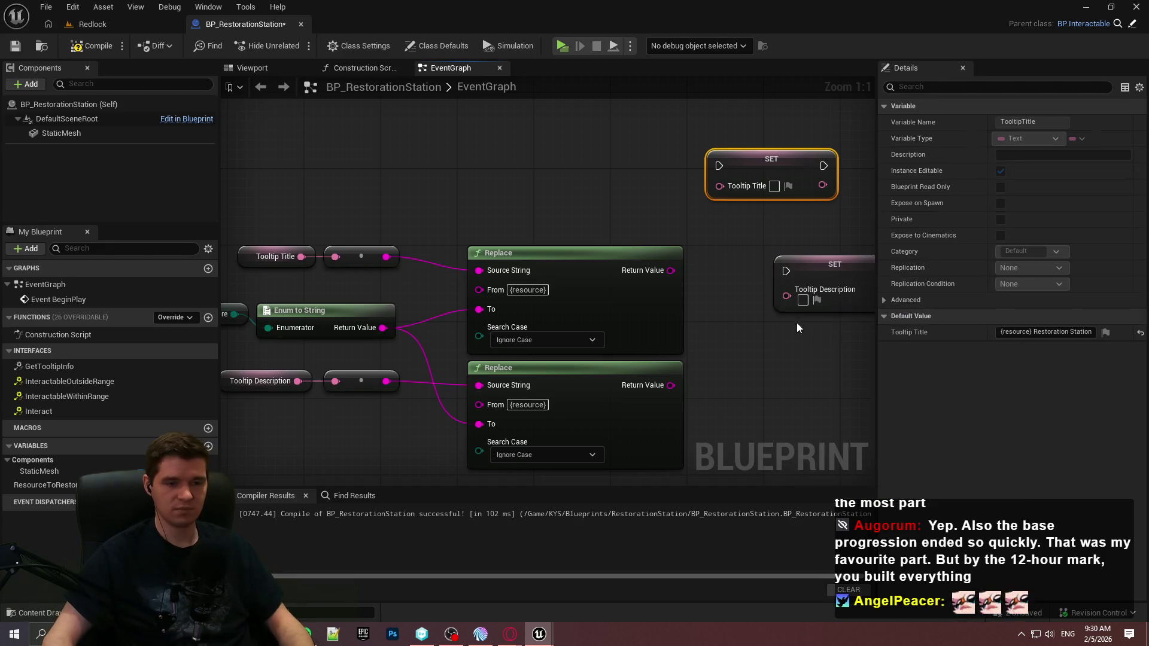
# Step: Convert both Replace results to text and wire them into the matching SET nodes
pyautogui.moveTo(661, 259)
pyautogui.mouseDown()
pyautogui.moveTo(658, 239)
pyautogui.moveTo(709, 174)
pyautogui.mouseUp()
pyautogui.moveTo(640, 193); pyautogui.dragTo(757, 241)
pyautogui.hotkey('ctrl', 'c')
pyautogui.hotkey('ctrl', 'v')
pyautogui.moveTo(737, 402); pyautogui.dragTo(661, 375)
pyautogui.moveTo(764, 386); pyautogui.dragTo(727, 358)
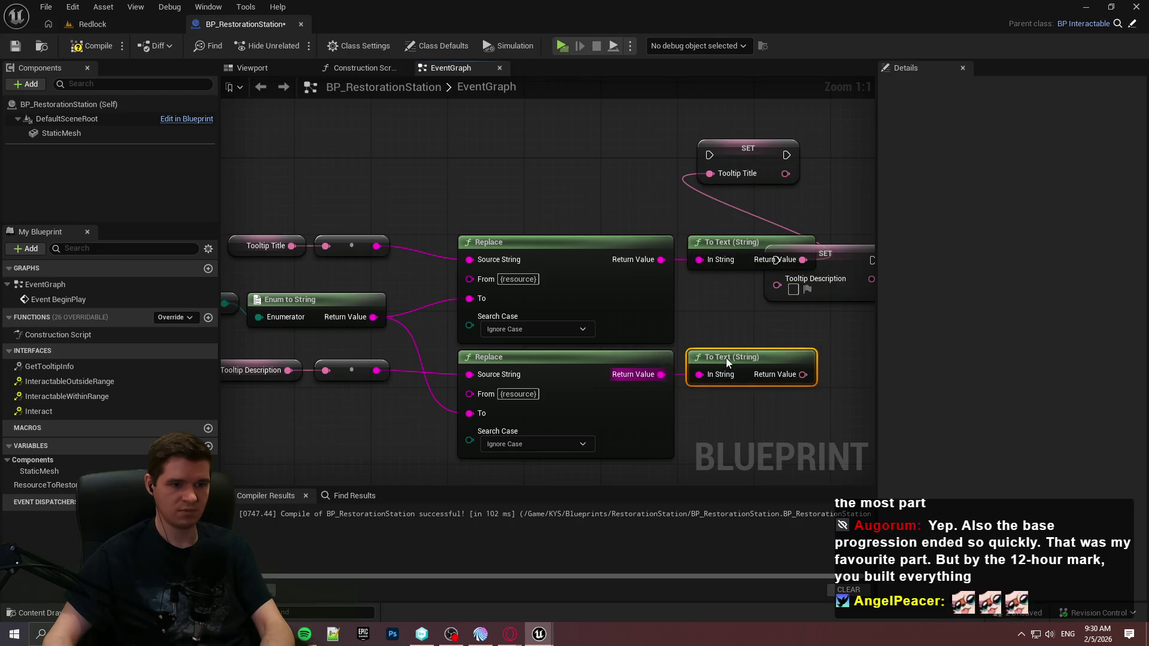
pyautogui.moveTo(802, 288); pyautogui.dragTo(618, 305)
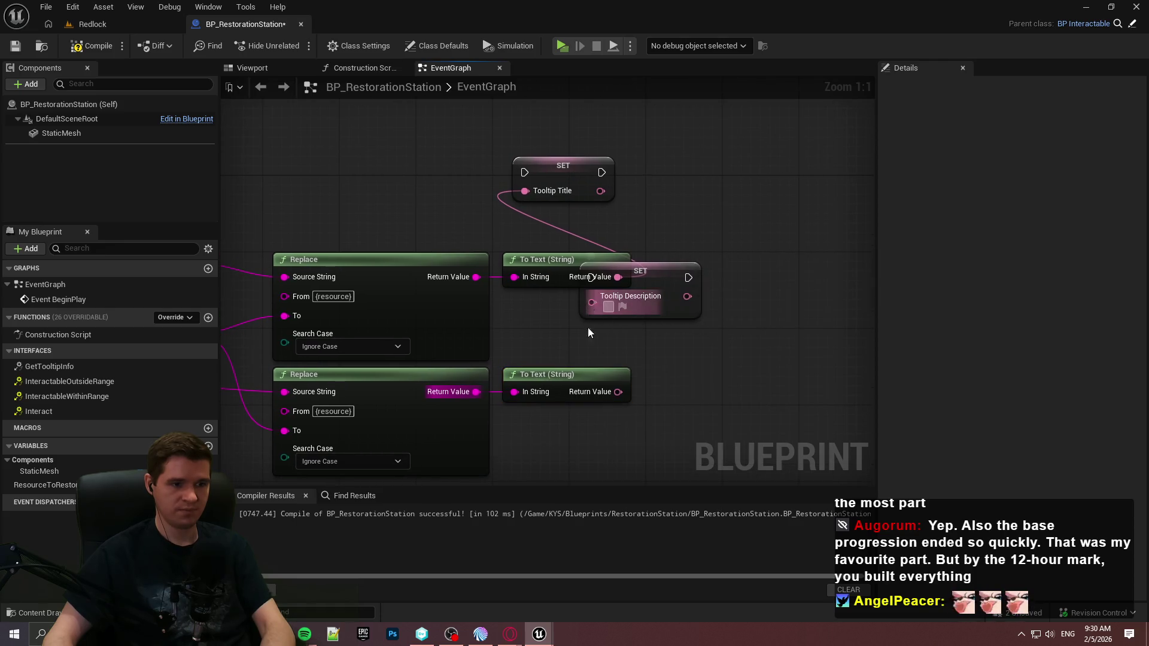
pyautogui.moveTo(615, 391); pyautogui.dragTo(616, 391)
pyautogui.moveTo(580, 270)
pyautogui.mouseDown()
pyautogui.moveTo(761, 269)
pyautogui.moveTo(605, 175)
pyautogui.moveTo(701, 187)
pyautogui.mouseUp()
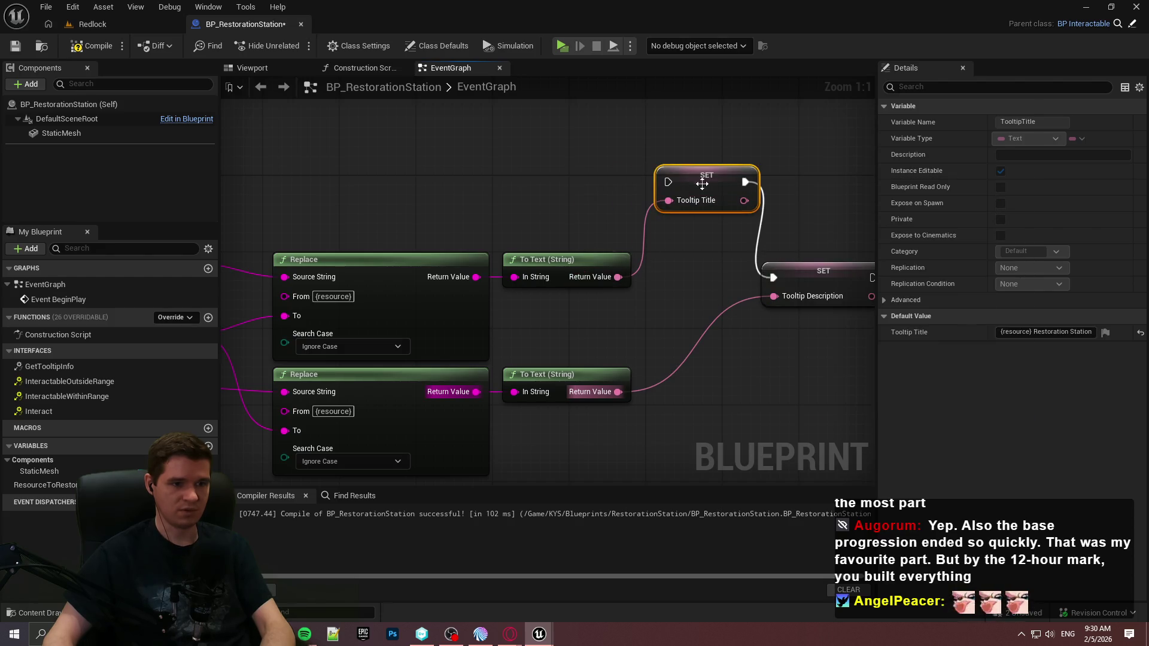
pyautogui.moveTo(806, 282)
pyautogui.mouseDown()
pyautogui.moveTo(843, 174)
pyautogui.moveTo(834, 184)
pyautogui.mouseUp()
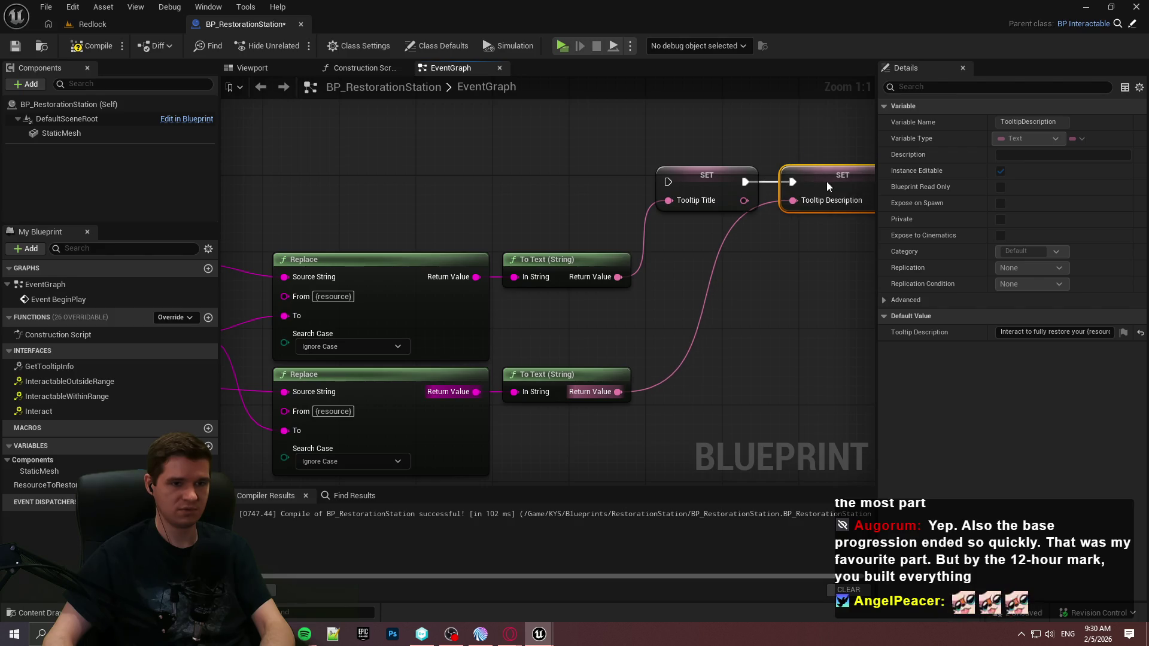
# Step: Connect Event BeginPlay's execution to the SET Tooltip Title and Description nodes
pyautogui.moveTo(668, 182)
pyautogui.mouseDown()
pyautogui.moveTo(257, 78)
pyautogui.moveTo(447, 254)
pyautogui.moveTo(352, 279)
pyautogui.mouseUp()
pyautogui.scroll(-2, 441, 262)
pyautogui.keyDown('shift'); pyautogui.click(661, 203); pyautogui.keyUp('shift')
pyautogui.moveTo(661, 203)
pyautogui.mouseDown()
pyautogui.moveTo(660, 224)
pyautogui.moveTo(674, 216)
pyautogui.mouseUp()
pyautogui.click(651, 309)
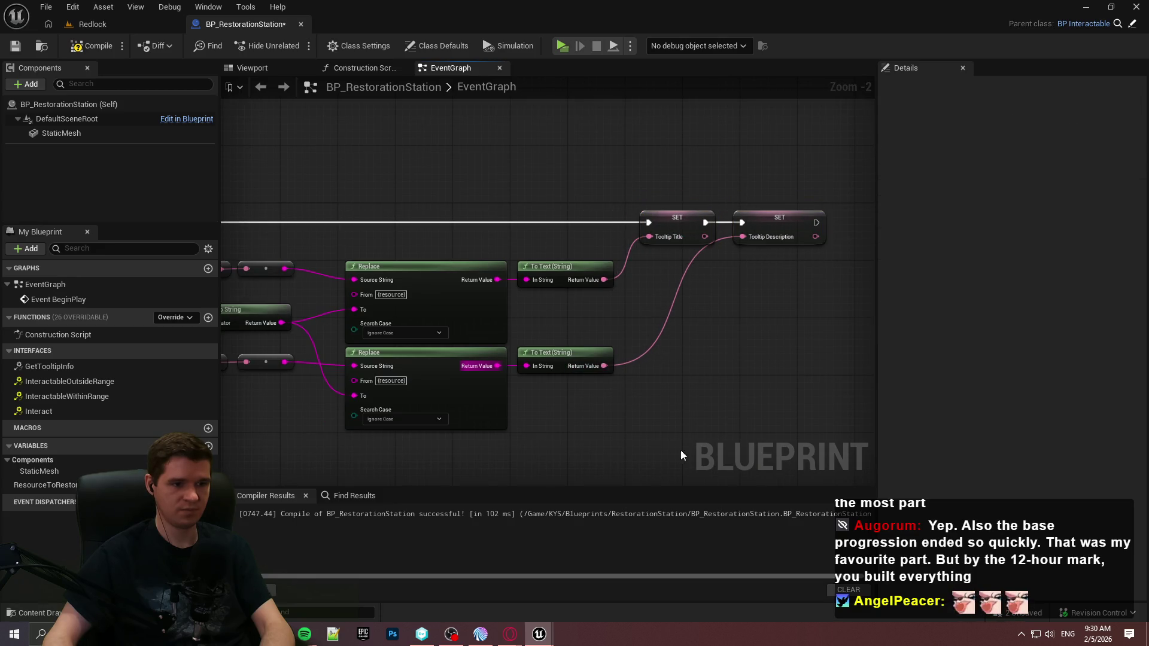
pyautogui.moveTo(492, 370); pyautogui.dragTo(651, 337)
pyautogui.scroll(-2, 463, 424)
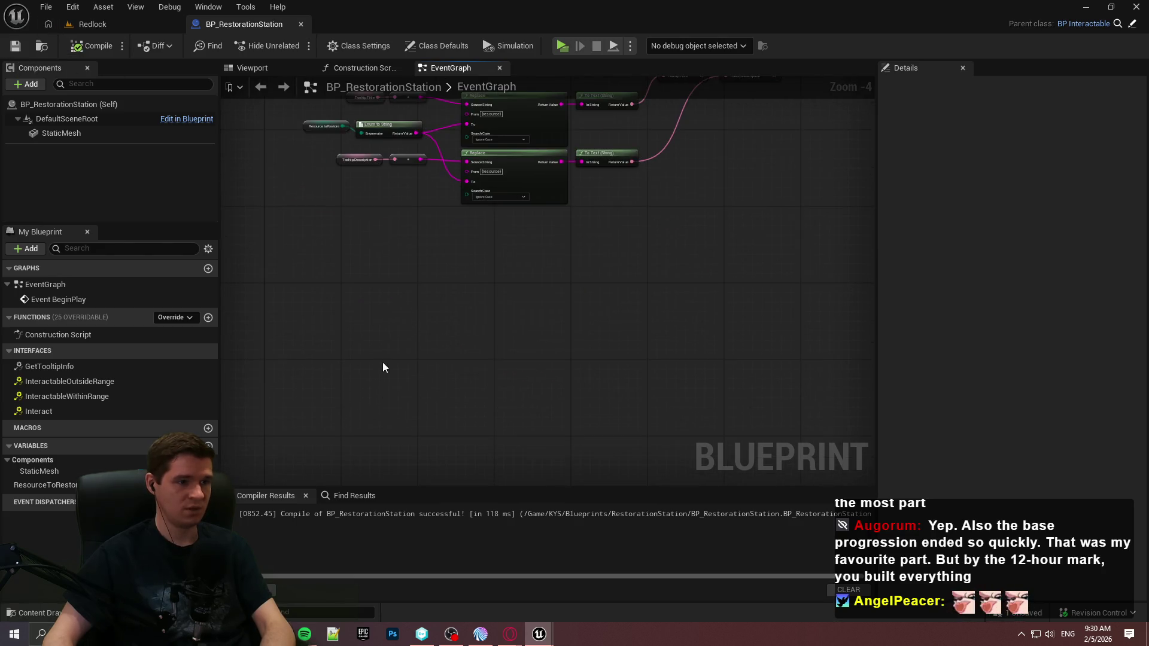
pyautogui.scroll(3, 286, 200)
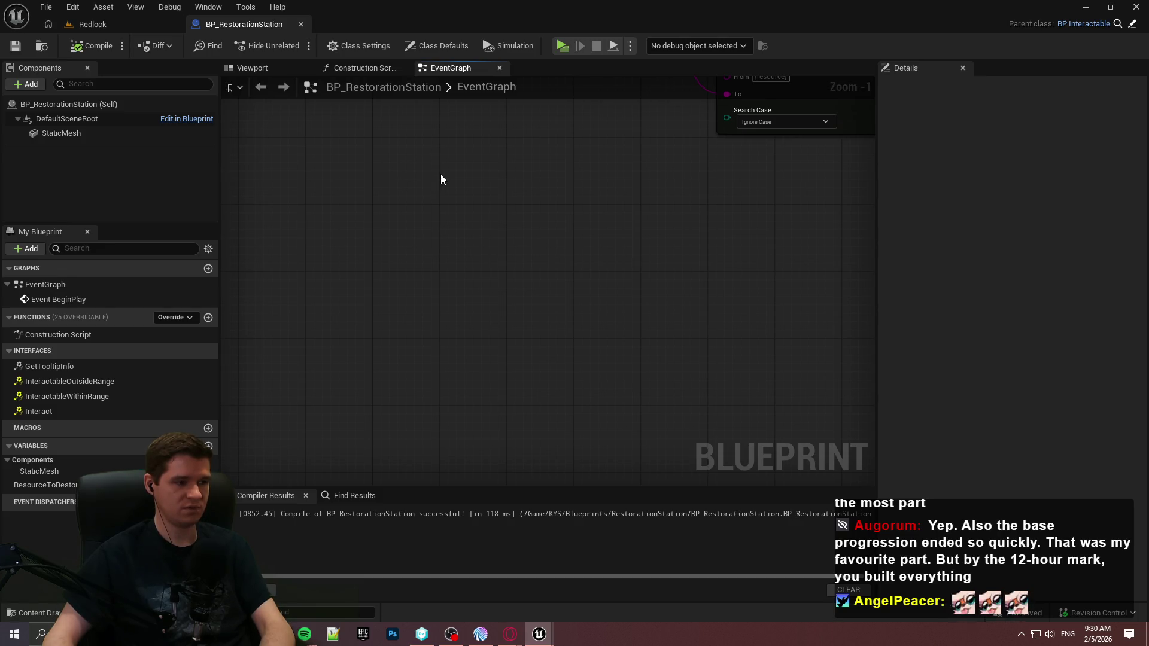
# Step: Override the Interact event and place it lower in the graph
pyautogui.click(184, 318)
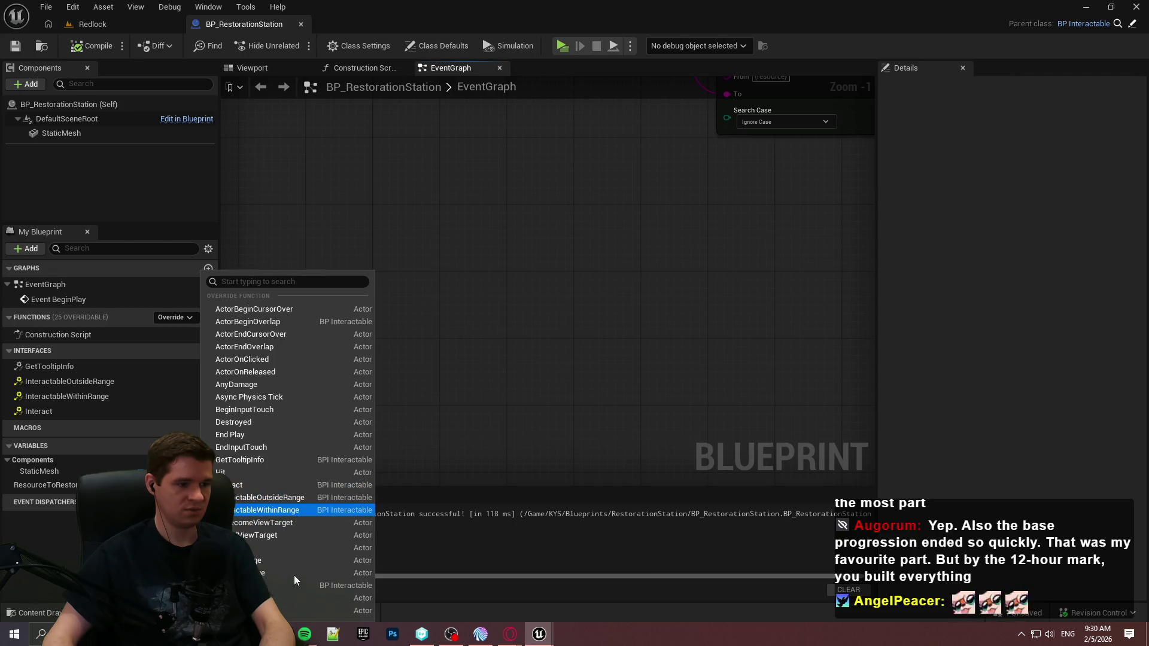
pyautogui.click(278, 486)
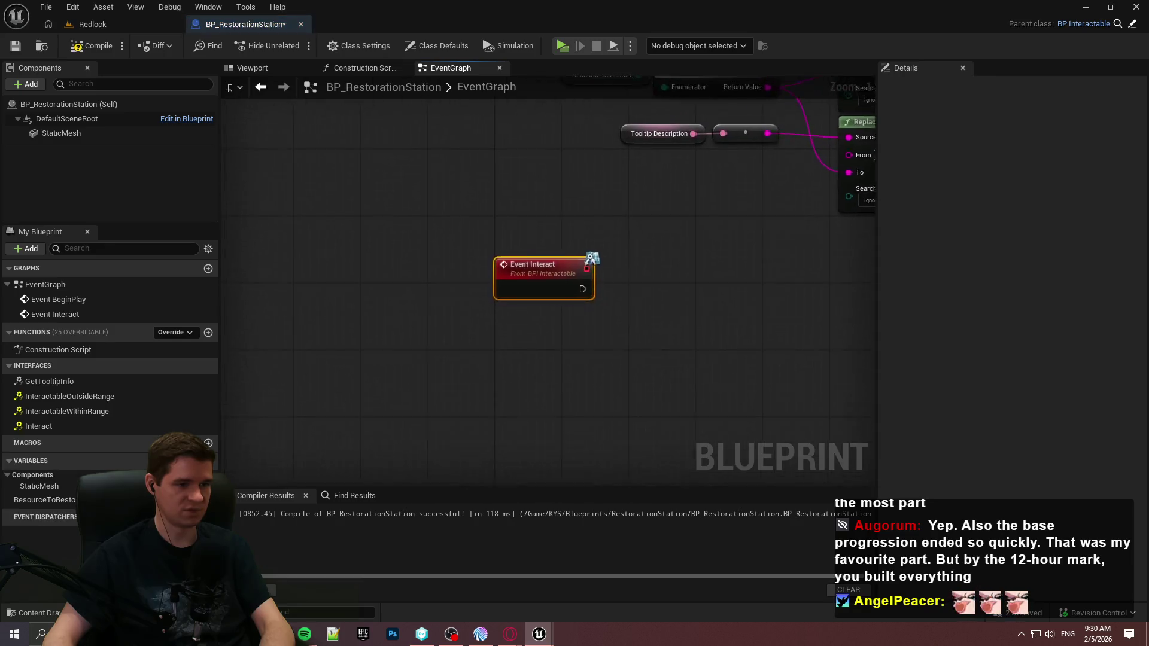
pyautogui.moveTo(415, 245)
pyautogui.mouseDown()
pyautogui.moveTo(425, 458)
pyautogui.moveTo(415, 461)
pyautogui.mouseUp()
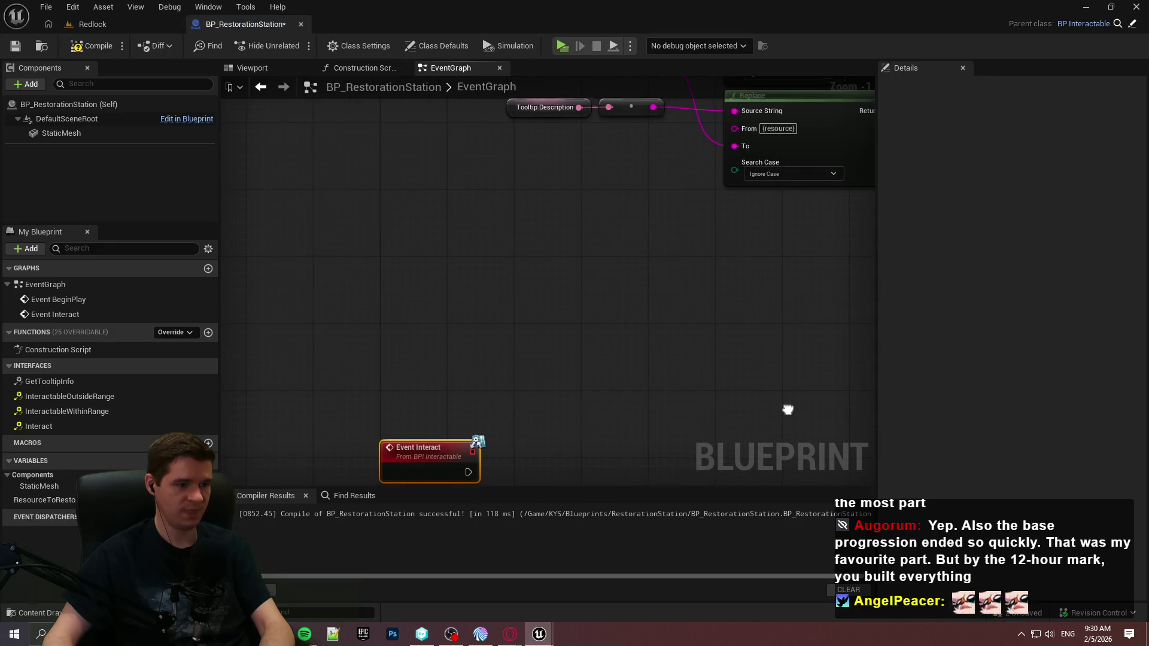
pyautogui.click(234, 435)
# Step: Add a ResourceToRestore getter and a Get Player Resources Component node
pyautogui.moveTo(30, 499); pyautogui.dragTo(358, 340)
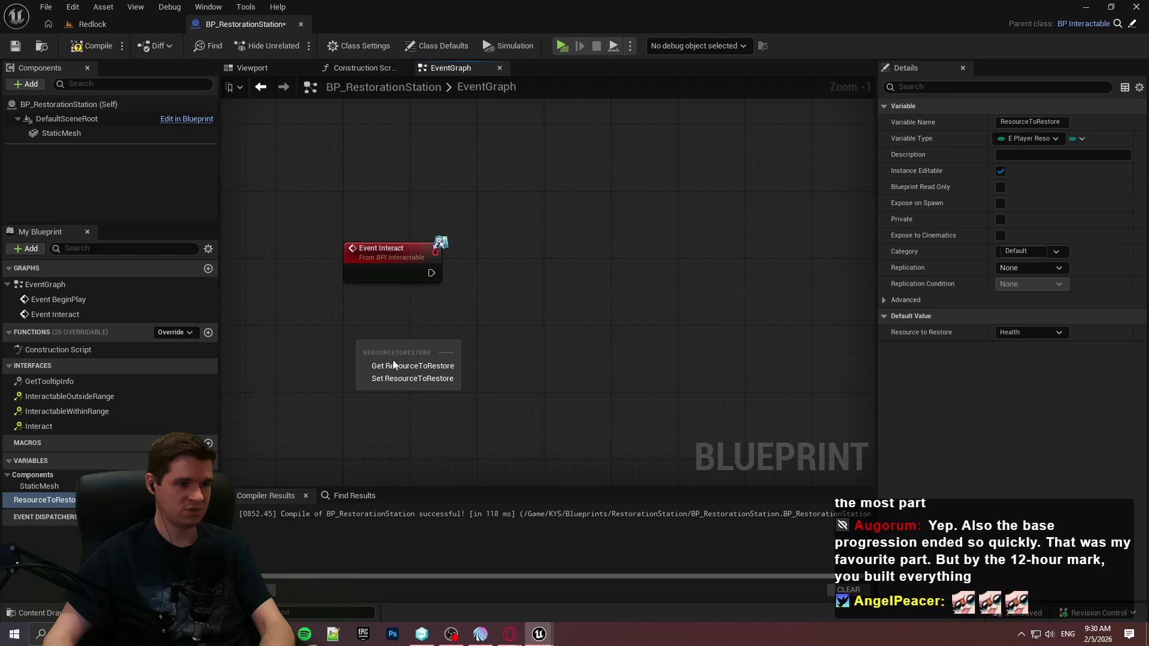
pyautogui.click(393, 361)
pyautogui.rightClick(399, 327)
pyautogui.write('get player res')
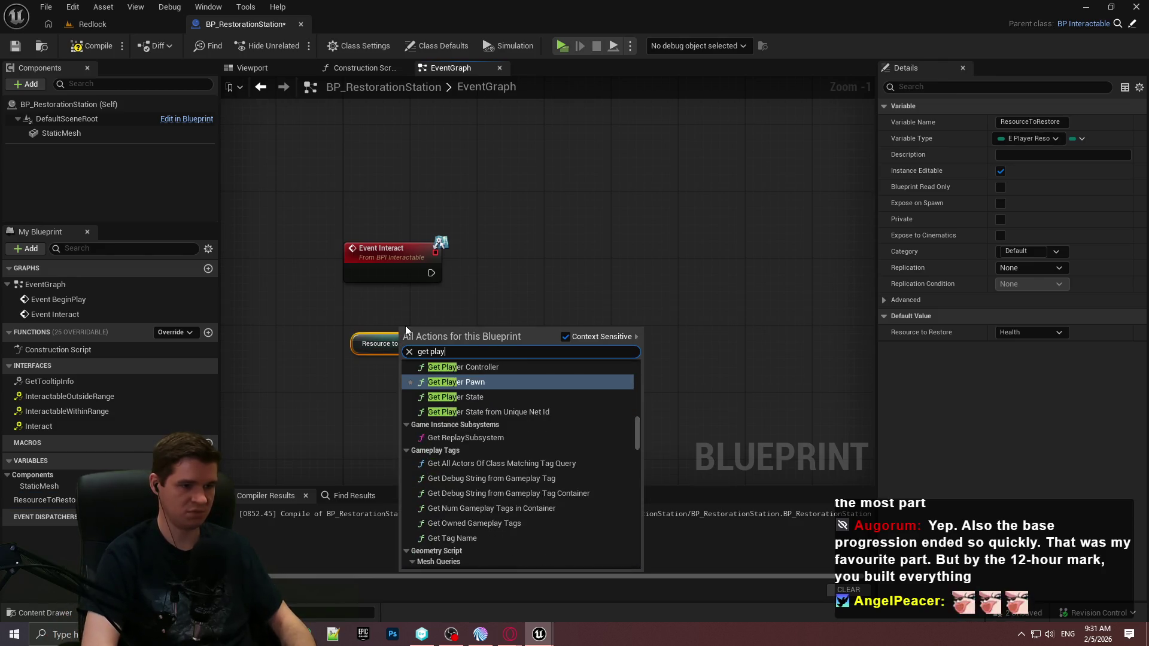
pyautogui.press('Return')
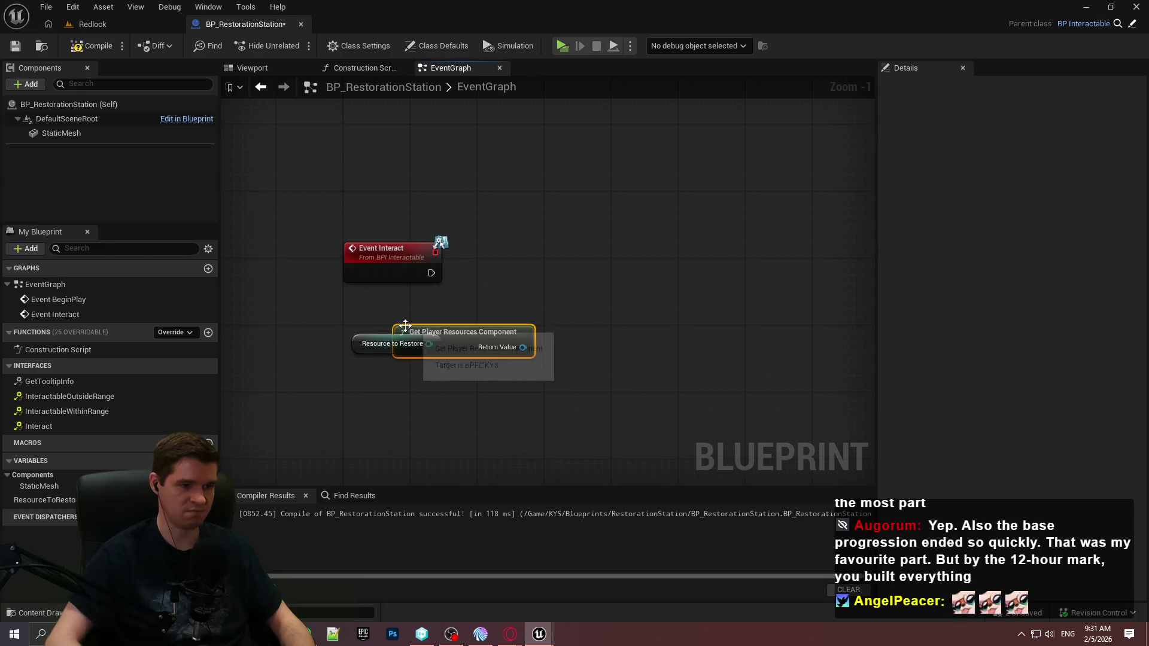
# Step: Browse the player resources component's update functions, then move it aside
pyautogui.moveTo(522, 347); pyautogui.dragTo(604, 324)
pyautogui.write('rest')
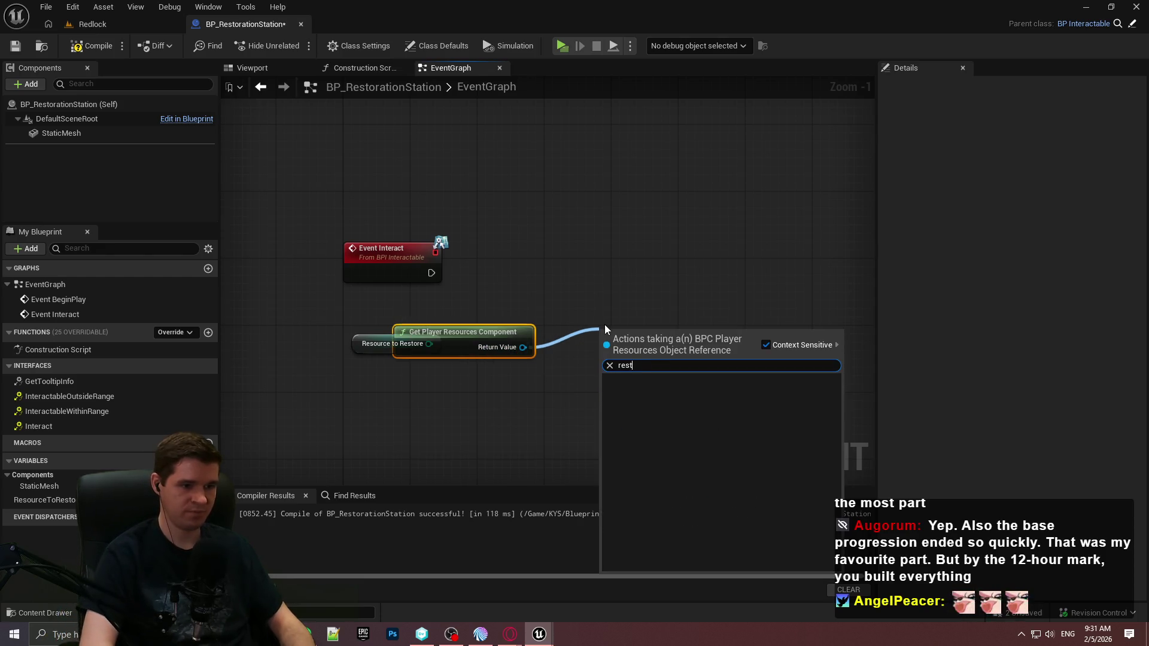
pyautogui.press('BackSpace')
pyautogui.press('BackSpace')
pyautogui.press('BackSpace')
pyautogui.write('update')
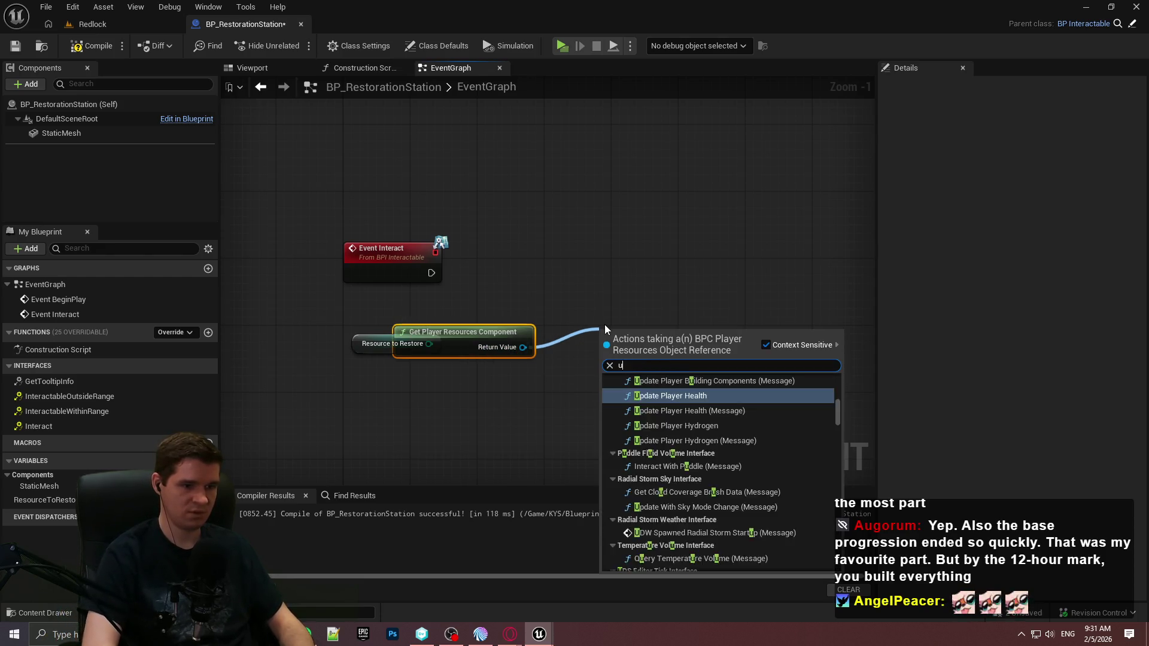
pyautogui.scroll(1, 534, 397)
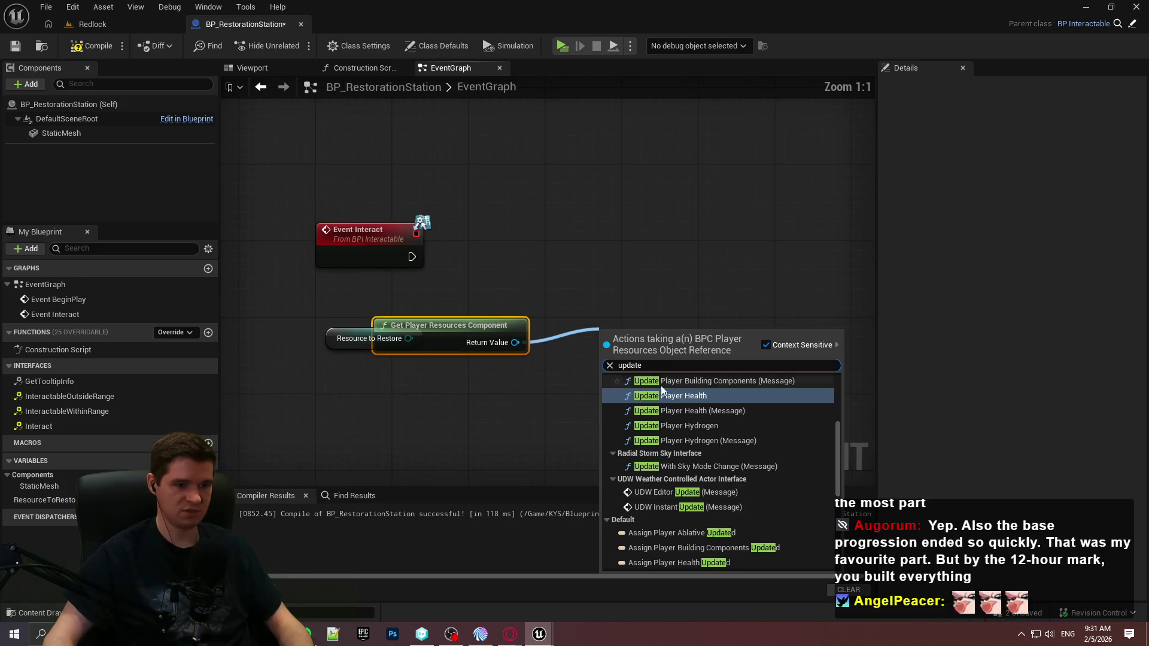
pyautogui.moveTo(462, 319); pyautogui.dragTo(539, 252)
# Step: Add a Switch on E_PlayerResourceType driven by Resource to Restore
pyautogui.moveTo(408, 338); pyautogui.dragTo(498, 310)
pyautogui.write('switch')
pyautogui.click(566, 397)
pyautogui.moveTo(507, 267); pyautogui.dragTo(277, 419)
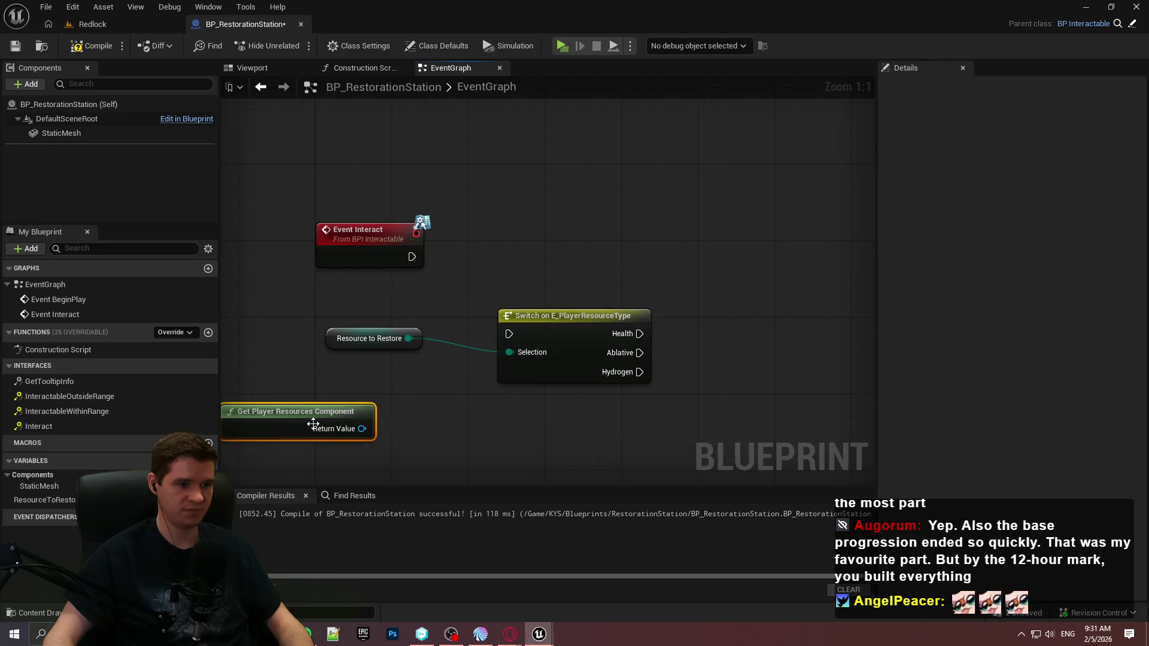
# Step: Arrange the switch, Resource to Restore and Get Player Resources Component nodes
pyautogui.moveTo(542, 323)
pyautogui.mouseDown()
pyautogui.moveTo(523, 248)
pyautogui.moveTo(508, 251)
pyautogui.mouseUp()
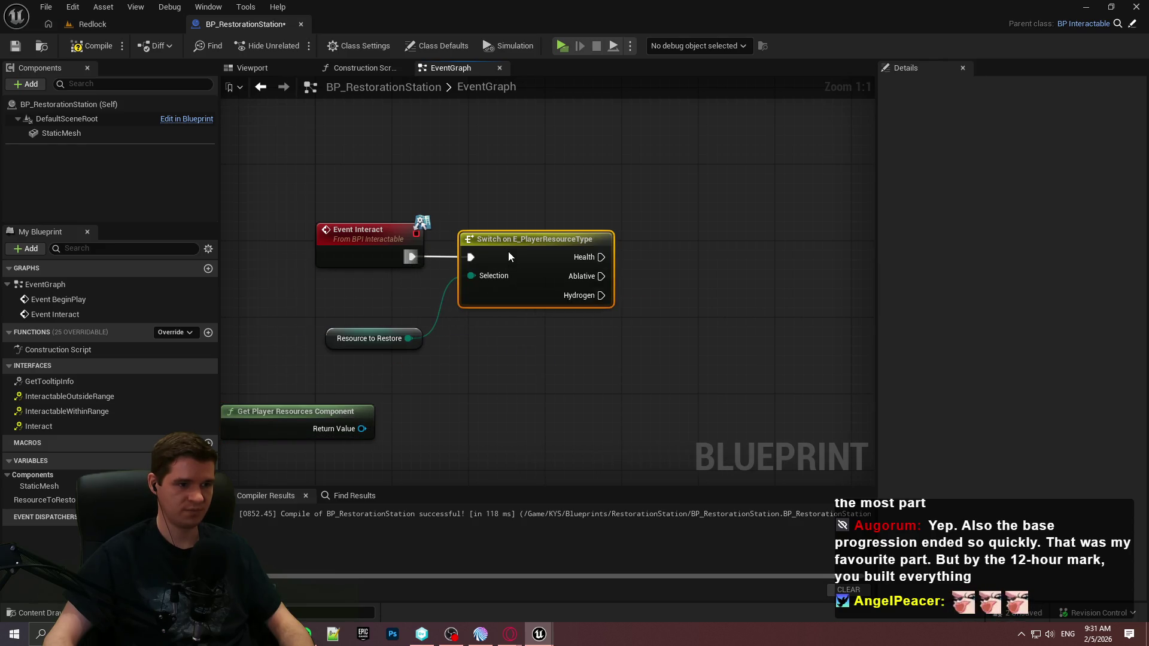
pyautogui.click(490, 339)
pyautogui.moveTo(417, 328); pyautogui.dragTo(417, 291)
pyautogui.click(347, 377)
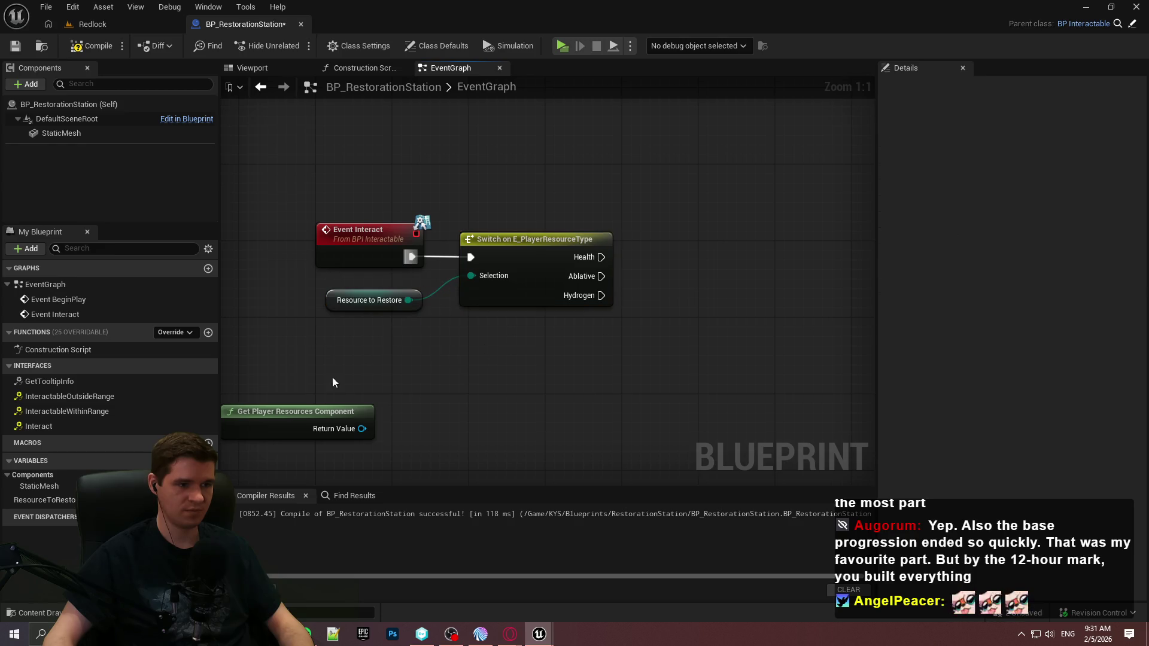
pyautogui.moveTo(351, 412); pyautogui.dragTo(605, 371)
pyautogui.moveTo(667, 333)
pyautogui.mouseDown()
pyautogui.moveTo(385, 364)
pyautogui.moveTo(318, 392)
pyautogui.mouseUp()
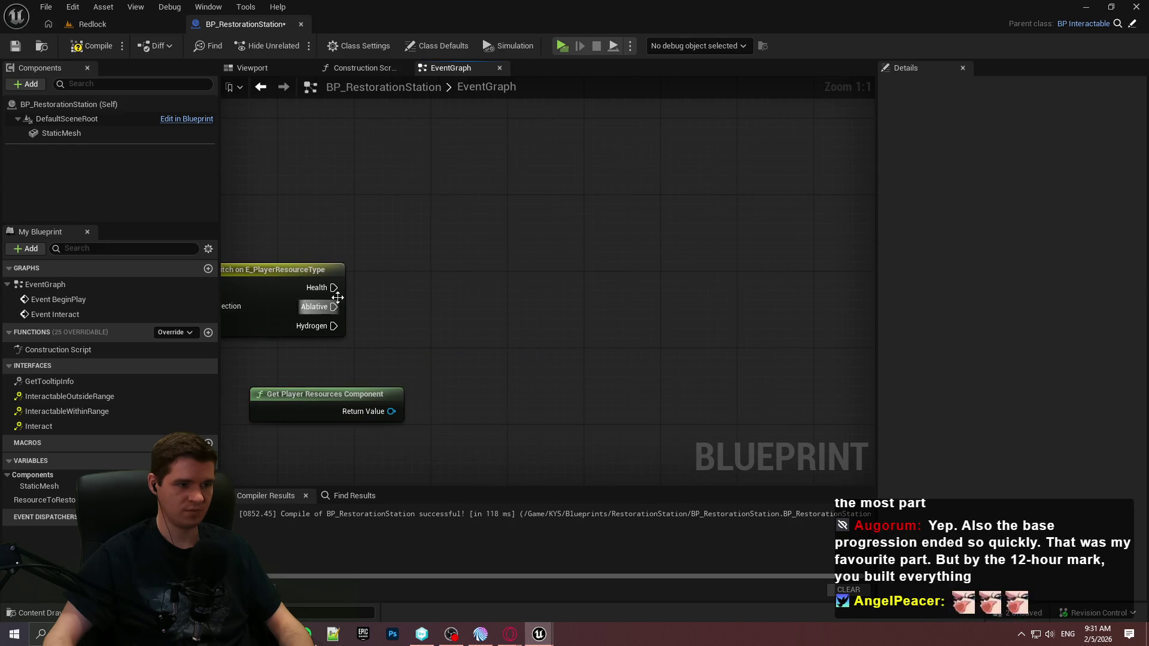
# Step: Add Update Player Health and Update Player Ablative calls from the component's Return Value
pyautogui.moveTo(394, 411); pyautogui.dragTo(497, 363)
pyautogui.write('update play')
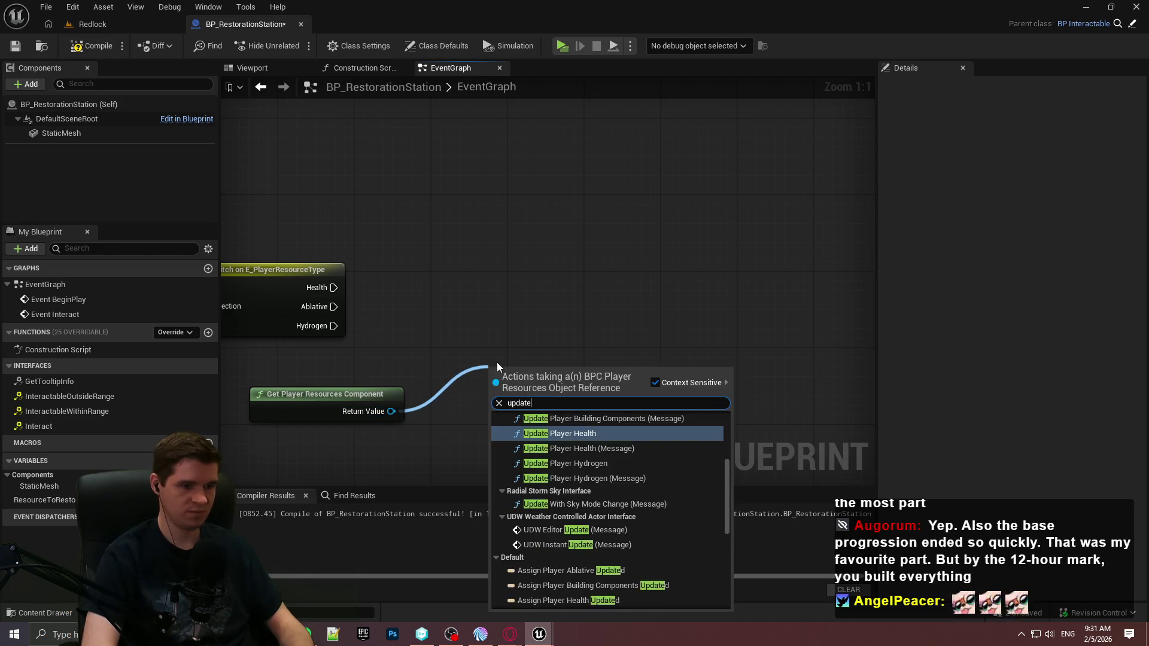
pyautogui.press('Return')
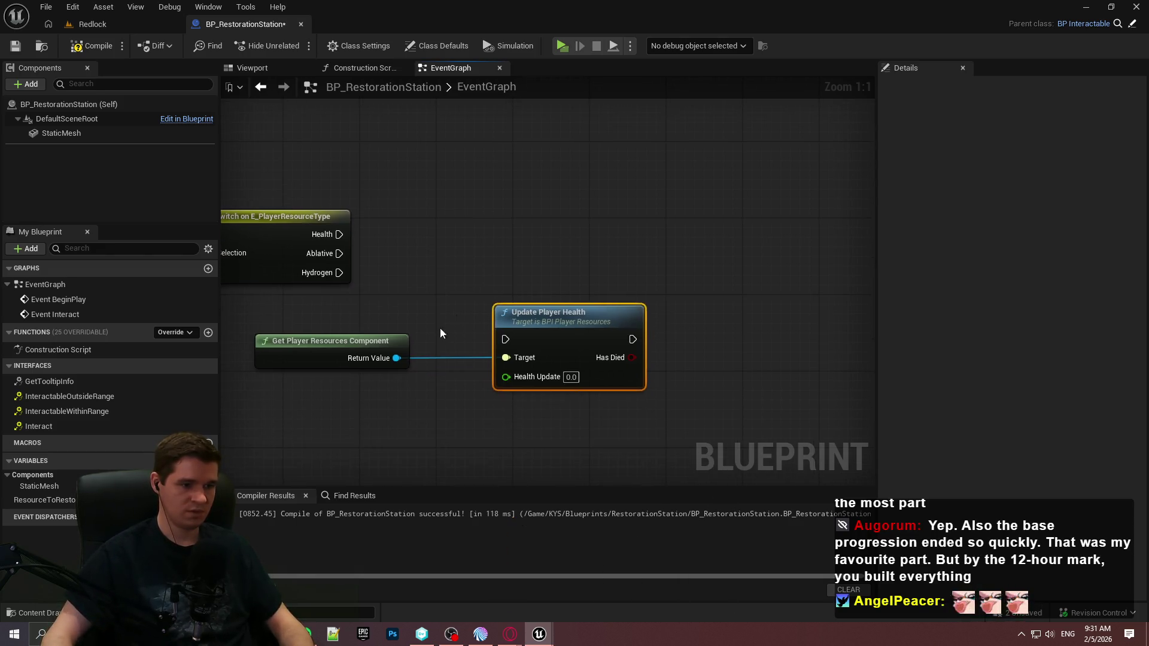
pyautogui.moveTo(388, 363); pyautogui.dragTo(460, 426)
pyautogui.write('update p')
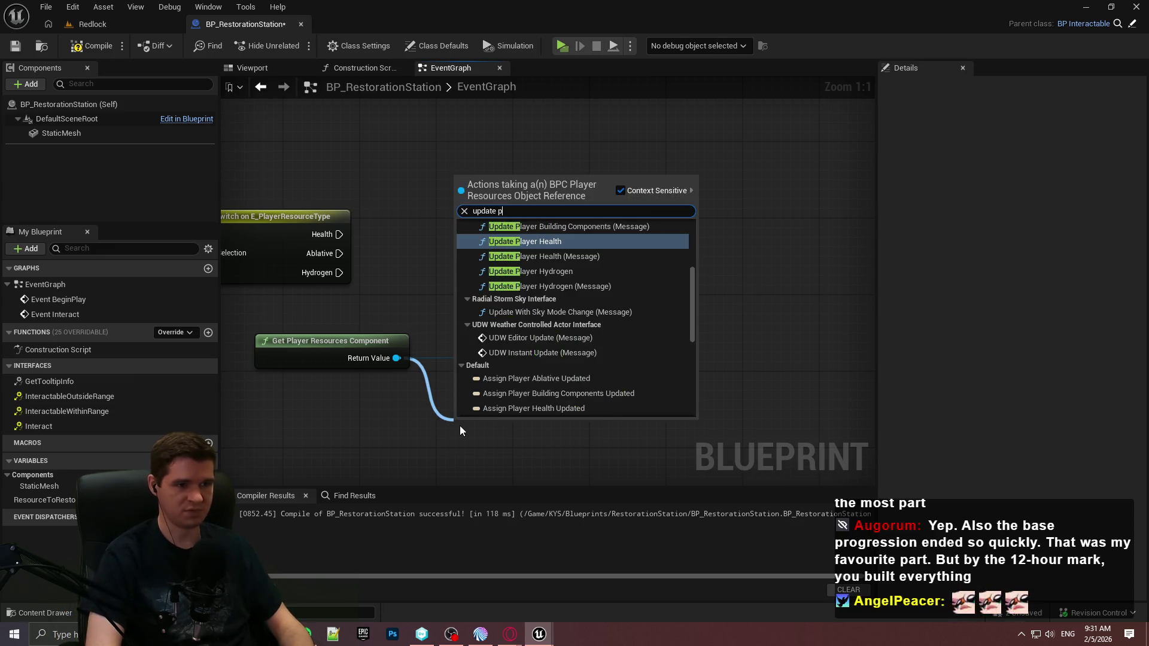
pyautogui.write('layer ab')
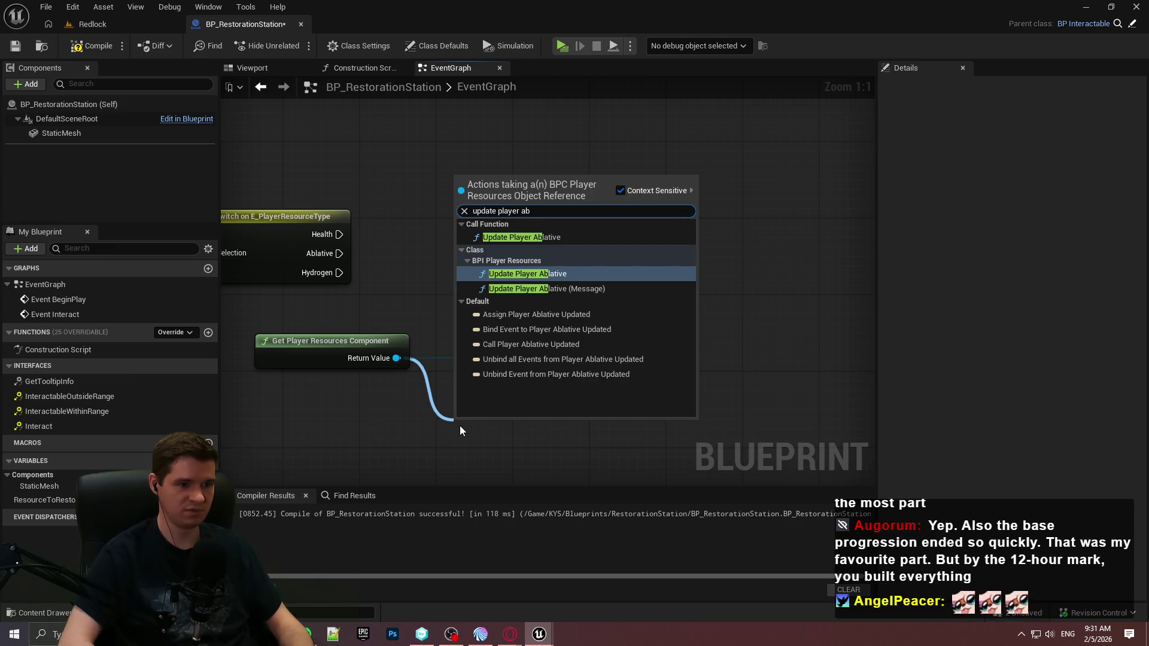
pyautogui.press('Up')
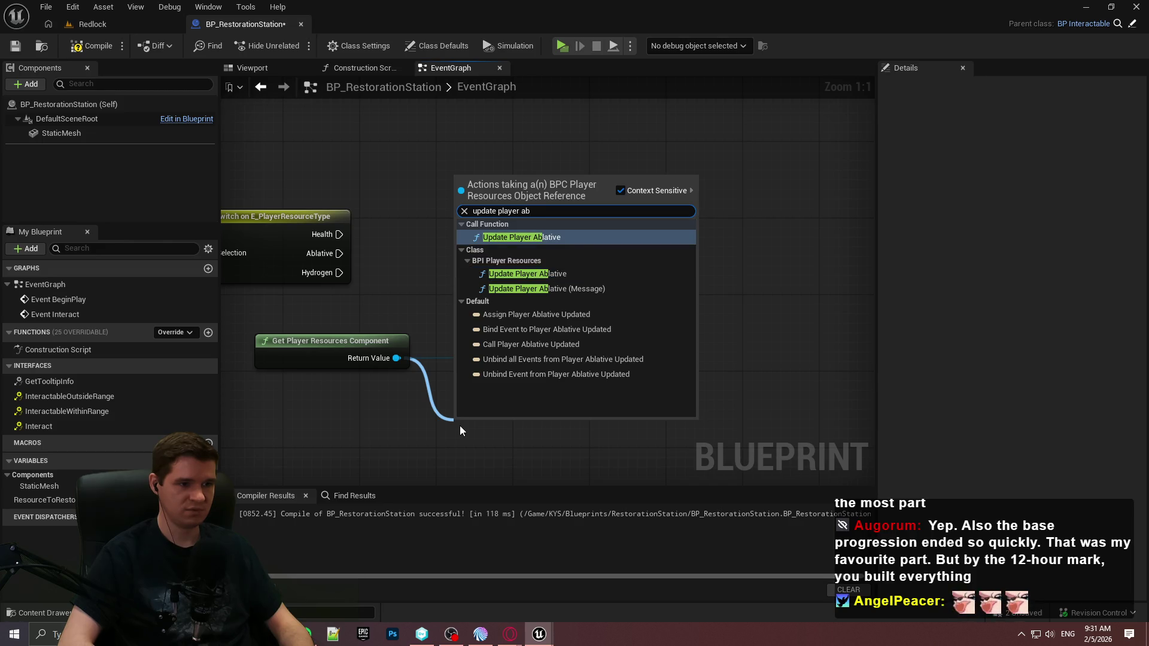
pyautogui.press('Down')
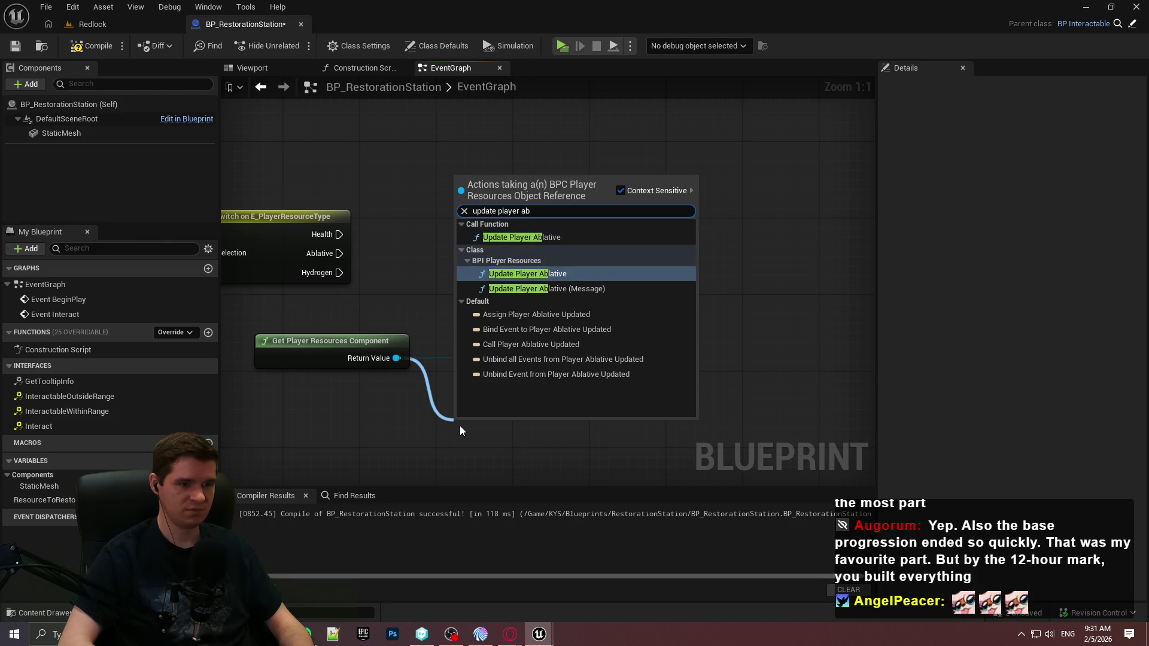
pyautogui.press('Up')
pyautogui.press('Return')
pyautogui.click(466, 332)
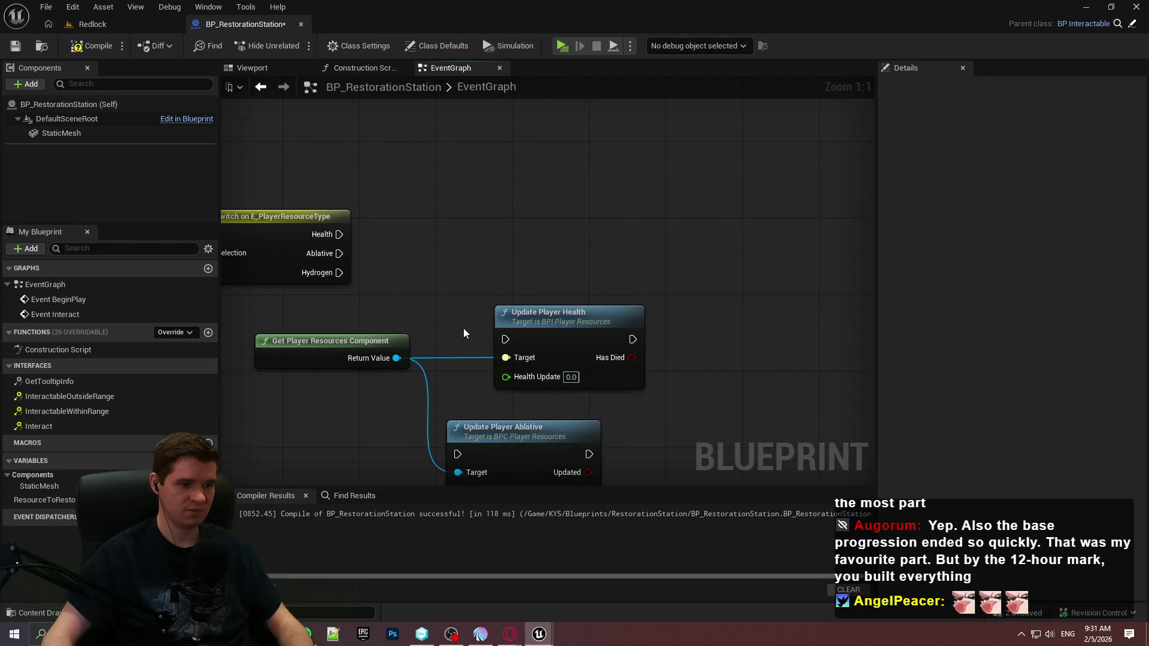
pyautogui.moveTo(466, 332); pyautogui.dragTo(433, 230)
# Step: Replace those calls with Update Player Ablative and Update Player Health message nodes
pyautogui.moveTo(371, 251); pyautogui.dragTo(358, 419)
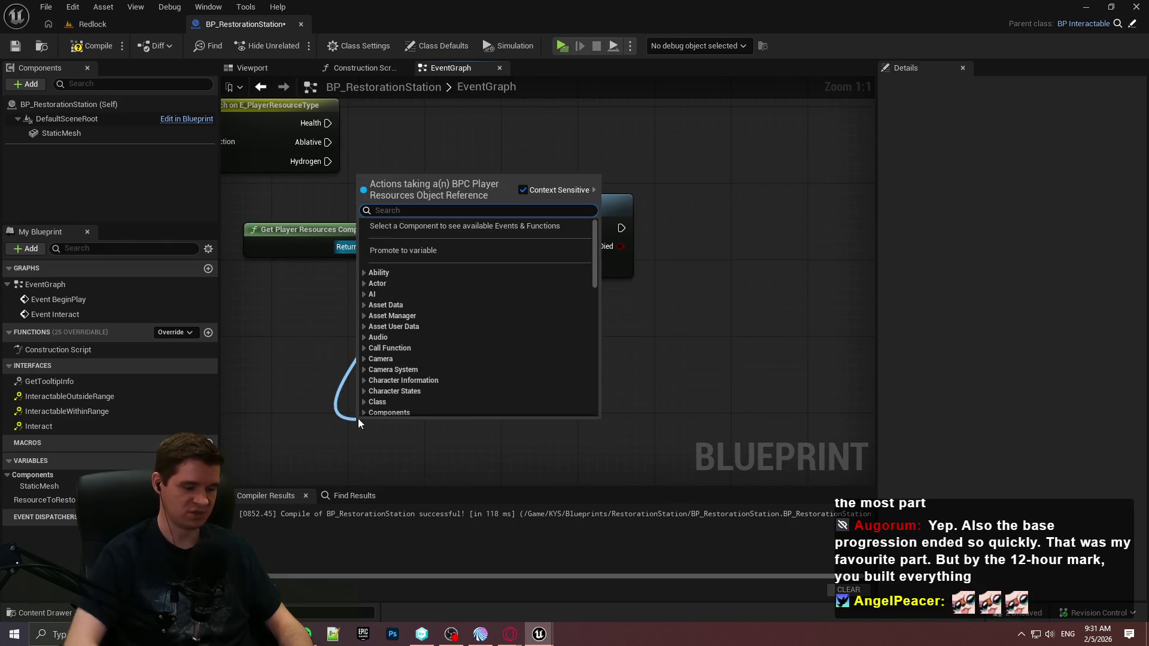
pyautogui.write('update player')
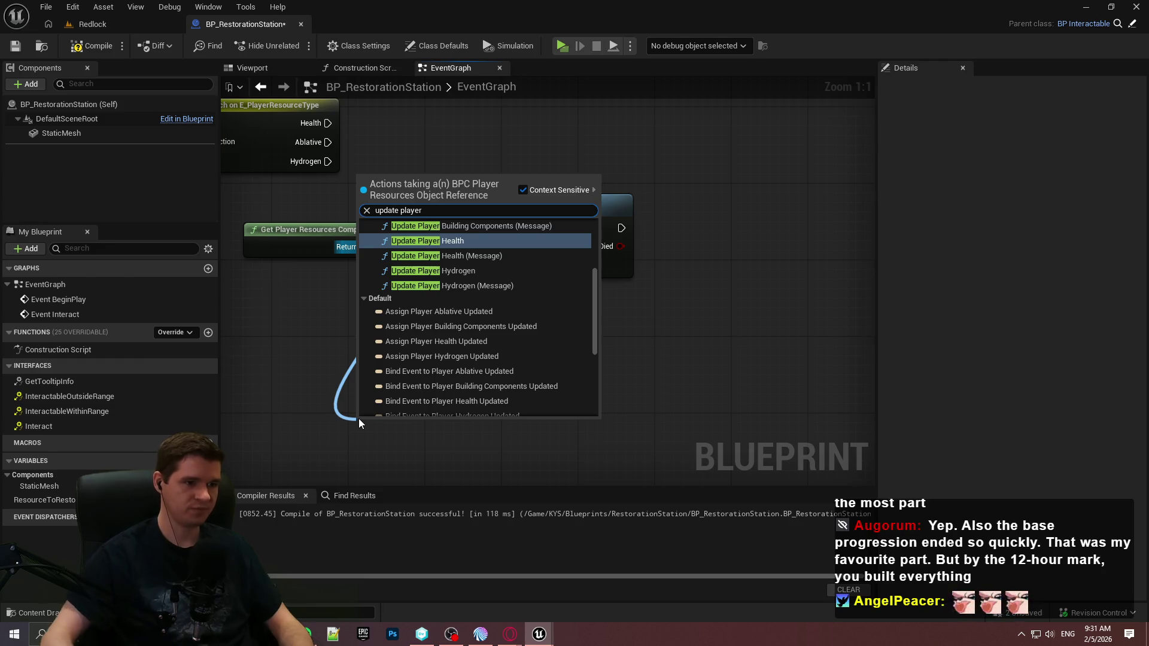
pyautogui.scroll(2, 461, 258)
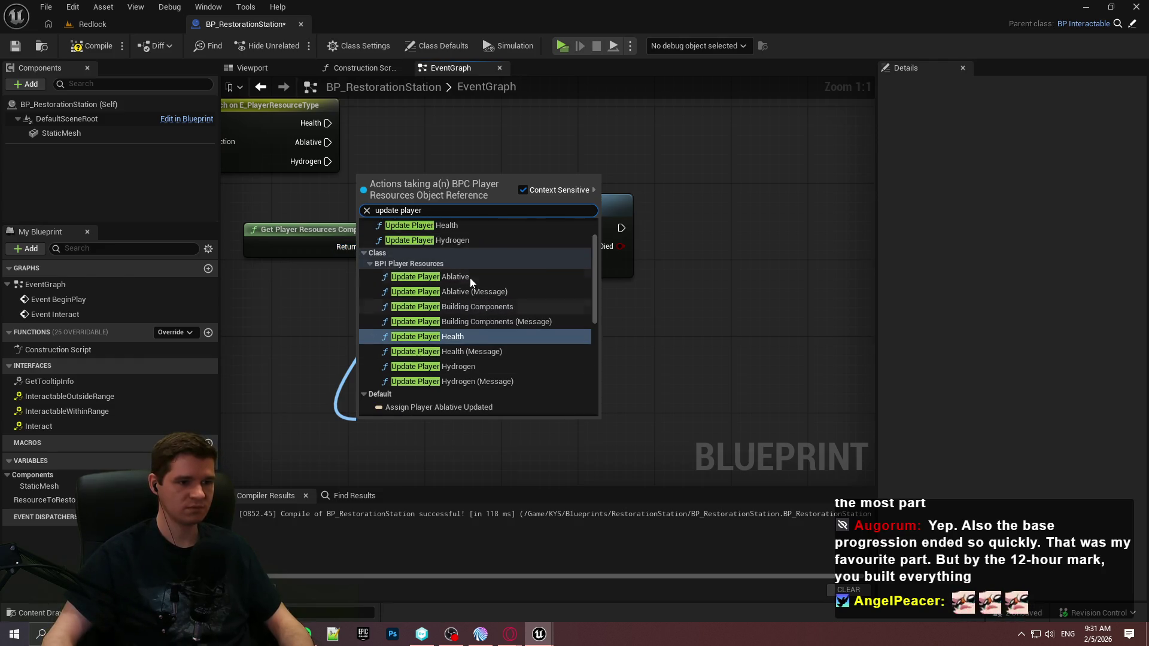
pyautogui.click(495, 293)
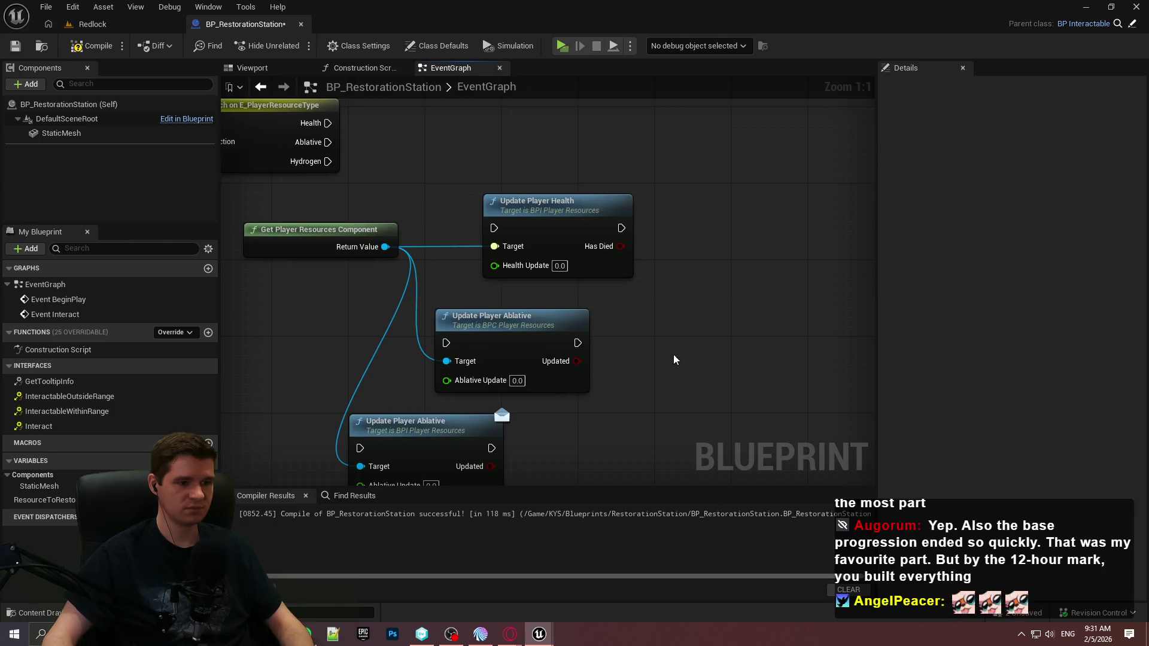
pyautogui.click(515, 317)
pyautogui.press('Delete')
pyautogui.click(528, 205)
pyautogui.press('Delete')
pyautogui.moveTo(386, 246); pyautogui.dragTo(468, 216)
pyautogui.write('update player hea')
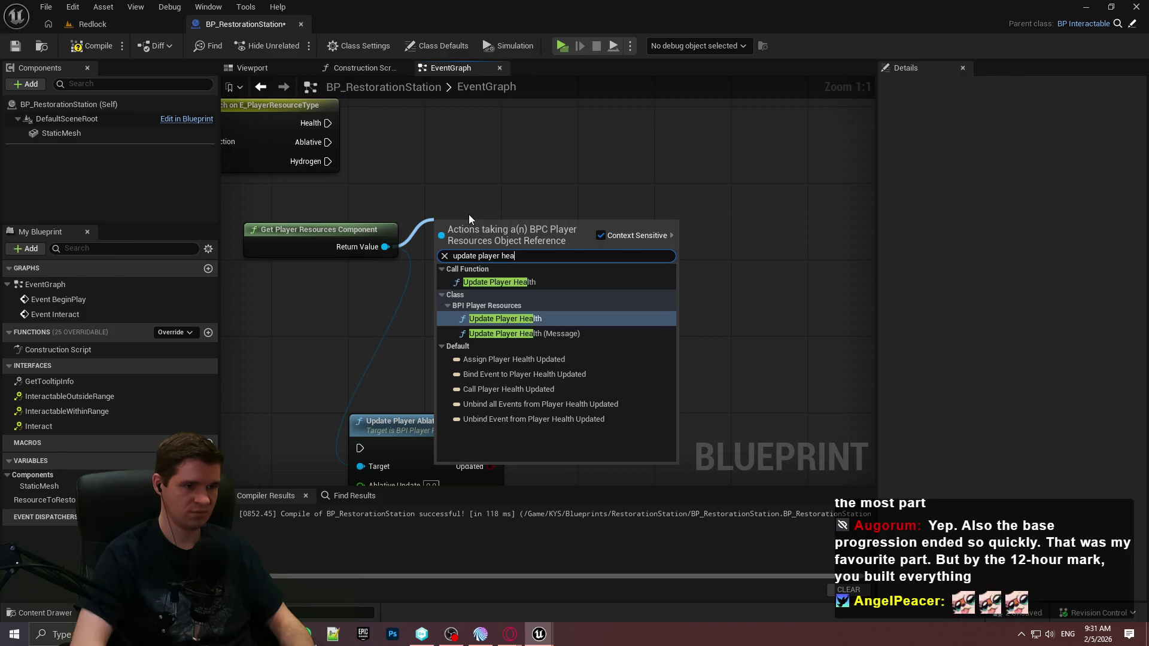
pyautogui.click(492, 336)
# Step: Add an Update Player Hydrogen node from Return Value and place it below the Ablative node
pyautogui.moveTo(414, 432)
pyautogui.mouseDown()
pyautogui.moveTo(489, 322)
pyautogui.moveTo(490, 337)
pyautogui.mouseUp()
pyautogui.moveTo(337, 249)
pyautogui.mouseDown()
pyautogui.moveTo(364, 324)
pyautogui.moveTo(360, 397)
pyautogui.mouseUp()
pyautogui.write('update player hydrogen')
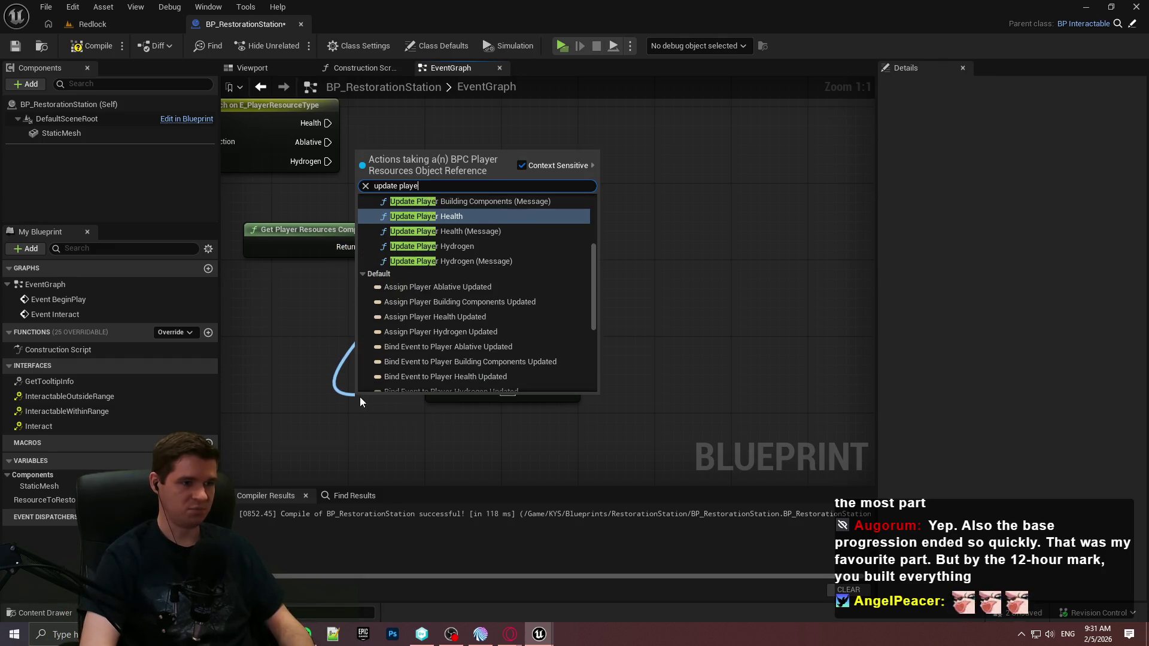
pyautogui.press('Down')
pyautogui.press('Return')
pyautogui.moveTo(360, 396)
pyautogui.mouseDown()
pyautogui.moveTo(474, 414)
pyautogui.moveTo(435, 426)
pyautogui.mouseUp()
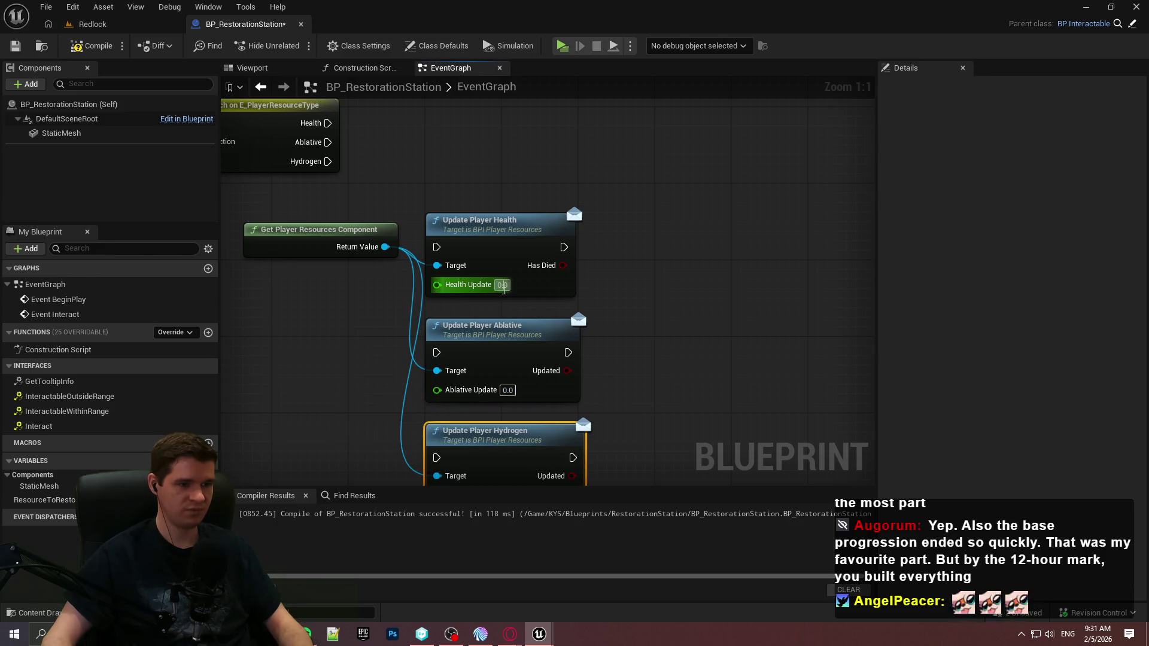
# Step: Set the Ablative Update amount to 1.0
pyautogui.moveTo(515, 375)
pyautogui.mouseDown()
pyautogui.moveTo(522, 214)
pyautogui.moveTo(508, 348)
pyautogui.mouseUp()
pyautogui.click(506, 326)
pyautogui.write('1')
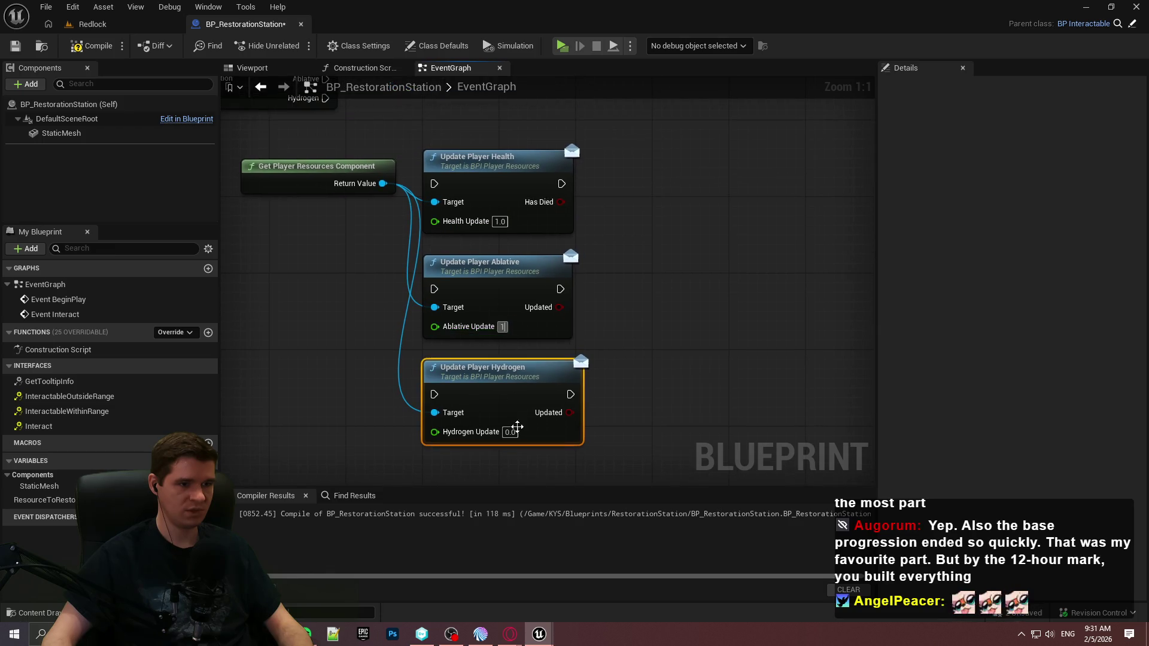
pyautogui.press('Return')
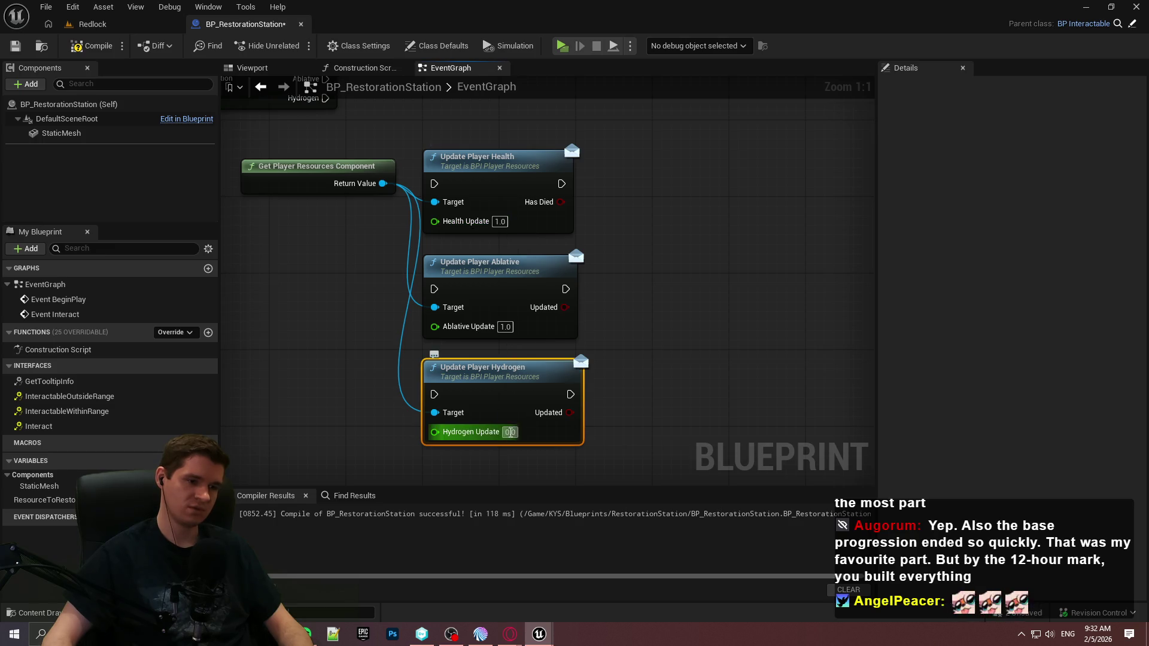
# Step: Wire the switch cases to their update calls, including Hydrogen to Update Player Hydrogen, and rearrange the nodes
pyautogui.moveTo(390, 166); pyautogui.dragTo(356, 299)
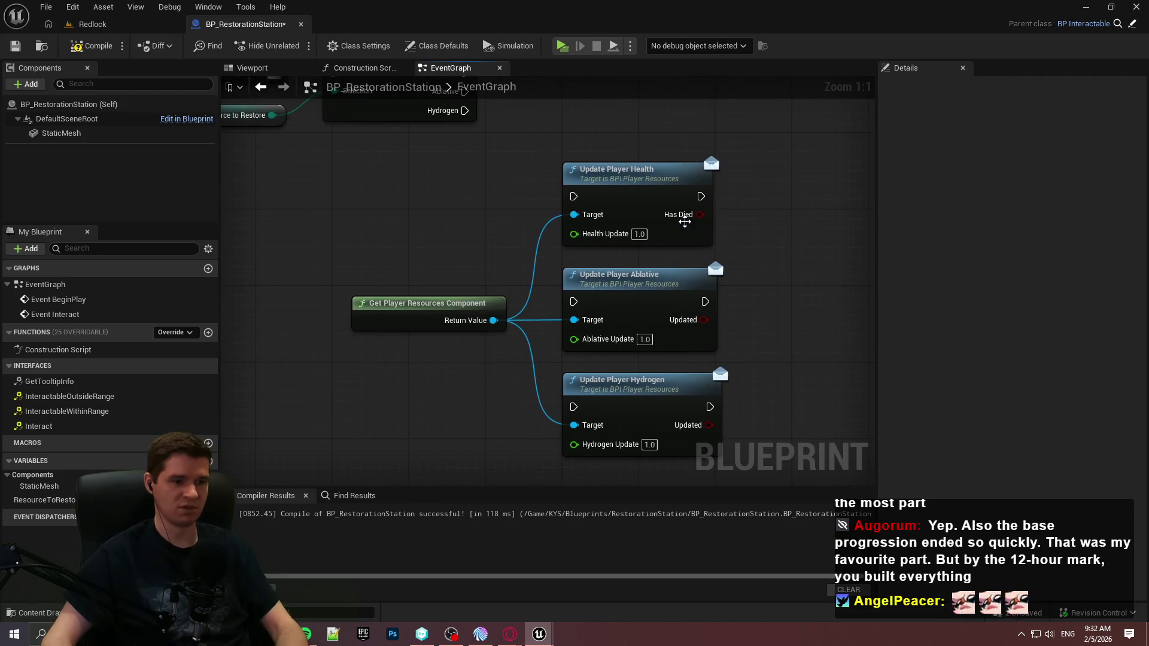
pyautogui.moveTo(576, 202); pyautogui.dragTo(461, 304)
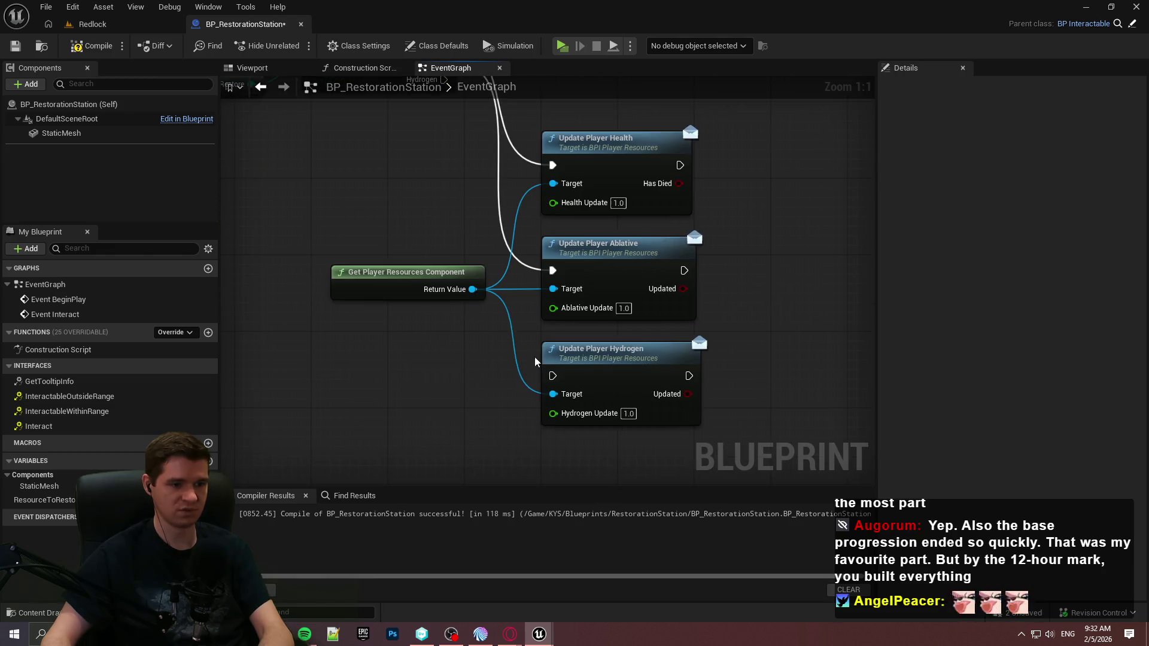
pyautogui.moveTo(553, 376)
pyautogui.mouseDown()
pyautogui.moveTo(464, 252)
pyautogui.moveTo(452, 213)
pyautogui.mouseUp()
pyautogui.scroll(-1, 631, 172)
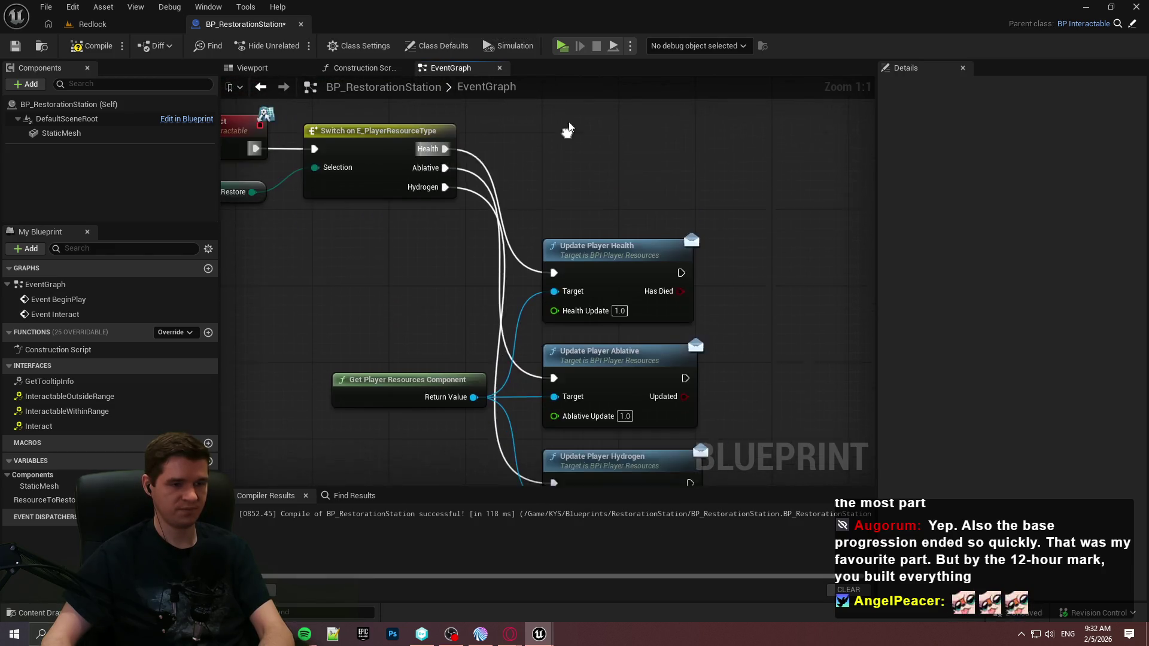
pyautogui.moveTo(630, 171)
pyautogui.mouseDown()
pyautogui.moveTo(578, 426)
pyautogui.moveTo(633, 217)
pyautogui.moveTo(670, 243)
pyautogui.moveTo(644, 241)
pyautogui.mouseUp()
pyautogui.moveTo(474, 351); pyautogui.dragTo(448, 208)
# Step: Save the restoration station blueprint and launch the game to test the stations
pyautogui.click(455, 251)
pyautogui.moveTo(611, 180); pyautogui.dragTo(612, 244)
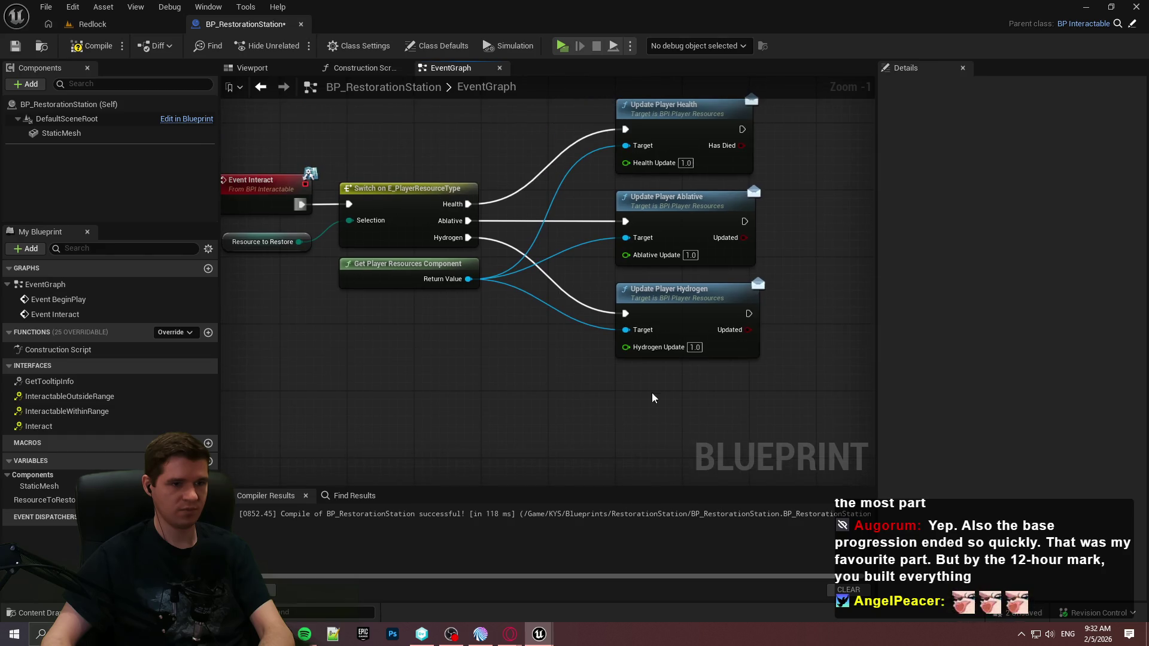
pyautogui.scroll(-5, 652, 392)
pyautogui.click(24, 50)
pyautogui.click(564, 44)
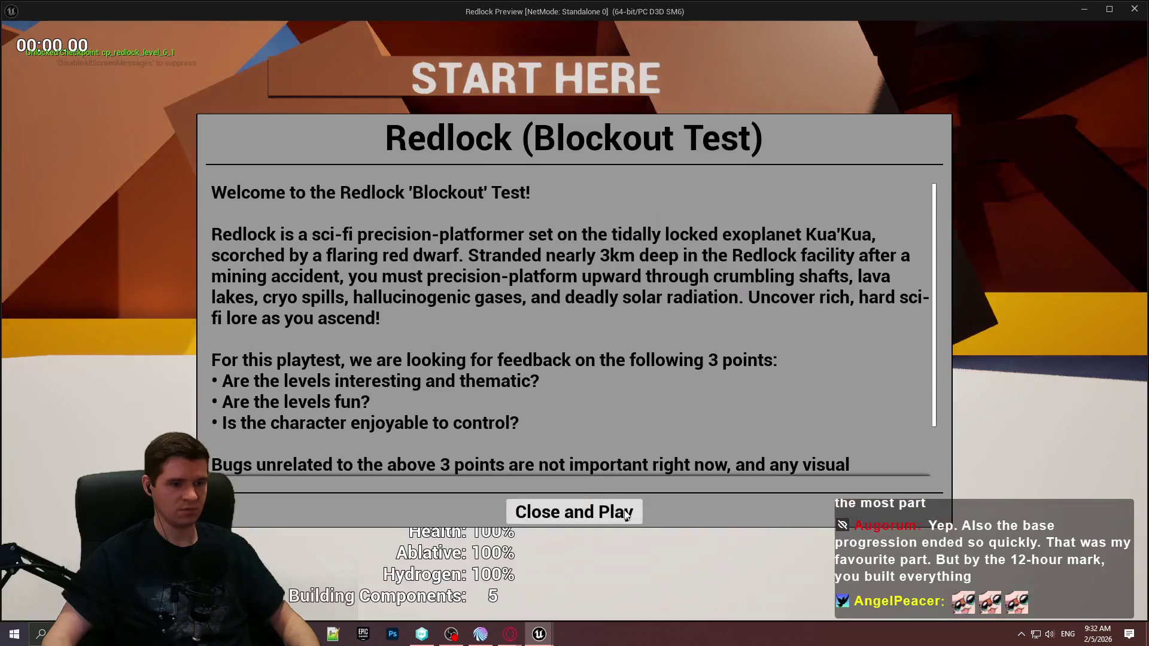
# Step: Walk the character up to the Health Restoration Station to check its tooltip
pyautogui.click(627, 512)
pyautogui.press('w')
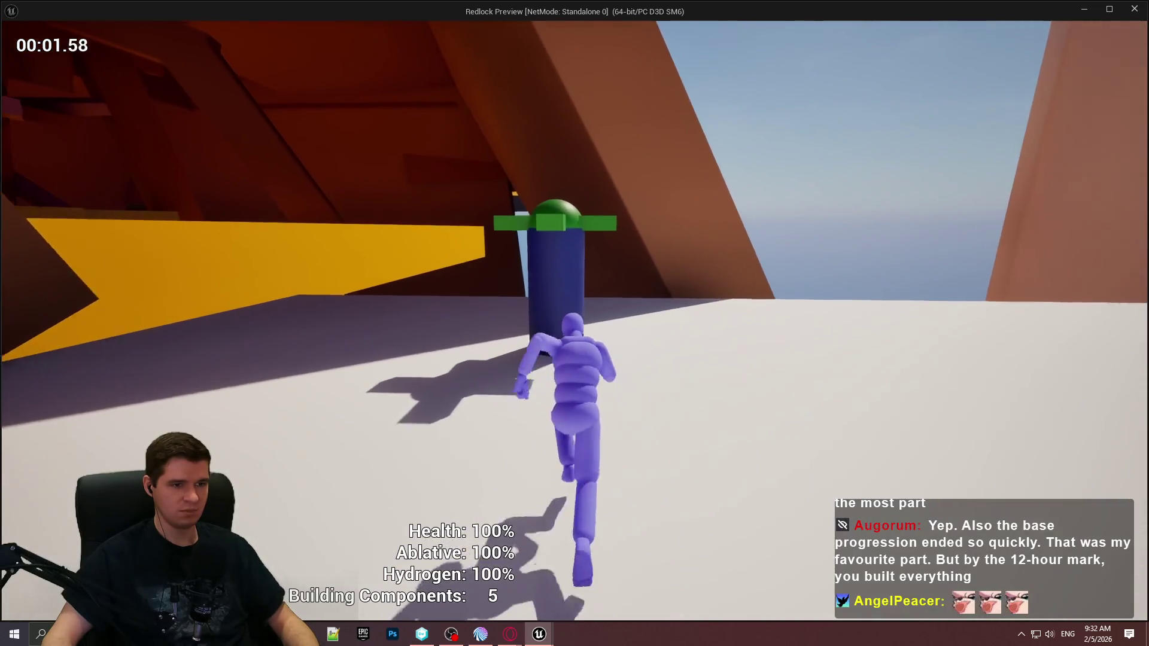
pyautogui.press('s')
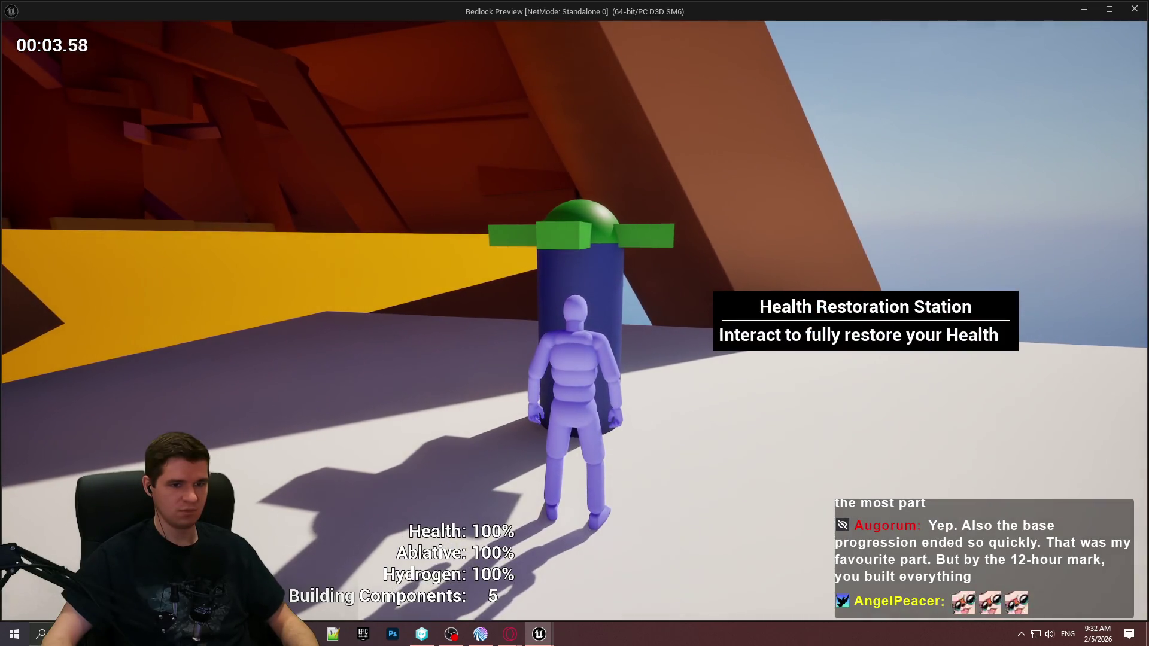
pyautogui.press('w')
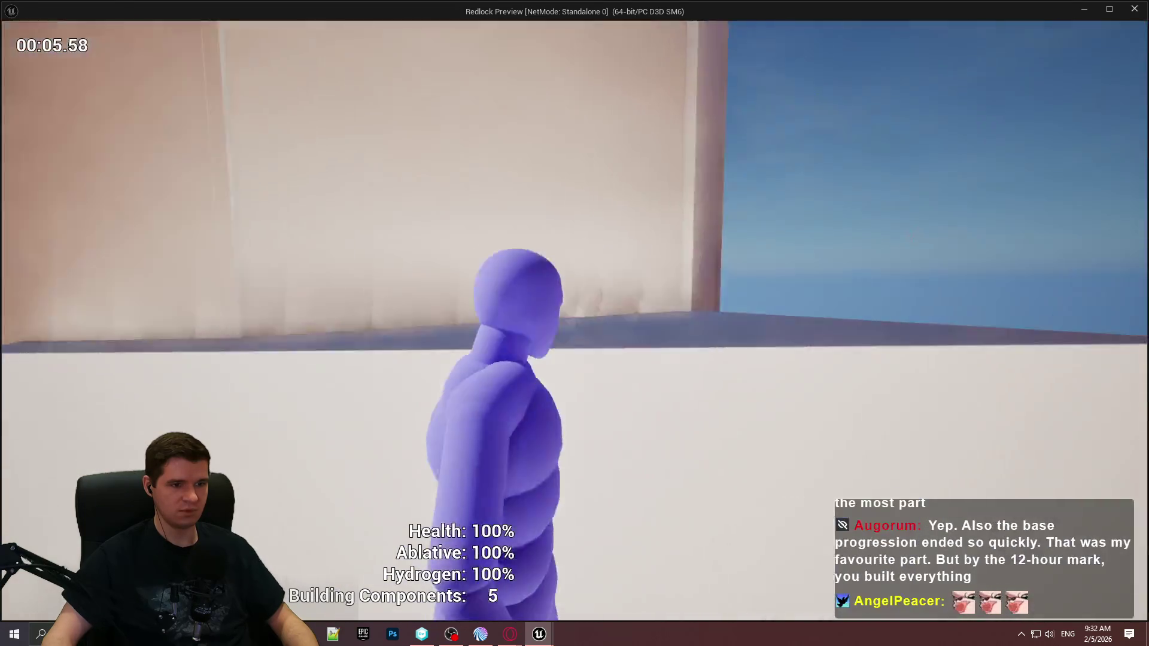
pyautogui.press('w')
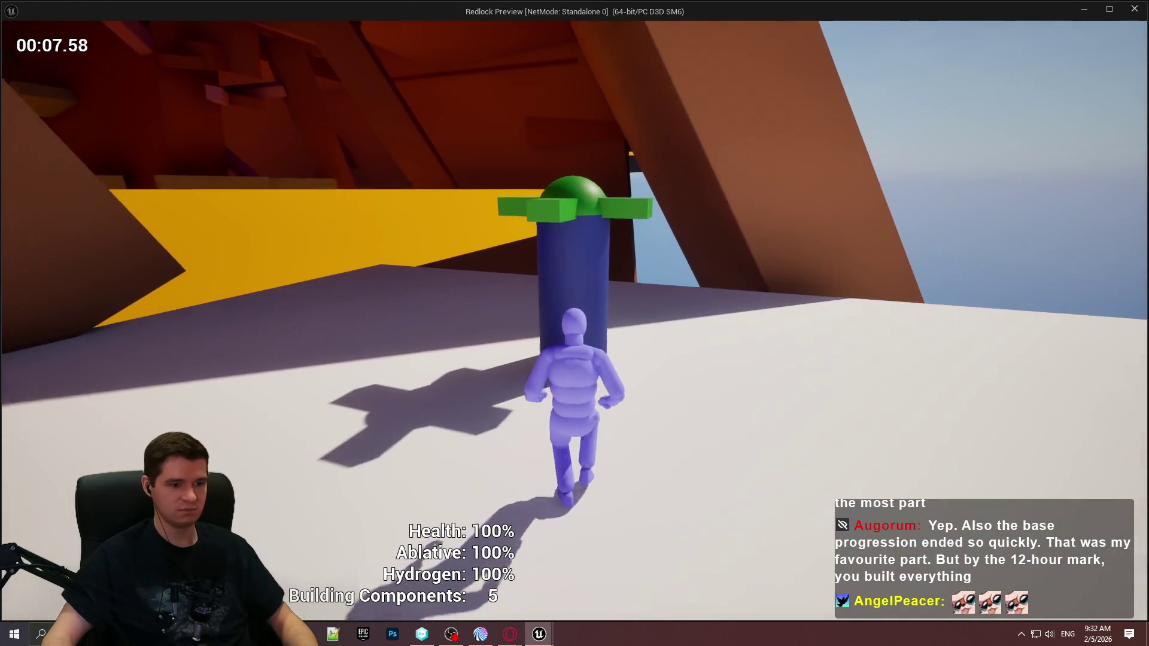
# Step: Stop the game preview and return to the Redlock level's Blueprints folder
pyautogui.press('Escape')
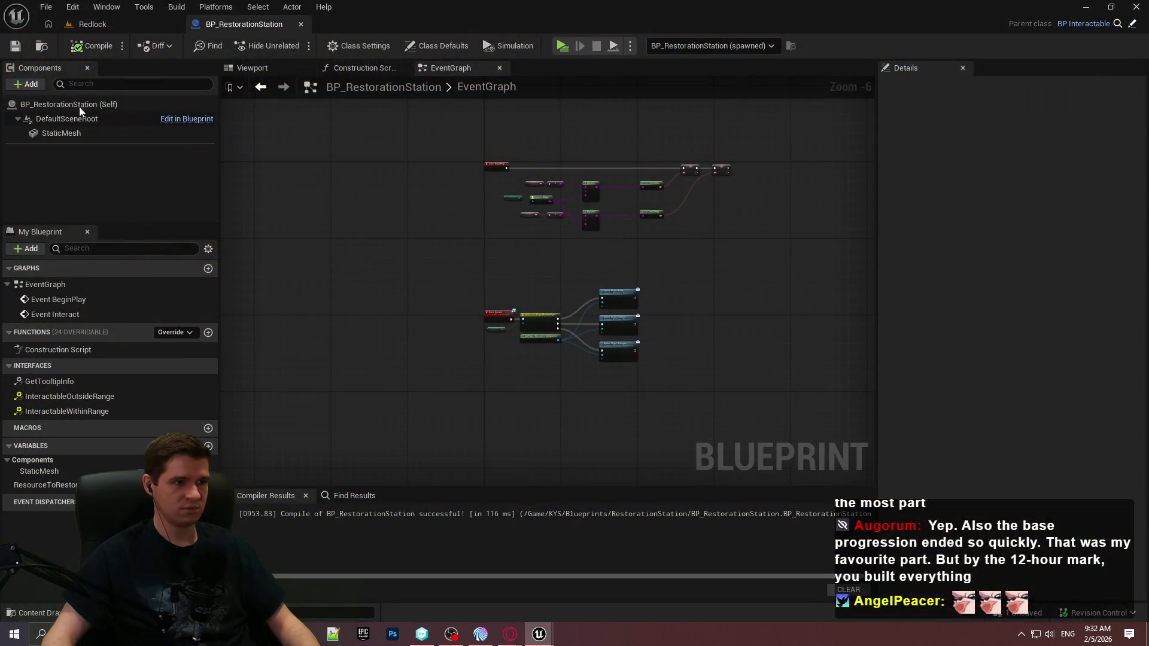
pyautogui.click(67, 22)
pyautogui.click(630, 435)
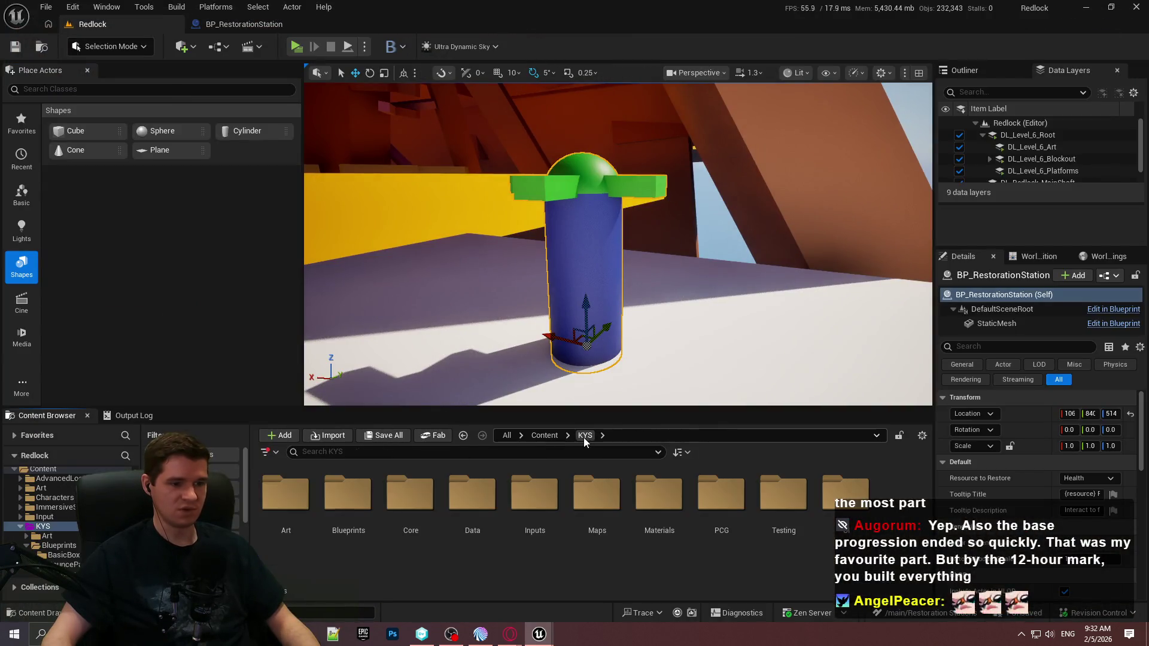
# Step: Place a BP_Hazard_Sphere from the Hazards folder on the floor beside the station, then widen the viewport
pyautogui.scroll(-3, 513, 254)
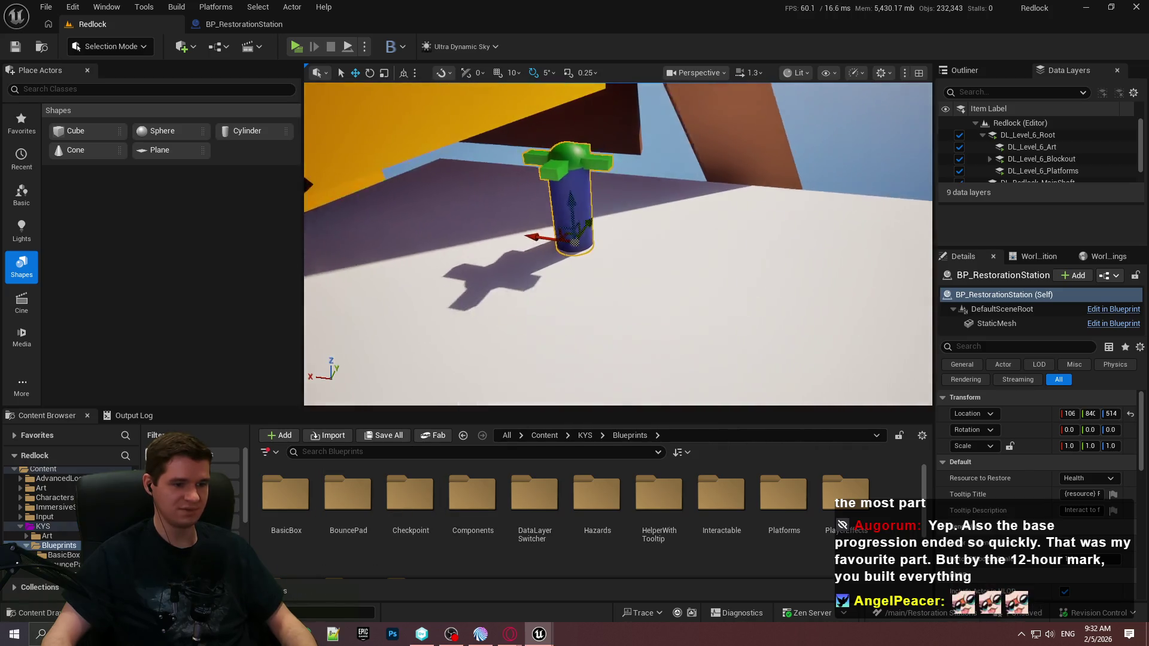
pyautogui.doubleClick(597, 494)
pyautogui.moveTo(410, 494)
pyautogui.mouseDown()
pyautogui.moveTo(538, 335)
pyautogui.moveTo(740, 242)
pyautogui.moveTo(727, 257)
pyautogui.moveTo(781, 263)
pyautogui.mouseUp()
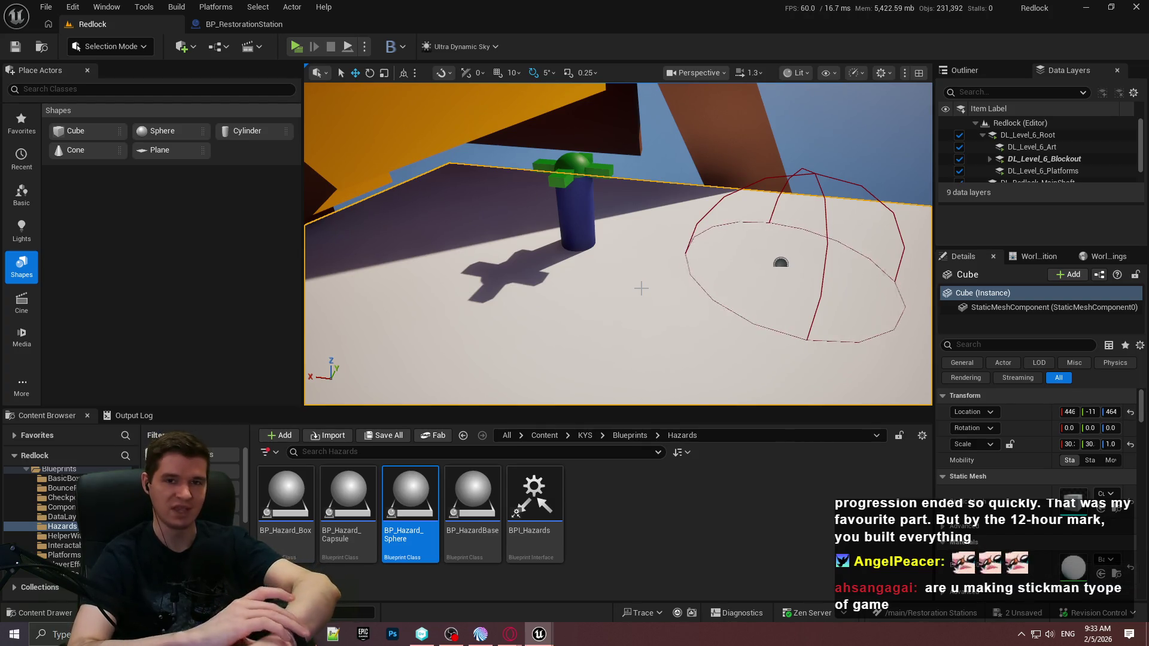
pyautogui.press('Down')
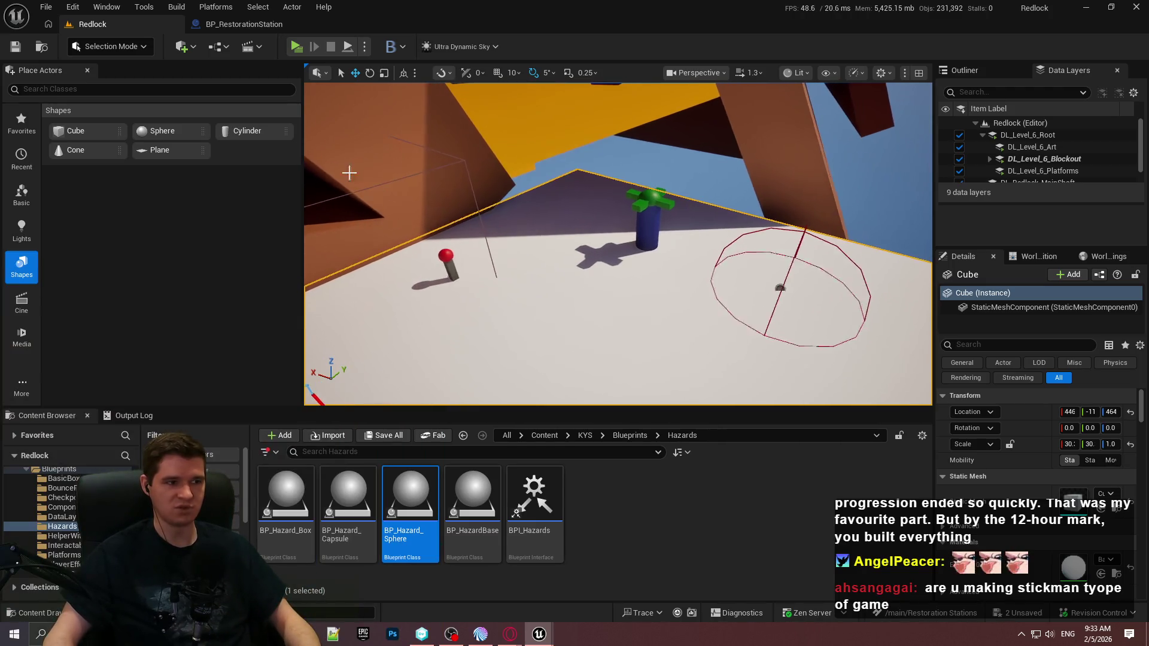
pyautogui.moveTo(301, 172)
pyautogui.mouseDown()
pyautogui.moveTo(170, 174)
pyautogui.moveTo(186, 174)
pyautogui.mouseUp()
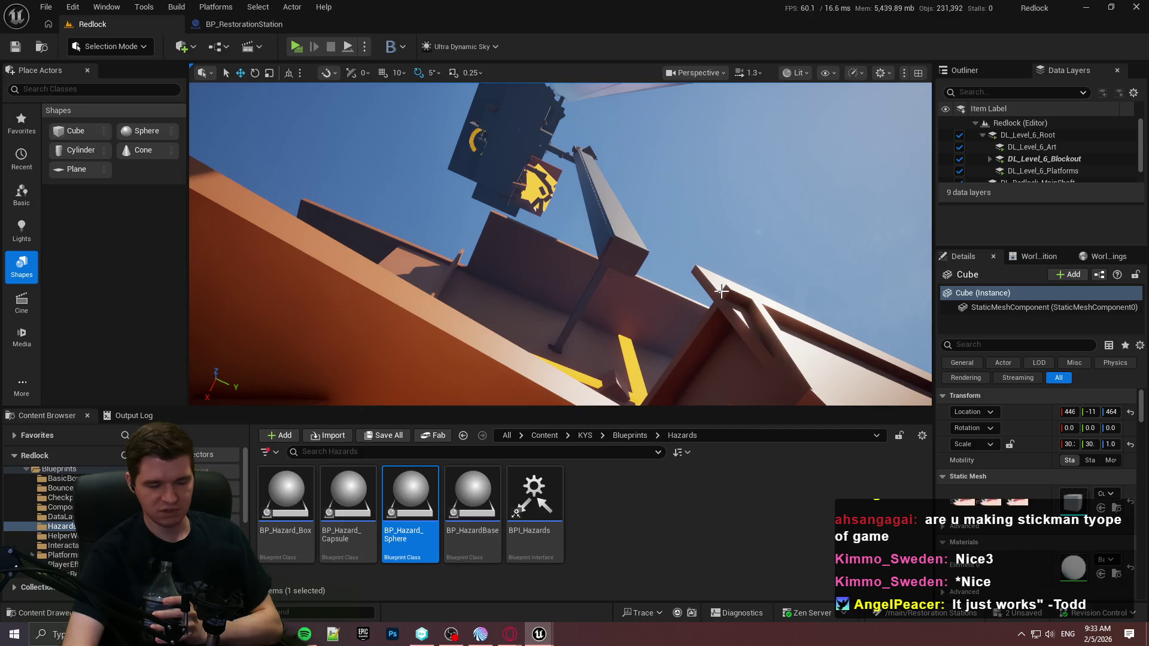
# Step: Fly the camera in fullscreen over the START HERE platform to the hazard sphere beside the station
pyautogui.press('F11')
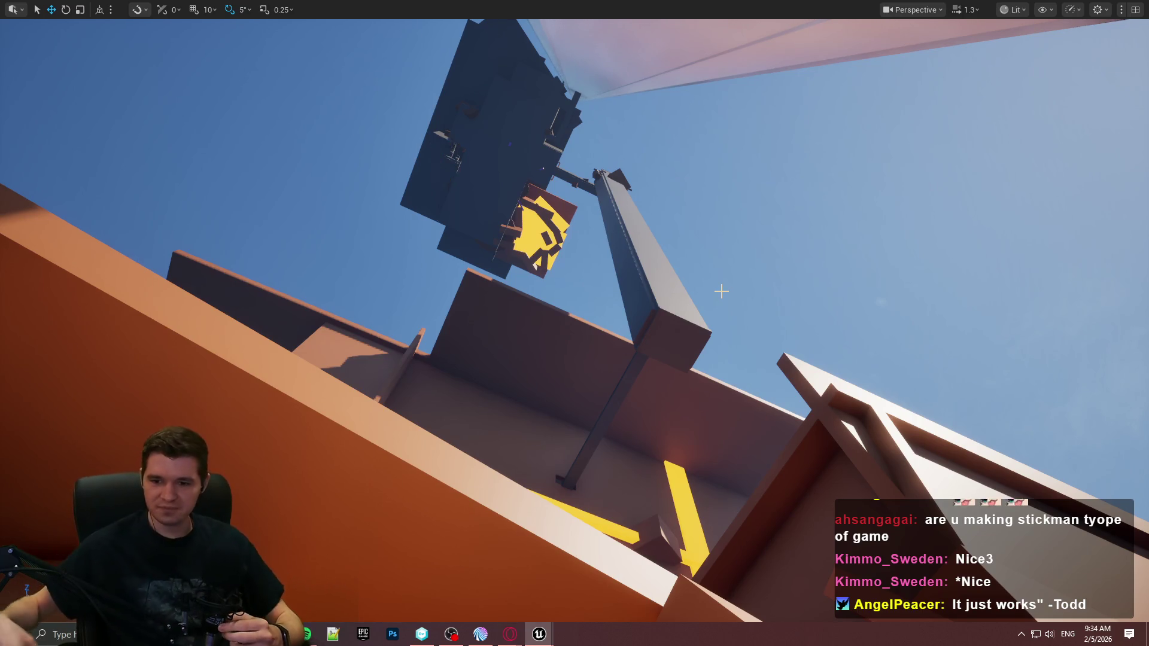
pyautogui.moveTo(721, 291)
pyautogui.mouseDown()
pyautogui.moveTo(655, 431)
pyautogui.moveTo(697, 291)
pyautogui.mouseUp()
pyautogui.scroll(1, 664, 413)
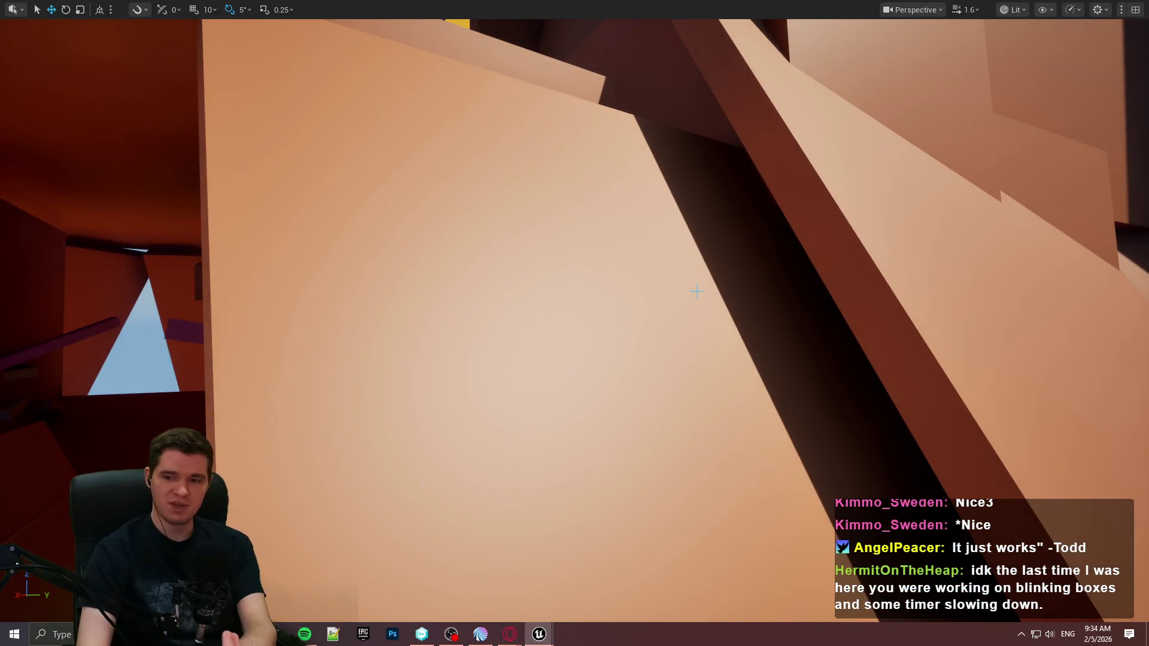
pyautogui.moveTo(722, 264); pyautogui.dragTo(722, 264)
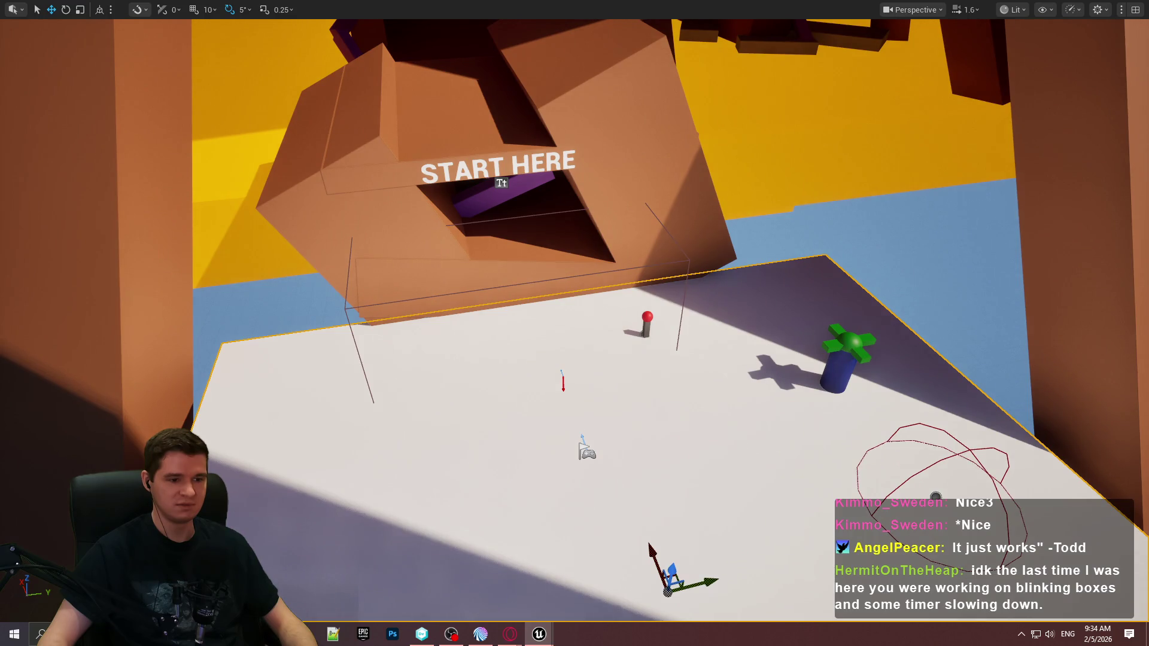
pyautogui.moveTo(723, 264); pyautogui.dragTo(708, 282)
pyautogui.press('F11')
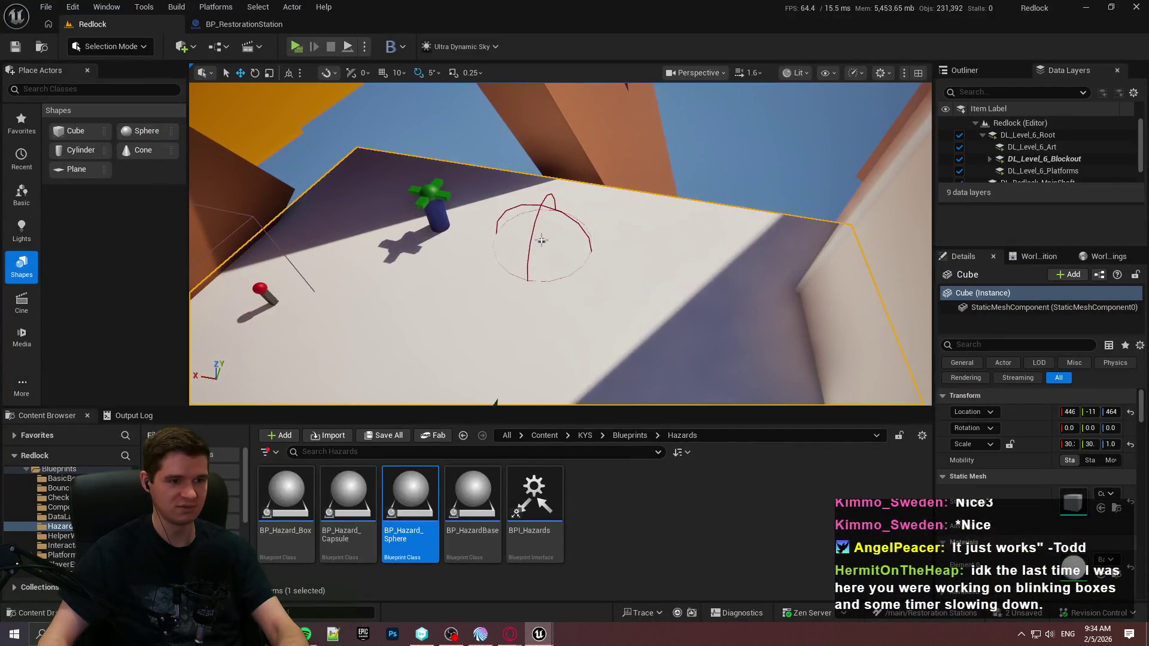
# Step: Set BP_Hazard_Sphere's Ticks to Apply to 5 and start a standalone game preview
pyautogui.click(542, 242)
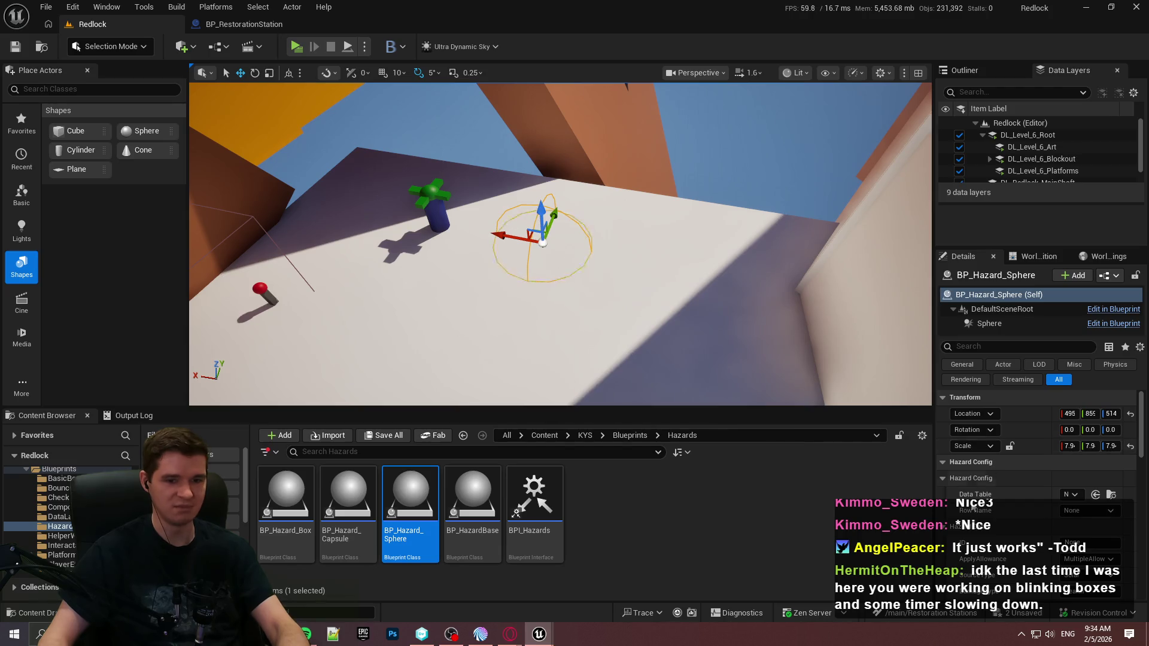
pyautogui.scroll(-2, 970, 487)
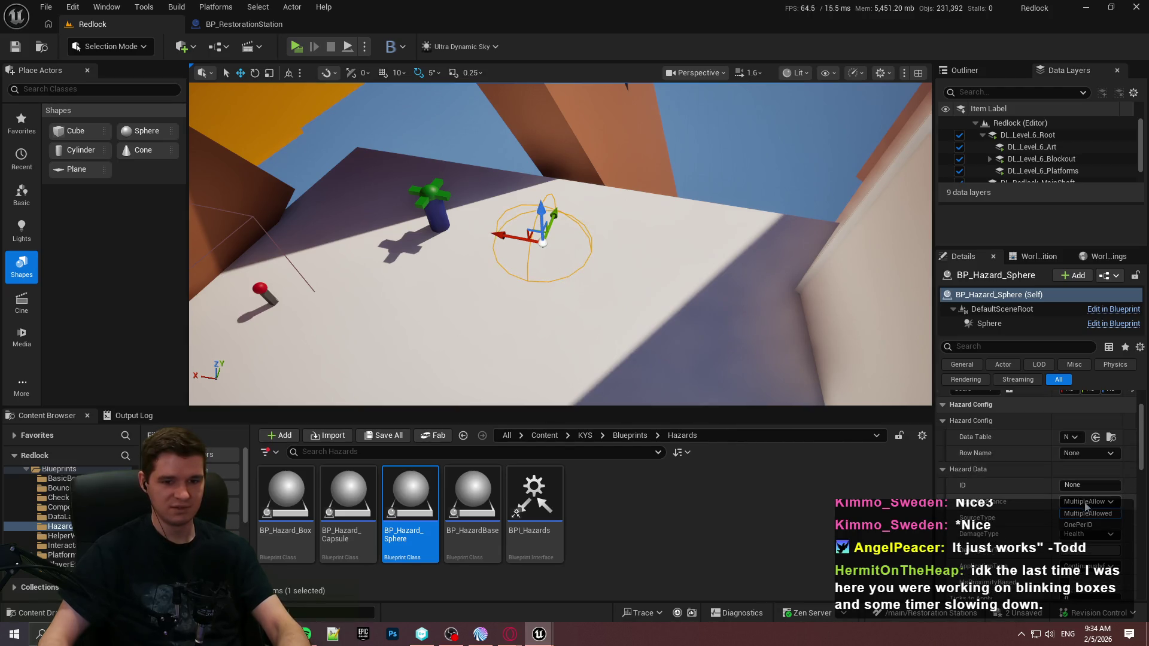
pyautogui.click(1088, 517)
pyautogui.press('Escape')
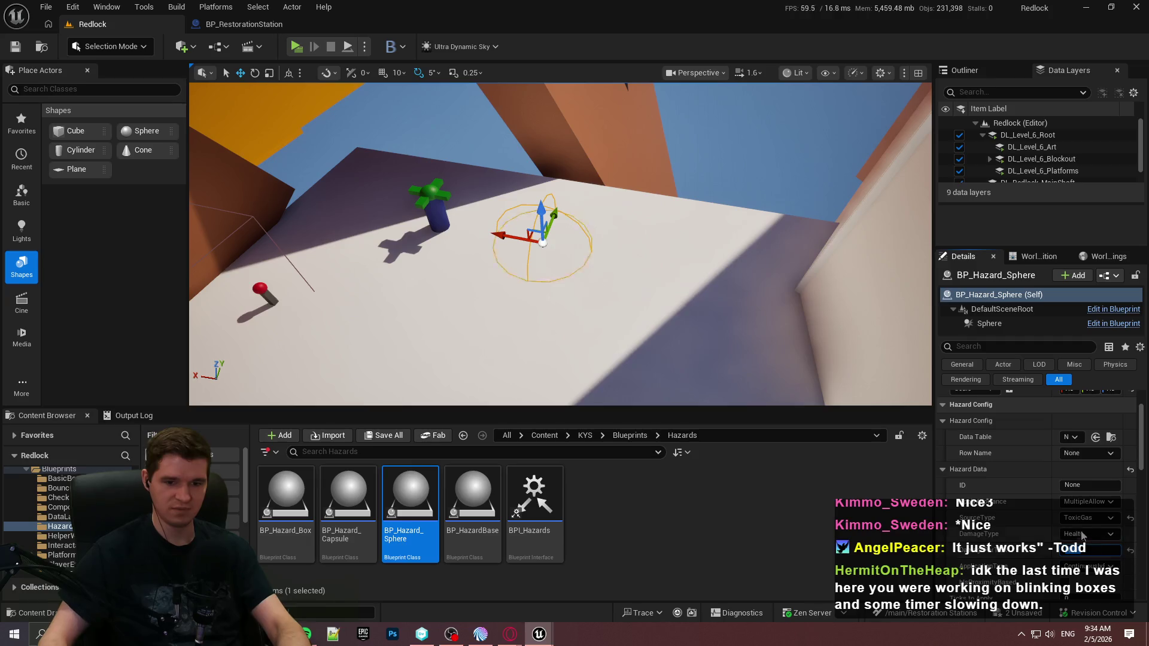
pyautogui.click(1102, 546)
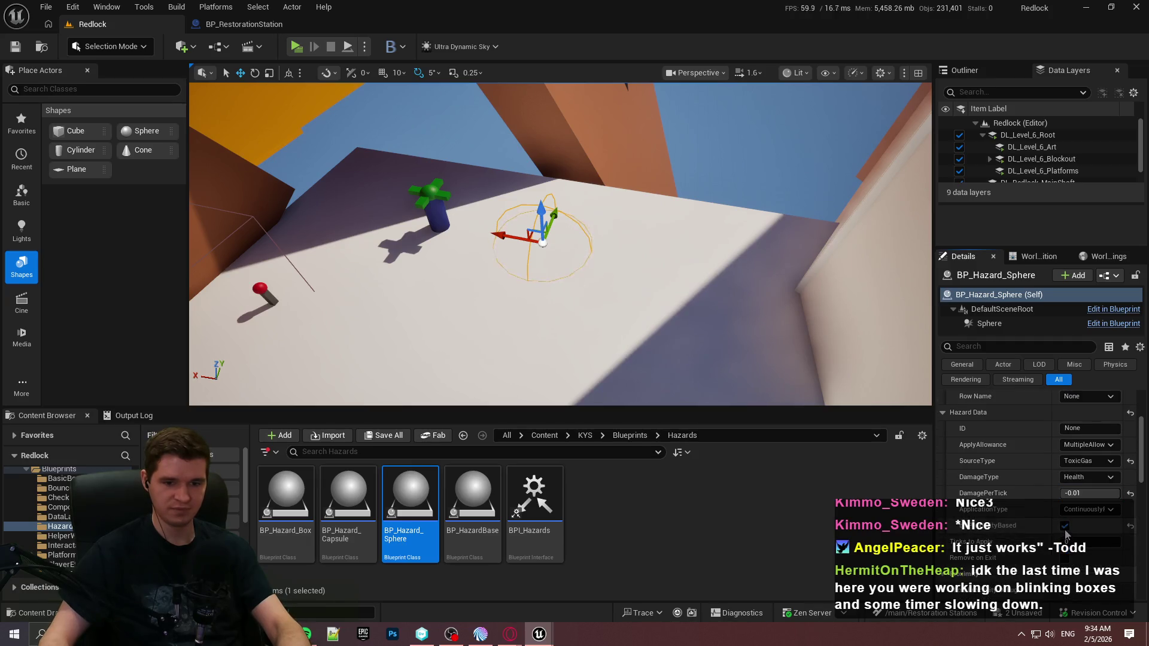
pyautogui.write('5')
pyautogui.press('Return')
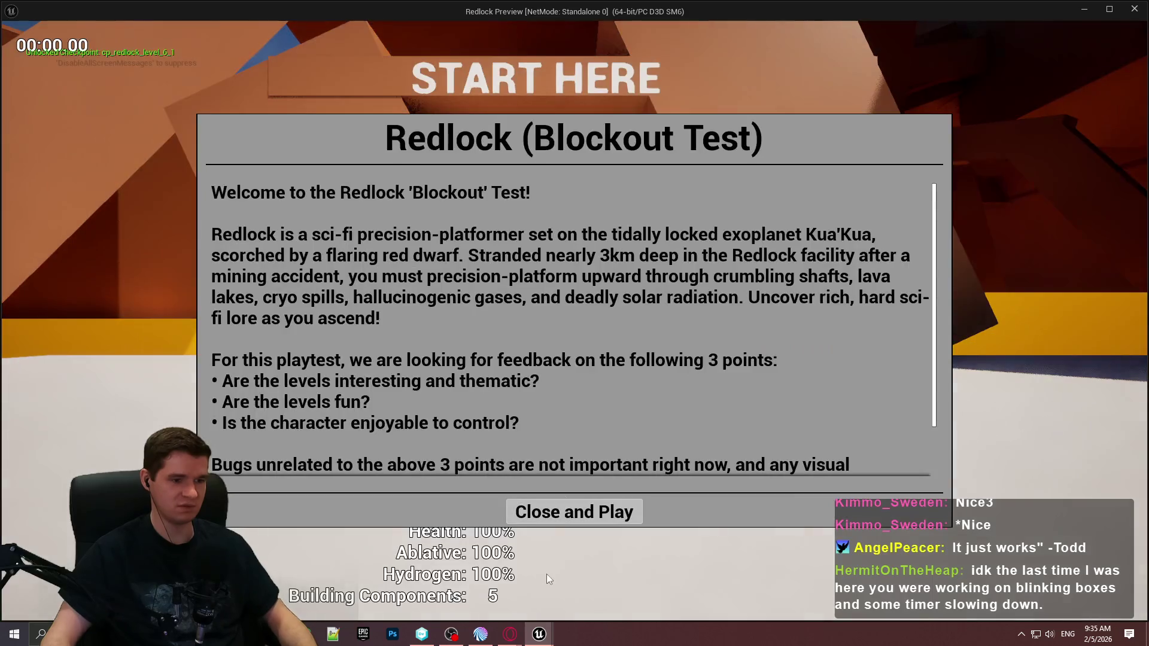
pyautogui.click(574, 510)
pyautogui.press('w')
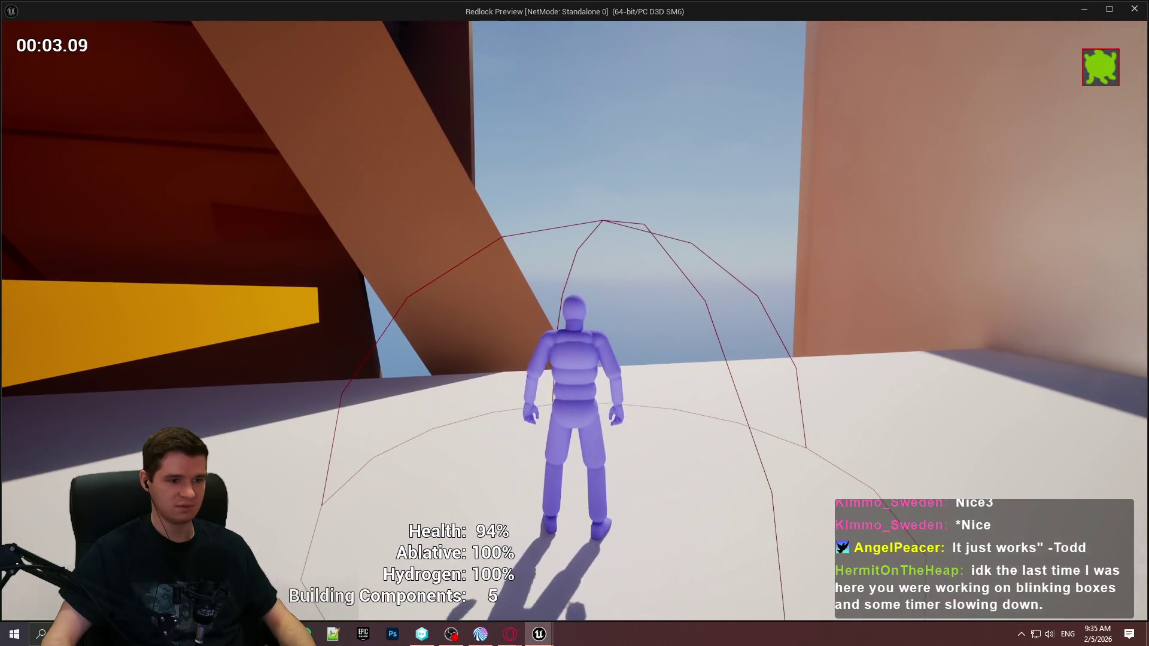
# Step: Run through the hazard dome repeatedly, restoring Health at the Health Restoration Station between passes
pyautogui.press('w')
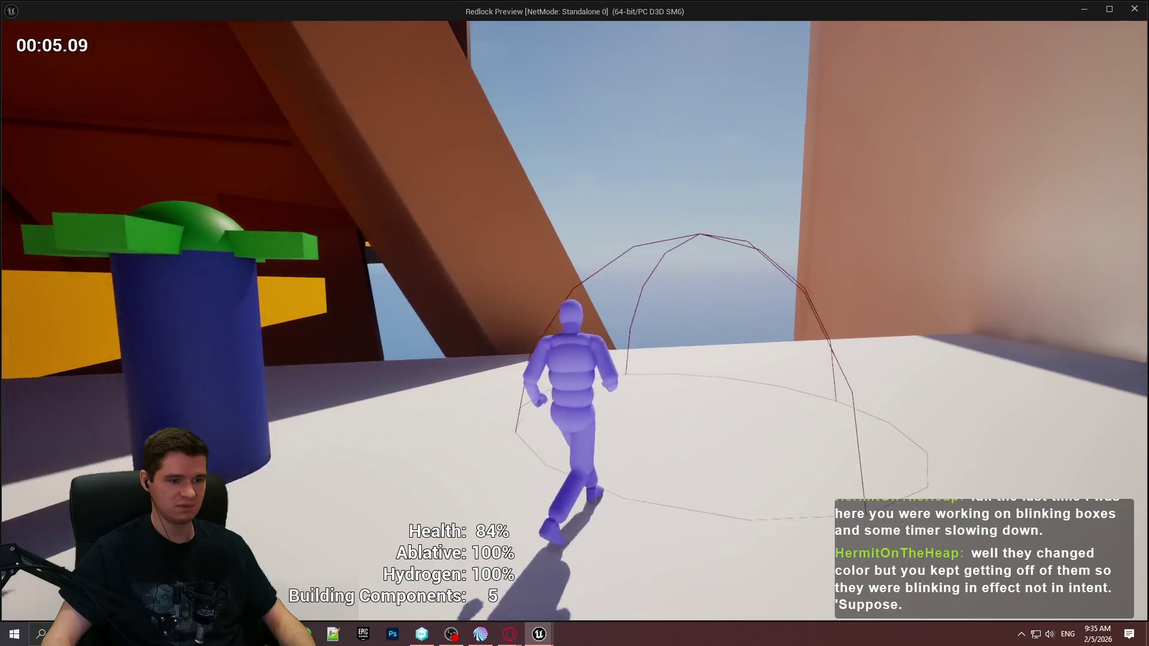
pyautogui.press('e')
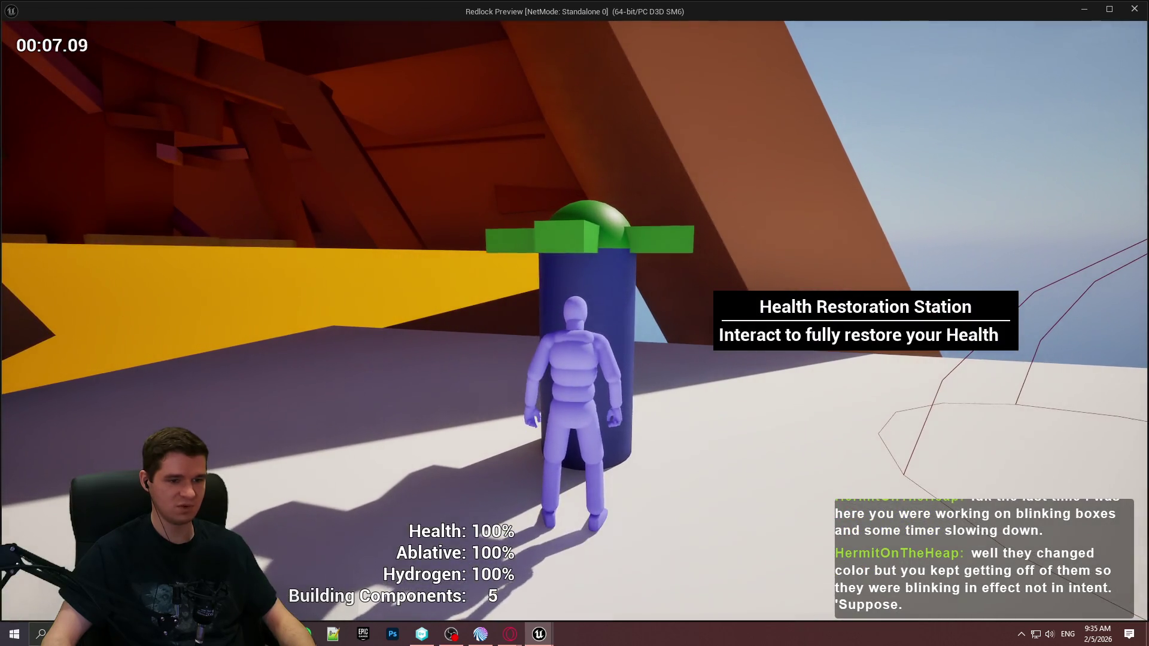
pyautogui.press('w')
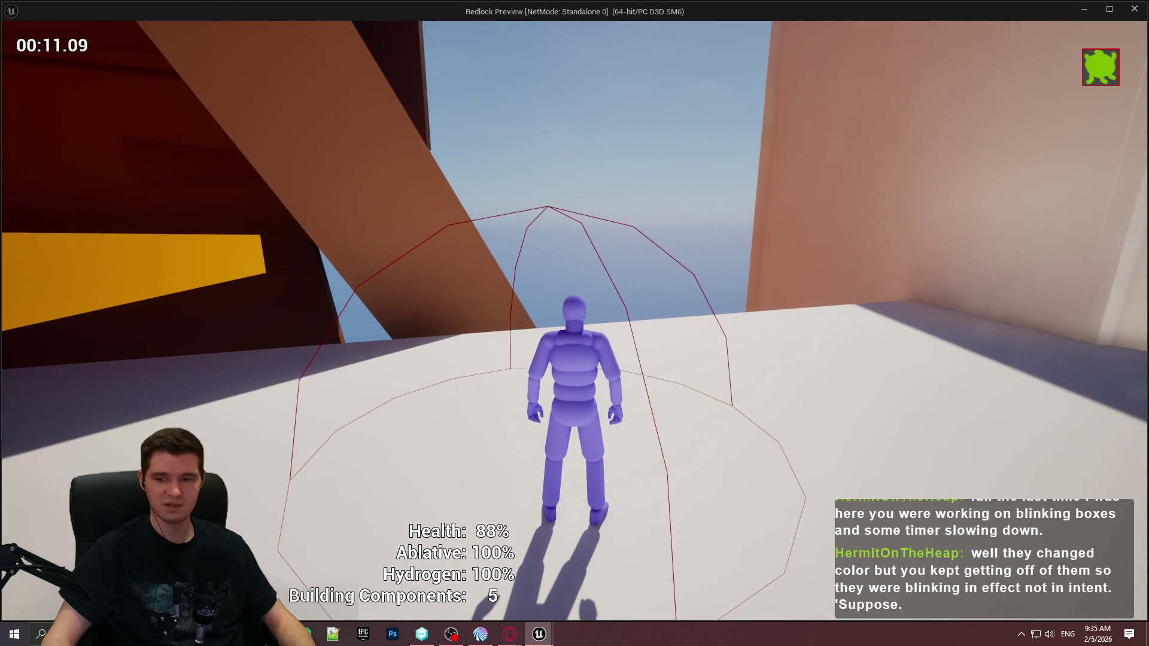
pyautogui.press('w')
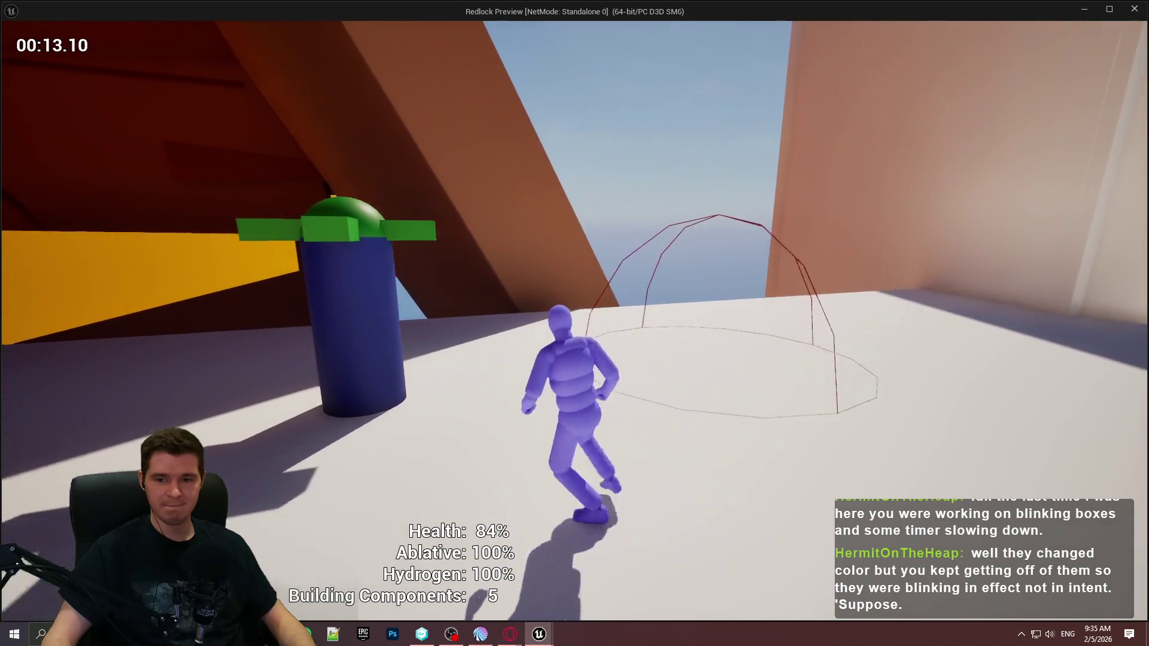
pyautogui.press('e')
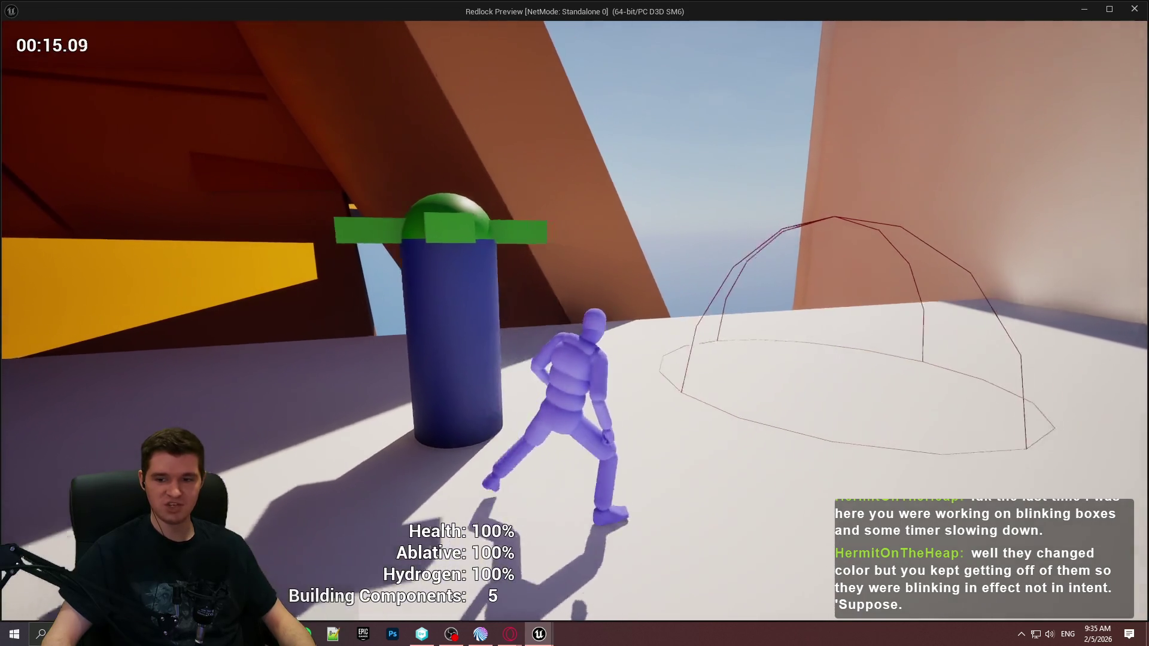
pyautogui.press('w')
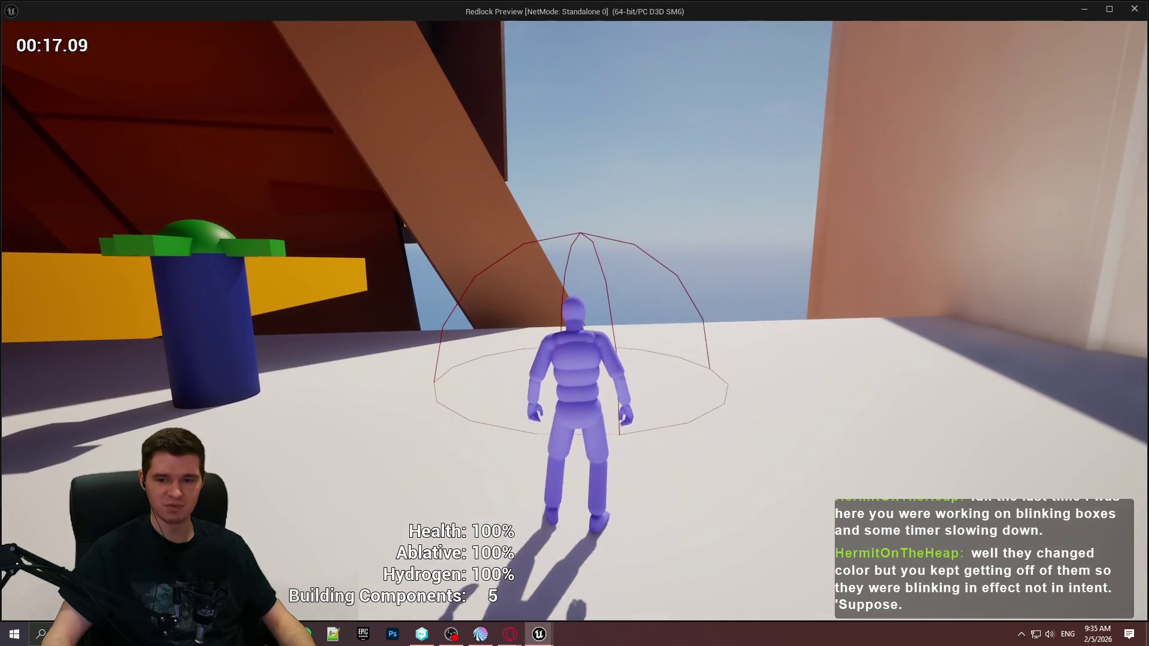
pyautogui.press('a')
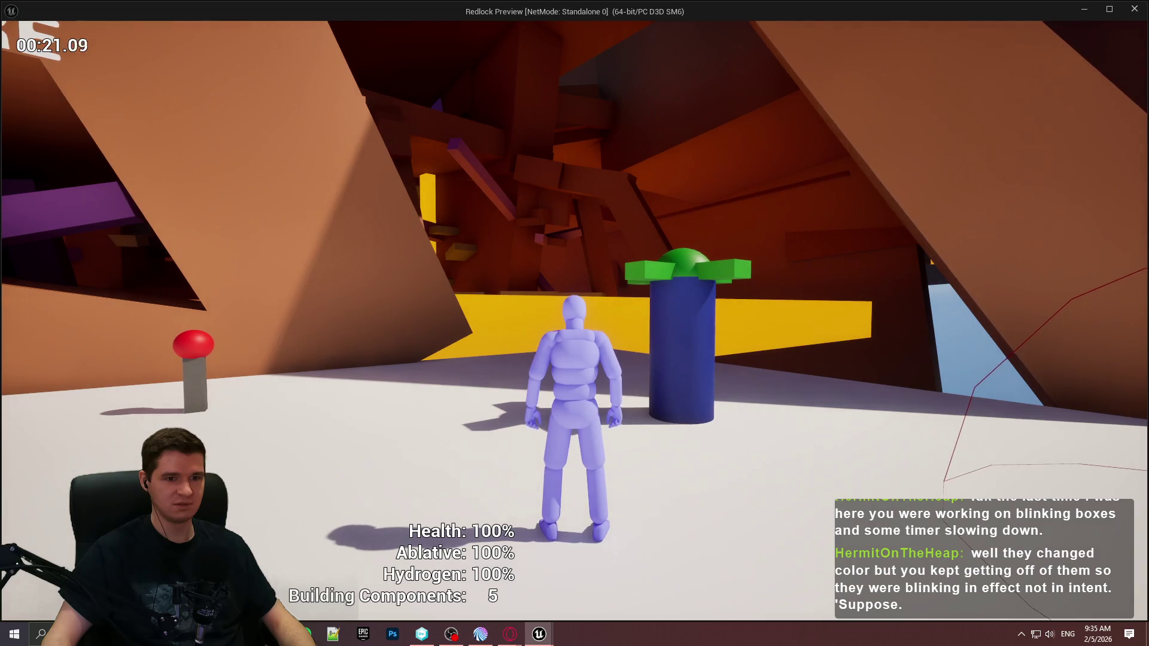
# Step: Climb the START HERE wall, run past the purple beam onto the orange platform, then stop the preview
pyautogui.press('d')
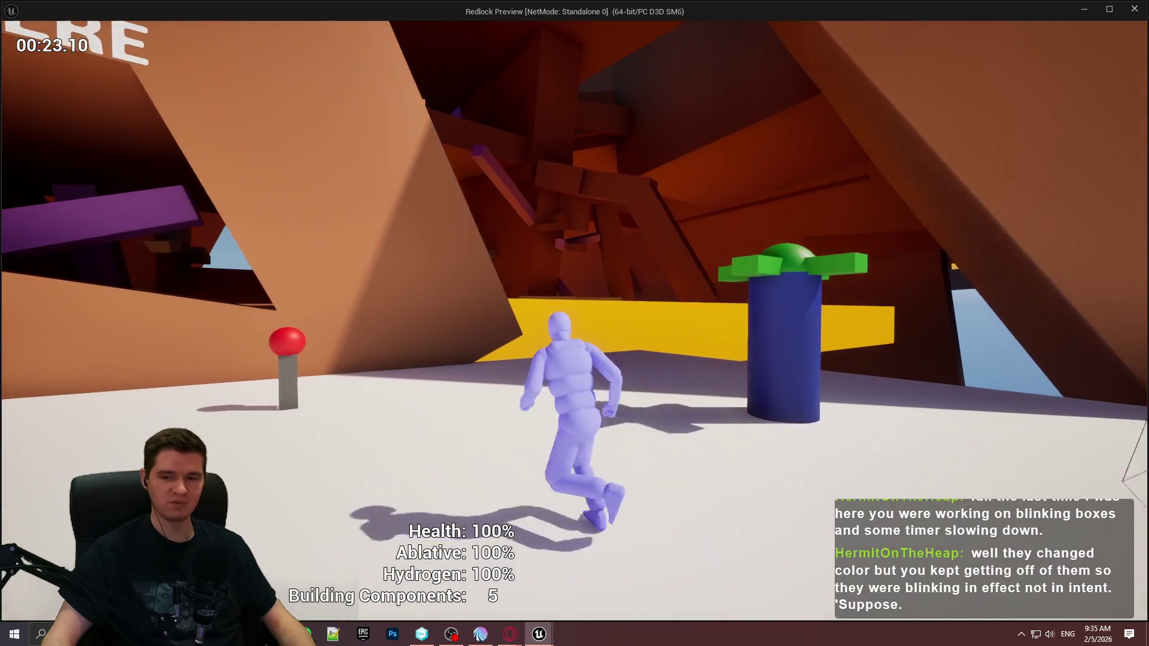
pyautogui.press('w')
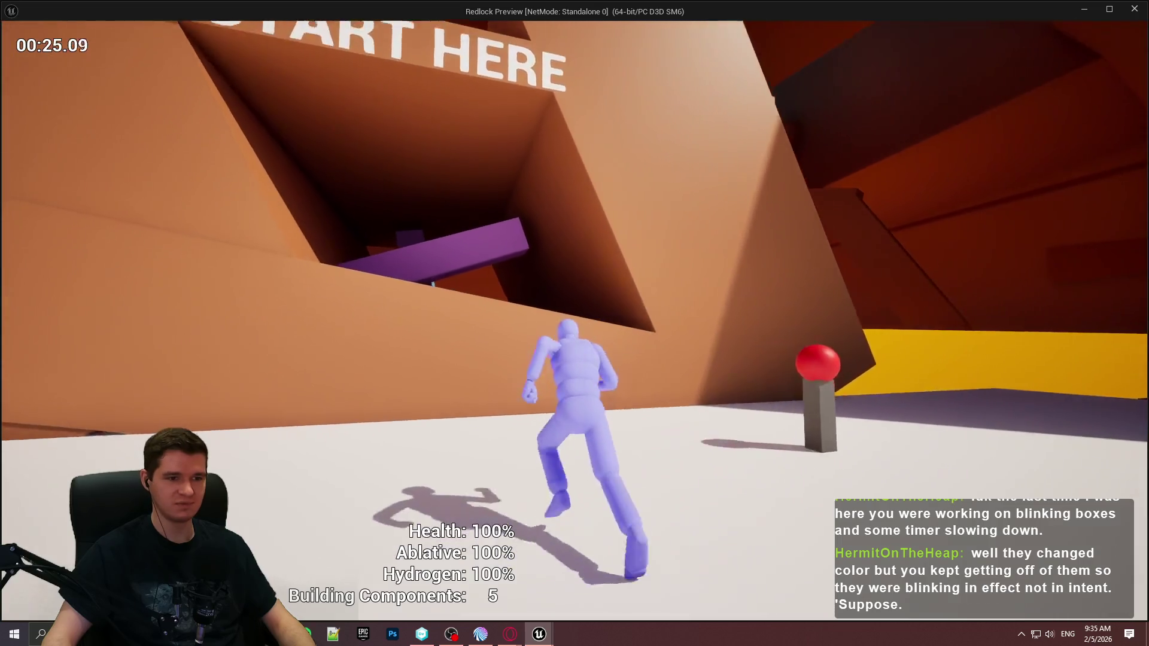
pyautogui.press('space')
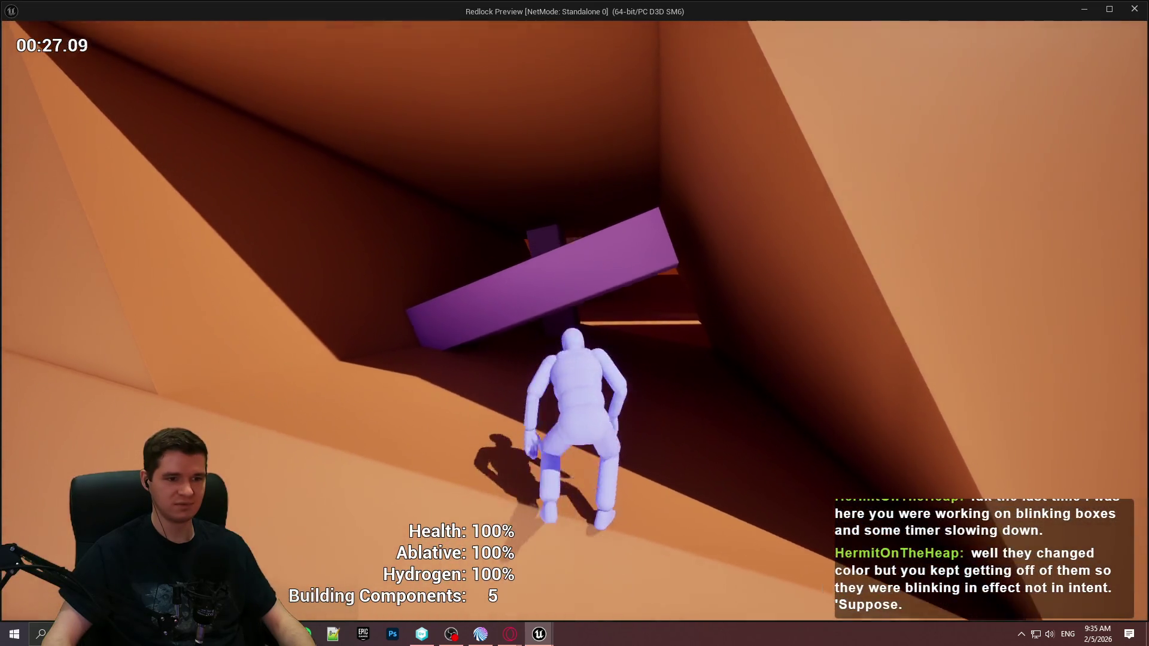
pyautogui.press('w')
pyautogui.press('w')
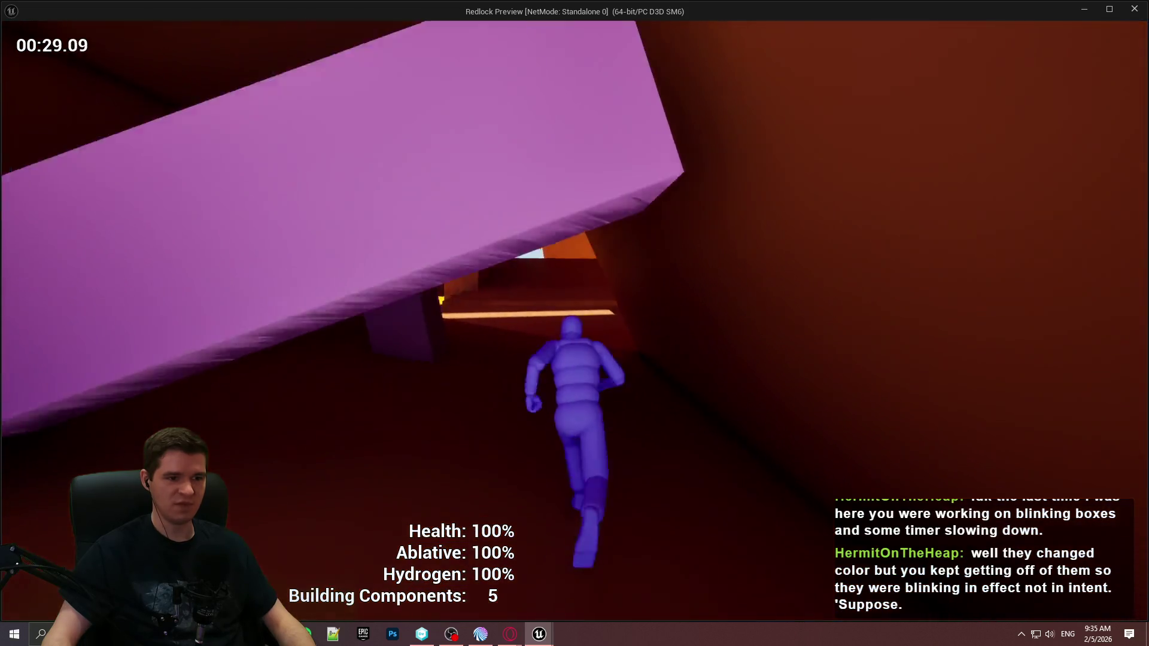
pyautogui.press('w')
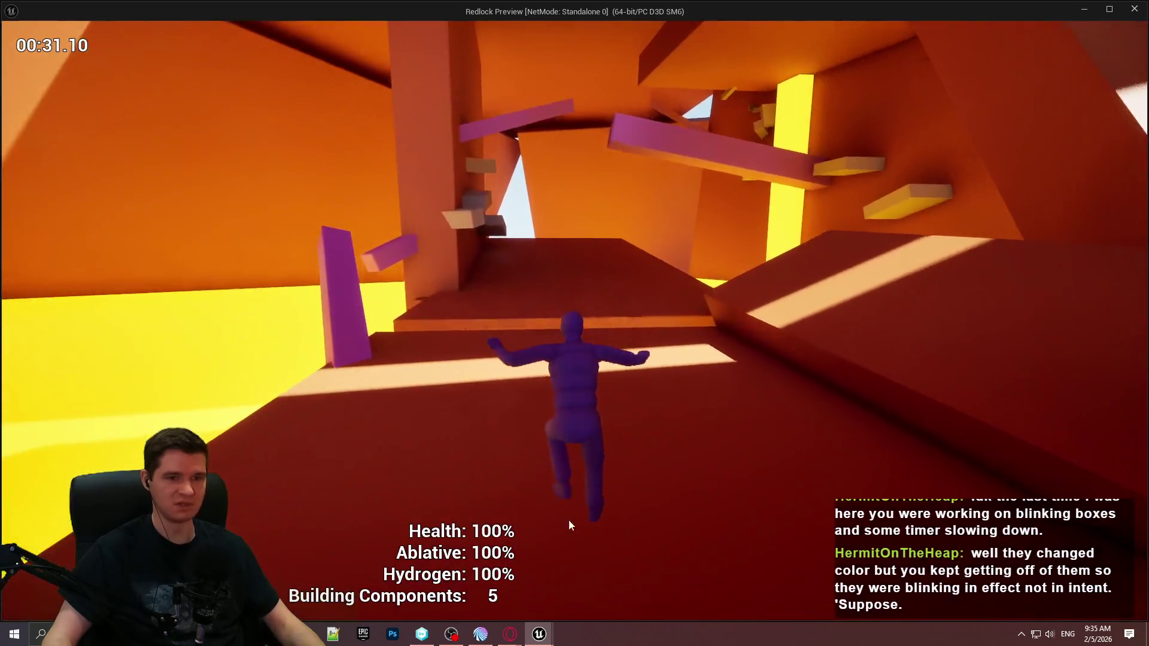
pyautogui.press('Escape')
pyautogui.scroll(5, 561, 244)
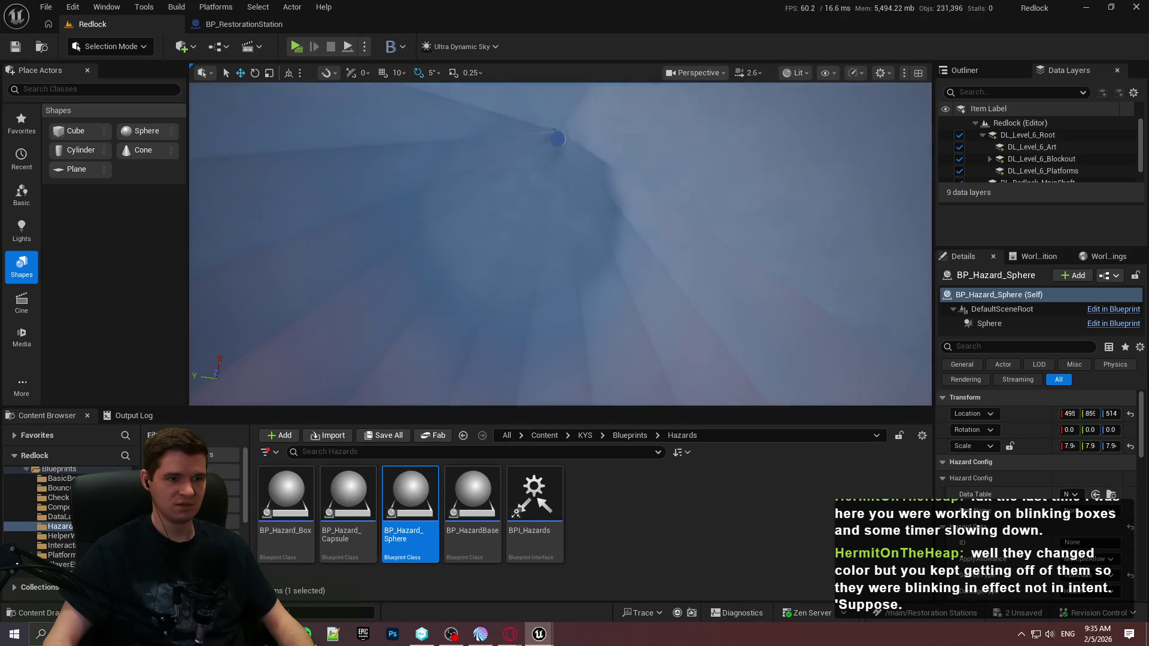
# Step: Start a fullscreen Play From Here session at a chosen spot on the platform
pyautogui.scroll(3, 560, 244)
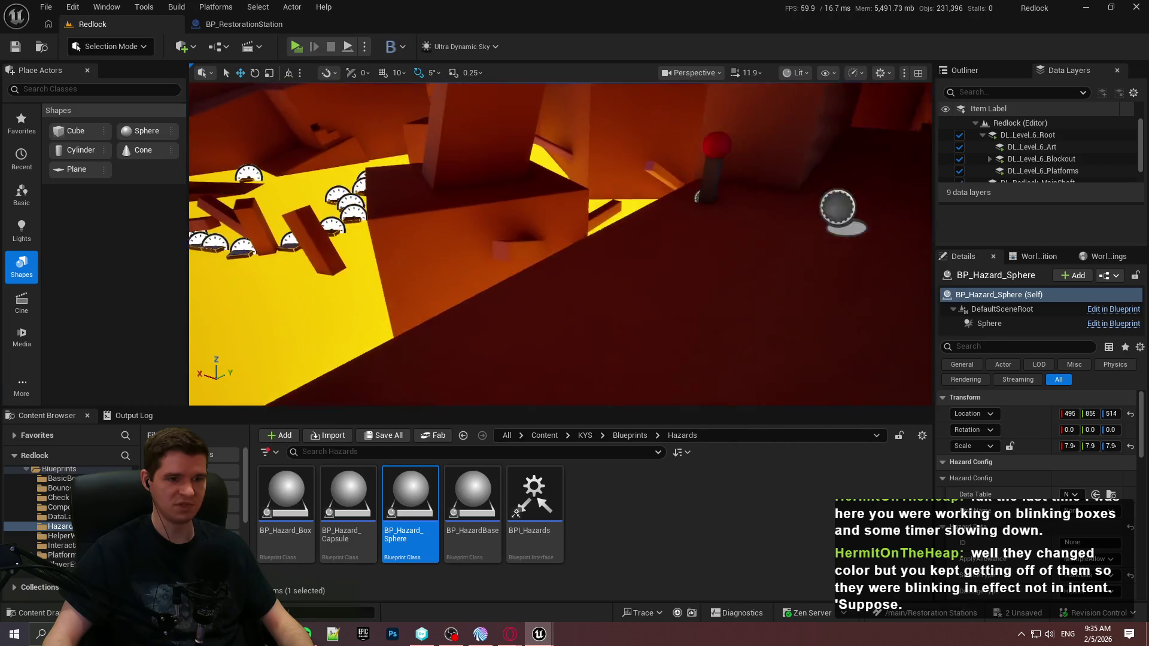
pyautogui.rightClick(667, 259)
pyautogui.click(723, 610)
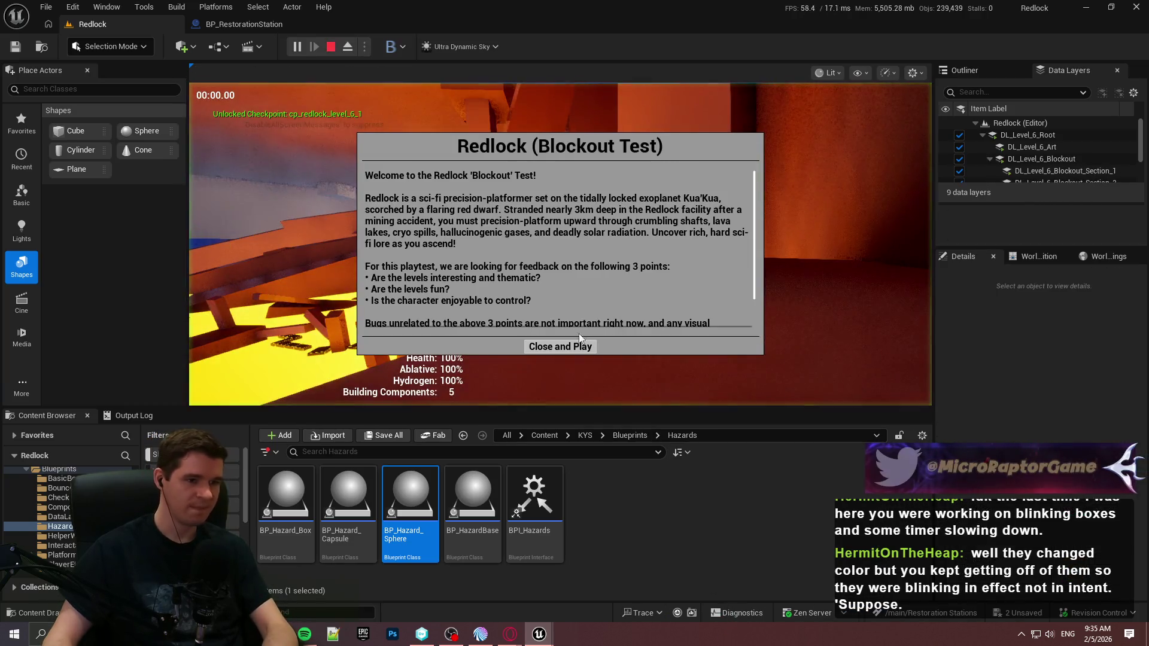
pyautogui.click(559, 344)
pyautogui.press('F11')
pyautogui.press('w')
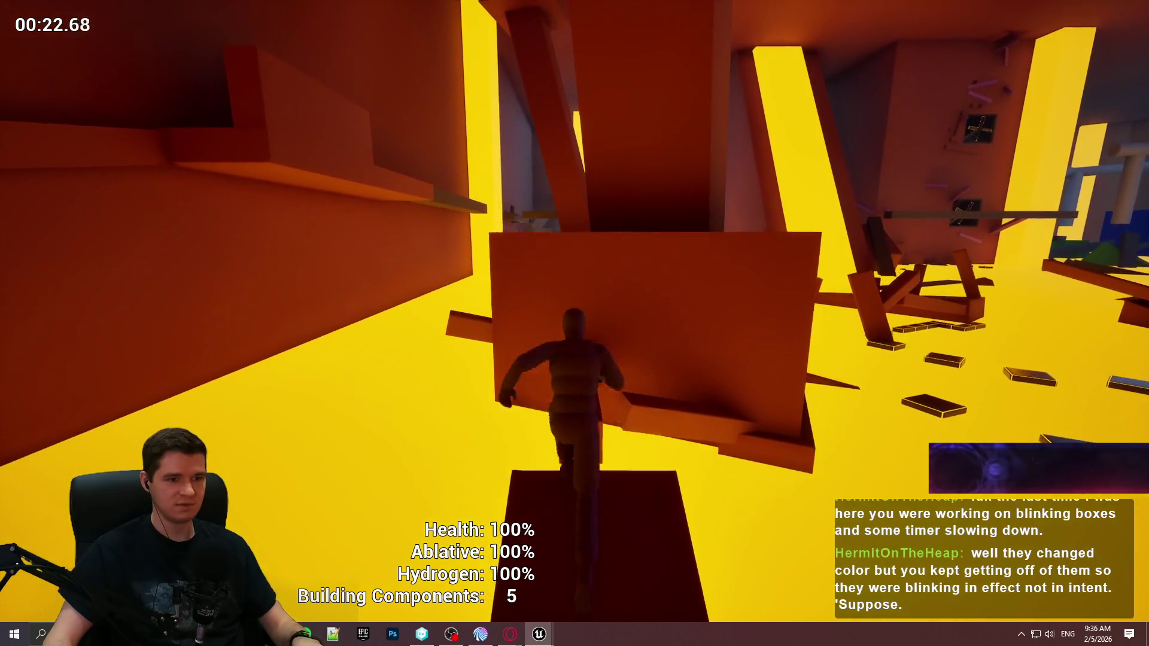
# Step: Run along the dark beam and wall to the yellow area and floating platforms, then stop playing
pyautogui.press('w')
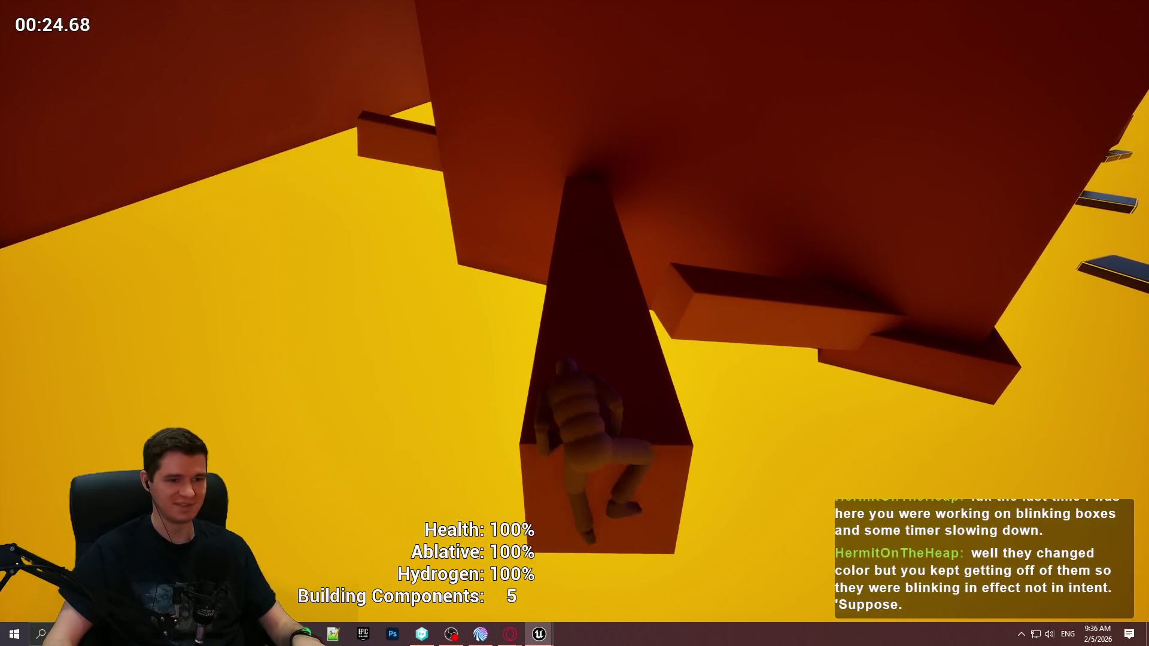
pyautogui.press('w')
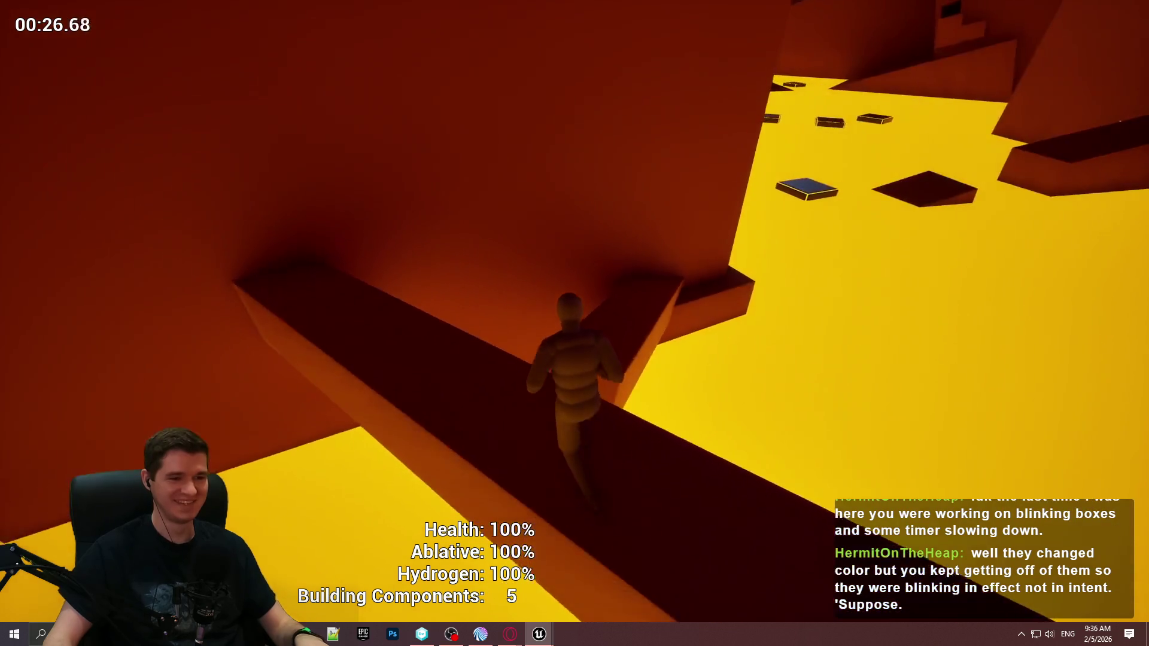
pyautogui.press('w')
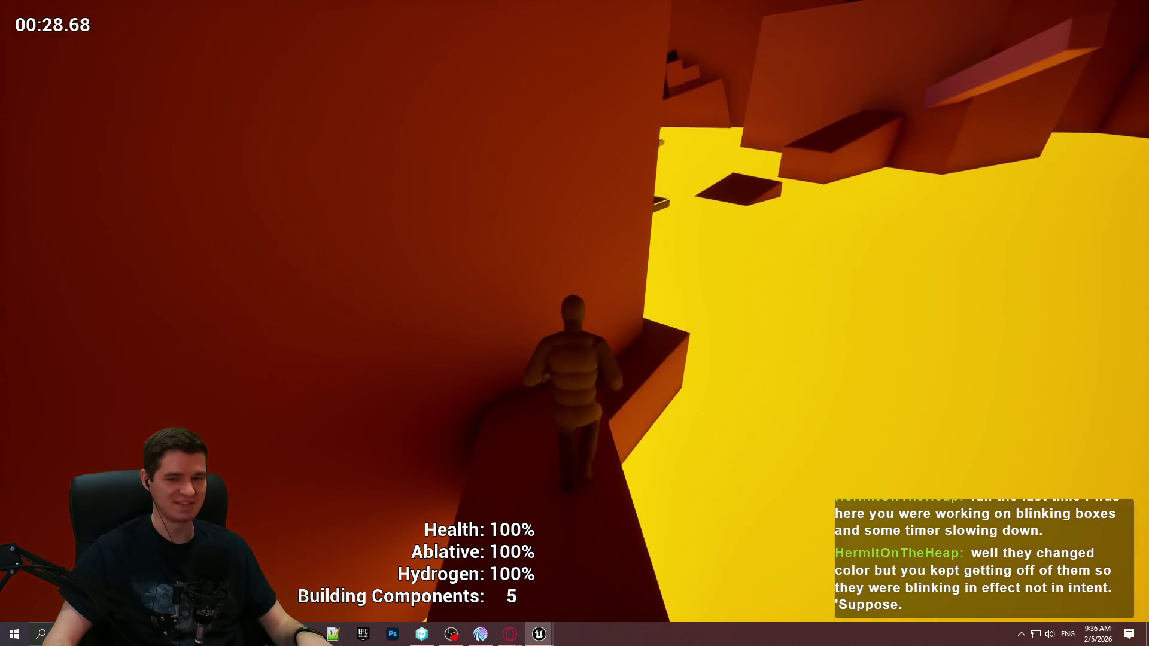
pyautogui.press('w')
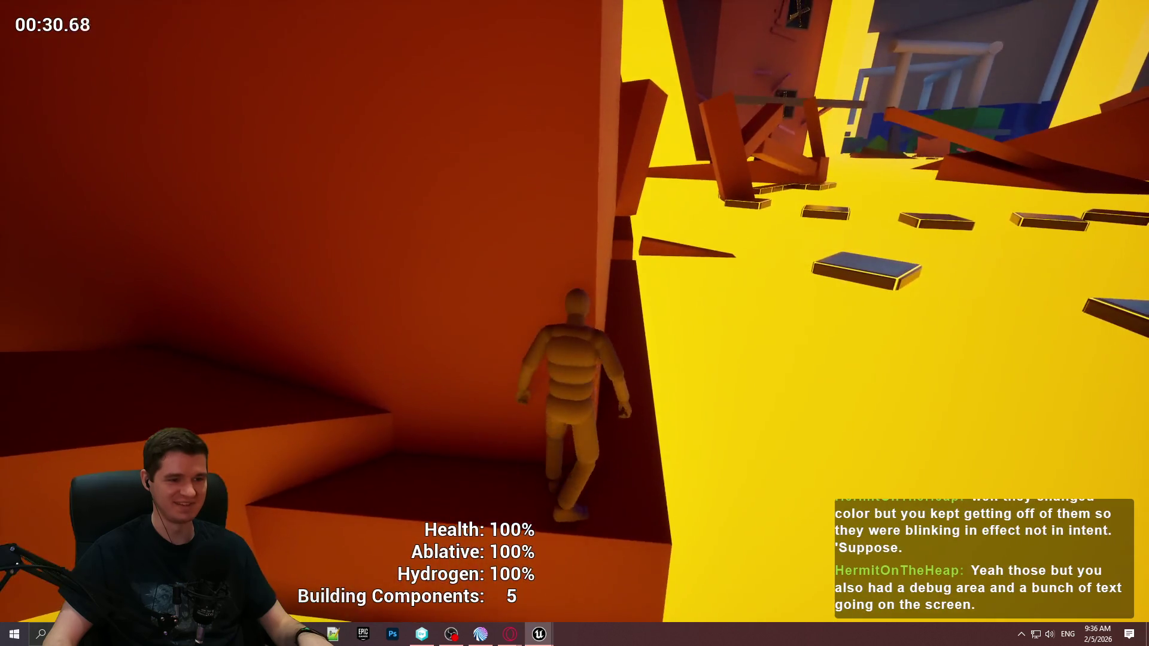
pyautogui.press('w')
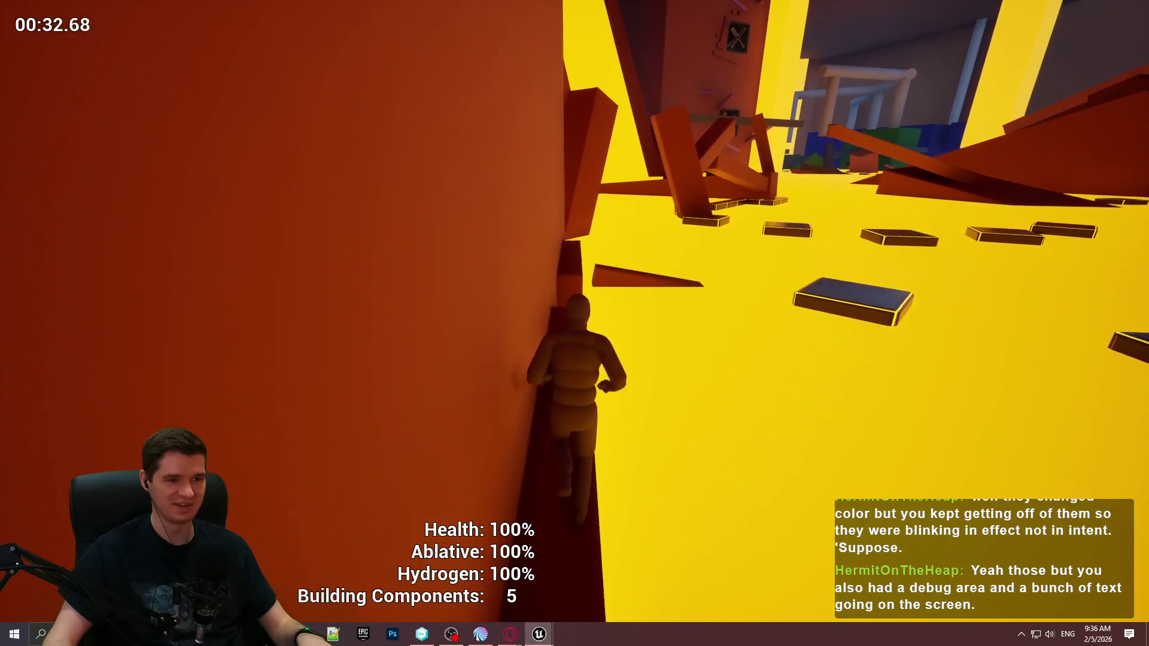
pyautogui.press('w')
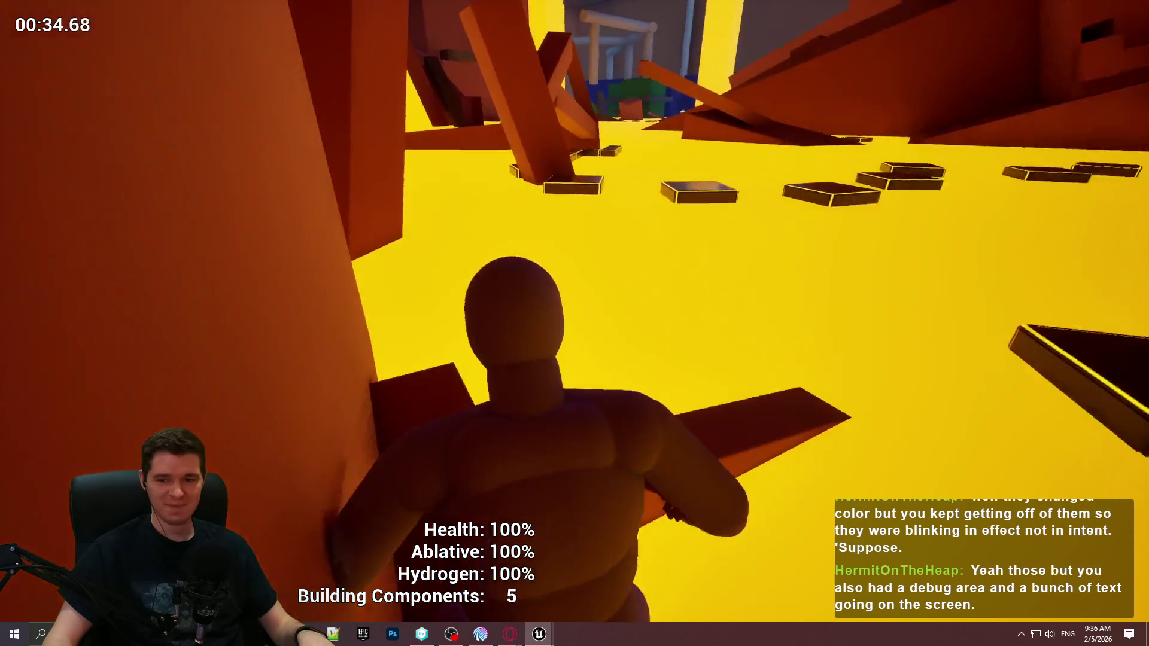
pyautogui.press('w')
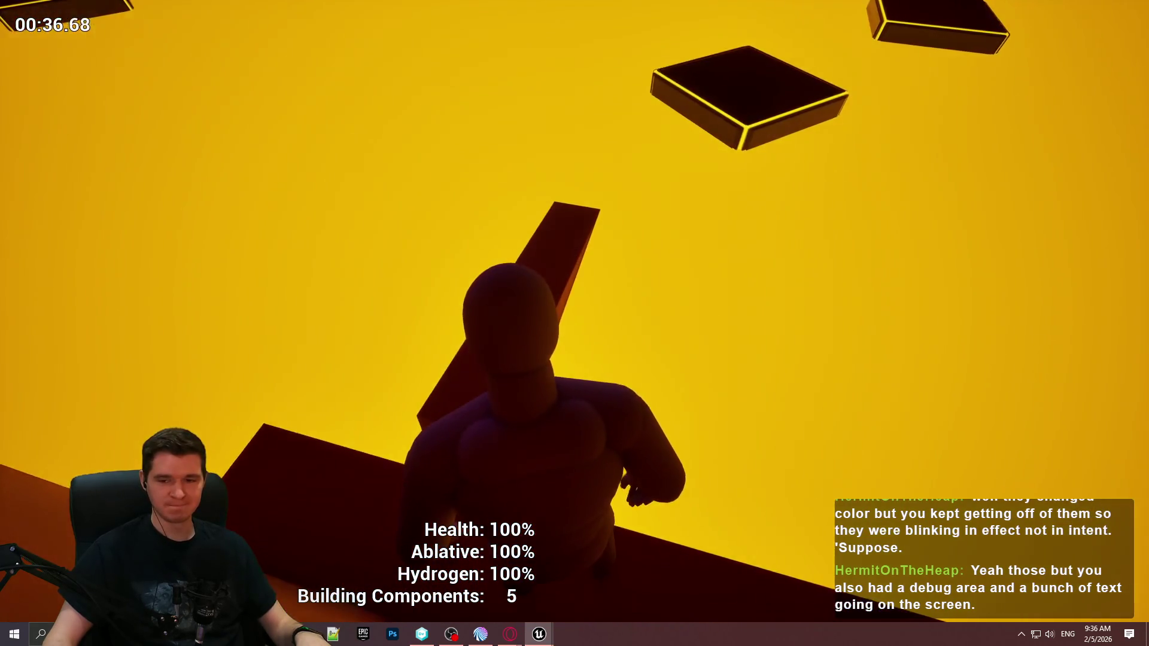
pyautogui.press('space')
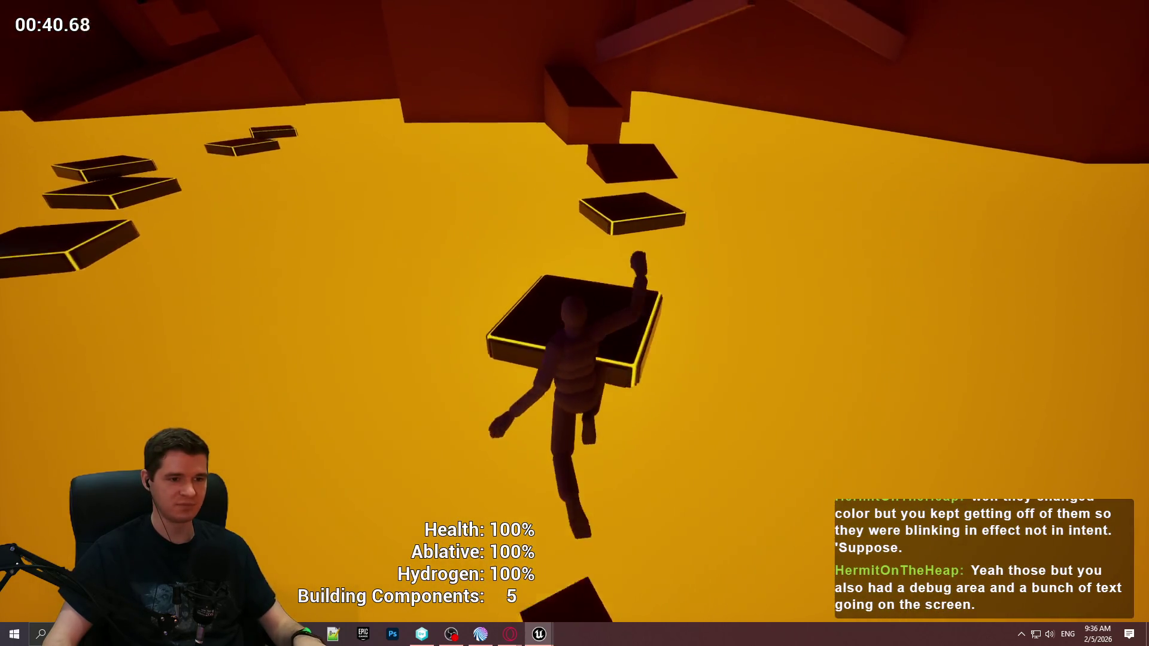
pyautogui.press('Escape')
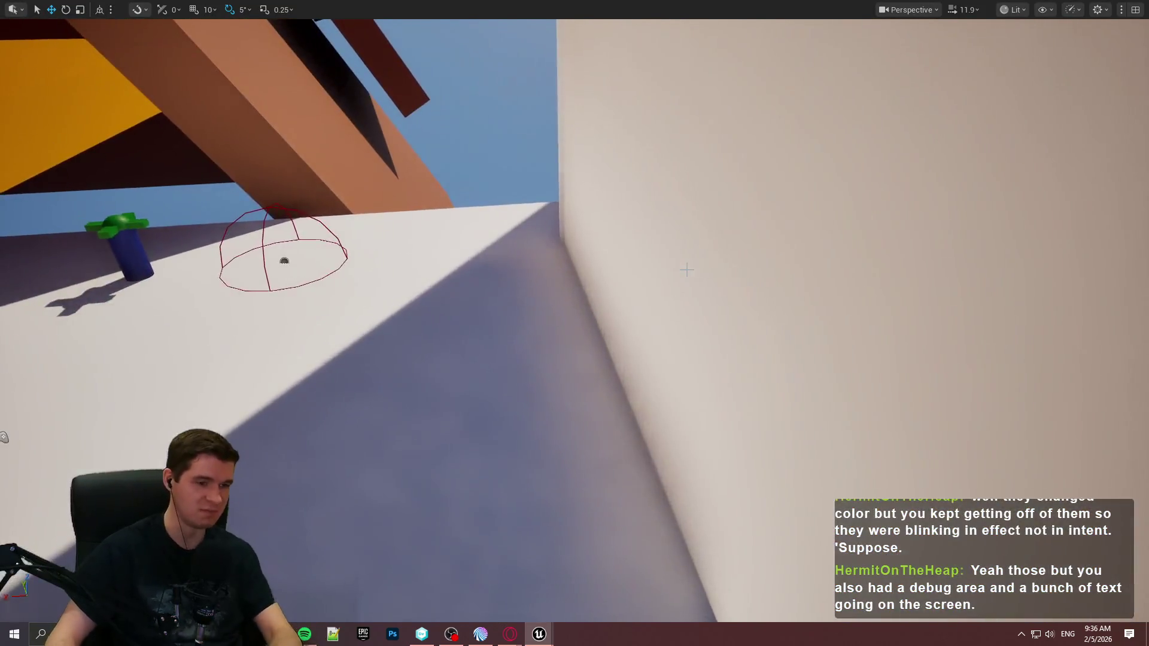
# Step: Place a BP_Hazard_Capsule in the level and raise the BP_Hazard_Box higher off the floor
pyautogui.press('F11')
pyautogui.moveTo(374, 521)
pyautogui.mouseDown()
pyautogui.moveTo(496, 257)
pyautogui.moveTo(484, 251)
pyautogui.mouseUp()
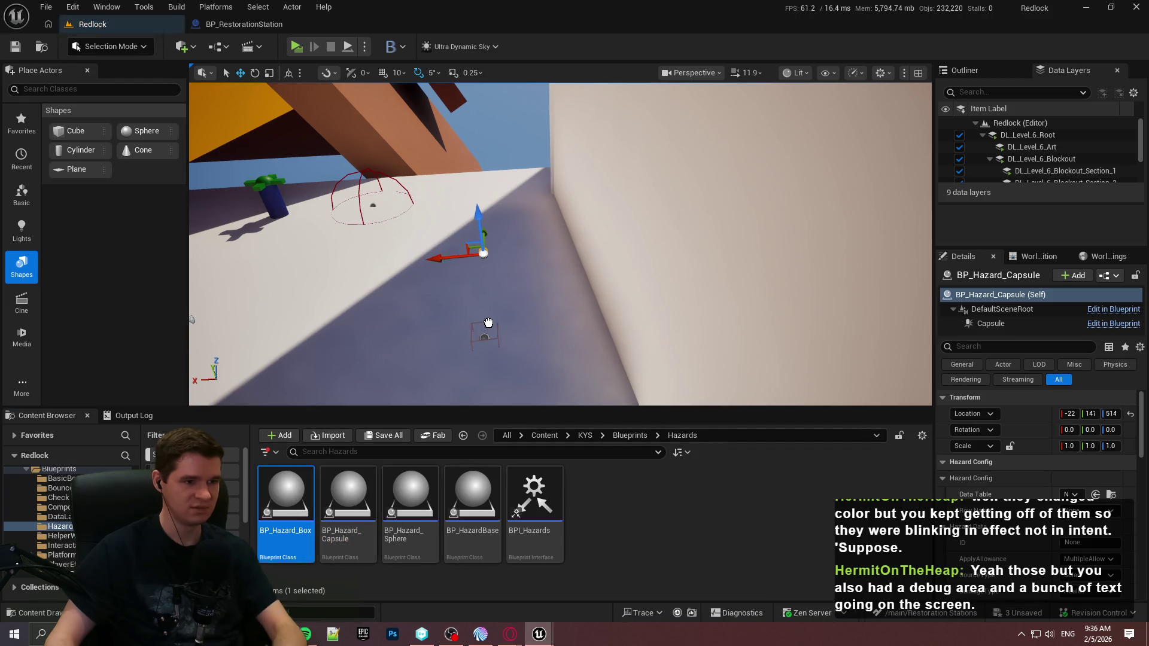
pyautogui.click(486, 324)
pyautogui.moveTo(486, 323); pyautogui.dragTo(455, 281)
pyautogui.moveTo(609, 338); pyautogui.dragTo(587, 278)
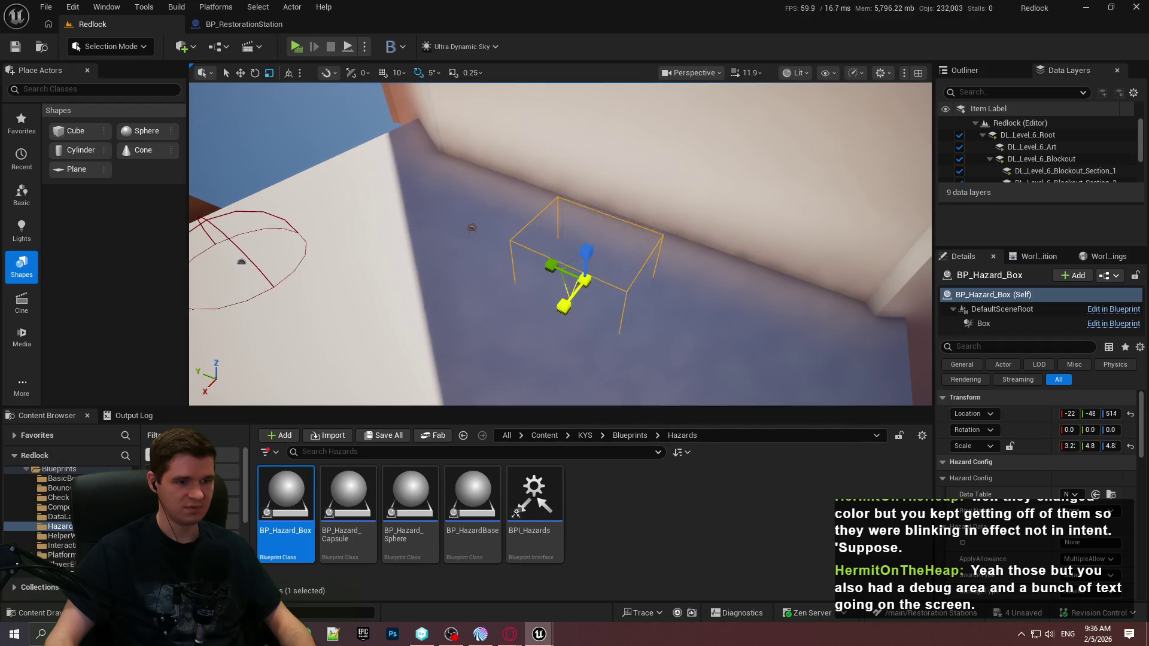
pyautogui.moveTo(587, 245)
pyautogui.mouseDown()
pyautogui.moveTo(585, 196)
pyautogui.moveTo(591, 239)
pyautogui.mouseUp()
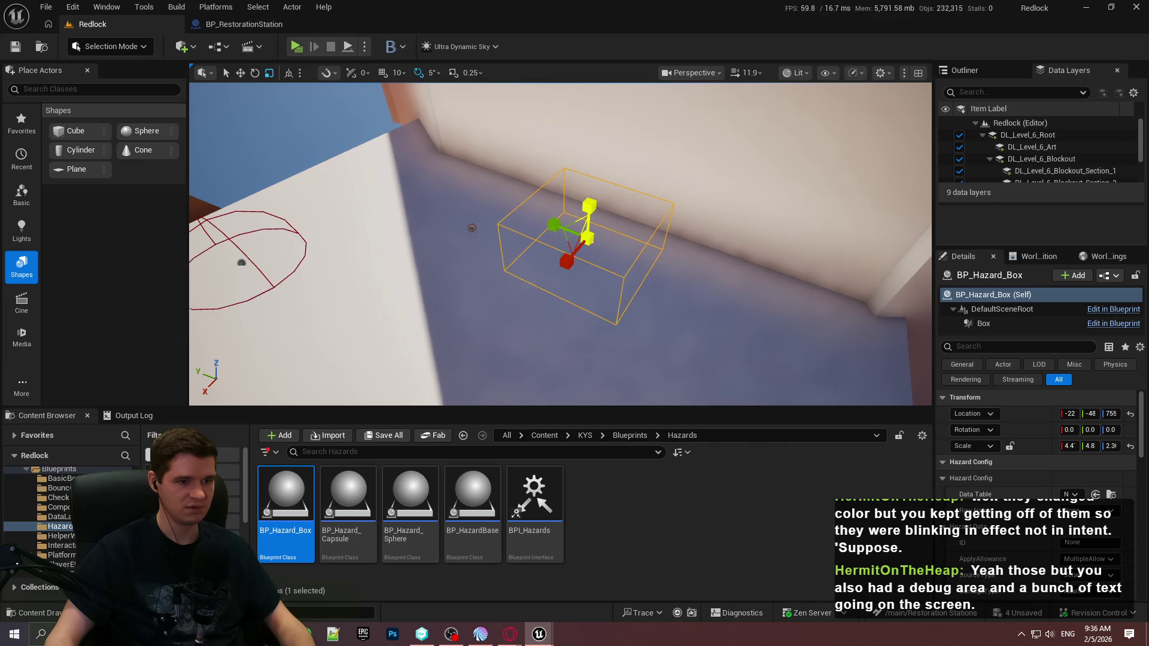
# Step: Rotate the capsule hazard -89 onto its side, scale it up, and move it beside the box
pyautogui.click(471, 228)
pyautogui.press('e')
pyautogui.moveTo(461, 174); pyautogui.dragTo(530, 257)
pyautogui.press('r')
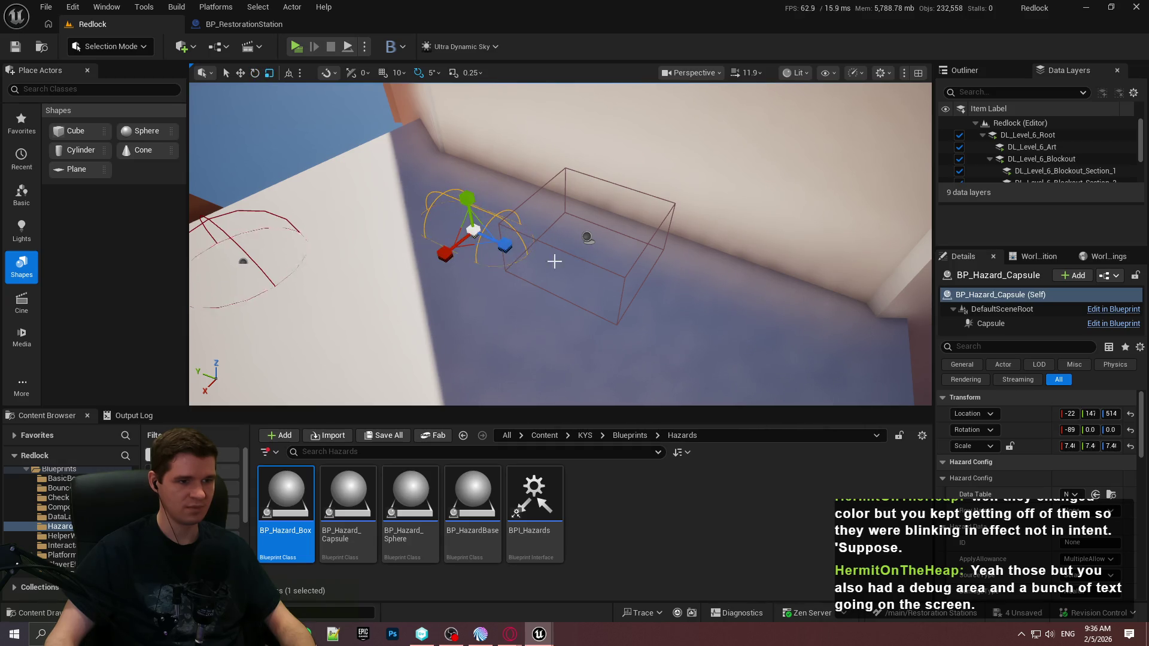
pyautogui.moveTo(510, 249); pyautogui.dragTo(743, 478)
pyautogui.scroll(-5, 1006, 562)
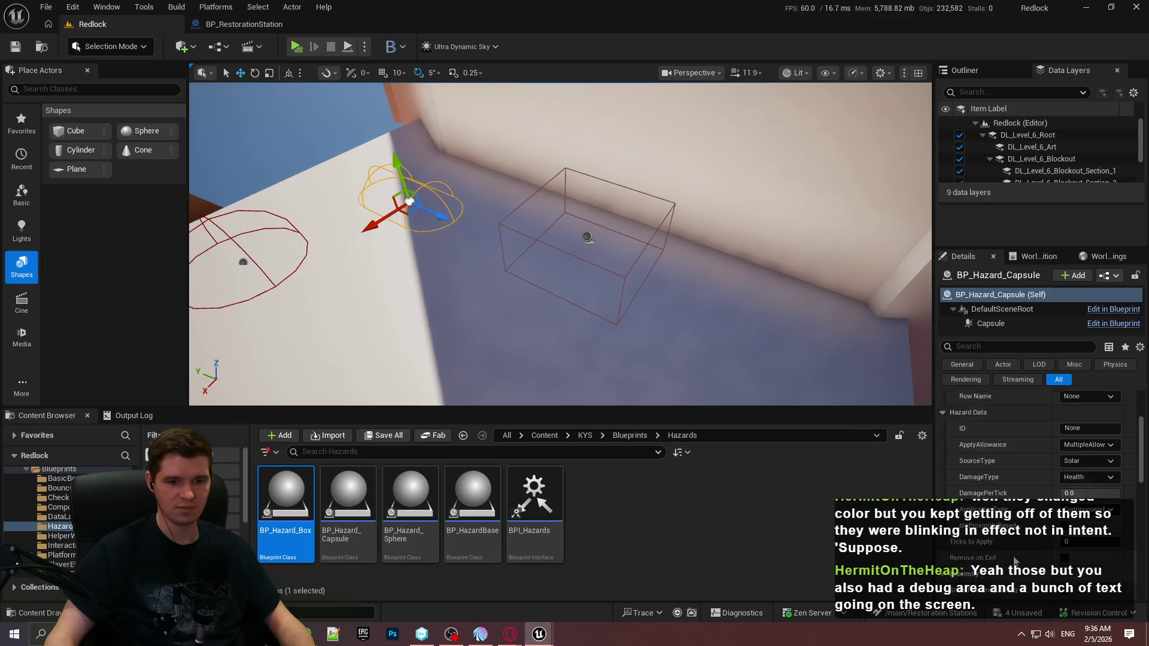
# Step: Playtest with Alt+P, running into the capsule hazard to drop Health to 95%, then stop
pyautogui.click(590, 236)
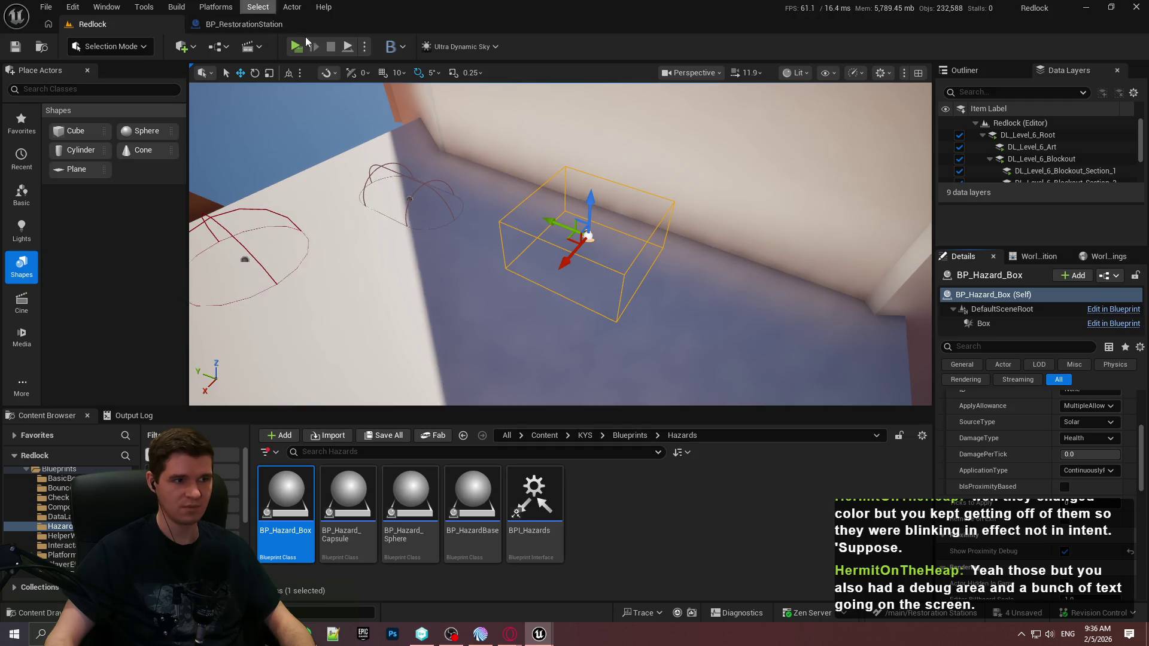
pyautogui.hotkey('alt', 'p')
pyautogui.press('Return')
pyautogui.press('w')
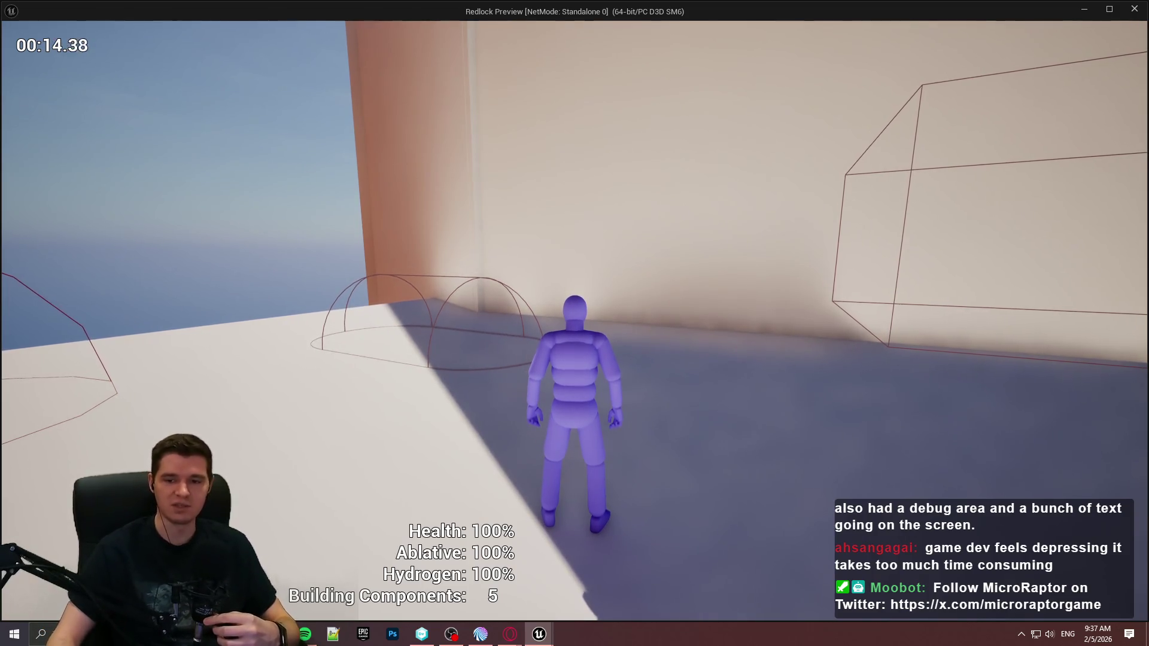
pyautogui.press('w')
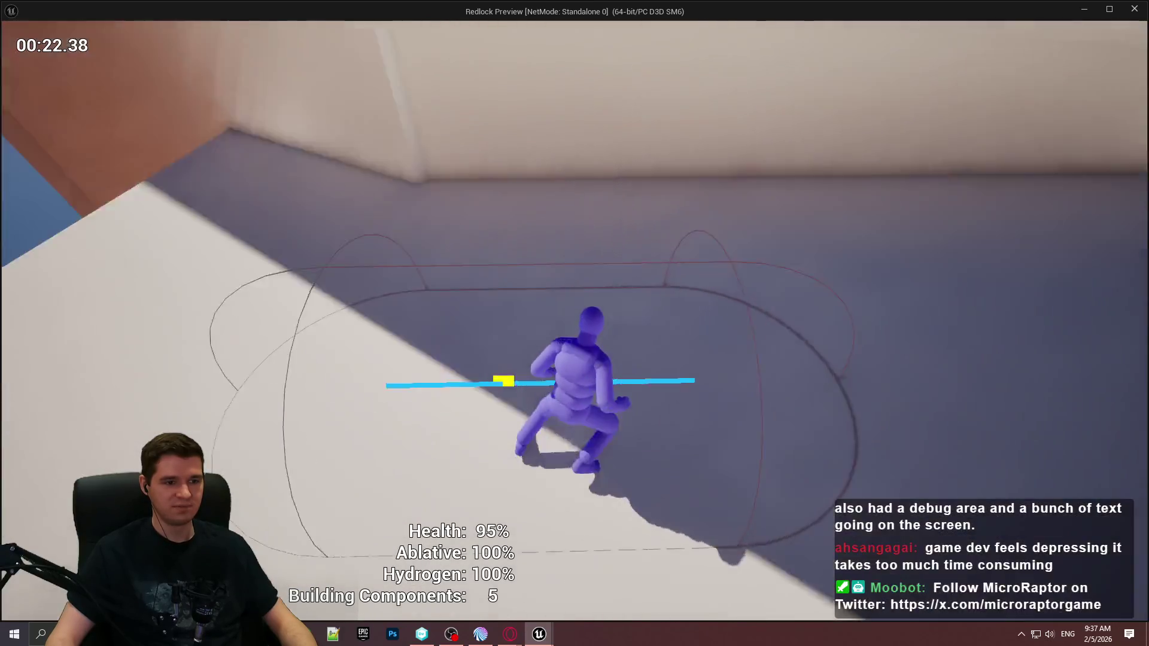
pyautogui.press('Escape')
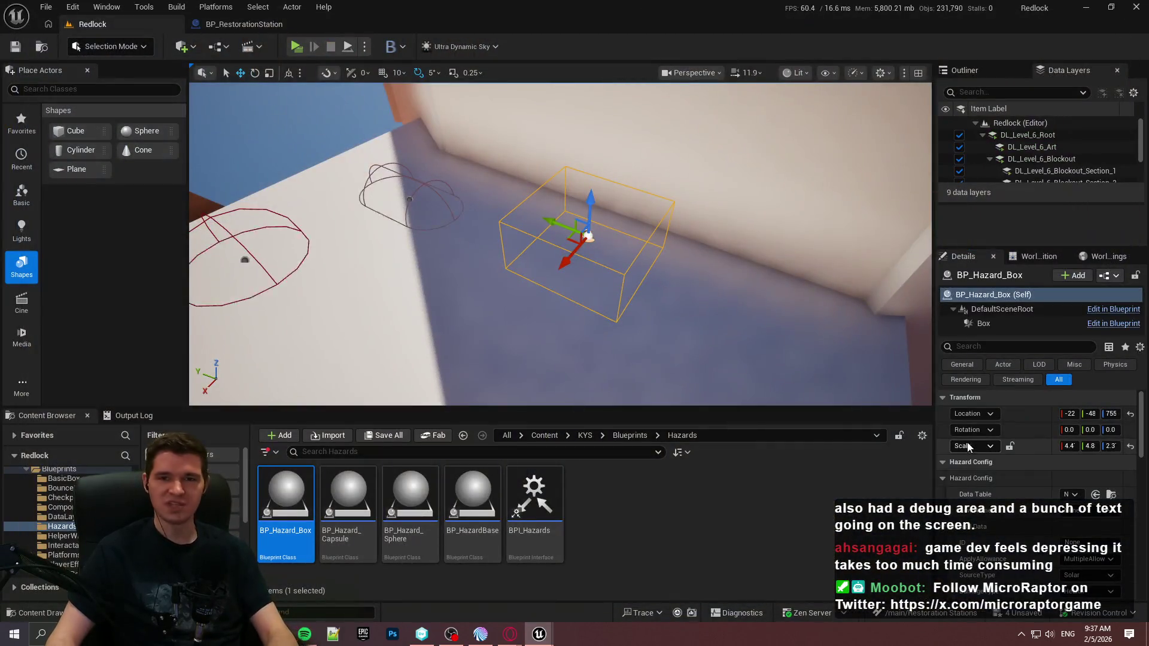
# Step: Delete the capsule hazard and pan the view back over the START HERE platform and sign
pyautogui.click(469, 233)
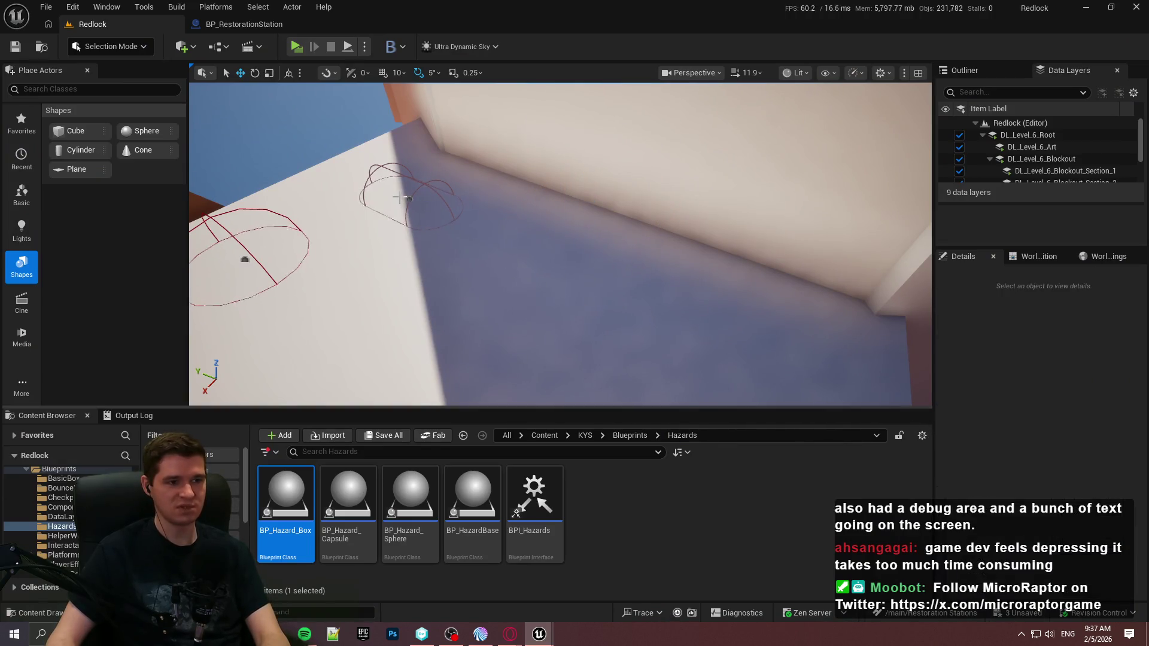
pyautogui.click(412, 204)
pyautogui.press('Delete')
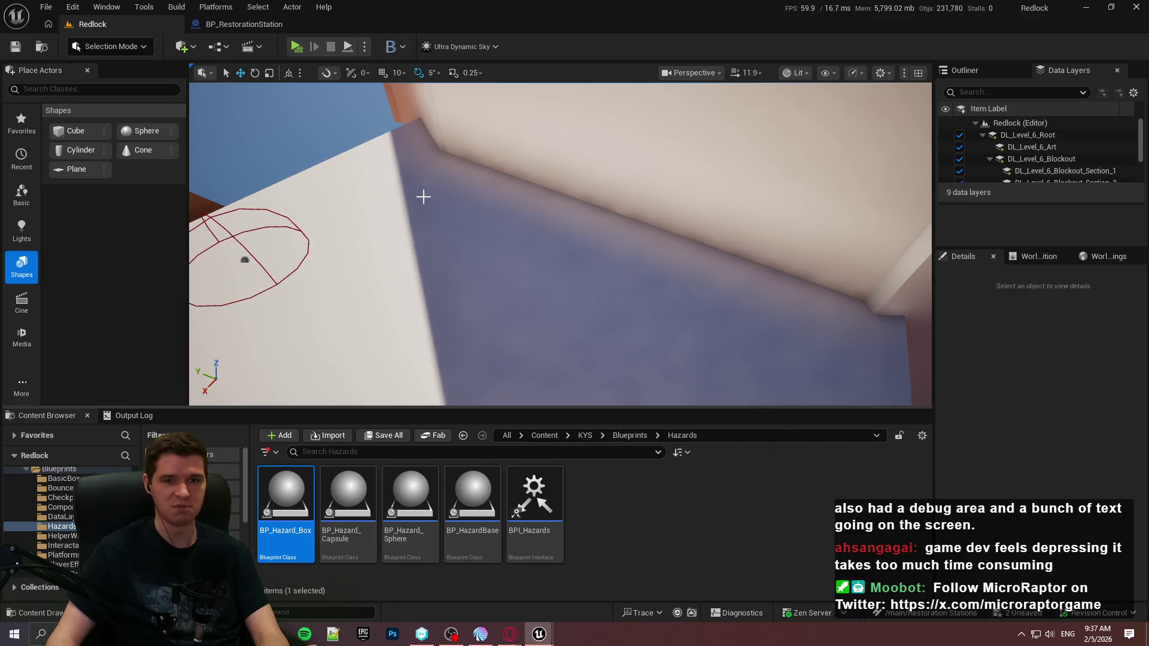
pyautogui.moveTo(409, 180)
pyautogui.mouseDown()
pyautogui.moveTo(553, 404)
pyautogui.moveTo(577, 383)
pyautogui.moveTo(526, 394)
pyautogui.mouseUp()
pyautogui.moveTo(475, 193); pyautogui.dragTo(550, 194)
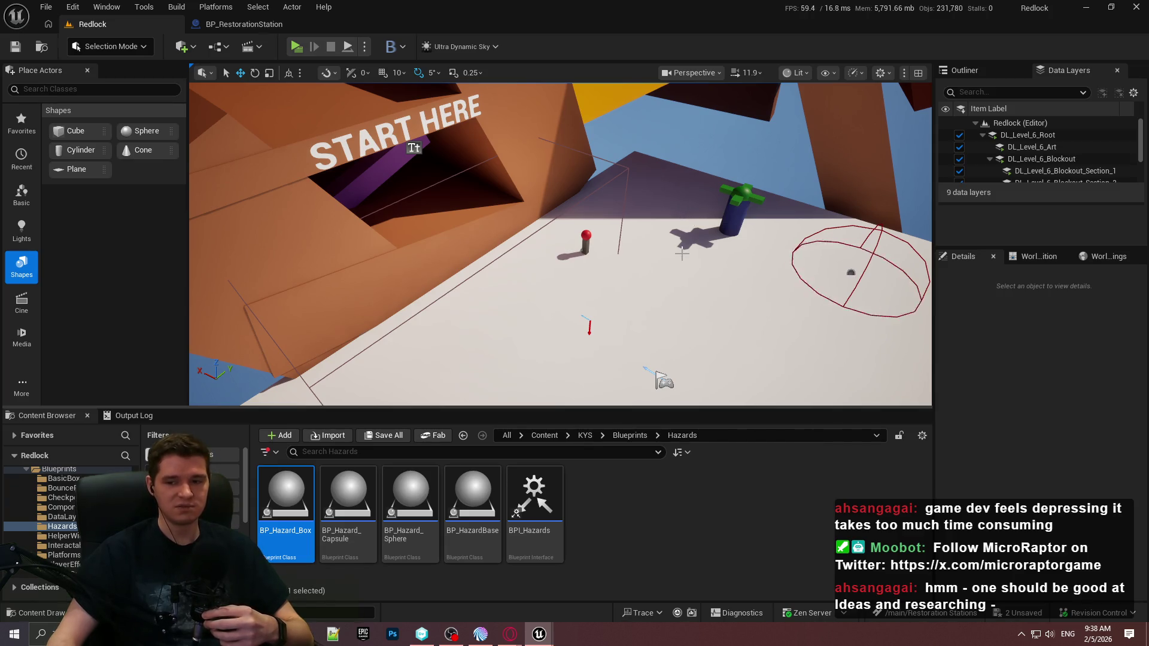
pyautogui.click(730, 511)
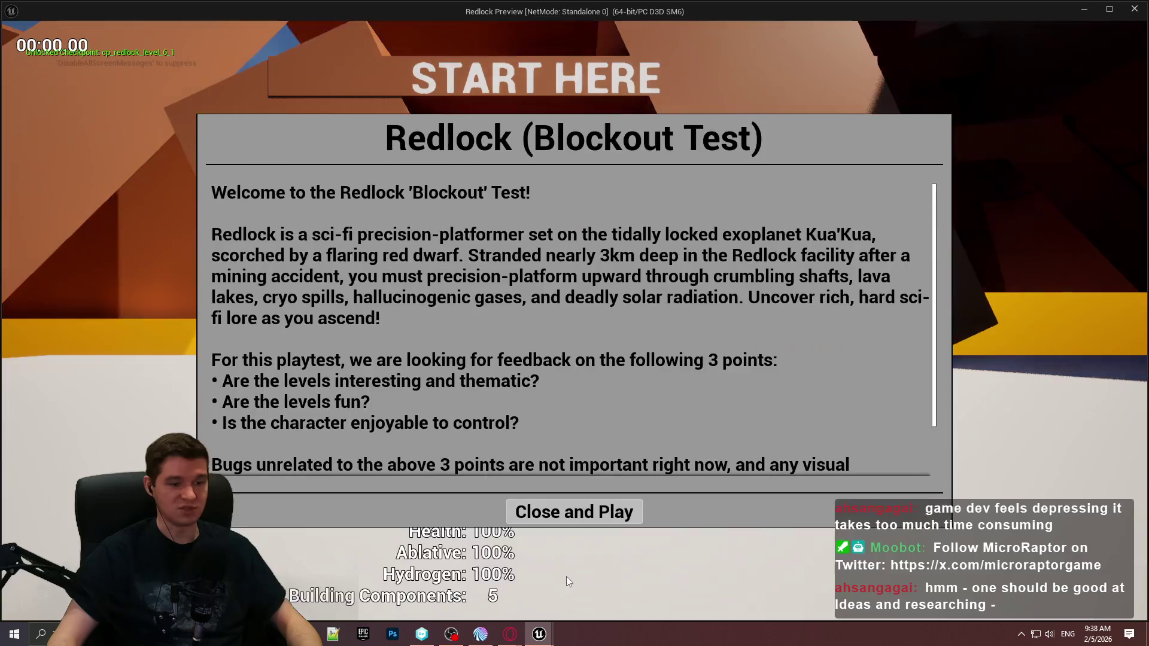
pyautogui.click(574, 510)
pyautogui.press('w')
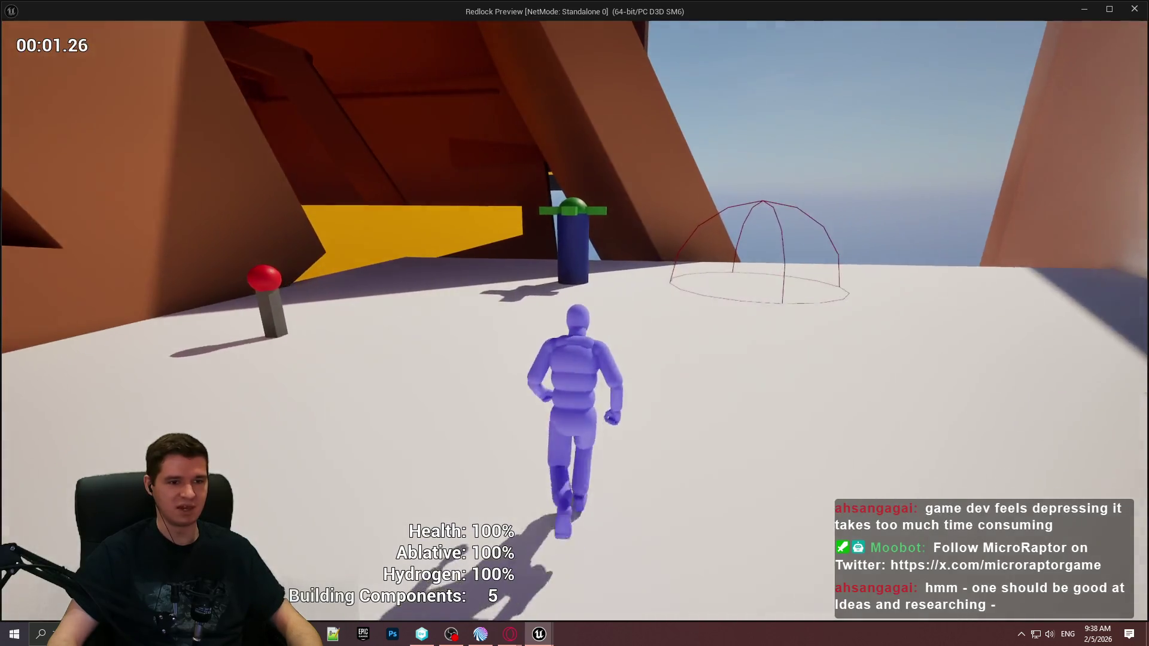
pyautogui.press('Escape')
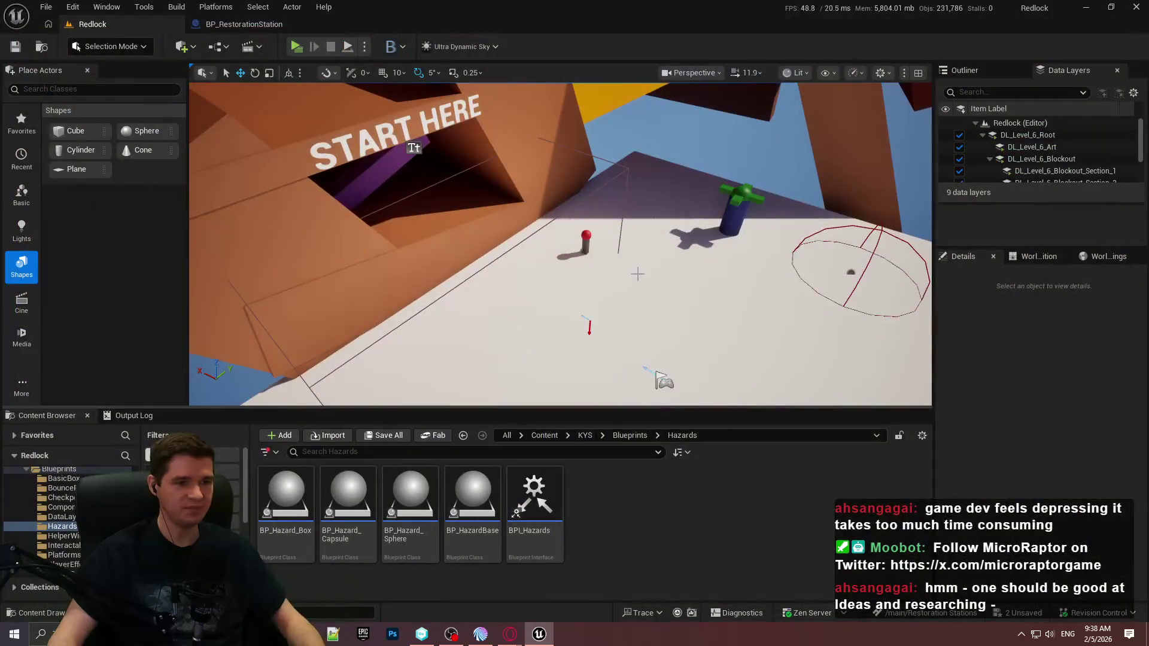
pyautogui.click(739, 209)
pyautogui.scroll(-3, 560, 245)
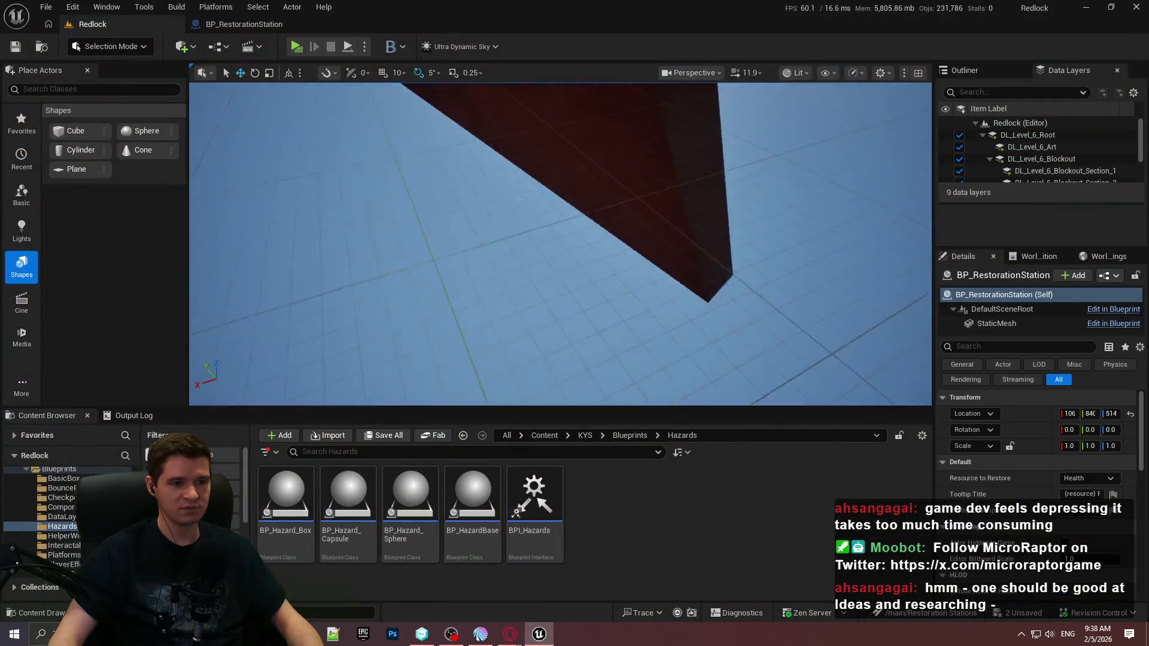
pyautogui.scroll(-2, 515, 213)
pyautogui.press('w')
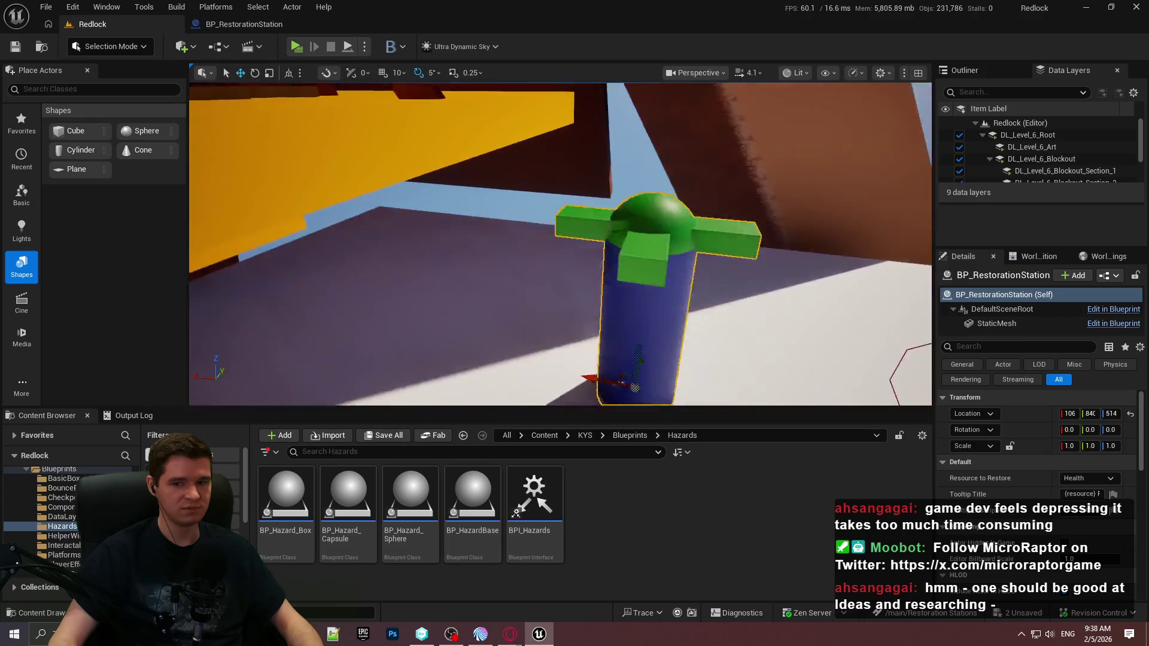
pyautogui.press('f')
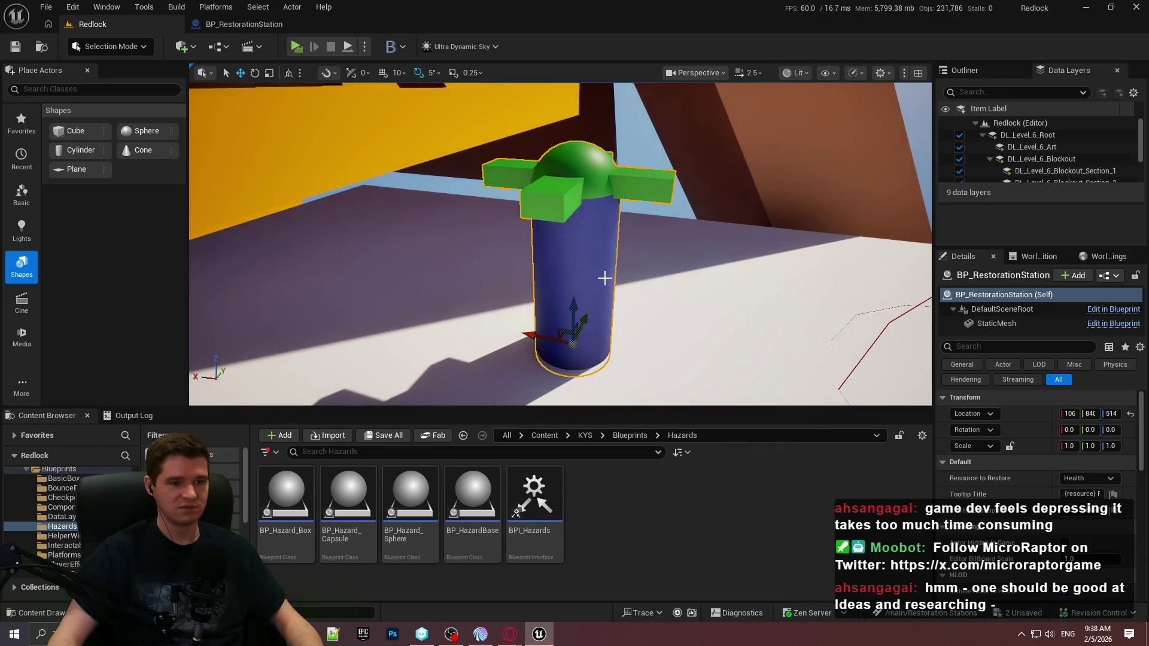
pyautogui.moveTo(611, 371)
pyautogui.mouseDown()
pyautogui.moveTo(646, 359)
pyautogui.moveTo(598, 366)
pyautogui.moveTo(611, 368)
pyautogui.mouseUp()
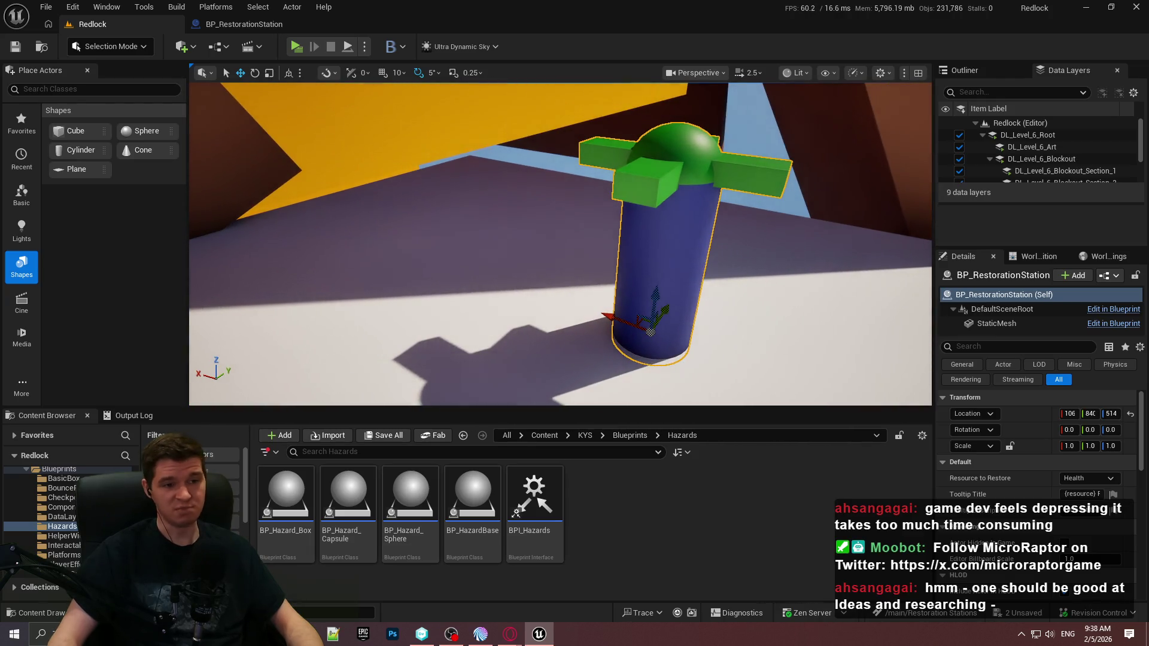
pyautogui.moveTo(598, 299); pyautogui.dragTo(564, 214)
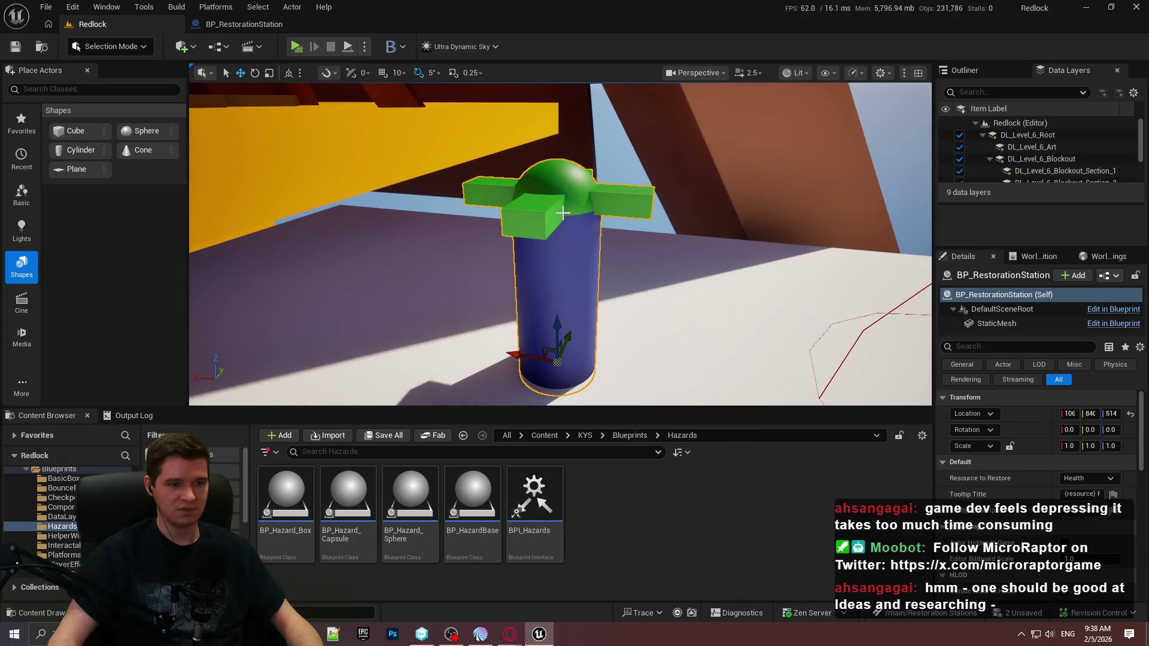
pyautogui.click(1010, 326)
# Step: Widen the Details area and browse the Content Browser to KYS > Materials > Prototyping
pyautogui.scroll(-2, 1005, 478)
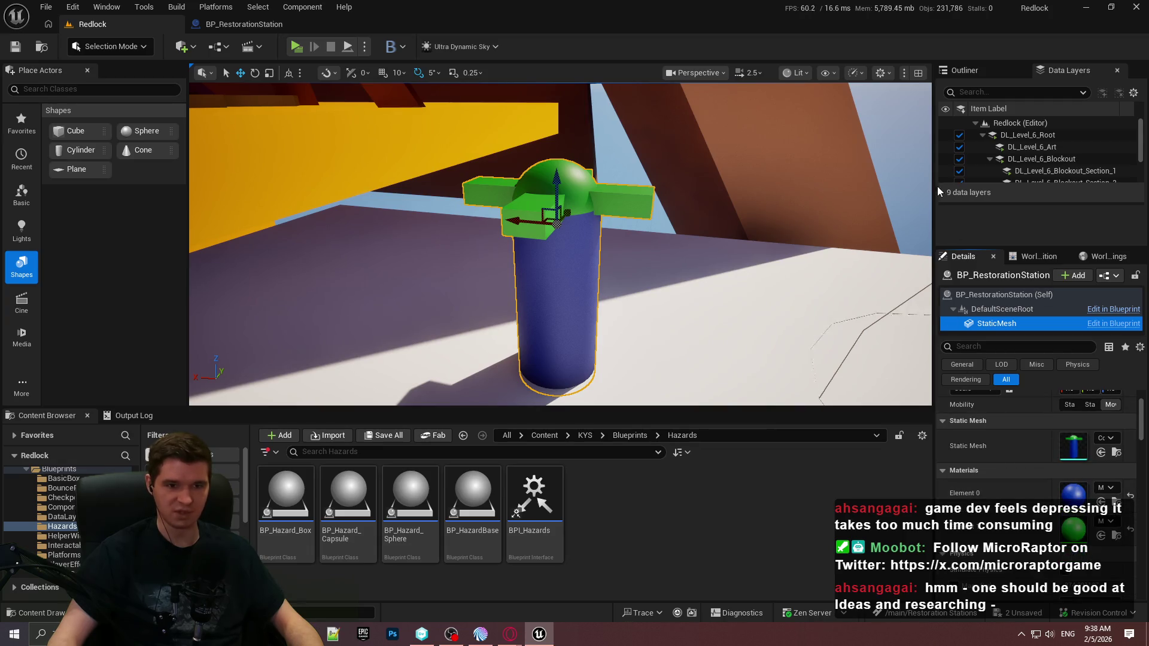
pyautogui.moveTo(934, 173); pyautogui.dragTo(899, 174)
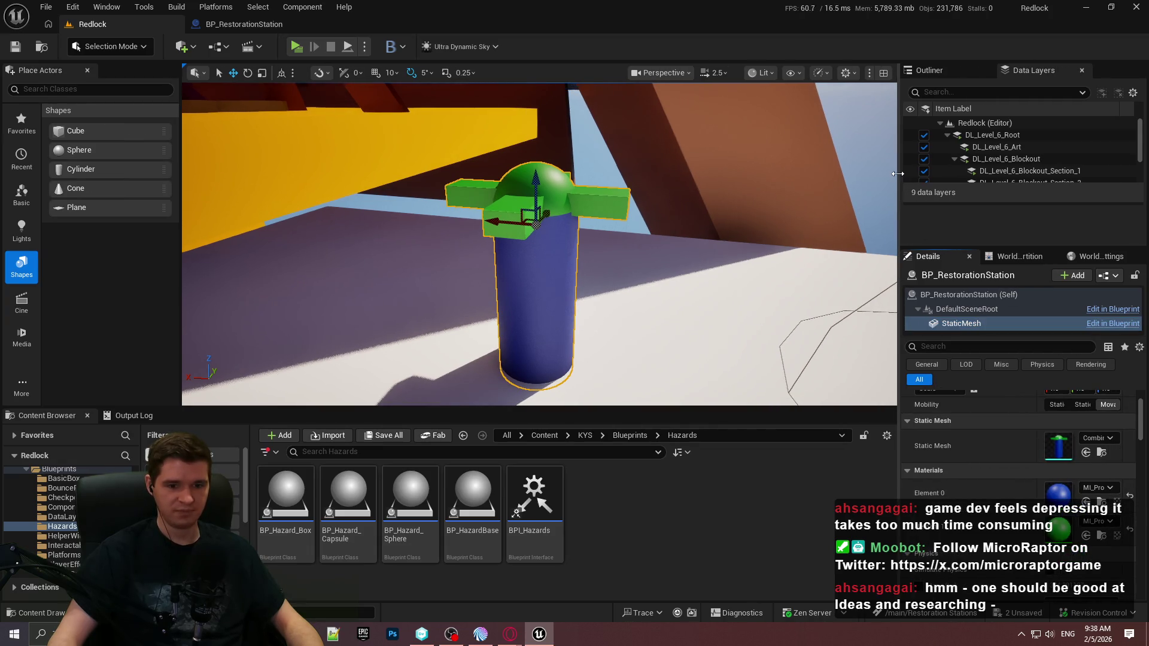
pyautogui.click(622, 445)
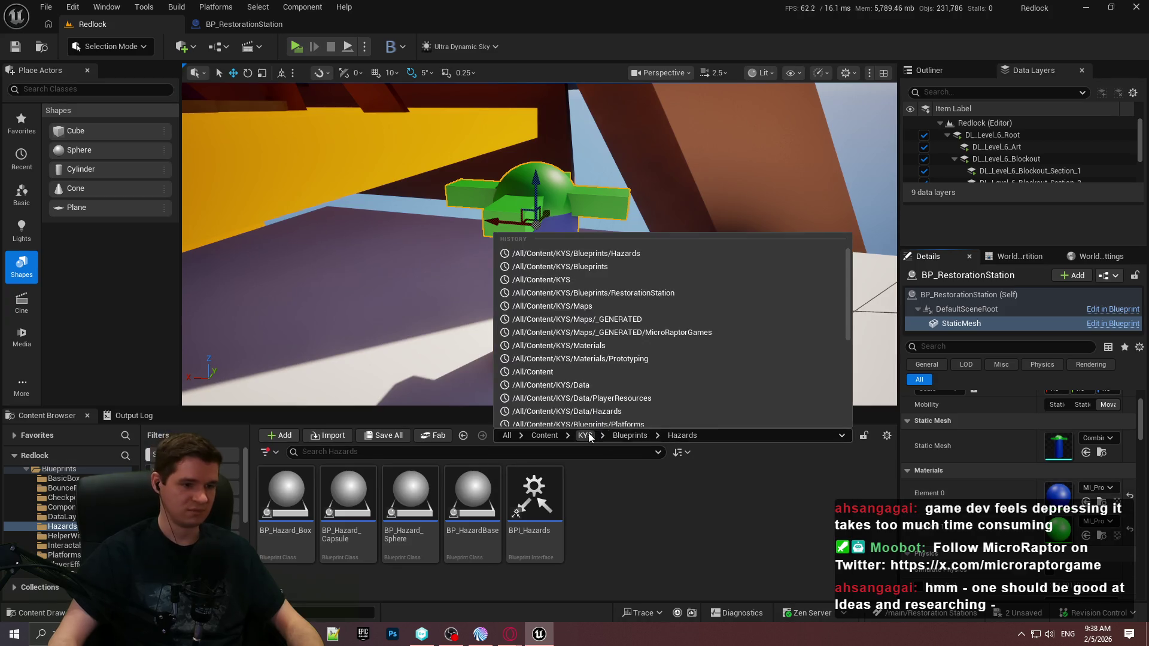
pyautogui.click(626, 428)
pyautogui.doubleClick(661, 534)
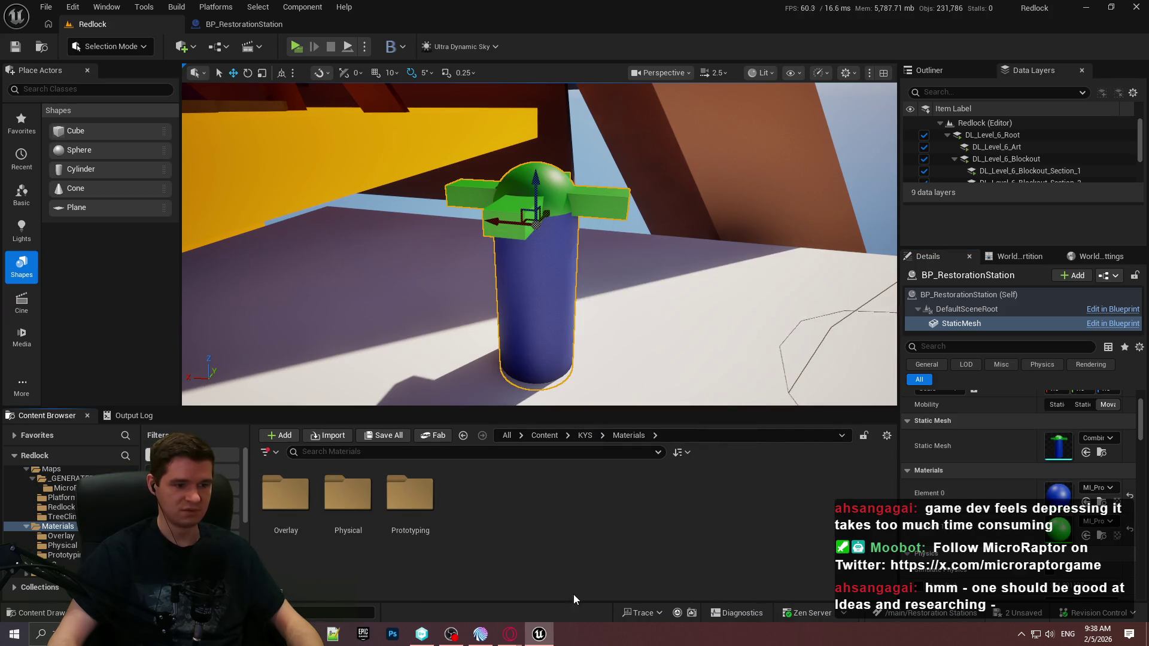
pyautogui.doubleClick(348, 503)
pyautogui.click(625, 435)
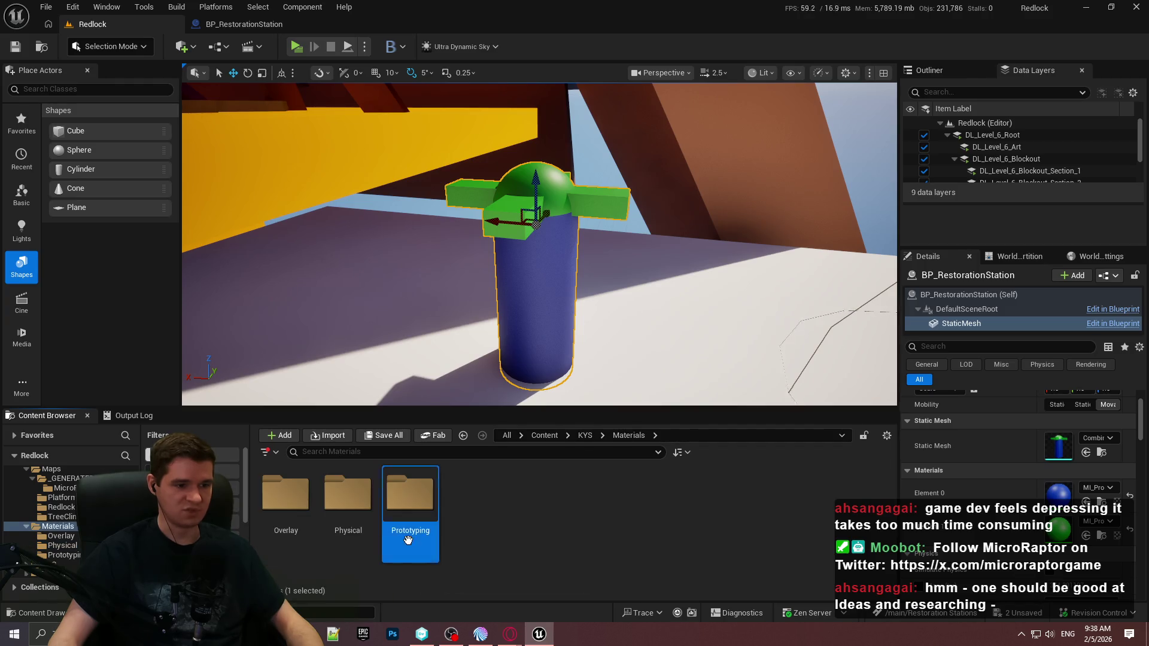
pyautogui.doubleClick(410, 493)
# Step: Look over the Prototyping materials, then select StaticMesh in the BP_RestorationStation Blueprint
pyautogui.scroll(-3, 522, 498)
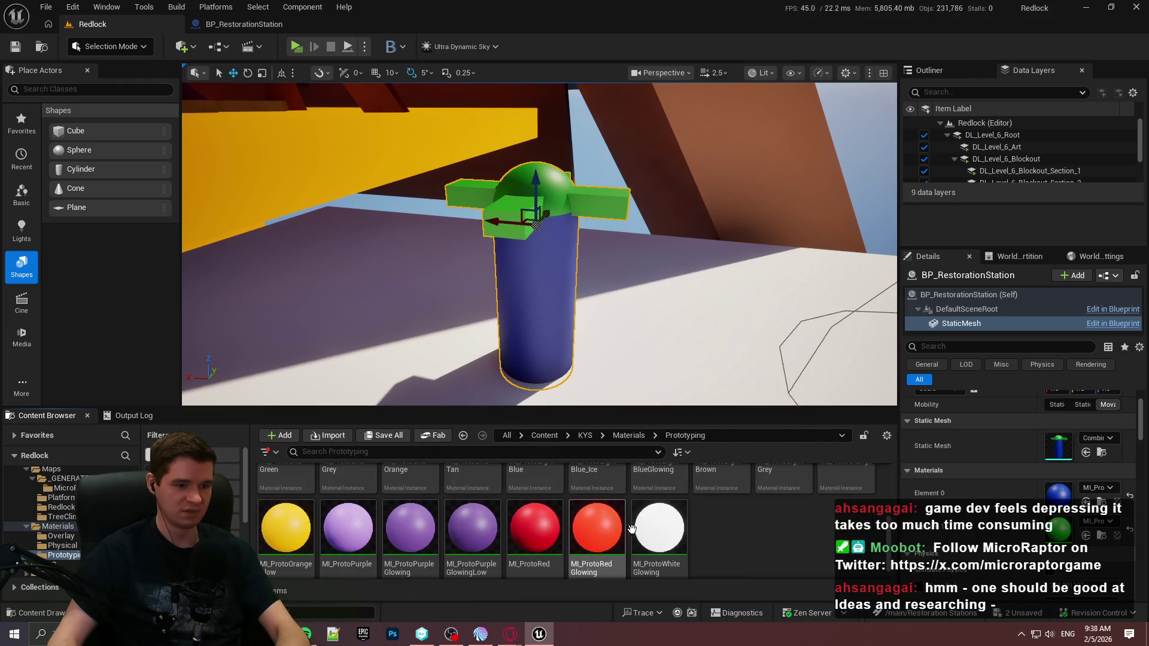
pyautogui.scroll(2, 658, 533)
pyautogui.scroll(-1, 806, 559)
pyautogui.scroll(1, 806, 548)
pyautogui.scroll(-1, 727, 534)
pyautogui.scroll(2, 724, 520)
pyautogui.scroll(1, 722, 517)
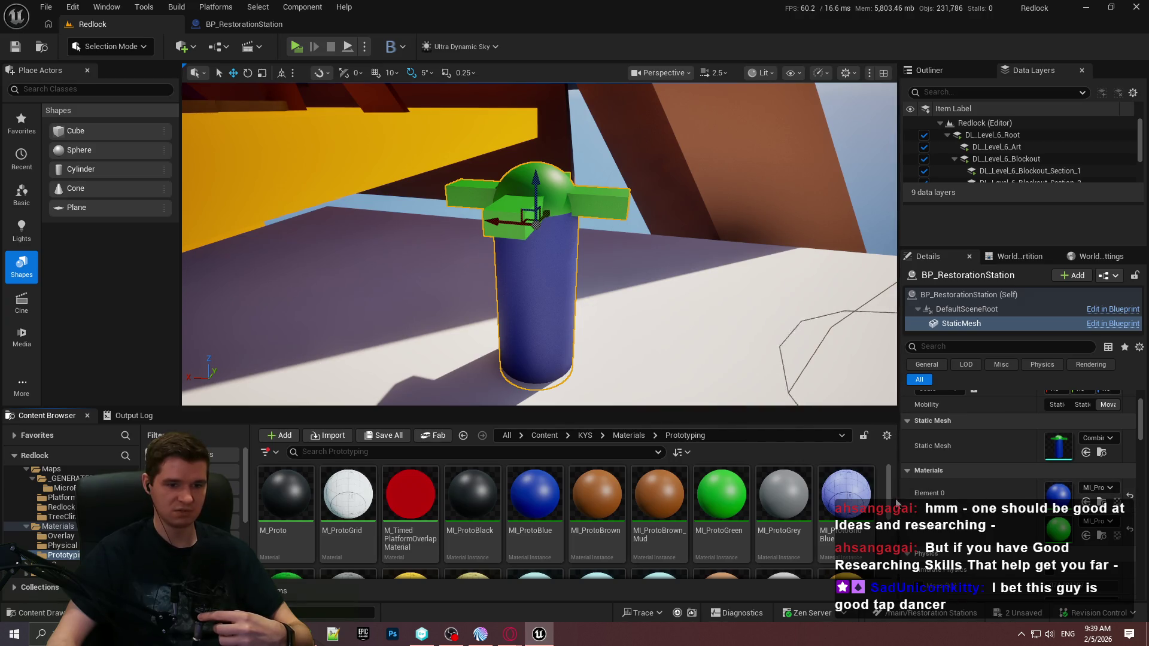
pyautogui.click(240, 24)
pyautogui.click(57, 133)
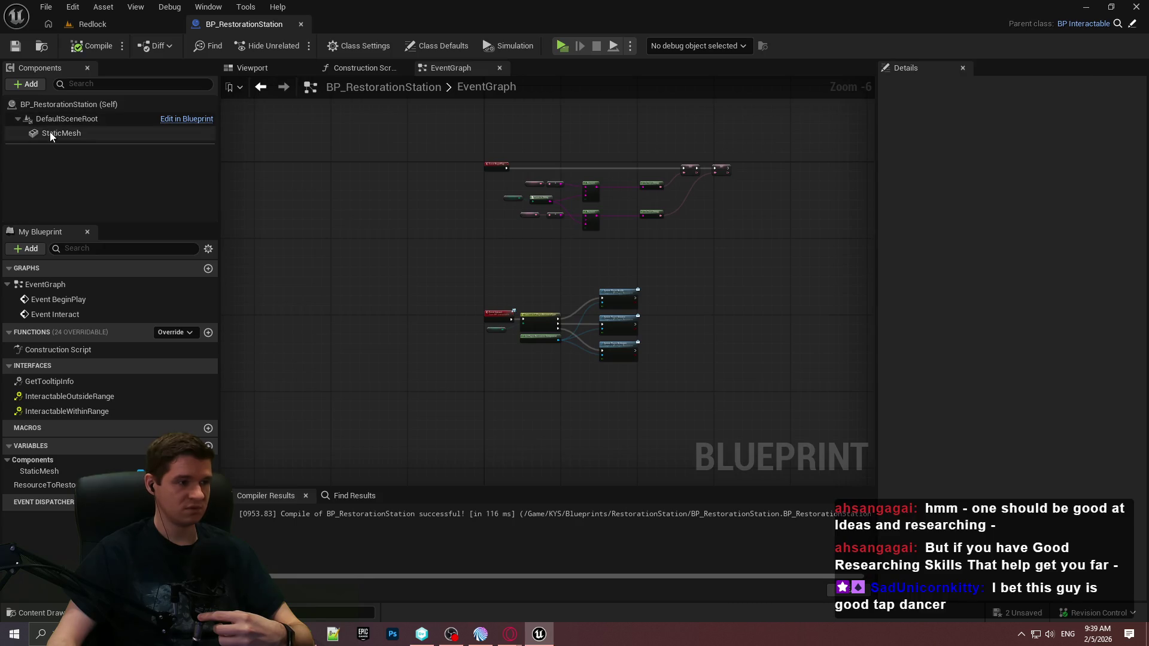
# Step: Assign MI_ProtoGrey to the StaticMesh's Material Element 0, replacing MI_ProtoBlue, and preview it
pyautogui.click(134, 27)
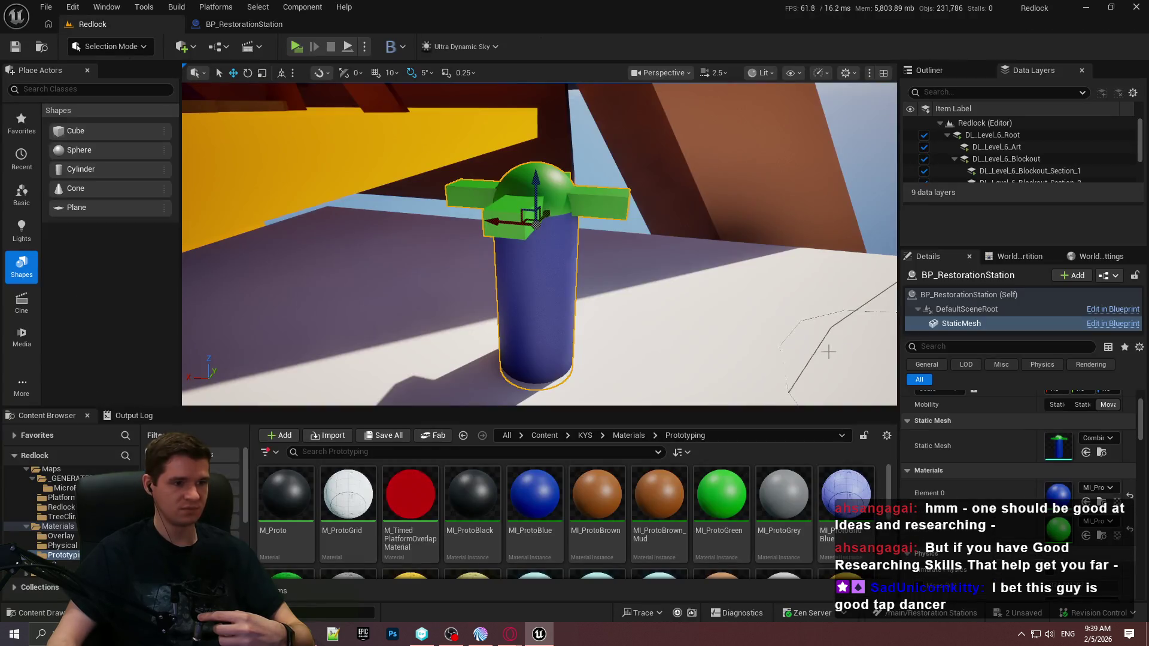
pyautogui.click(252, 25)
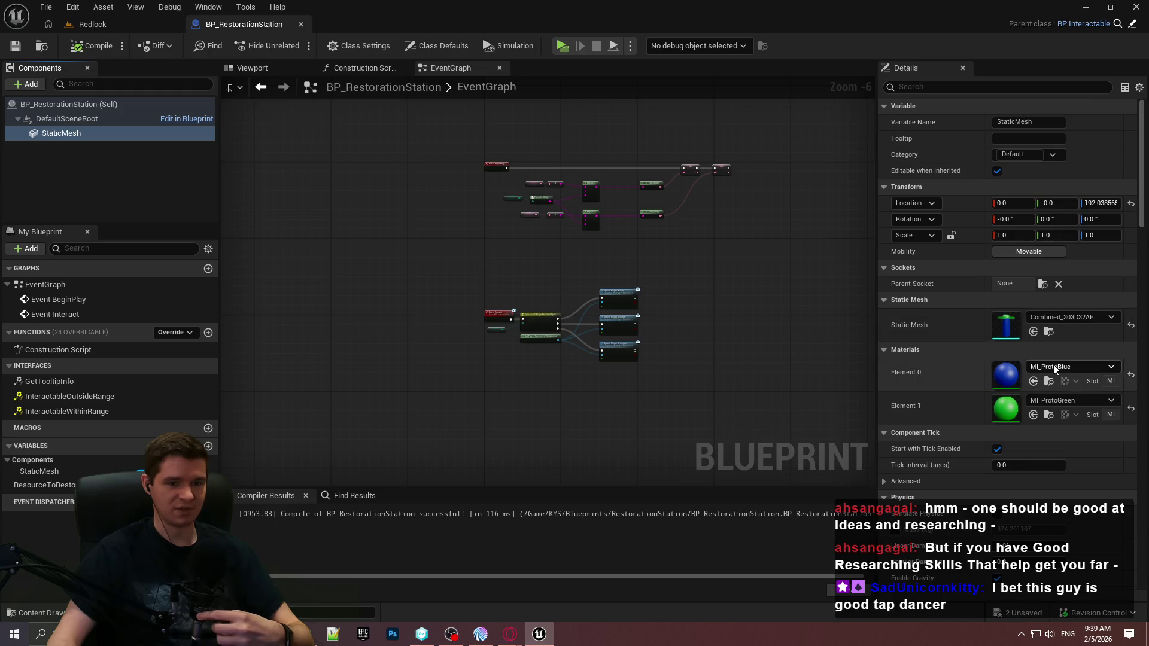
pyautogui.click(1077, 368)
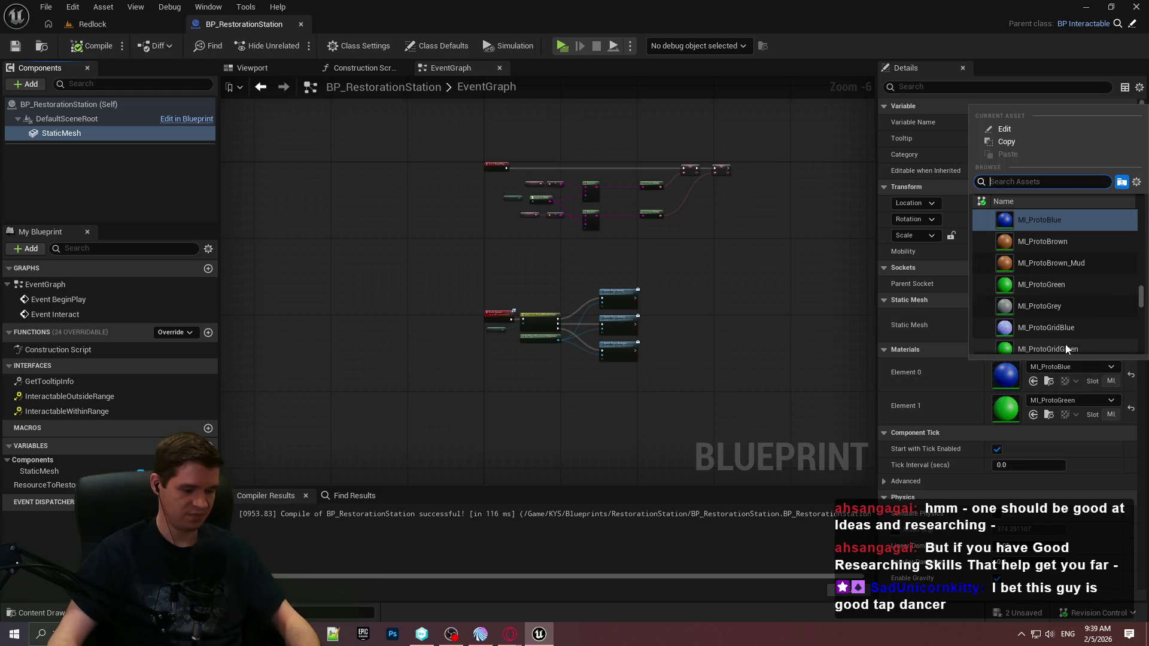
pyautogui.write('drak')
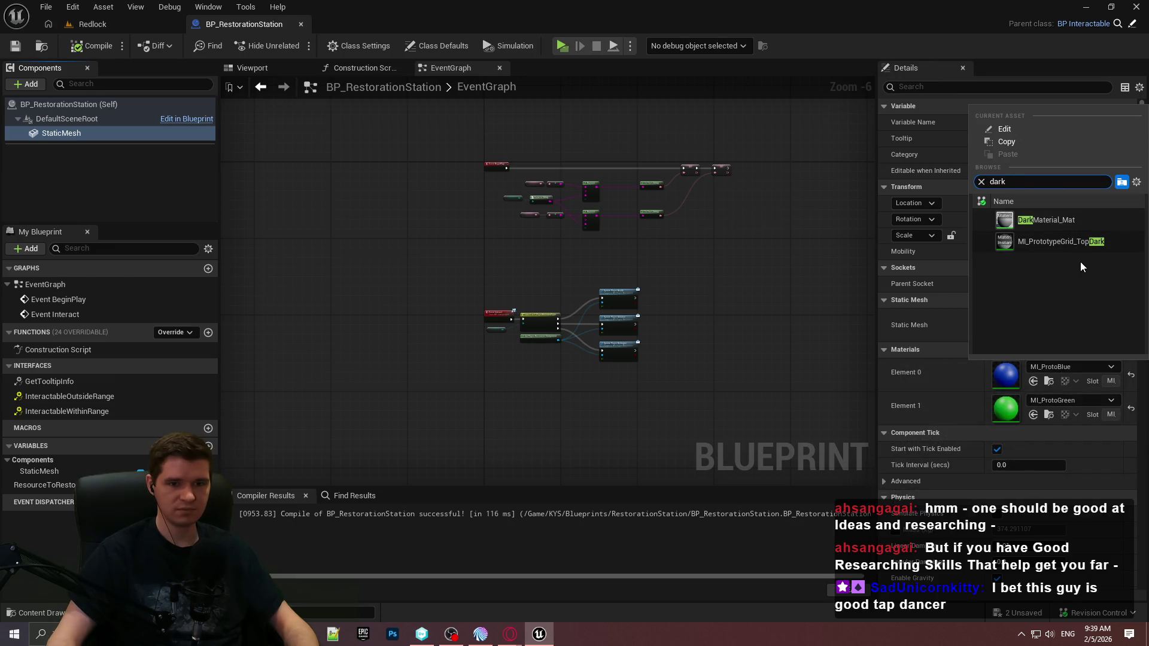
pyautogui.click(91, 24)
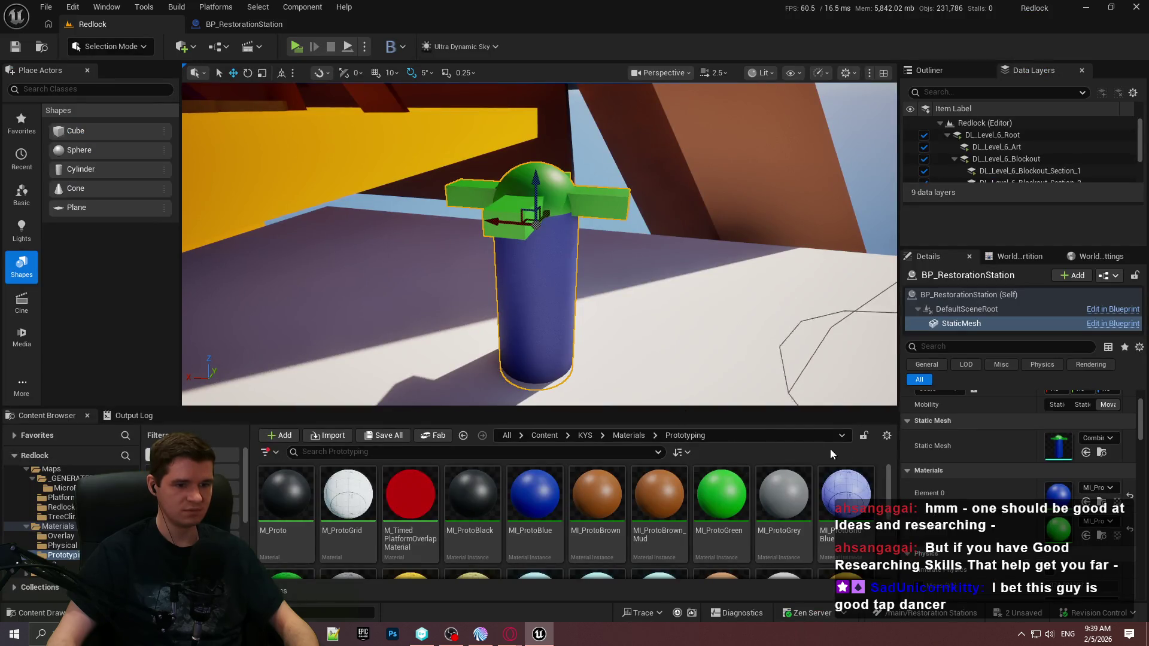
pyautogui.scroll(-1, 820, 455)
pyautogui.moveTo(784, 497); pyautogui.dragTo(829, 491)
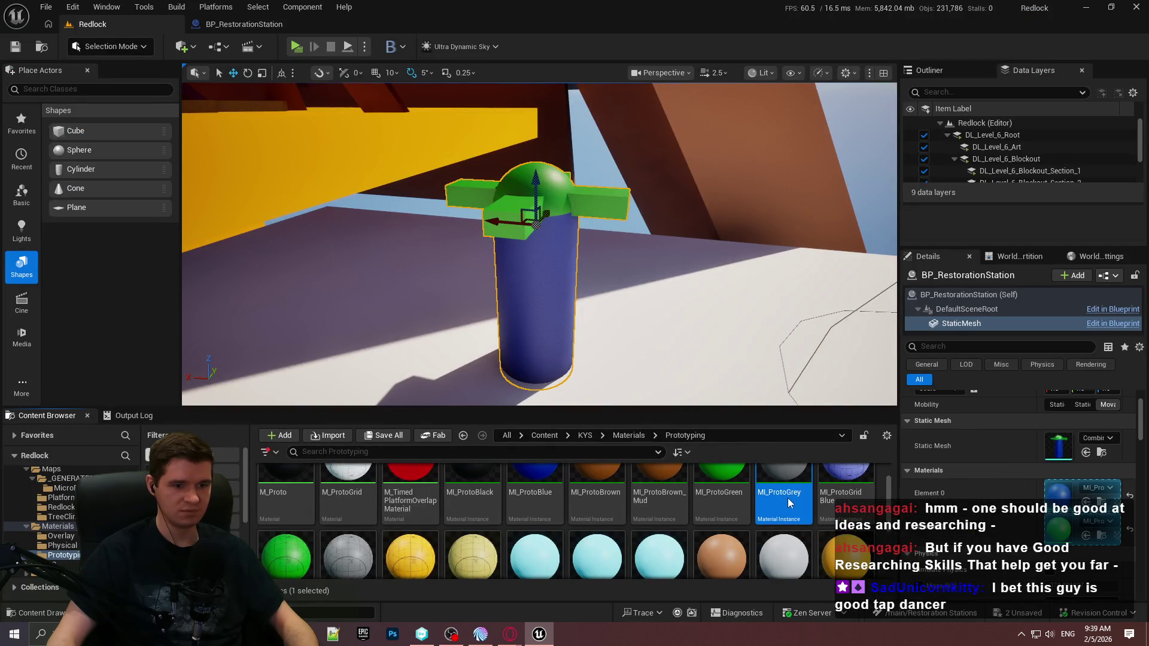
pyautogui.click(246, 24)
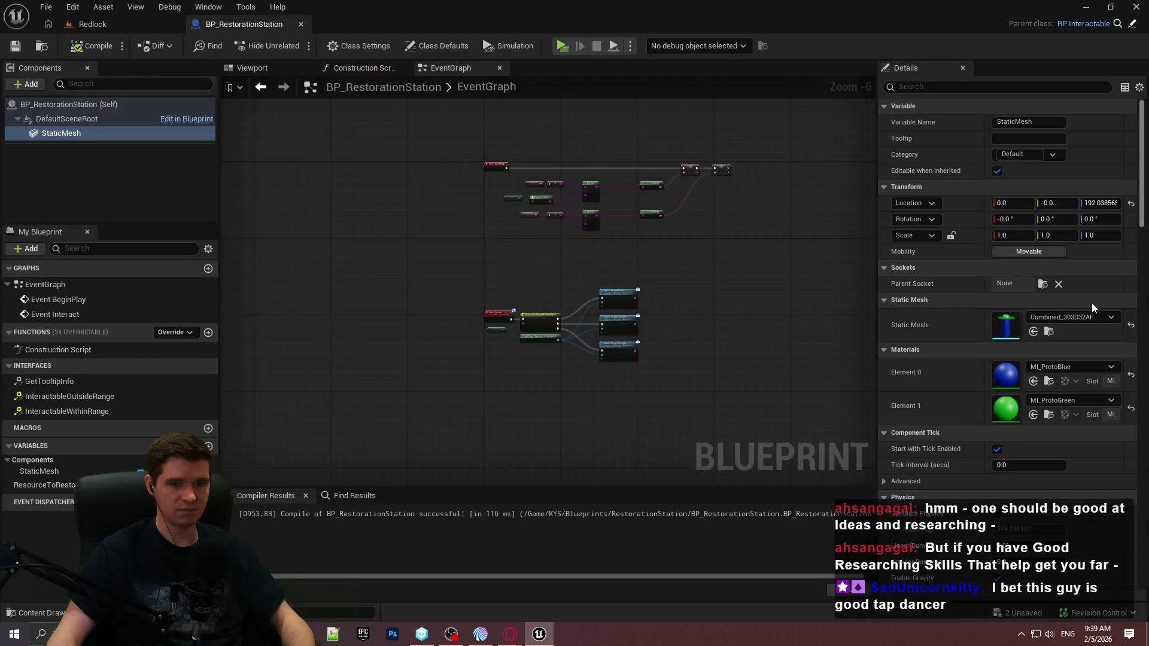
pyautogui.click(1034, 381)
pyautogui.click(252, 70)
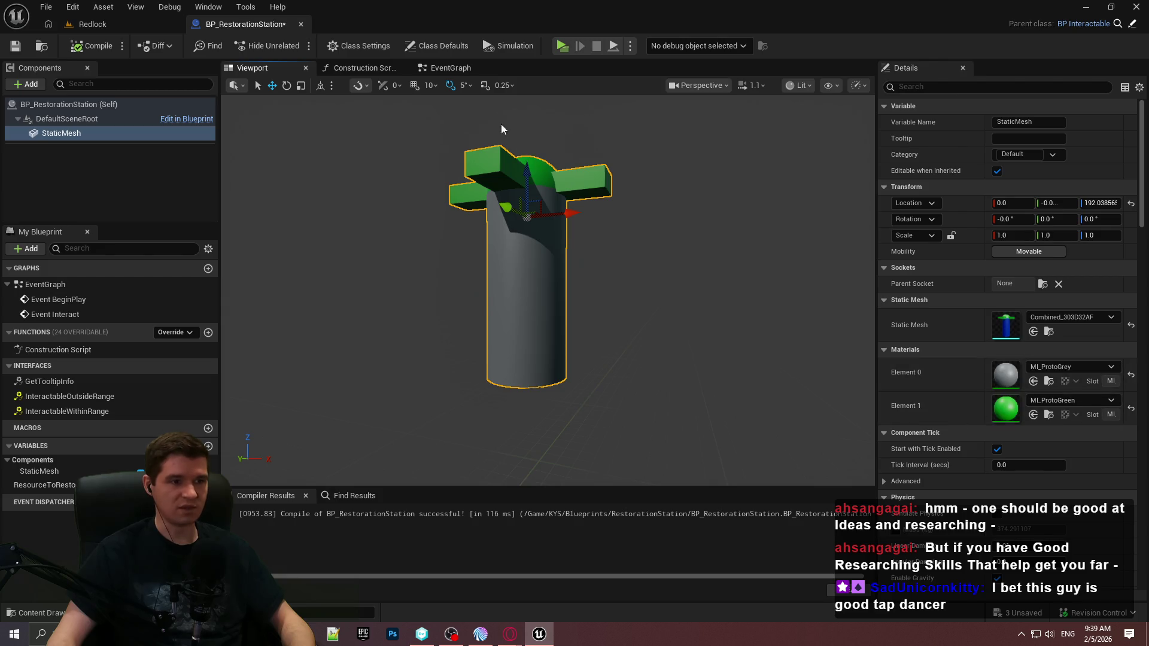
pyautogui.click(446, 67)
pyautogui.scroll(2, 591, 260)
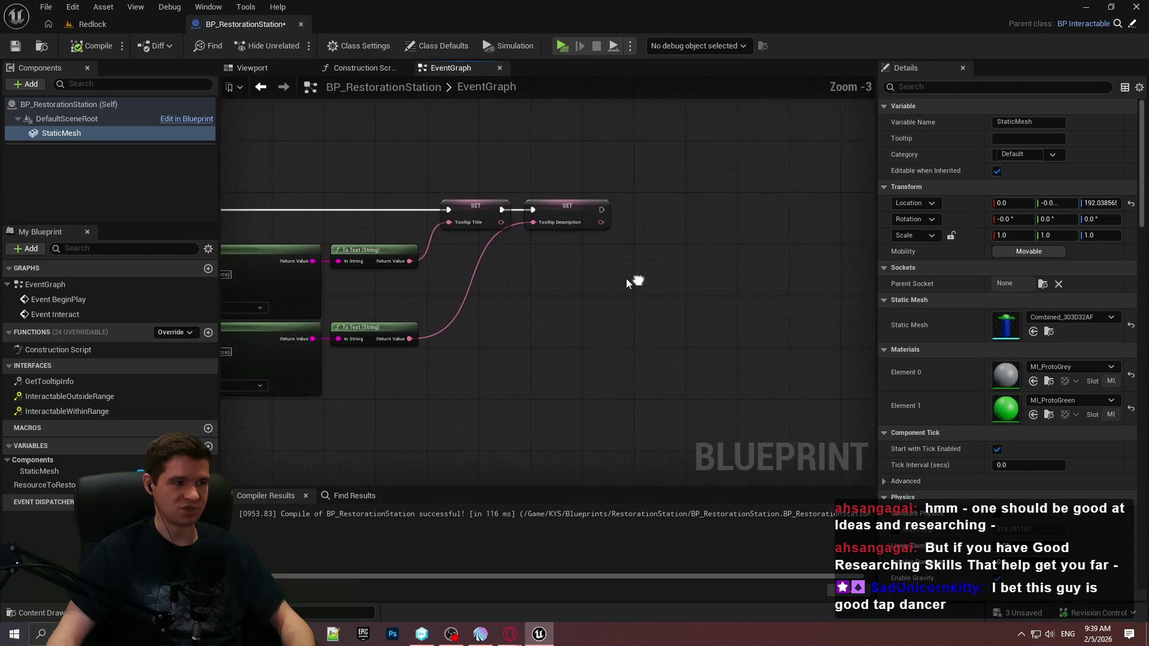
# Step: Add a Set Material node targeting Static Mesh with Element Index 1
pyautogui.moveTo(87, 134)
pyautogui.mouseDown()
pyautogui.moveTo(469, 284)
pyautogui.moveTo(598, 265)
pyautogui.mouseUp()
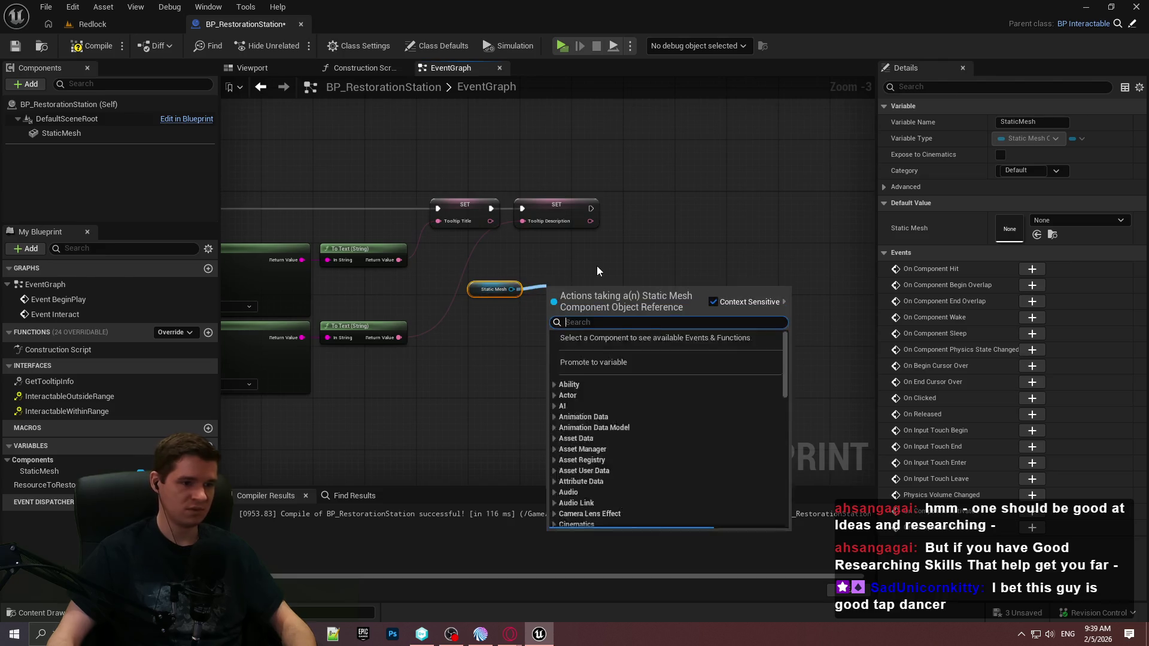
pyautogui.write('set material')
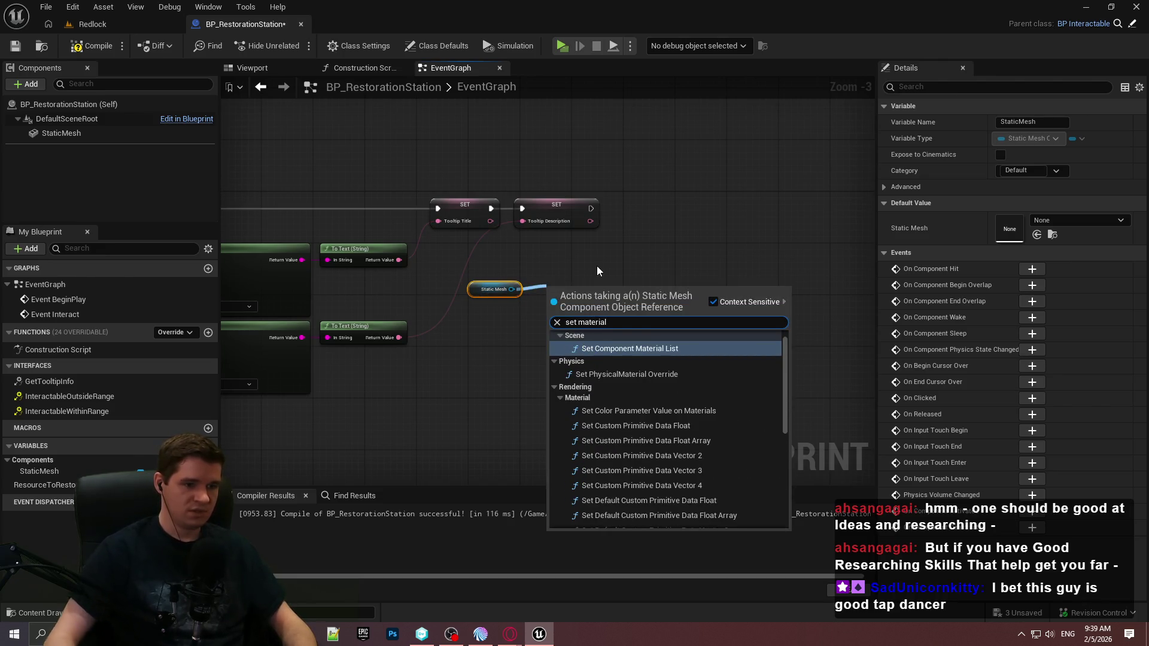
pyautogui.scroll(1, 597, 266)
pyautogui.scroll(-3, 621, 414)
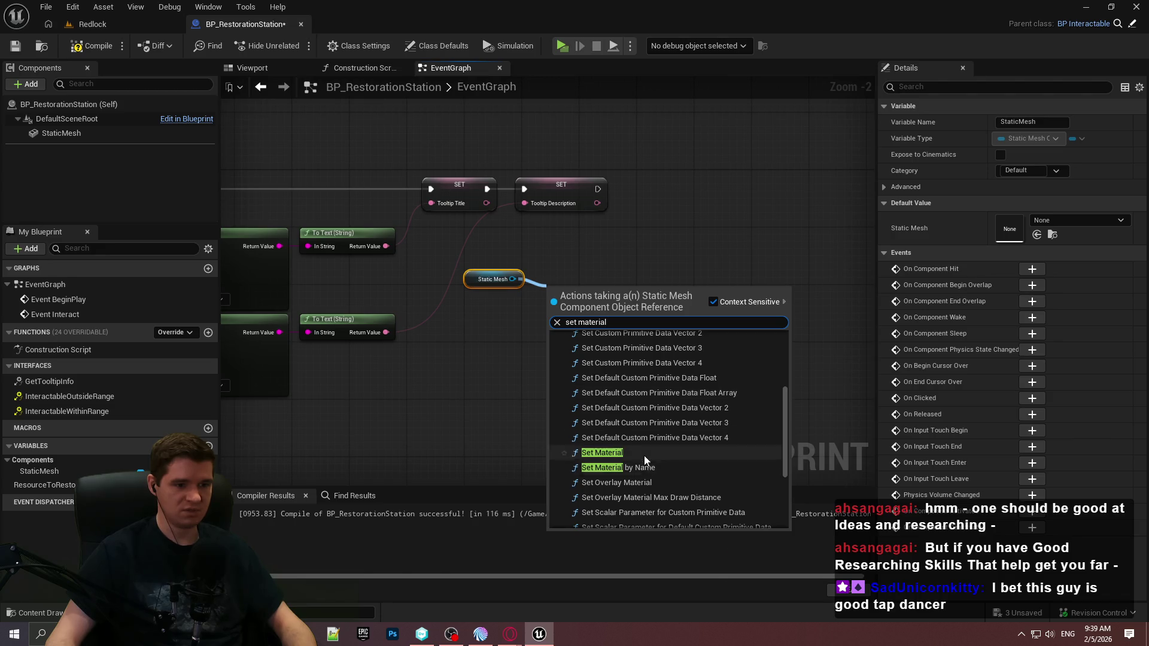
pyautogui.click(644, 454)
pyautogui.scroll(2, 577, 353)
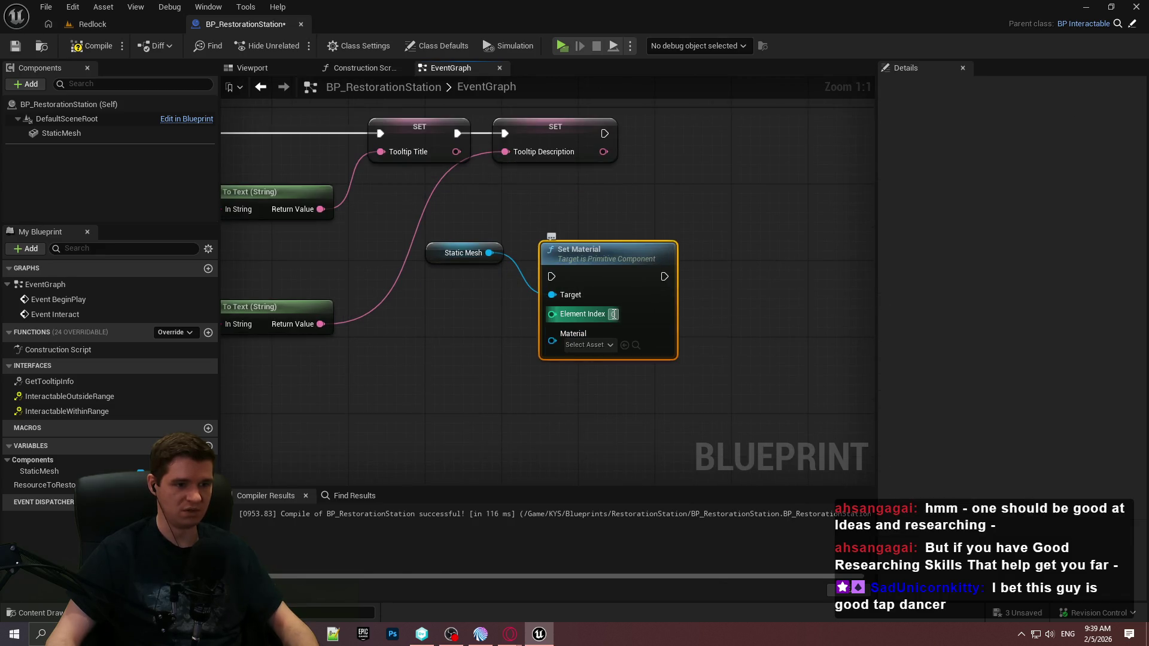
pyautogui.write('1')
# Step: Chain Set Material after the Tooltip Description setter and place Static Mesh beside its Target
pyautogui.moveTo(562, 273)
pyautogui.mouseDown()
pyautogui.moveTo(734, 205)
pyautogui.moveTo(605, 133)
pyautogui.mouseUp()
pyautogui.moveTo(735, 226)
pyautogui.mouseDown()
pyautogui.moveTo(774, 201)
pyautogui.moveTo(812, 150)
pyautogui.mouseUp()
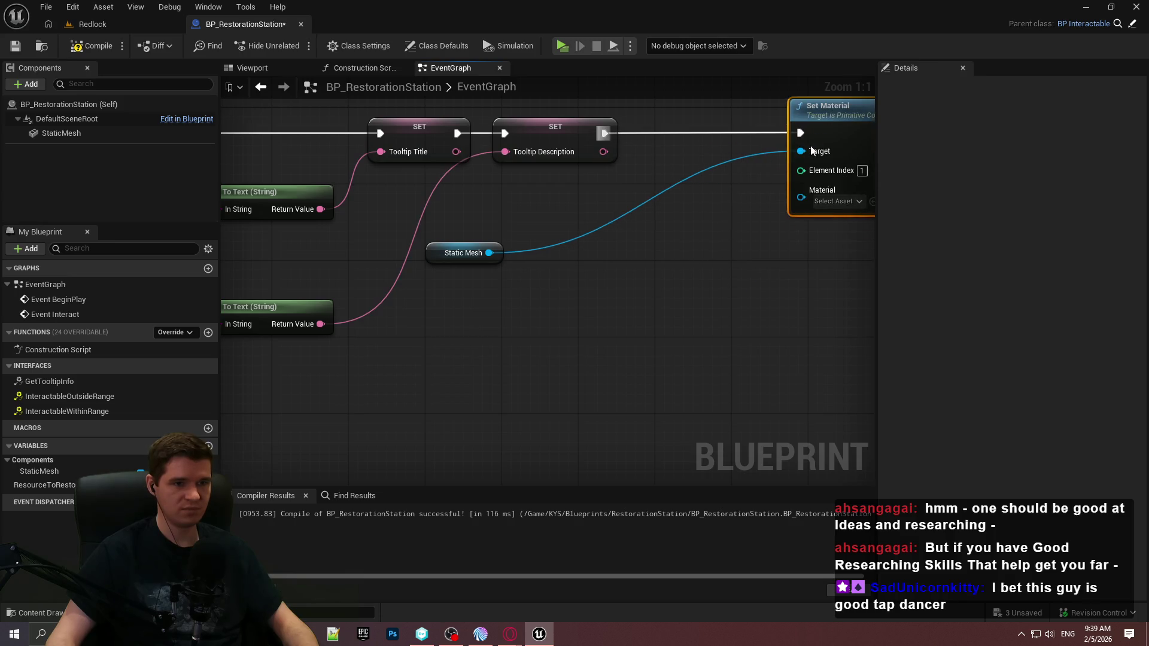
pyautogui.moveTo(499, 252); pyautogui.dragTo(764, 156)
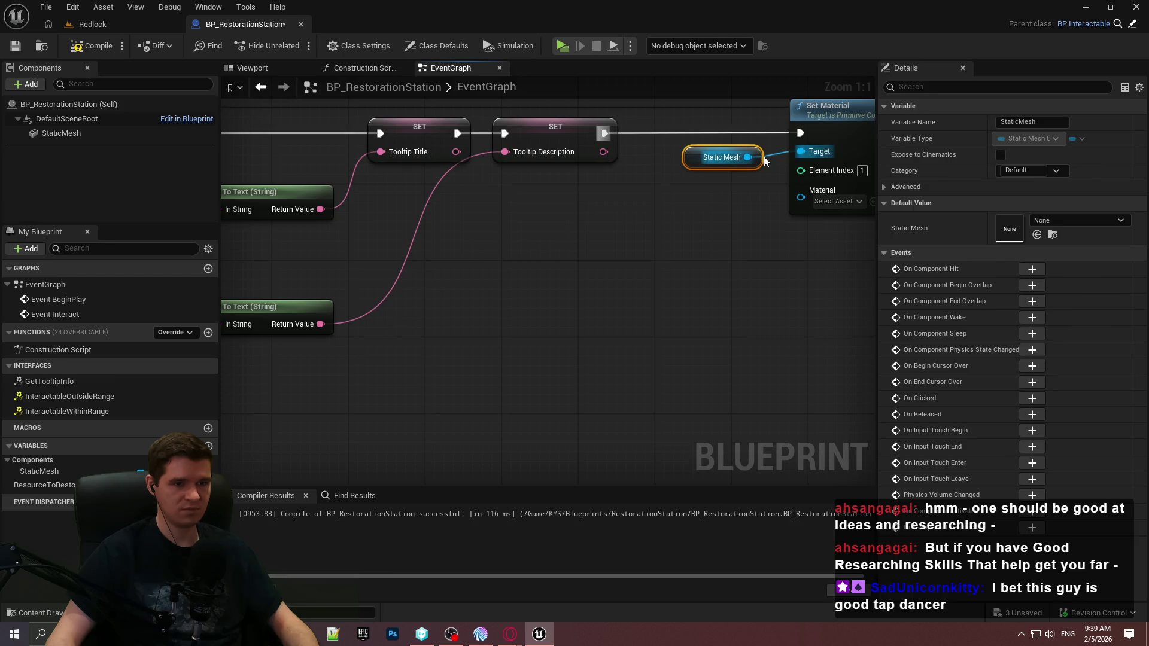
pyautogui.click(722, 331)
pyautogui.scroll(-1, 678, 304)
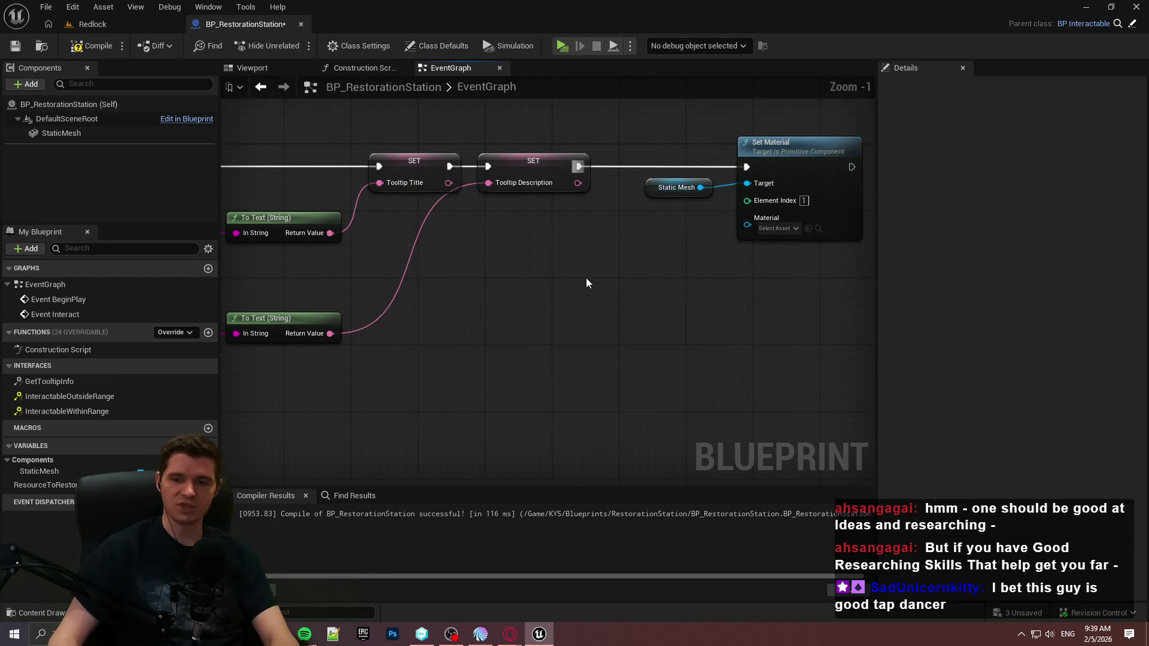
pyautogui.scroll(-5, 638, 315)
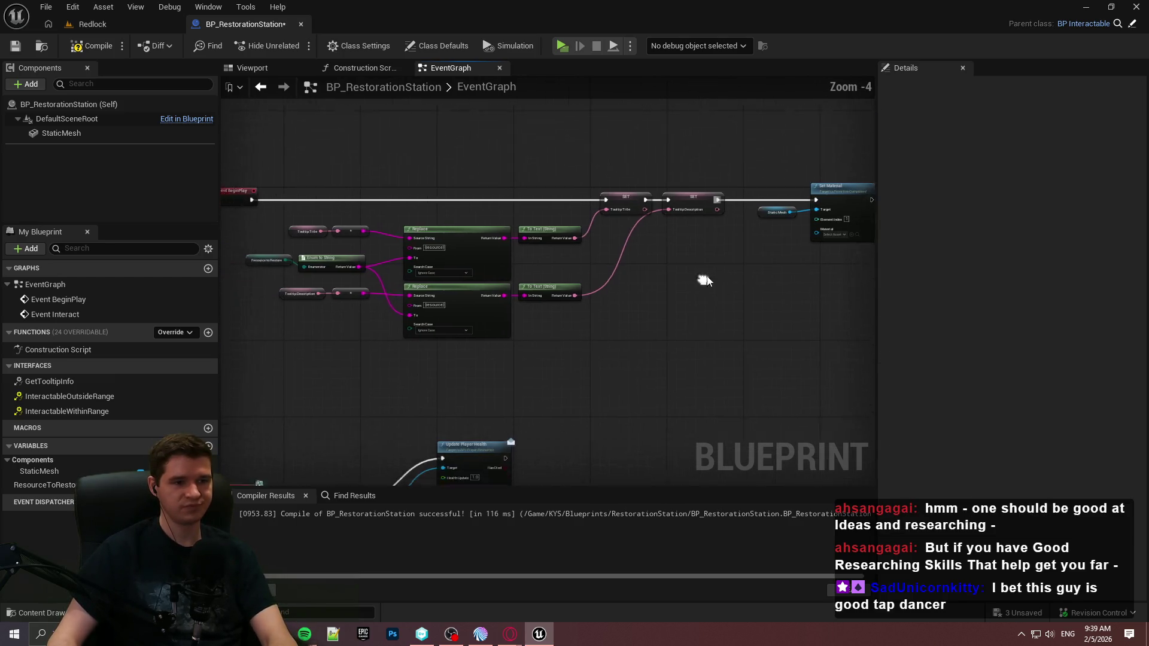
pyautogui.moveTo(844, 317)
pyautogui.mouseDown()
pyautogui.moveTo(473, 222)
pyautogui.moveTo(482, 227)
pyautogui.mouseUp()
pyautogui.scroll(2, 482, 227)
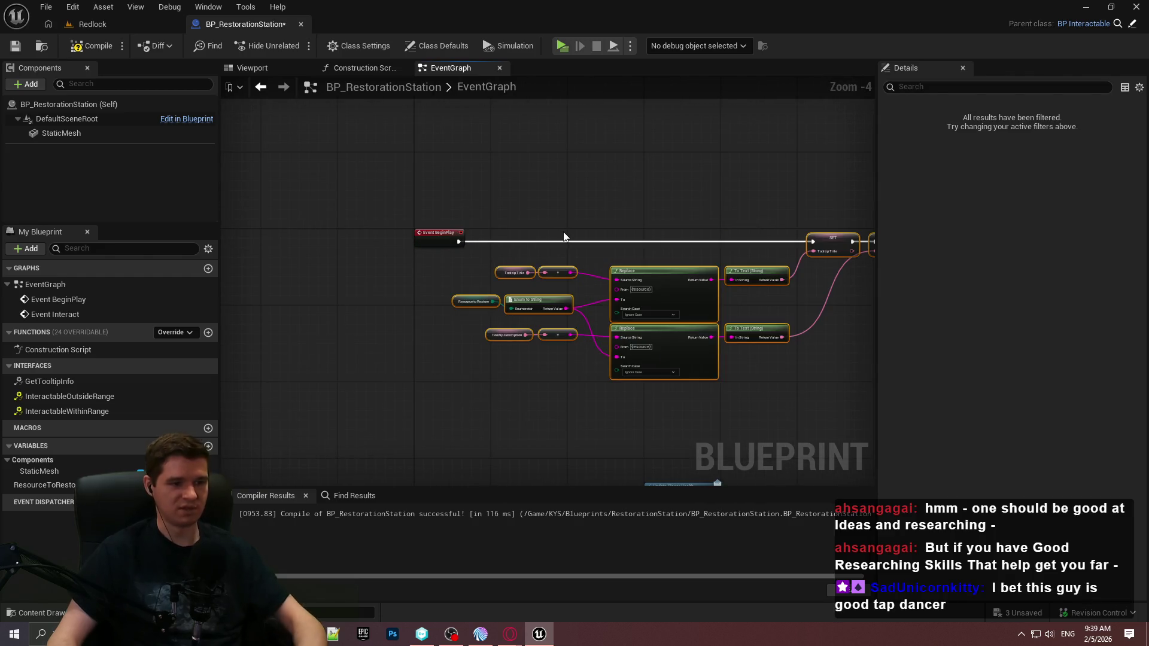
# Step: Wrap the selected BeginPlay nodes in a comment box
pyautogui.press('c')
pyautogui.moveTo(563, 236)
pyautogui.mouseDown()
pyautogui.moveTo(342, 174)
pyautogui.moveTo(387, 187)
pyautogui.mouseUp()
pyautogui.click(723, 307)
pyautogui.scroll(3, 608, 323)
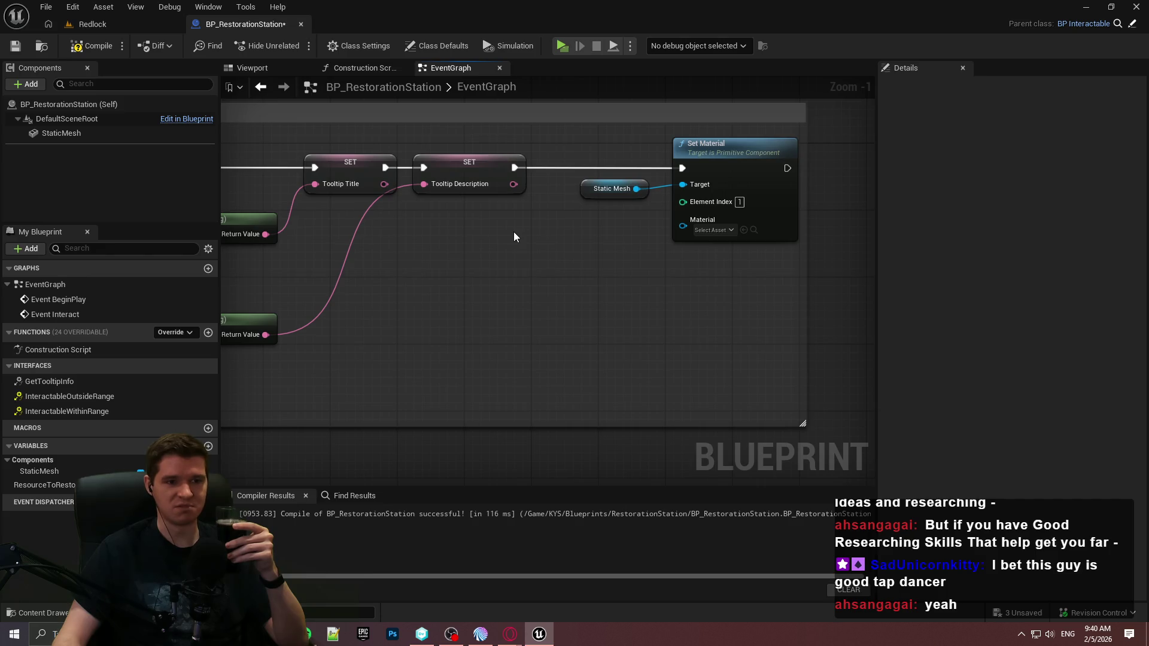
# Step: Nudge the Static Mesh node right and add a ResourceToRestore getter to the graph
pyautogui.moveTo(648, 185); pyautogui.dragTo(658, 183)
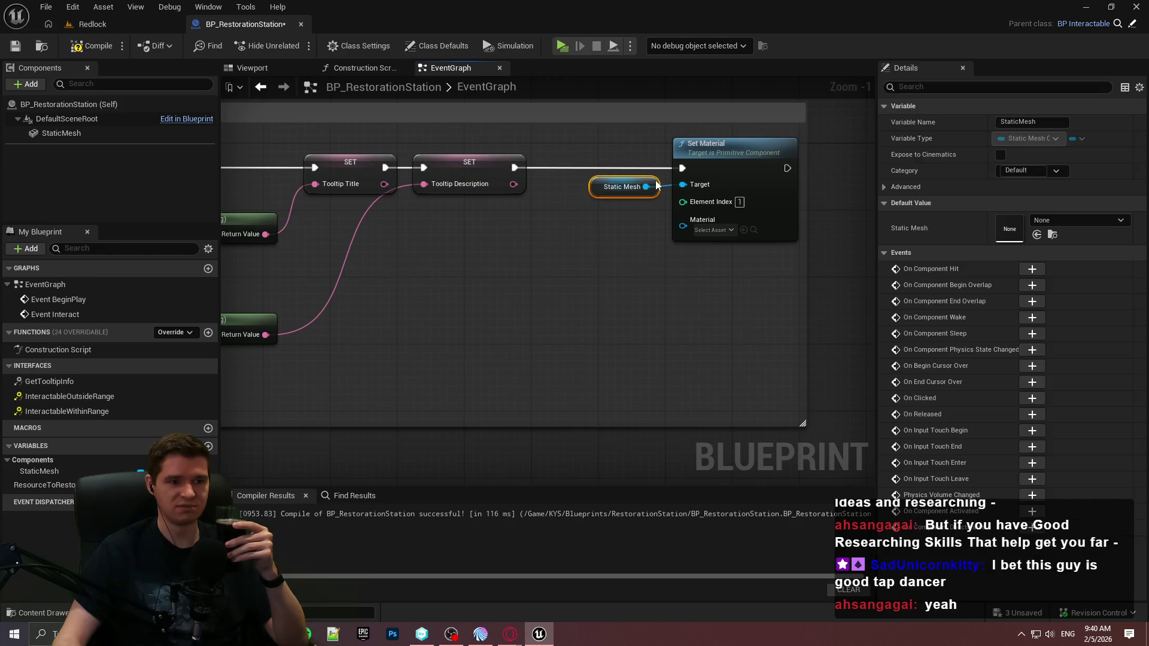
pyautogui.click(638, 209)
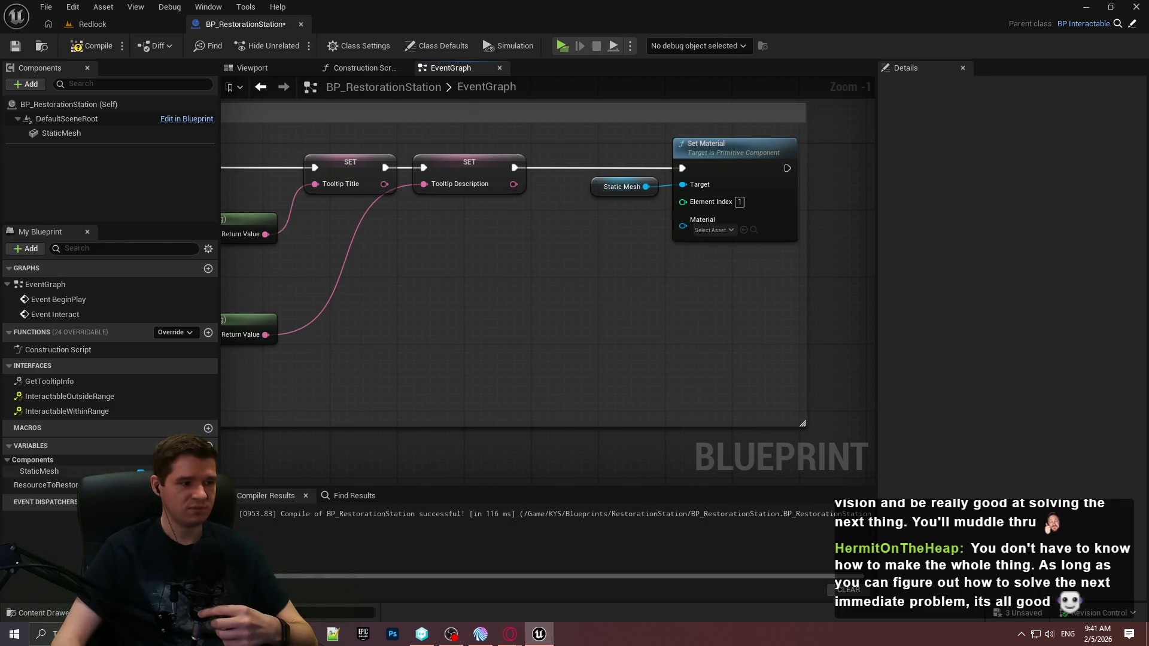
pyautogui.moveTo(48, 489); pyautogui.dragTo(458, 309)
pyautogui.click(508, 330)
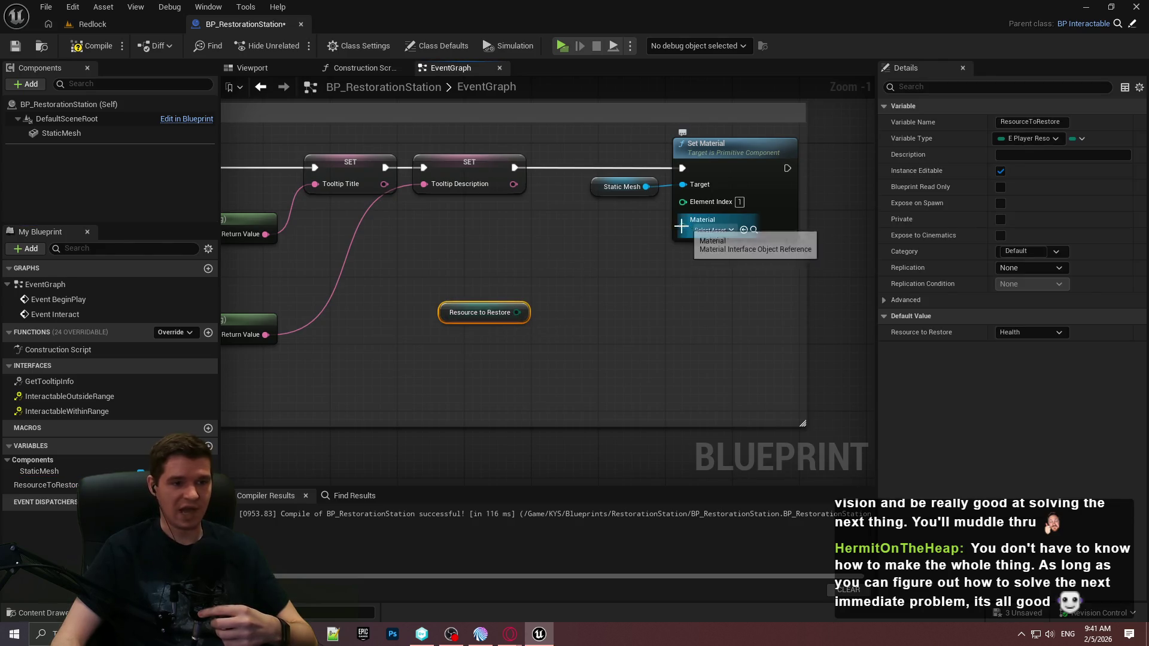
# Step: Feed Set Material's Material from a Select node indexed by Resource to Restore
pyautogui.moveTo(683, 226); pyautogui.dragTo(605, 285)
pyautogui.write('select')
pyautogui.press('Return')
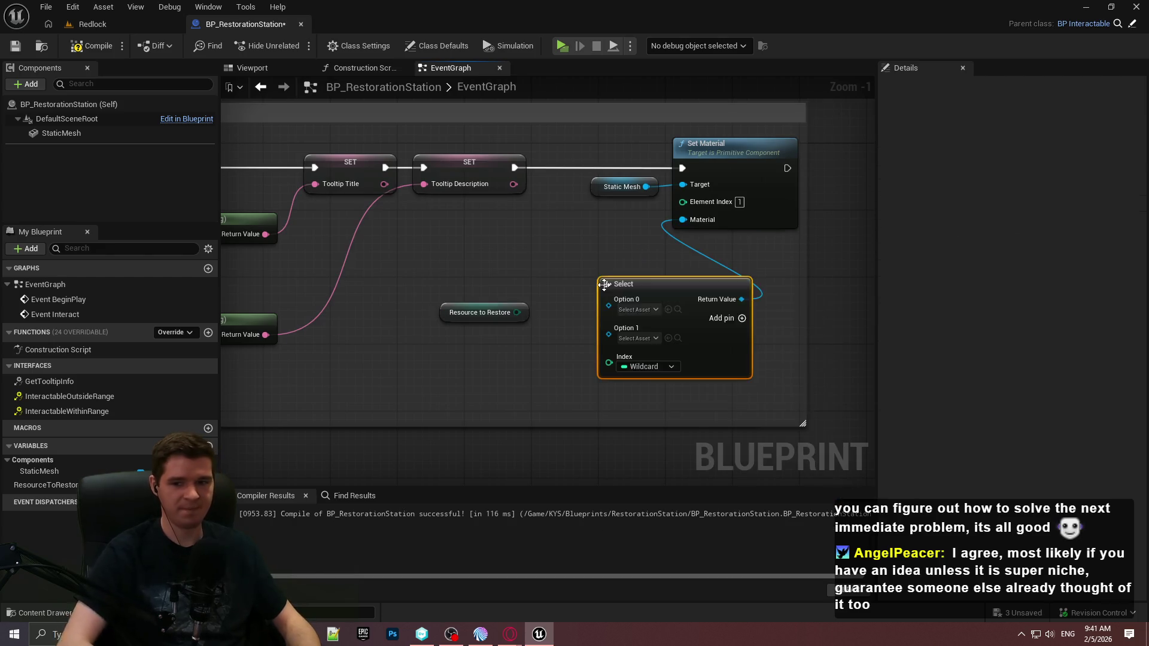
pyautogui.moveTo(608, 362)
pyautogui.mouseDown()
pyautogui.moveTo(518, 312)
pyautogui.moveTo(514, 326)
pyautogui.moveTo(566, 396)
pyautogui.mouseUp()
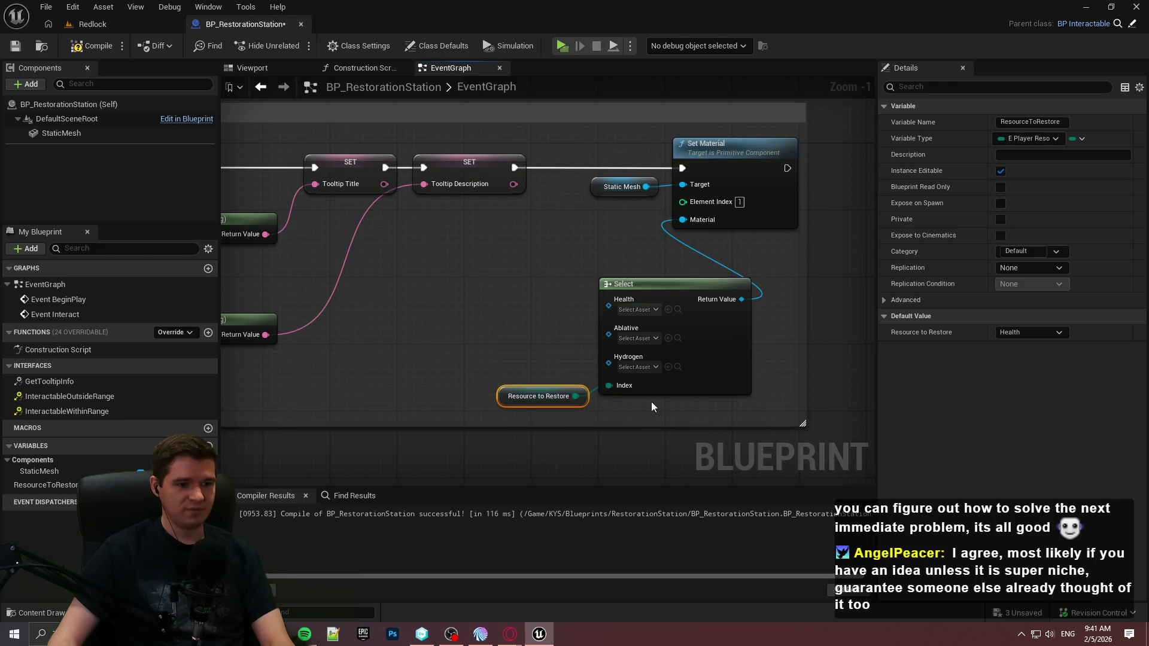
pyautogui.keyDown('ctrl'); pyautogui.click(647, 382); pyautogui.keyUp('ctrl')
pyautogui.moveTo(647, 382)
pyautogui.mouseDown()
pyautogui.moveTo(557, 335)
pyautogui.moveTo(585, 320)
pyautogui.mouseUp()
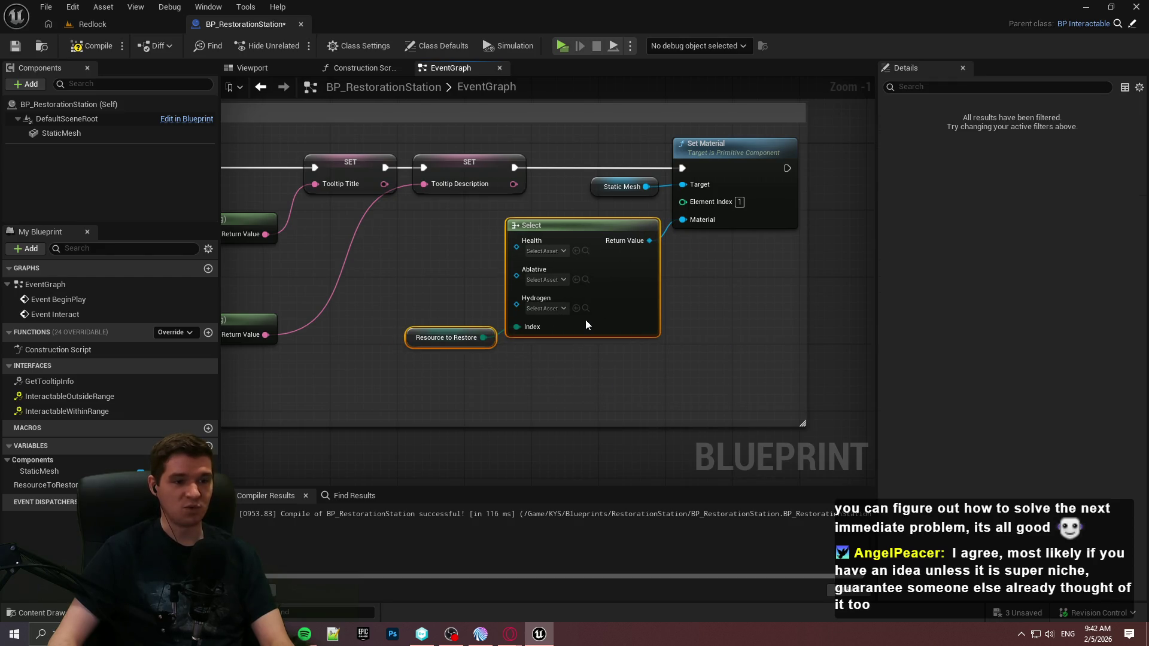
pyautogui.click(664, 272)
pyautogui.click(708, 193)
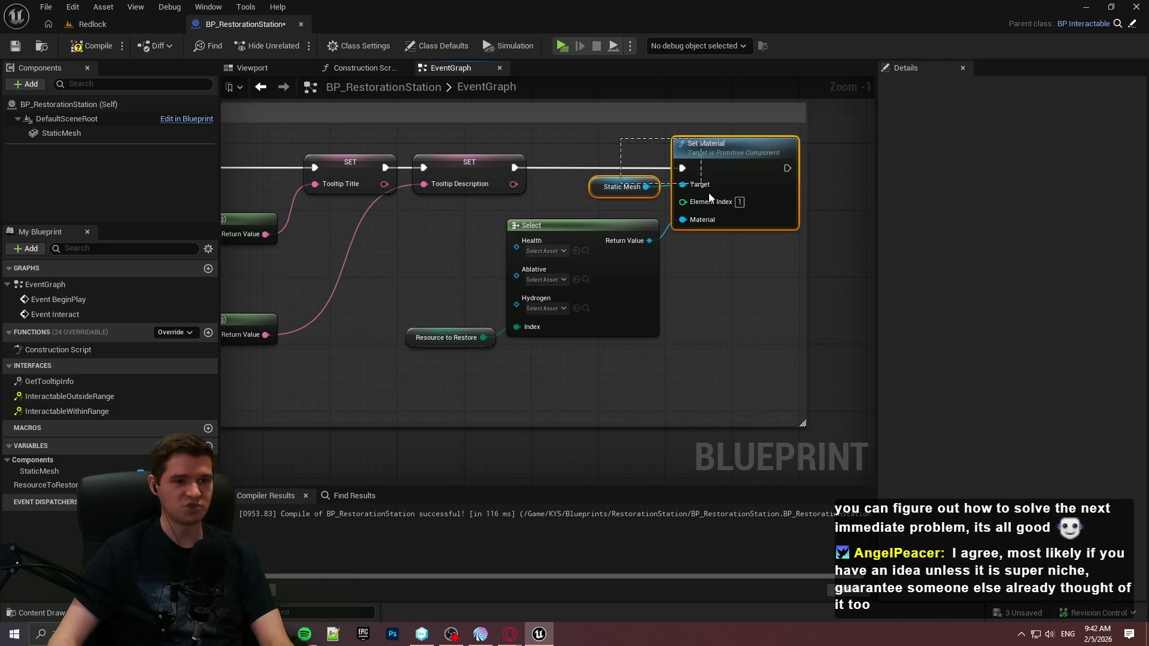
pyautogui.click(729, 272)
# Step: Compile and save the BP_RestorationStation Blueprint
pyautogui.click(90, 46)
pyautogui.click(15, 46)
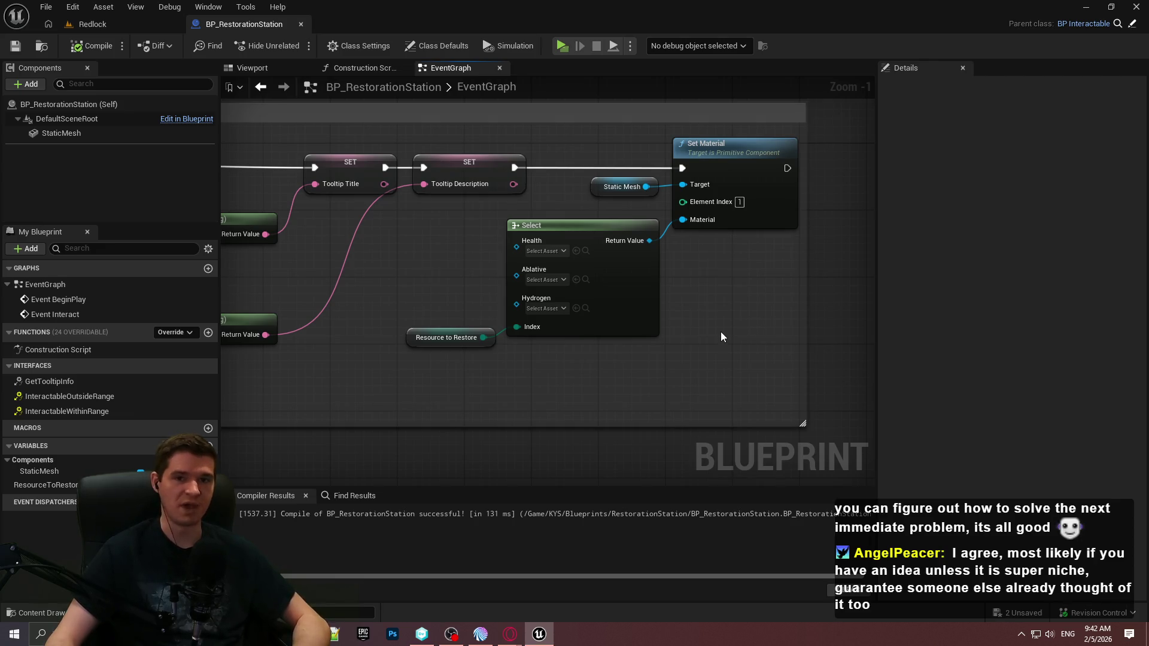
pyautogui.moveTo(710, 371)
pyautogui.mouseDown()
pyautogui.moveTo(747, 355)
pyautogui.moveTo(707, 384)
pyautogui.moveTo(736, 372)
pyautogui.mouseUp()
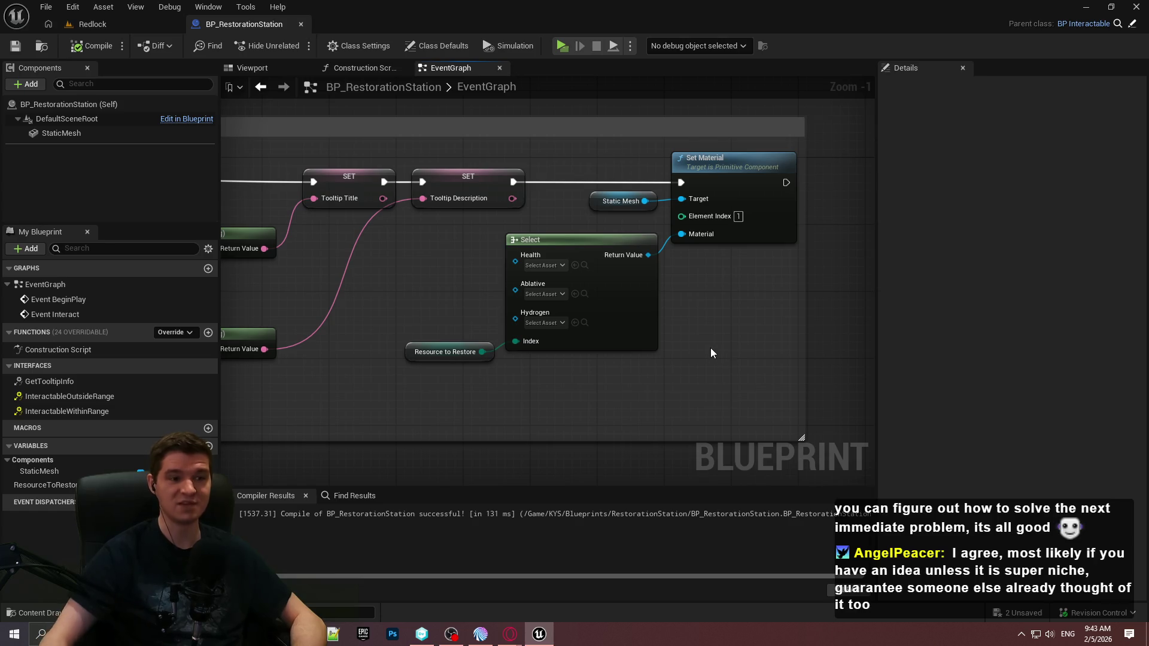
pyautogui.scroll(1, 500, 364)
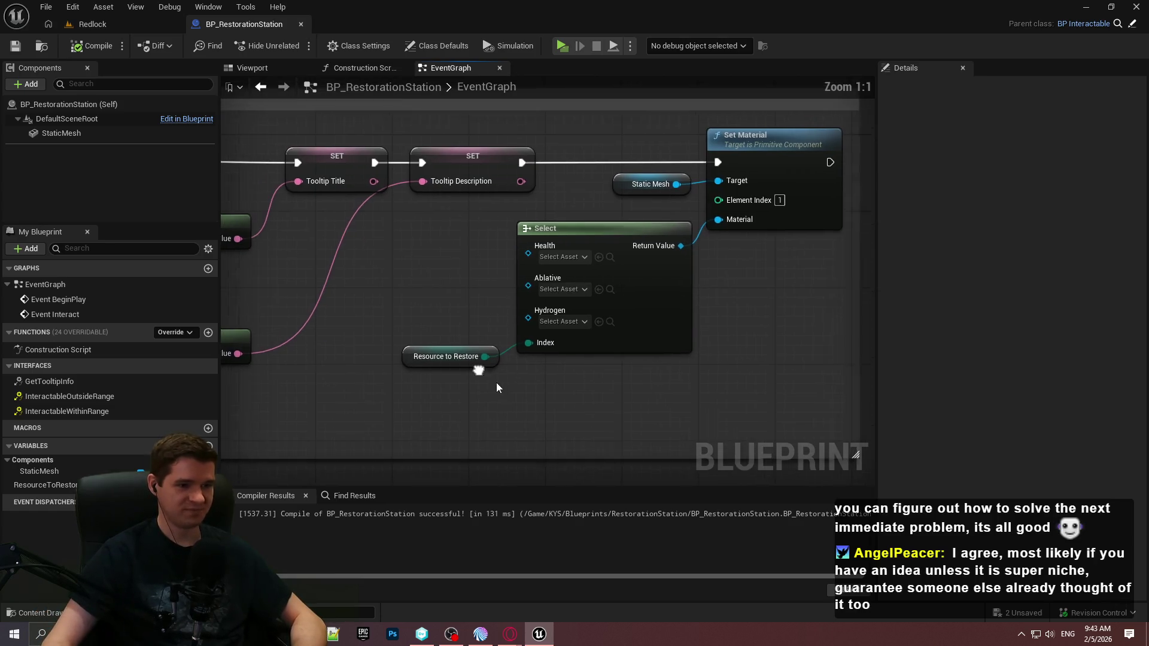
# Step: Return to the Redlock level and open KYS > Blueprints in an enlarged Content Browser
pyautogui.click(128, 27)
pyautogui.moveTo(659, 404); pyautogui.dragTo(659, 377)
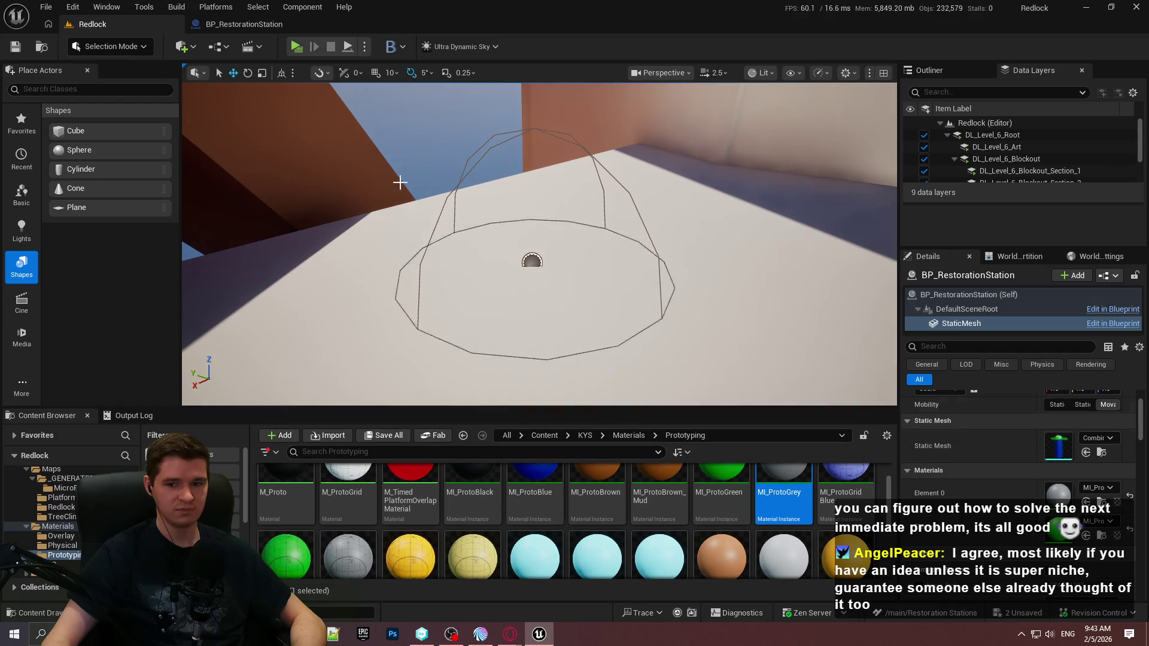
pyautogui.click(582, 439)
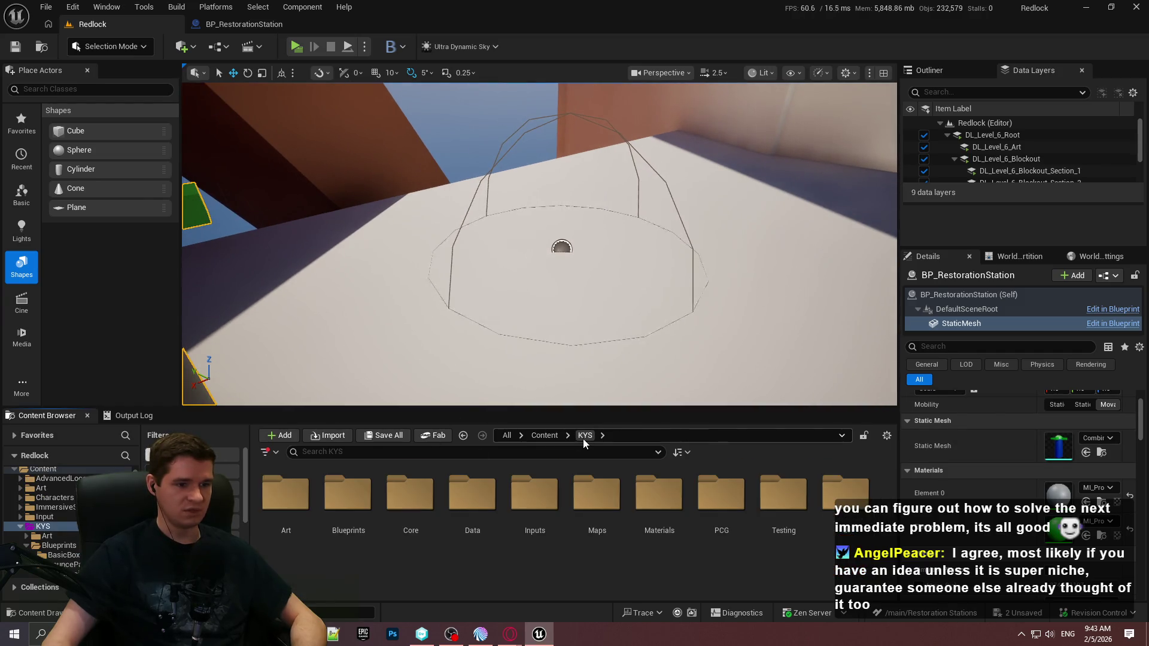
pyautogui.moveTo(584, 410); pyautogui.dragTo(581, 329)
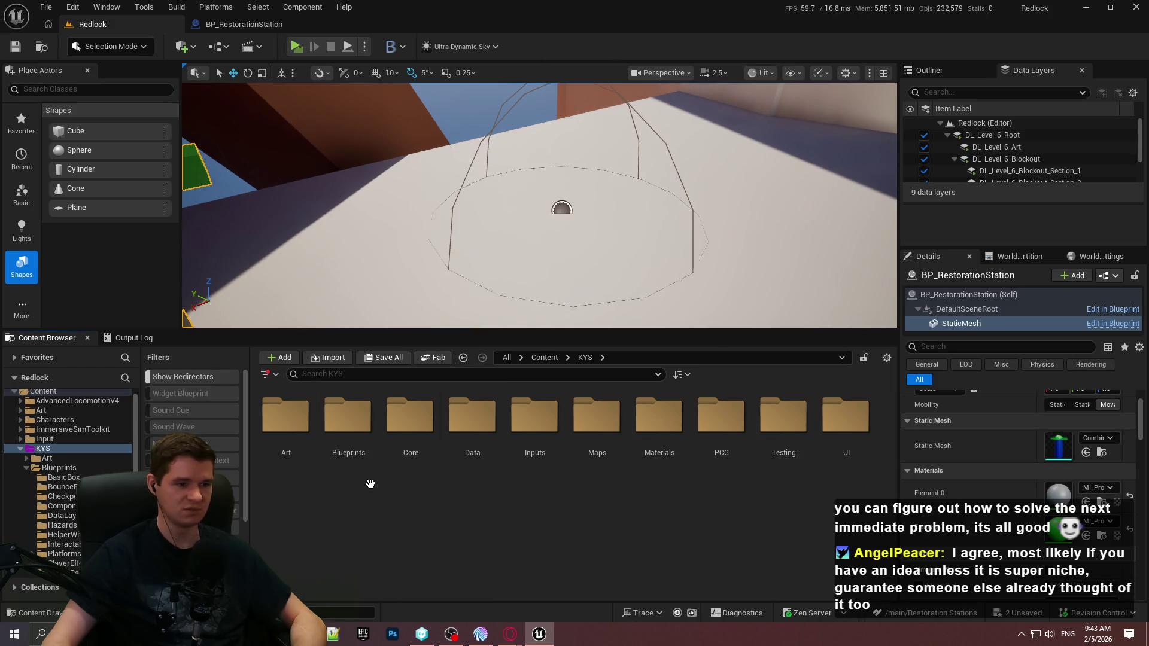
pyautogui.doubleClick(347, 419)
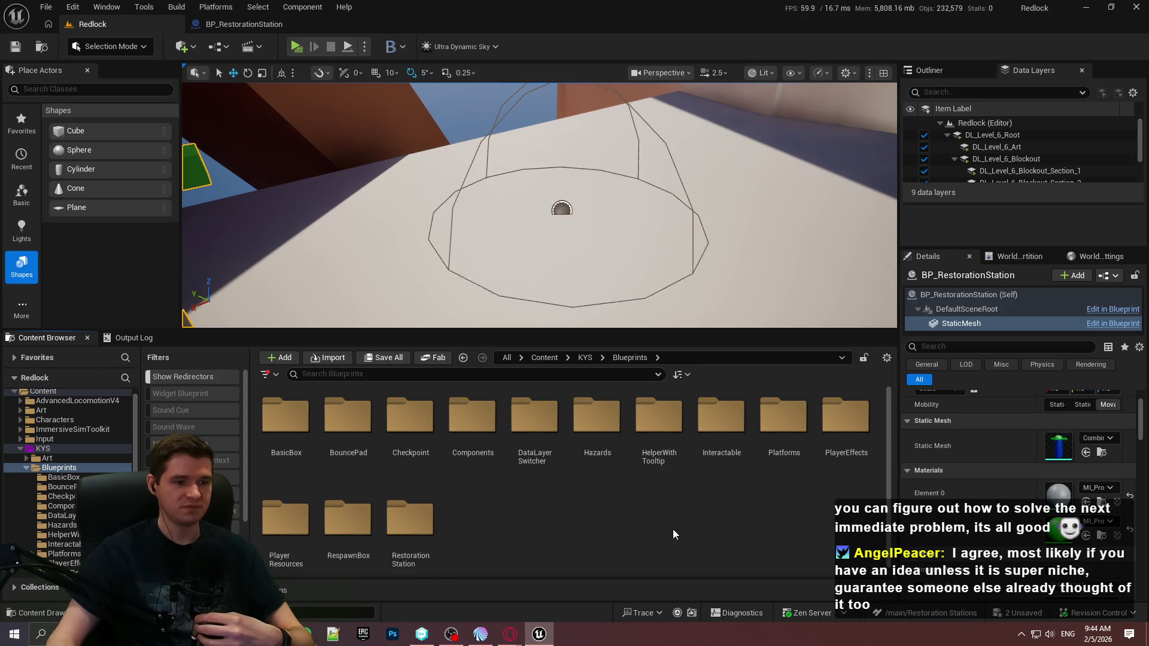
pyautogui.click(526, 542)
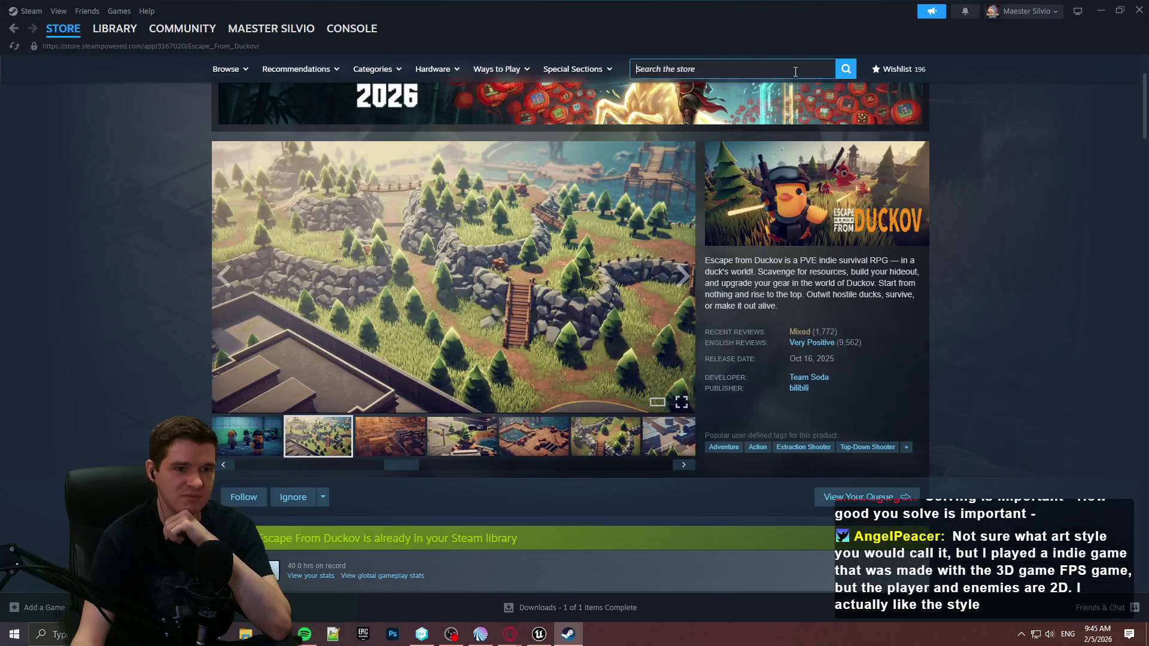
# Step: Search the Steam store for 'octopat' and open the OCTOPATH TRAVELER II page
pyautogui.click(794, 71)
pyautogui.write('octopat')
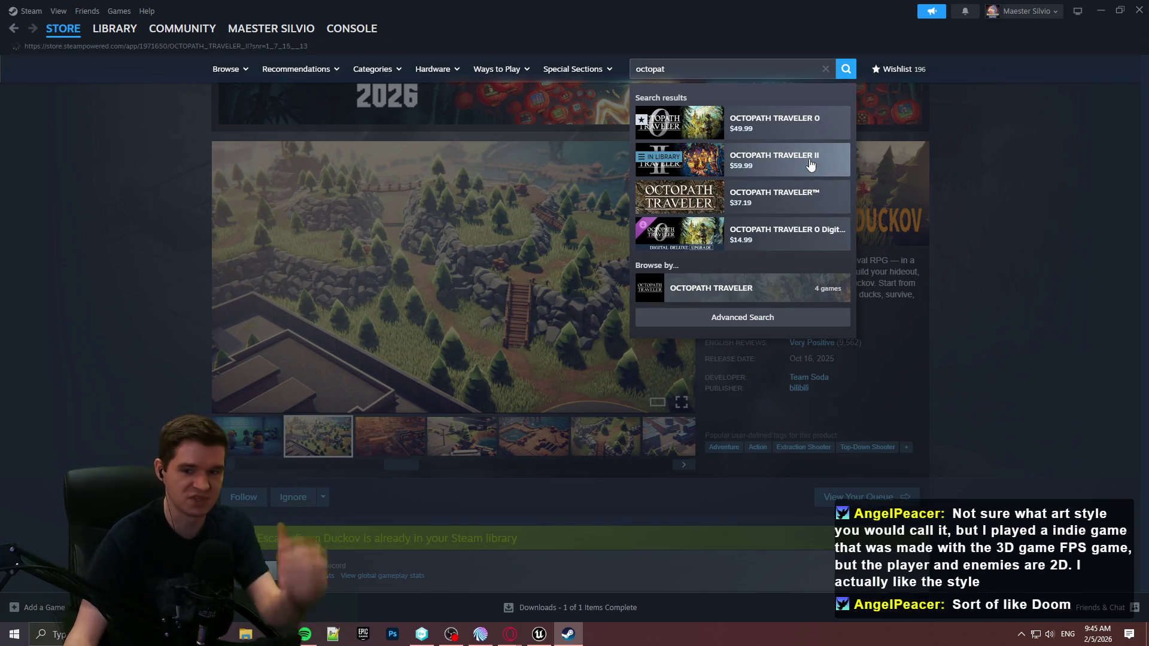
pyautogui.click(838, 176)
# Step: Page through the OCTOPATH TRAVELER II screenshots in the full-screen viewer
pyautogui.click(425, 421)
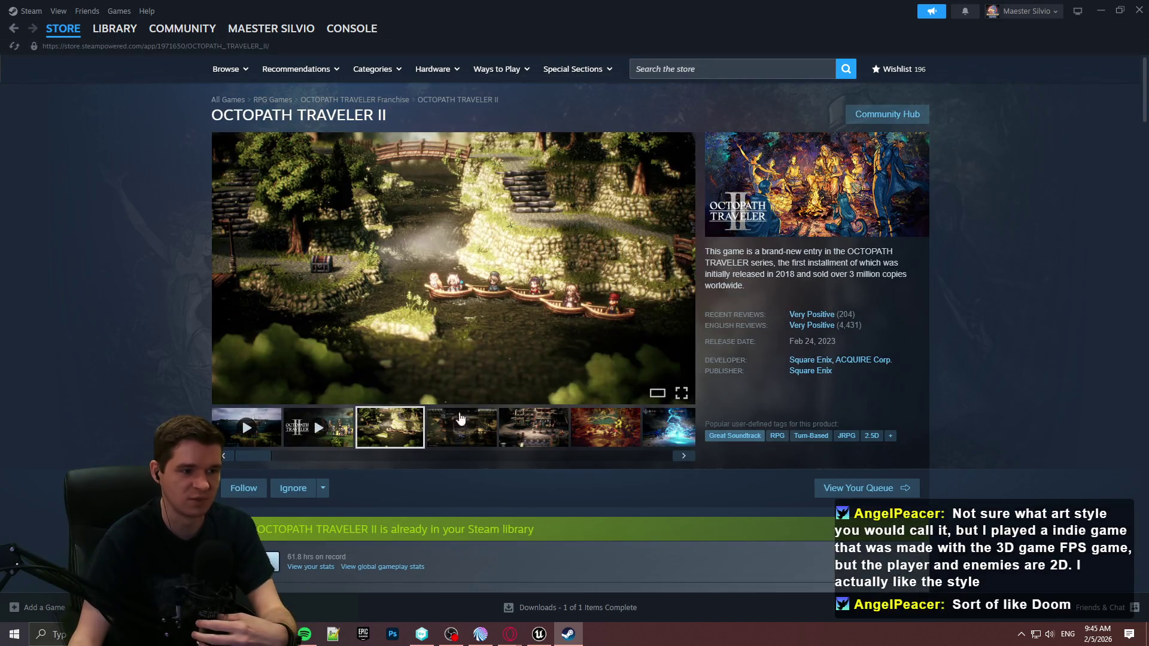
pyautogui.click(566, 333)
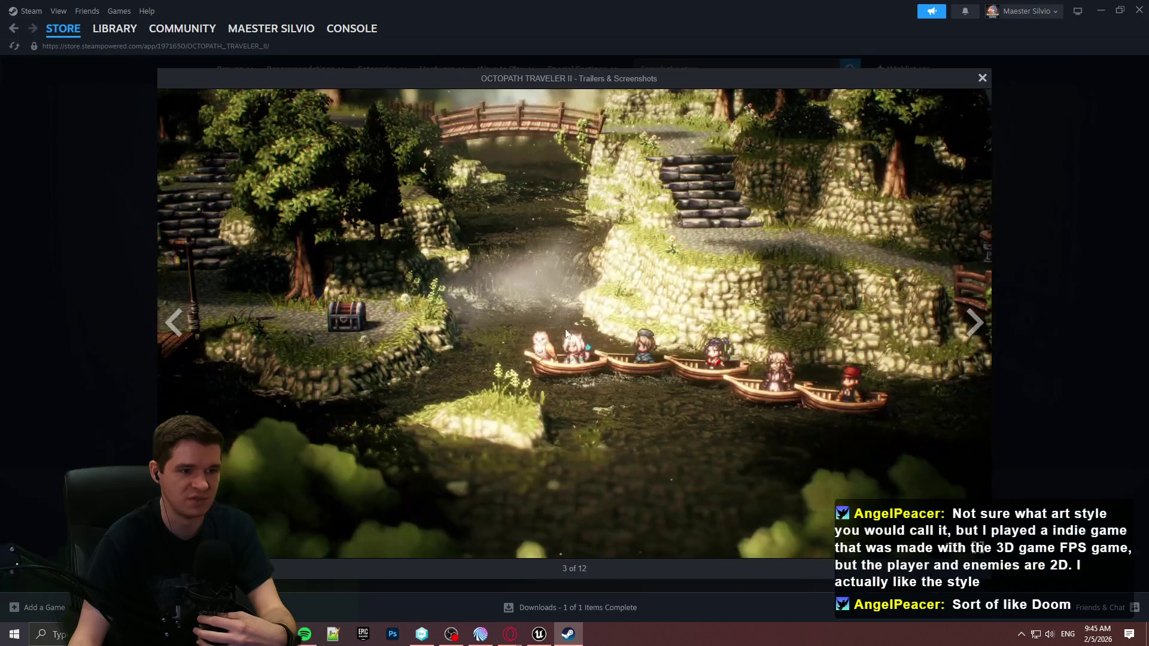
pyautogui.click(974, 323)
pyautogui.click(974, 323)
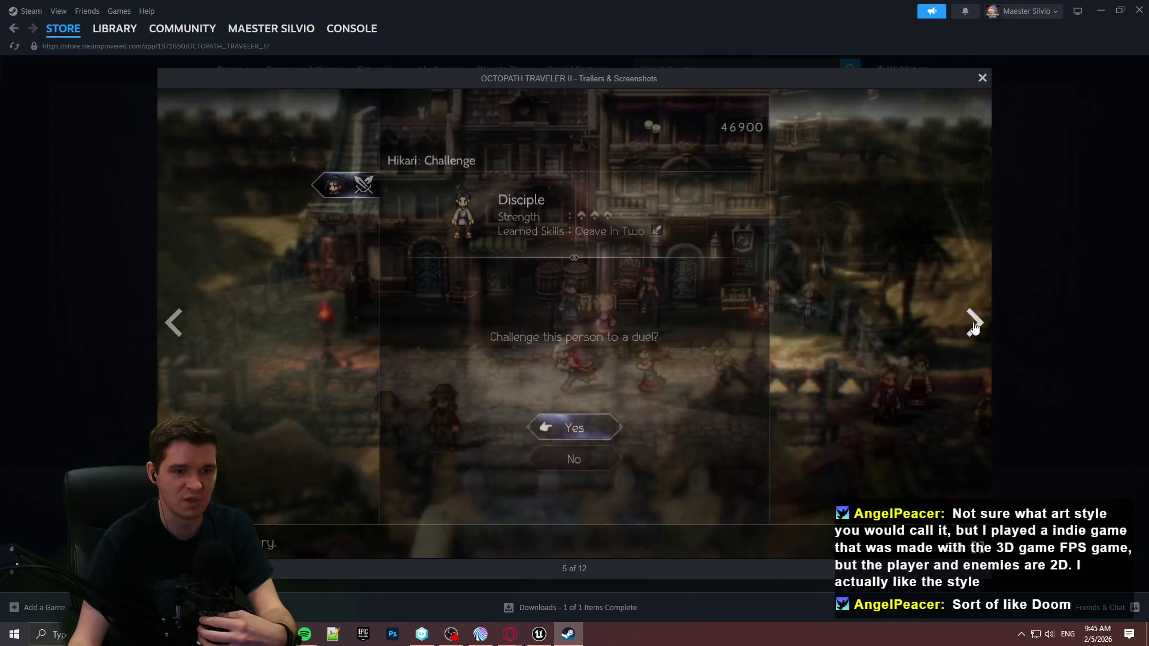
pyautogui.click(973, 323)
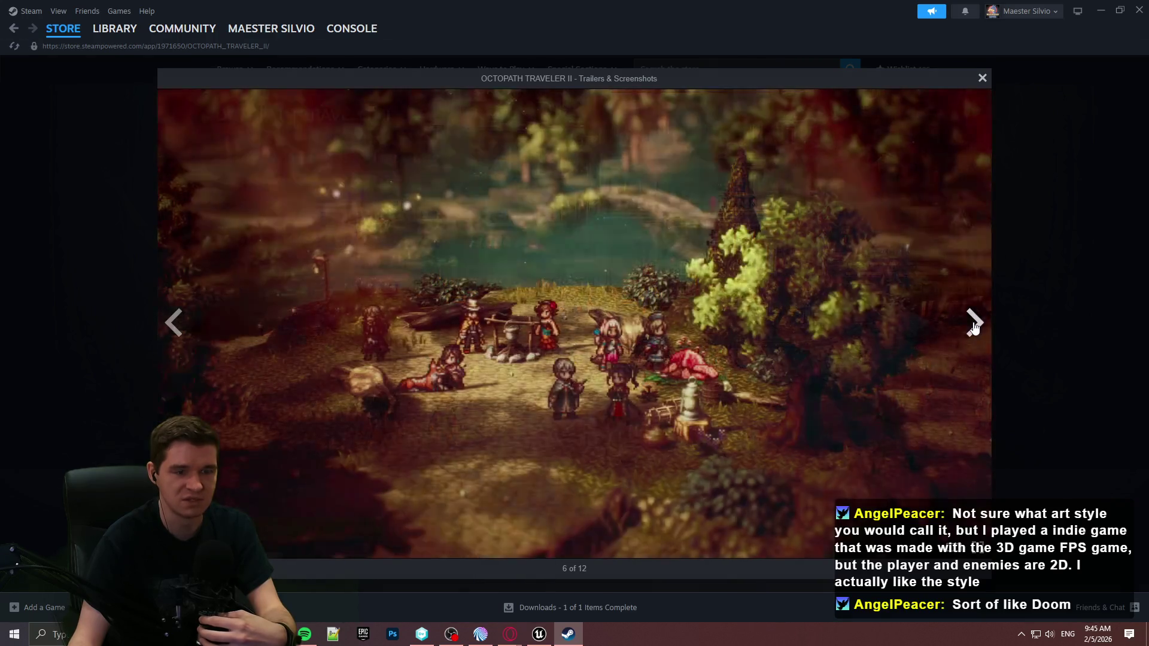
pyautogui.click(974, 324)
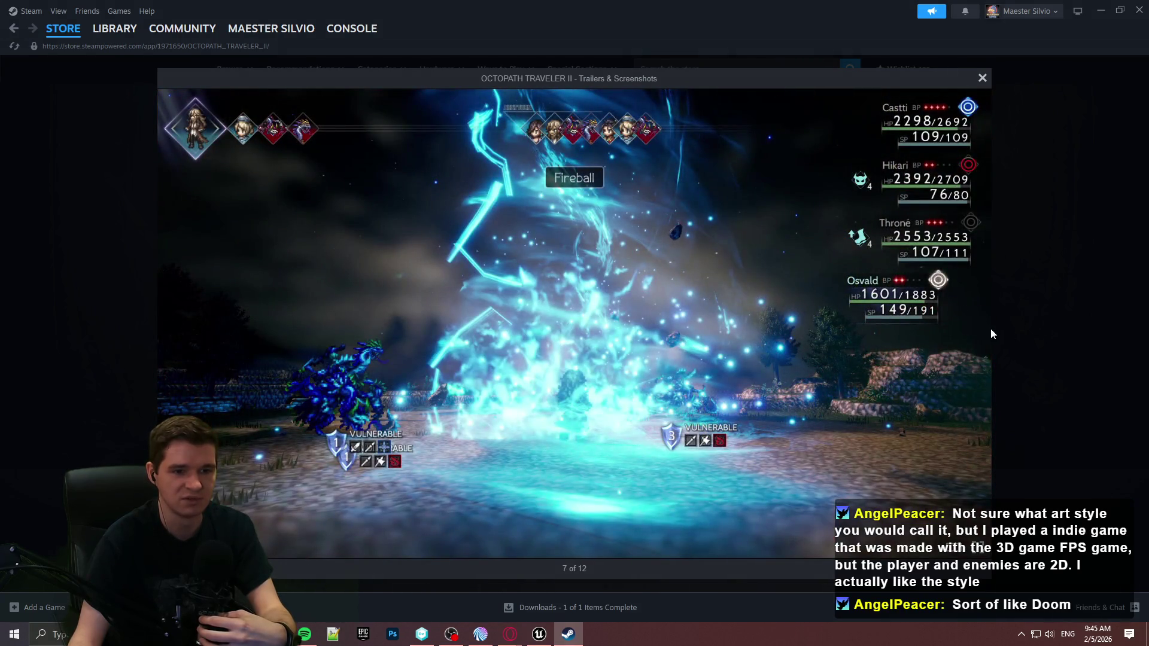
pyautogui.click(1011, 326)
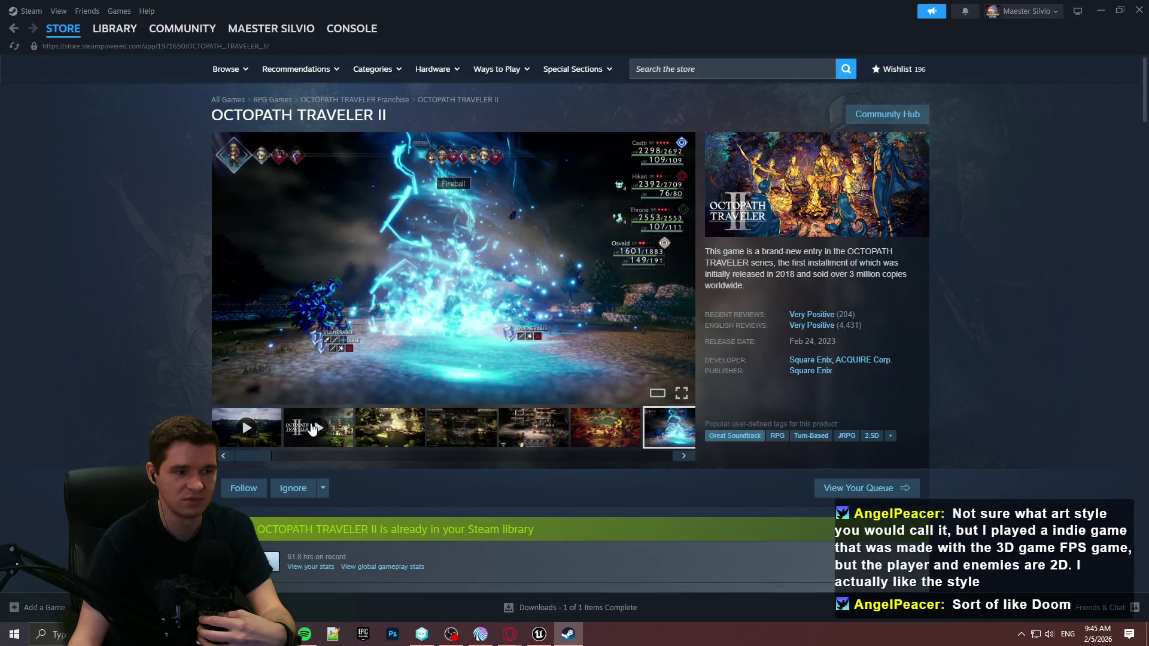
# Step: Watch the second trailer full screen with sound, pause it, and close Steam
pyautogui.click(298, 434)
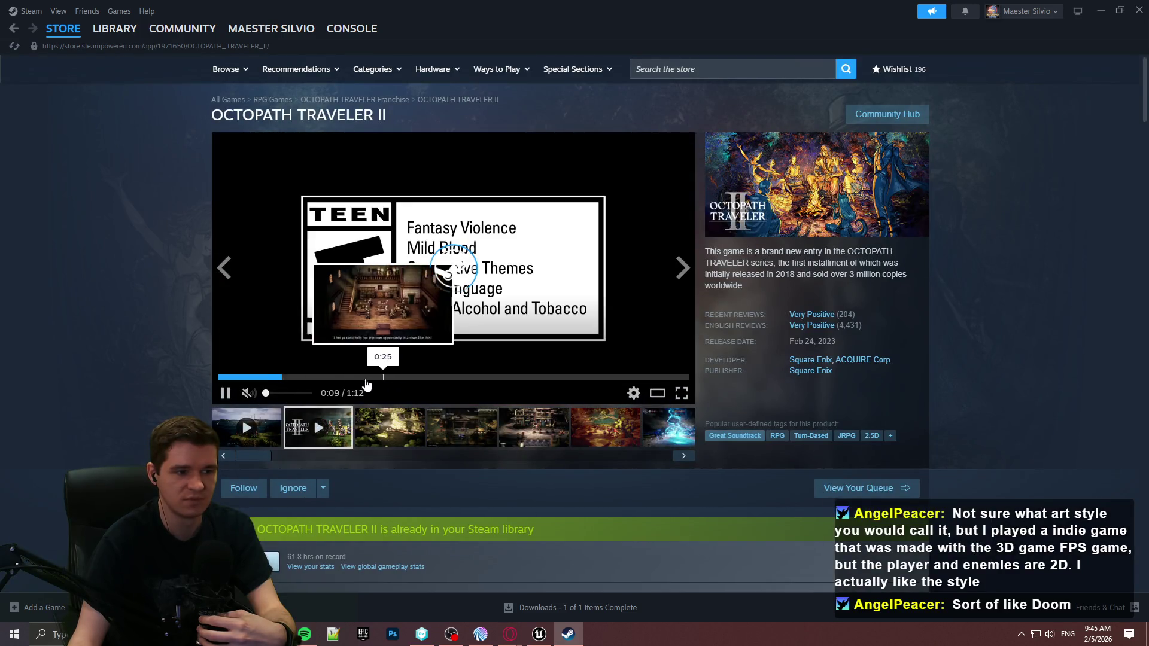
pyautogui.click(681, 393)
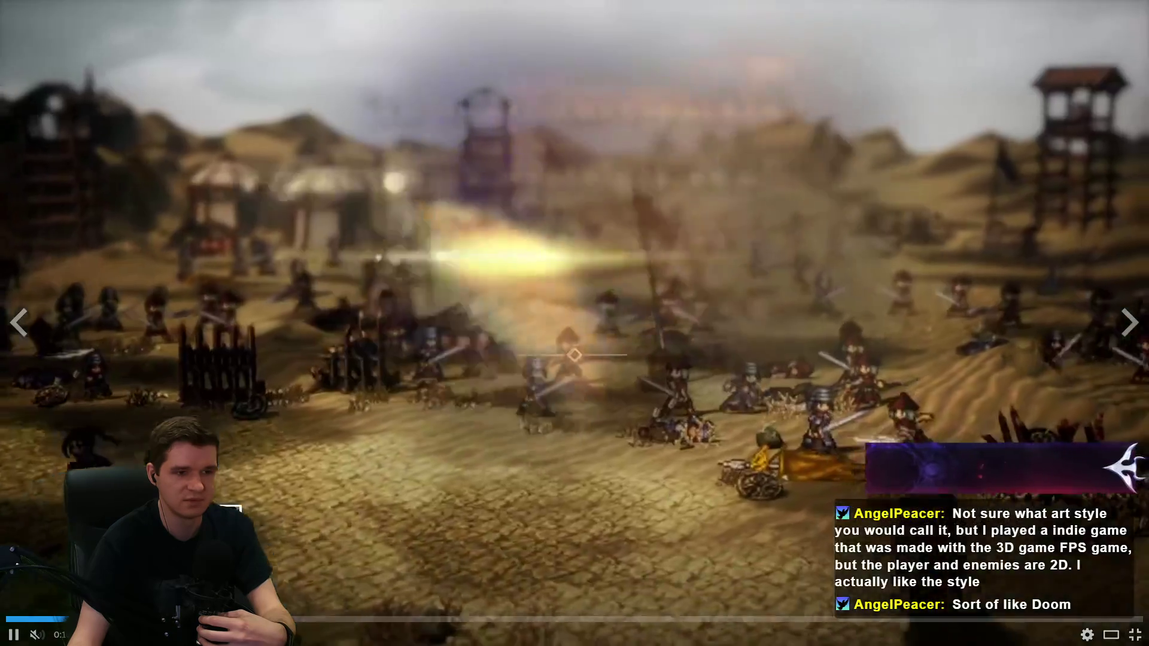
pyautogui.click(36, 634)
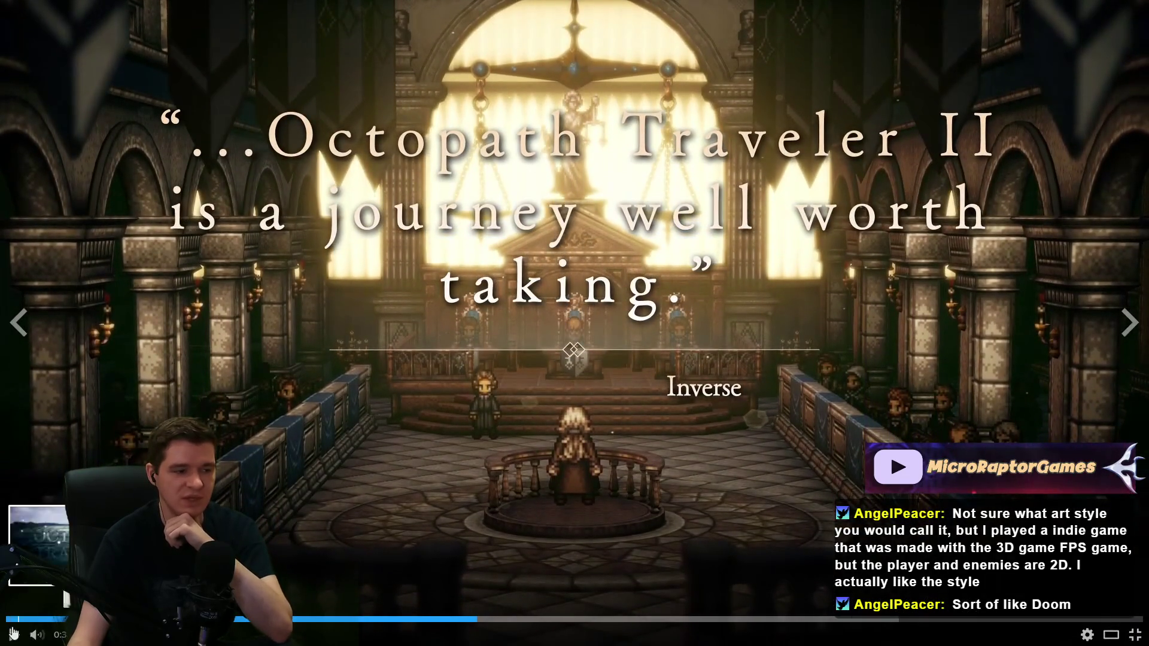
pyautogui.press('space')
pyautogui.press('Escape')
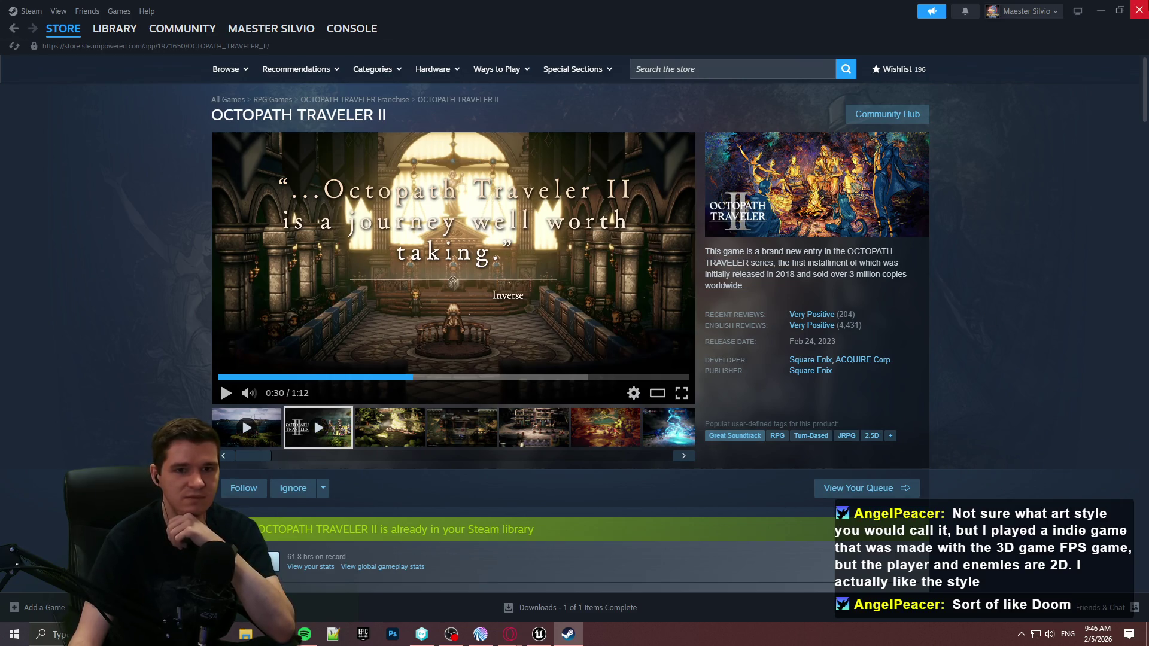
pyautogui.click(1139, 10)
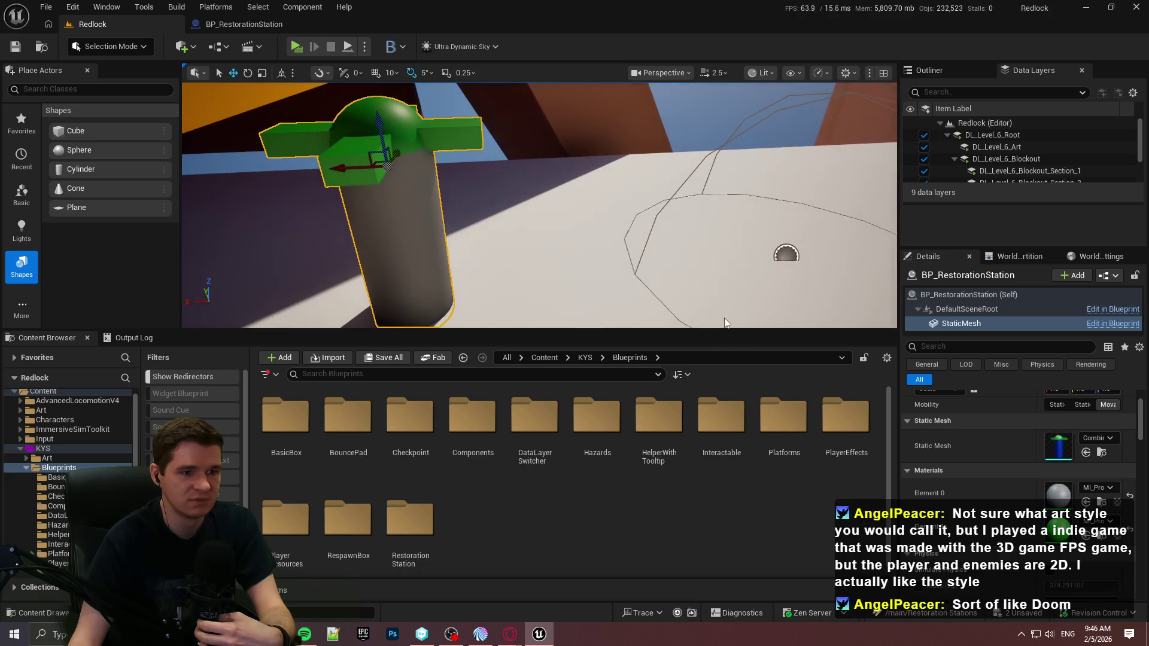
# Step: Browse to the PlayerEffects folder and open the BPC_PlayerEffects blueprint
pyautogui.moveTo(705, 330); pyautogui.dragTo(711, 401)
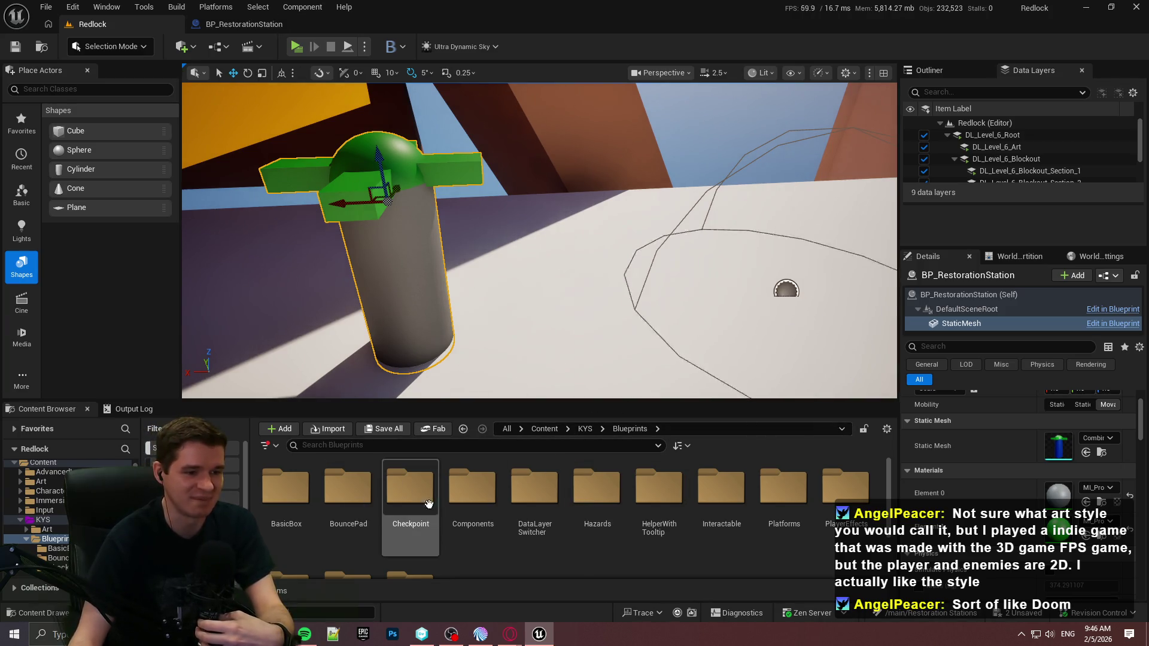
pyautogui.scroll(-1, 728, 491)
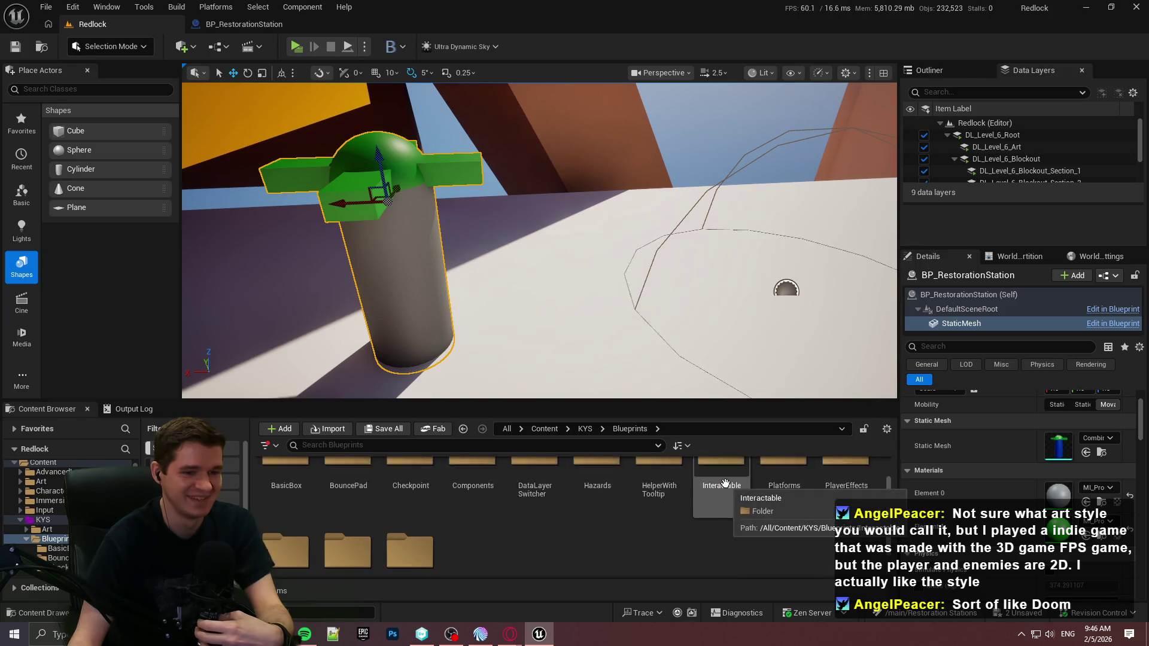
pyautogui.press('Escape')
pyautogui.scroll(-2, 464, 528)
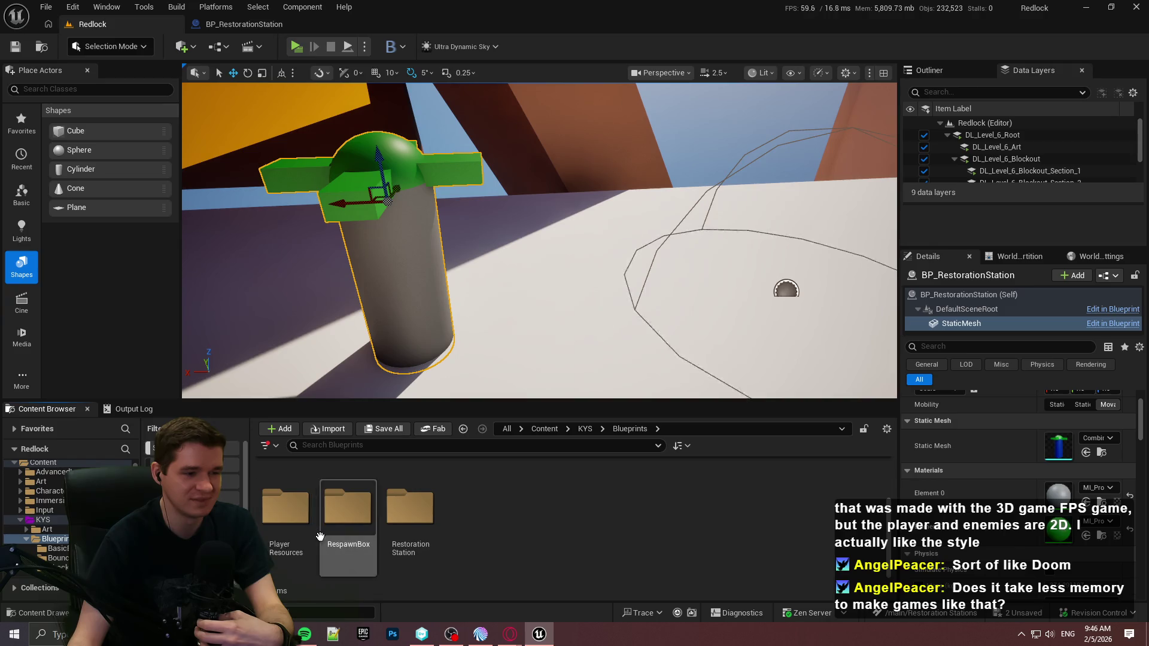
pyautogui.scroll(2, 413, 526)
pyautogui.doubleClick(845, 499)
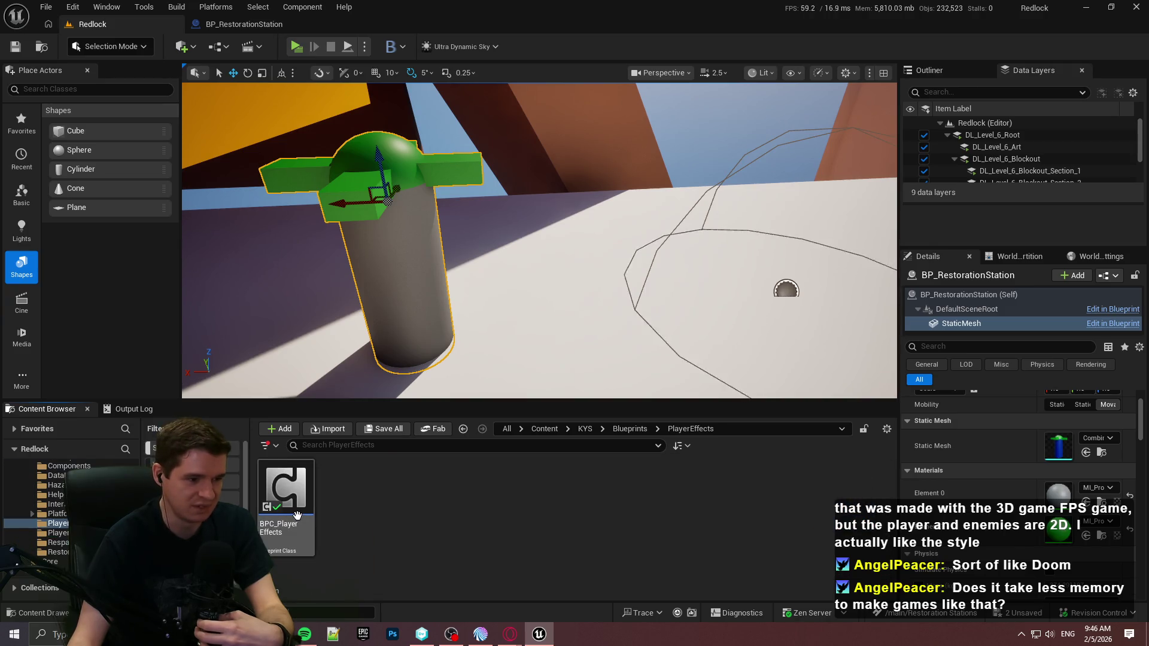
pyautogui.doubleClick(297, 515)
# Step: Open MVVM_PlayerEffects from KYS > UI > MVVM, then bring the Steam store page forward
pyautogui.click(138, 25)
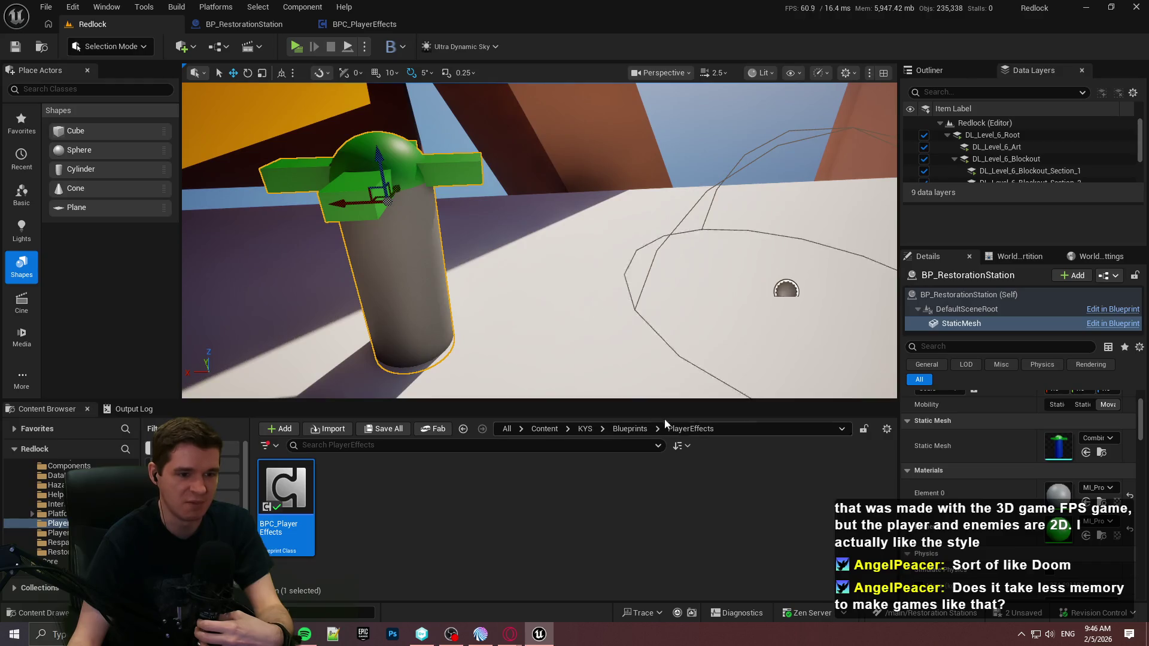
pyautogui.click(616, 430)
pyautogui.click(584, 429)
pyautogui.doubleClick(845, 487)
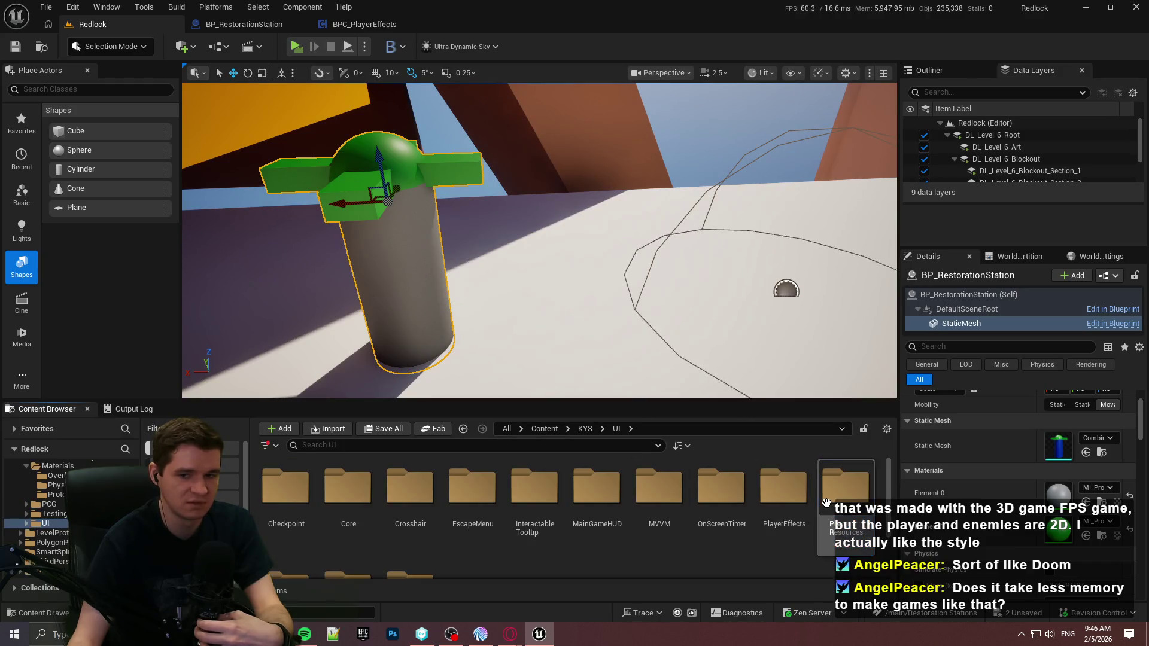
pyautogui.doubleClick(655, 489)
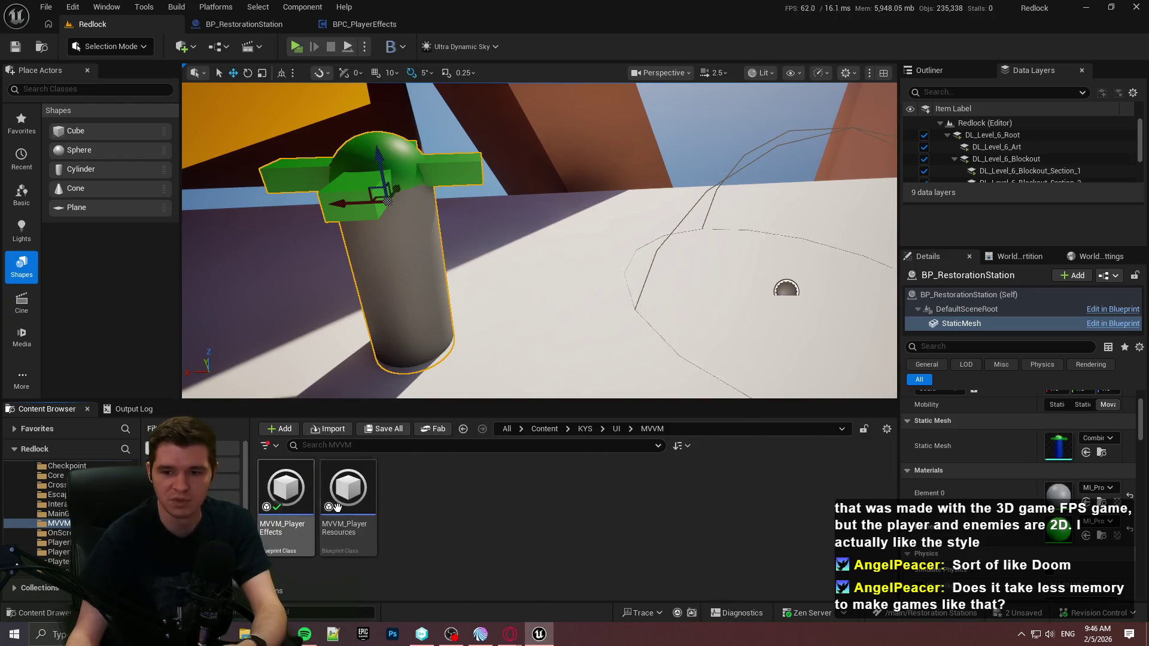
pyautogui.doubleClick(270, 530)
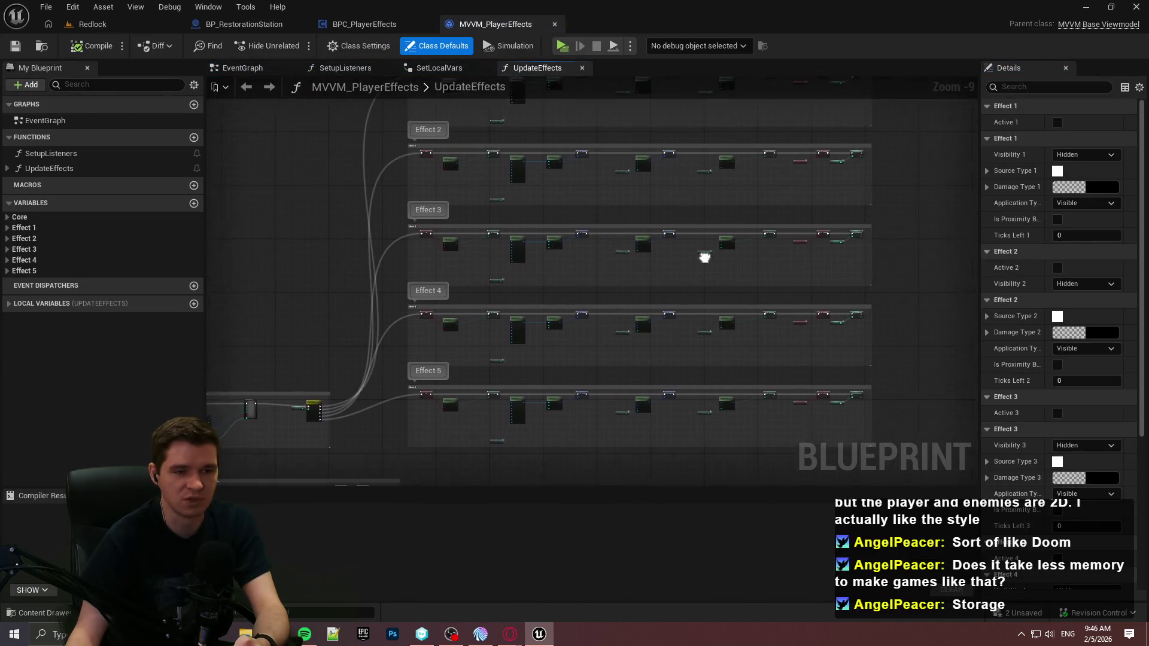
pyautogui.scroll(3, 679, 251)
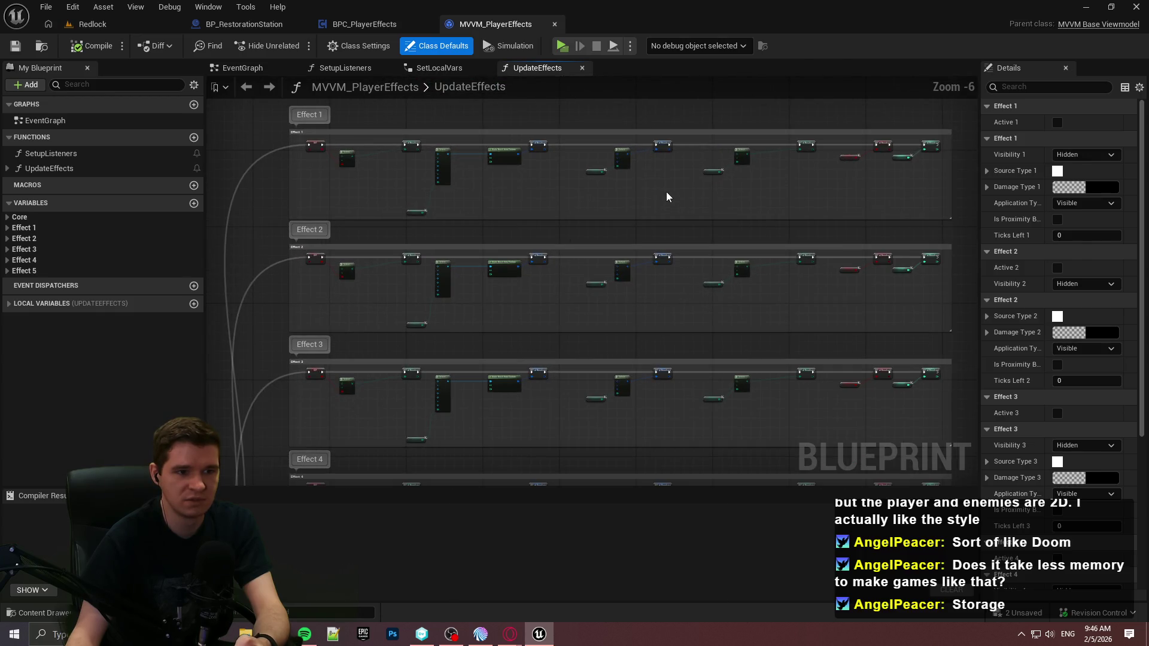
pyautogui.click(347, 634)
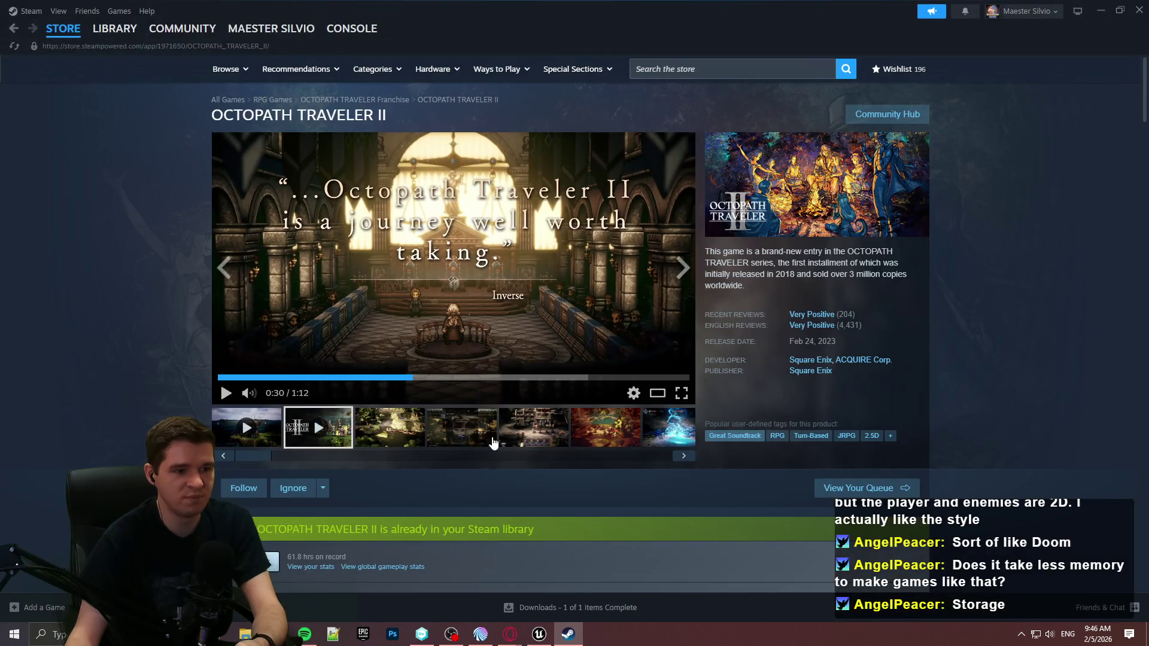
# Step: Page through the Octopath Traveler II screenshots up to the ship image
pyautogui.click(396, 429)
pyautogui.click(560, 292)
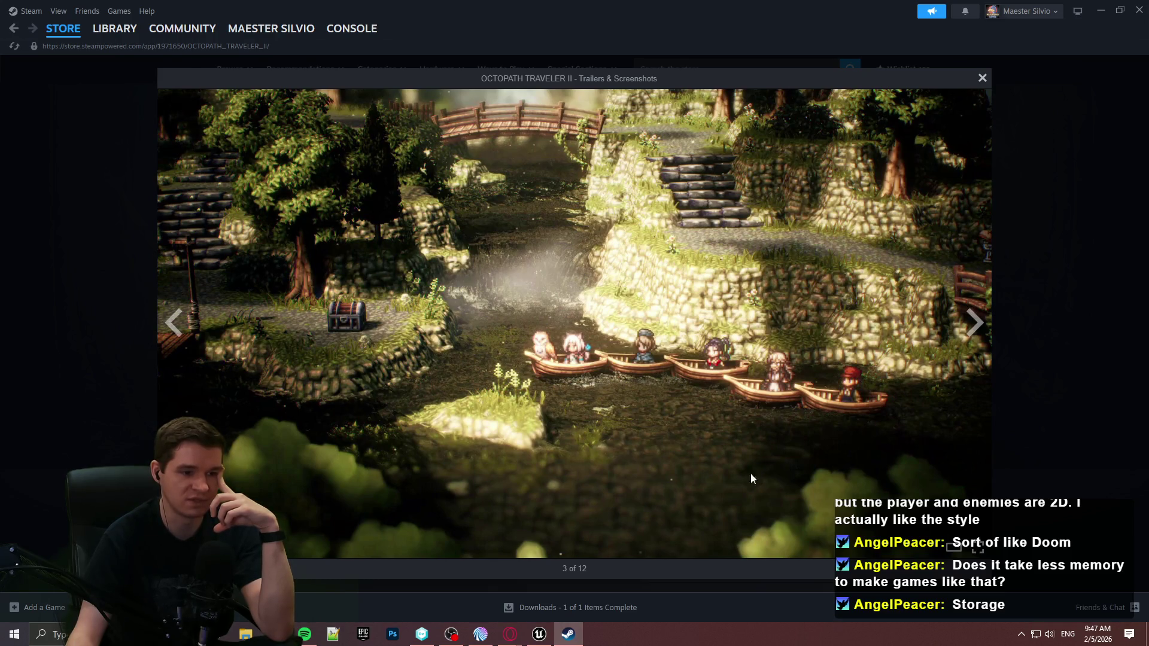
pyautogui.click(971, 322)
pyautogui.click(971, 322)
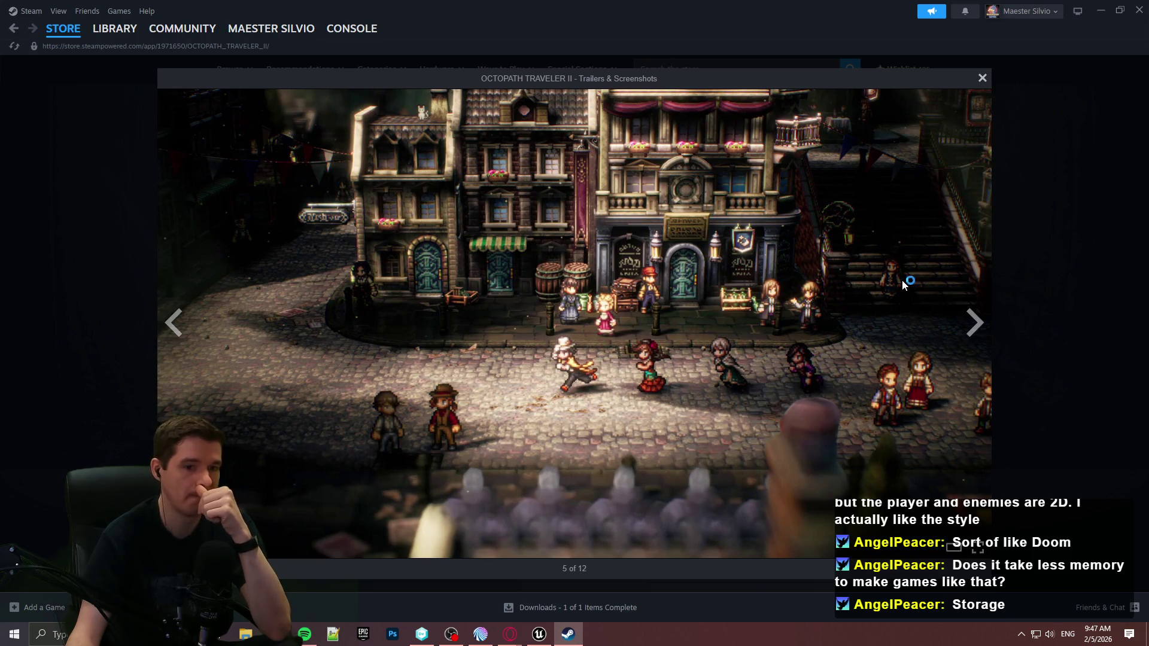
pyautogui.click(969, 323)
pyautogui.click(970, 324)
pyautogui.click(971, 323)
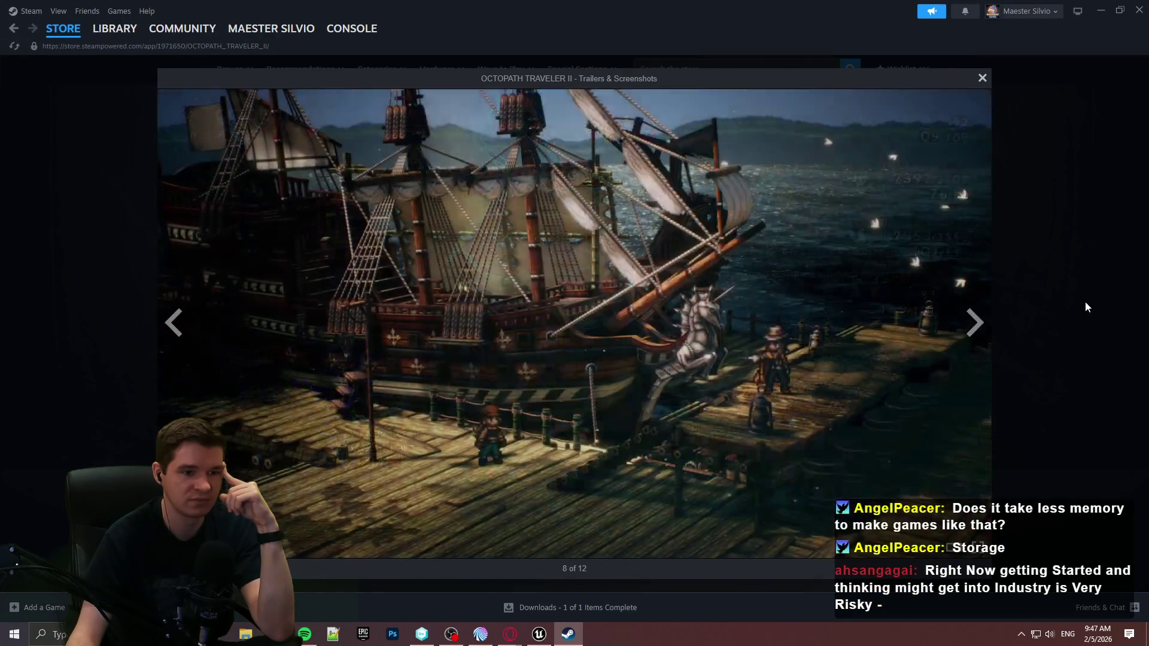
pyautogui.click(1085, 302)
# Step: Scroll through the store page details and close the Steam window
pyautogui.moveTo(1144, 95)
pyautogui.mouseDown()
pyautogui.moveTo(1072, 431)
pyautogui.moveTo(1095, 313)
pyautogui.moveTo(1095, 347)
pyautogui.mouseUp()
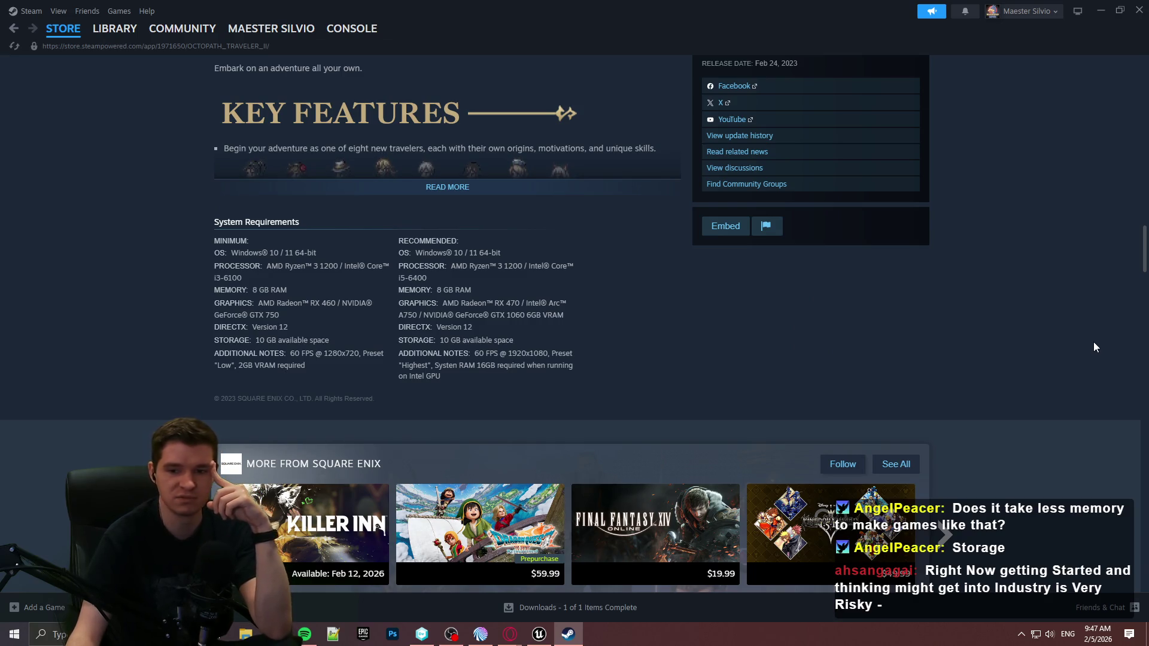
pyautogui.moveTo(1094, 343); pyautogui.dragTo(1091, 341)
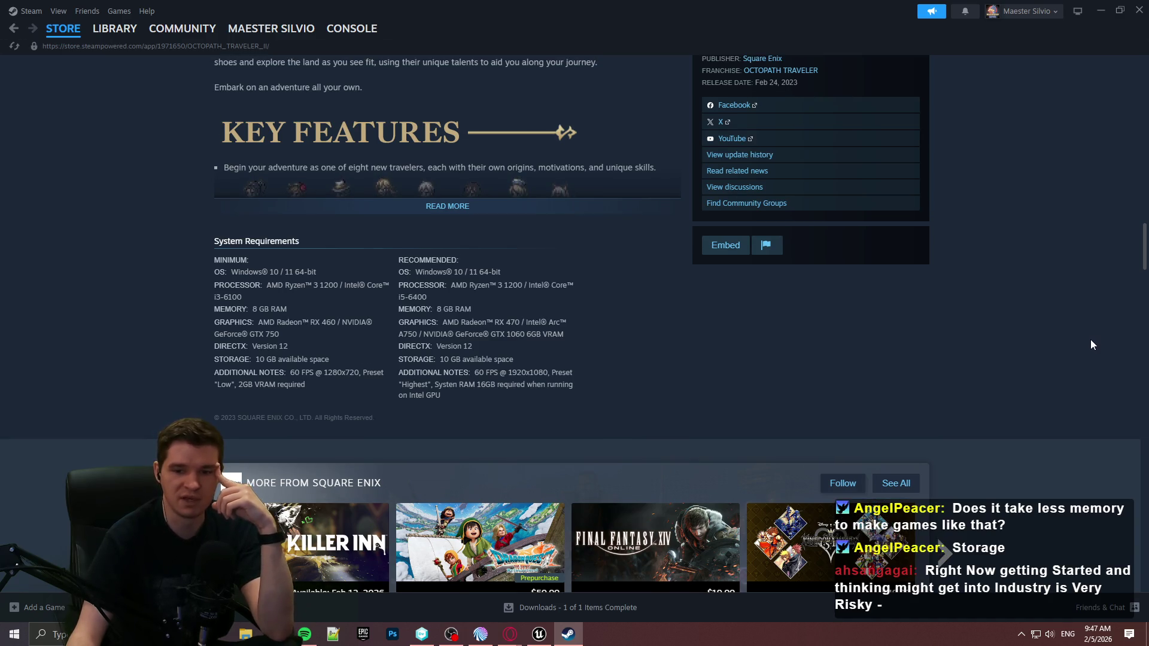
pyautogui.scroll(1, 1091, 340)
pyautogui.scroll(2, 1086, 335)
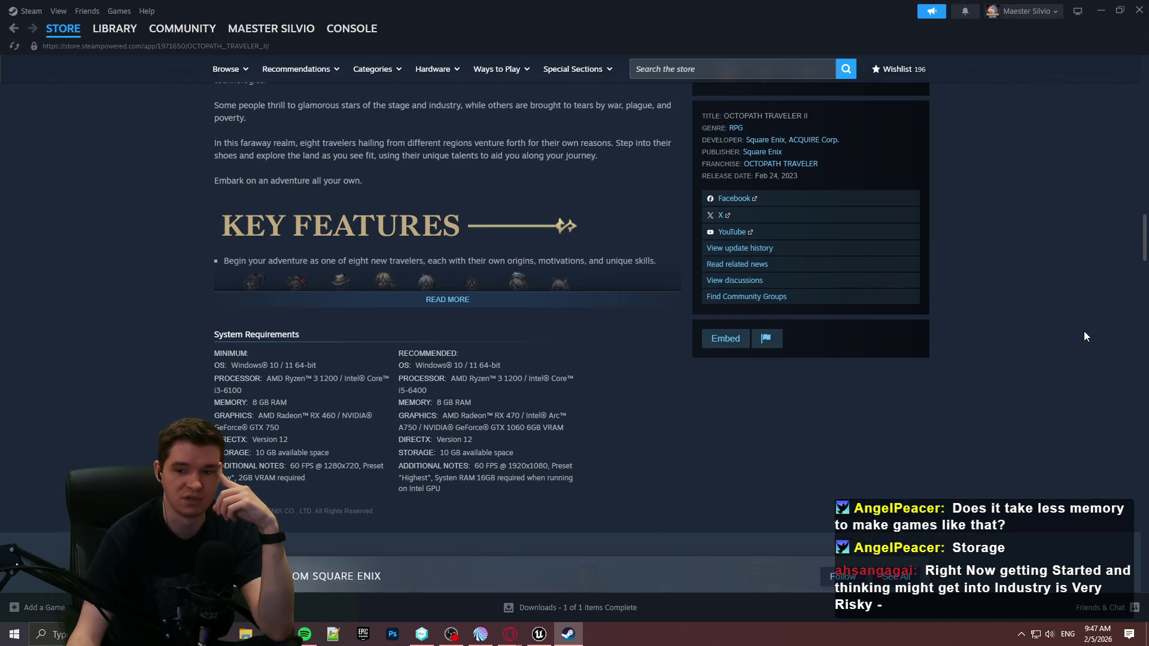
pyautogui.scroll(10, 1083, 332)
pyautogui.click(1140, 8)
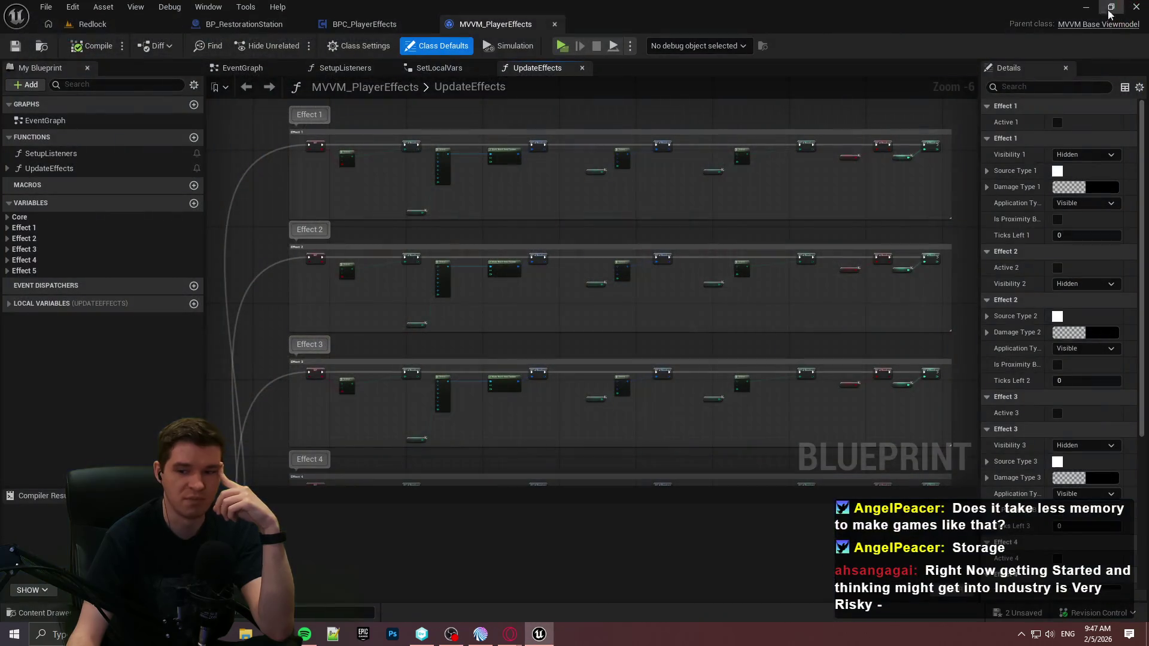
pyautogui.moveTo(398, 336); pyautogui.dragTo(623, 168)
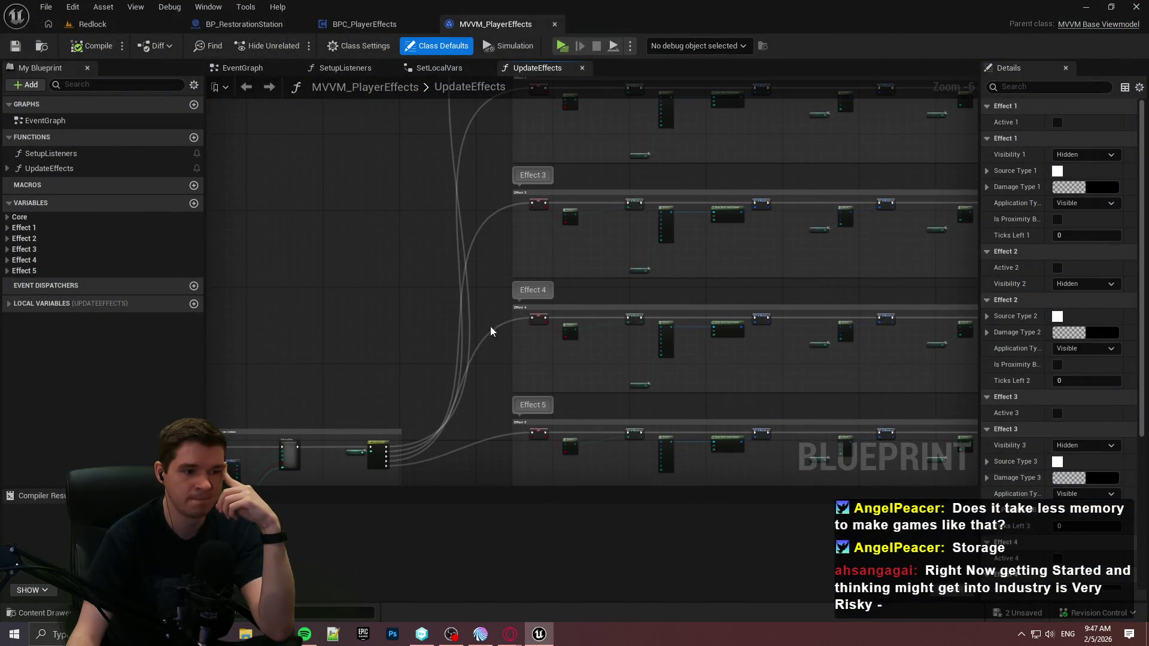
pyautogui.scroll(3, 441, 287)
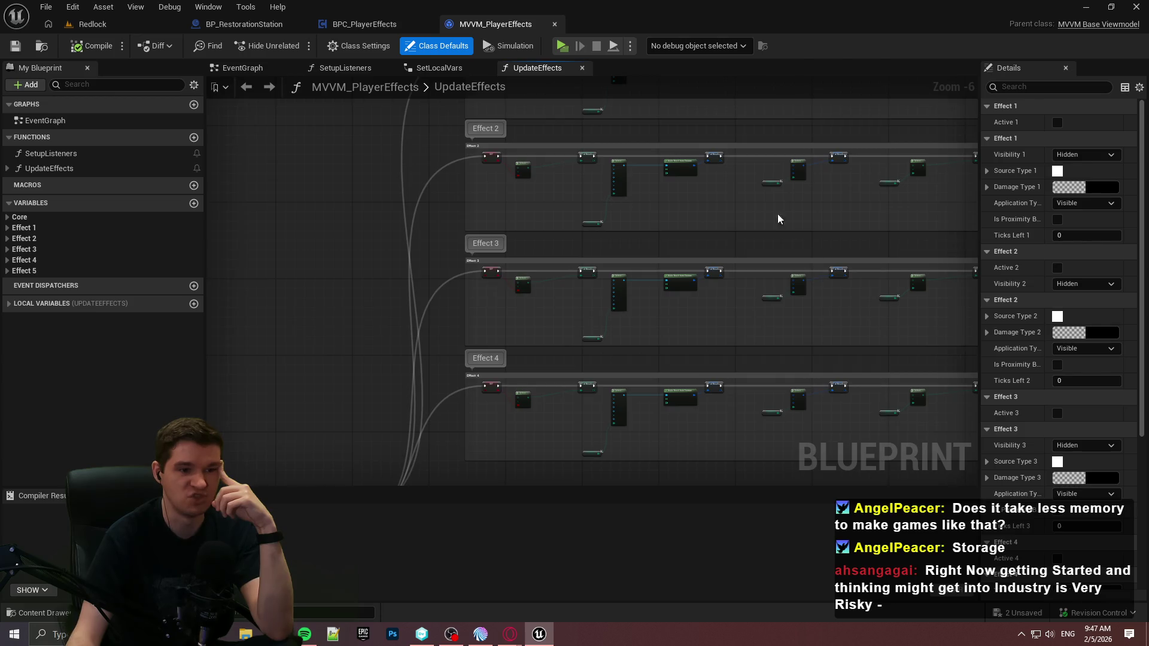
pyautogui.scroll(2, 638, 286)
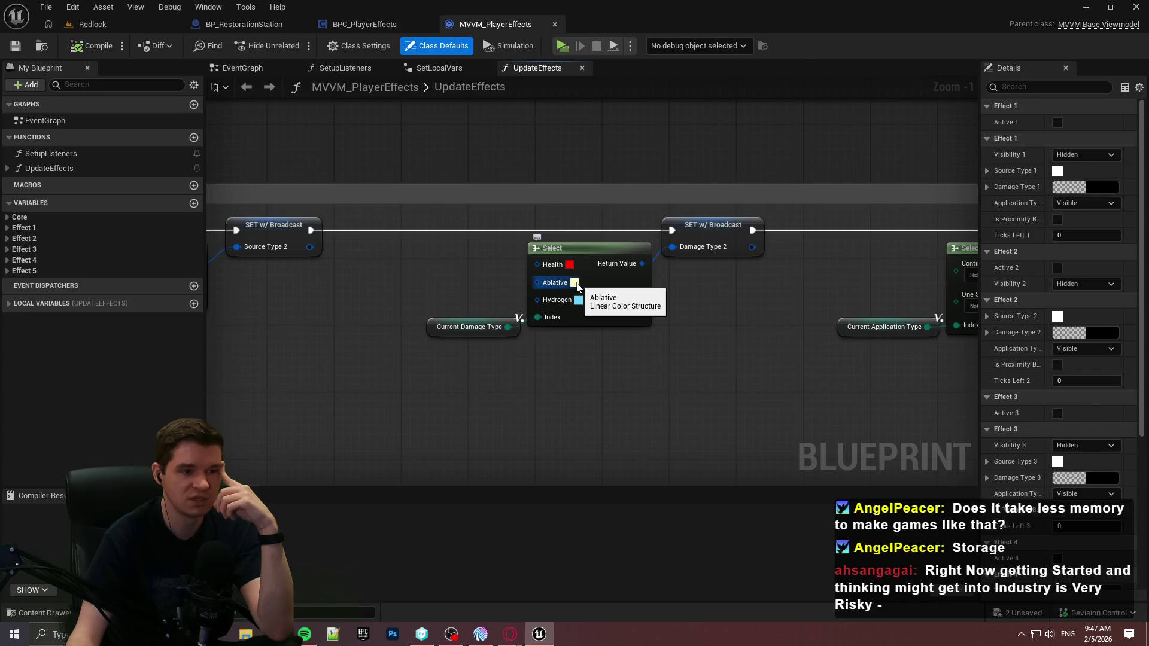
pyautogui.click(575, 283)
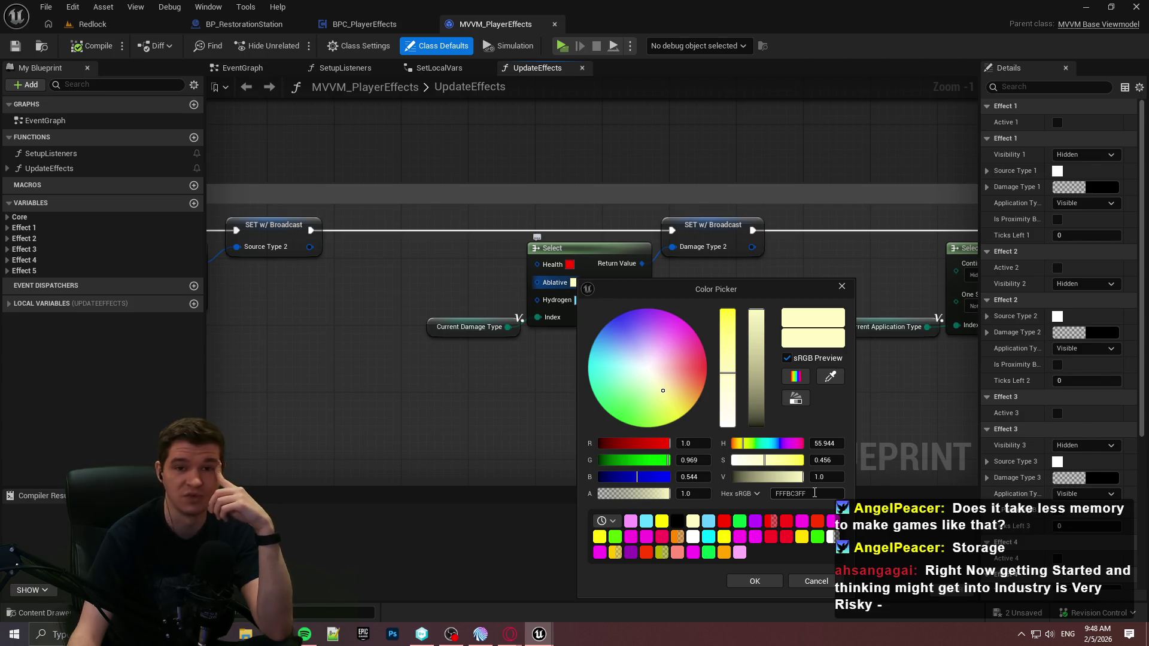
pyautogui.click(824, 492)
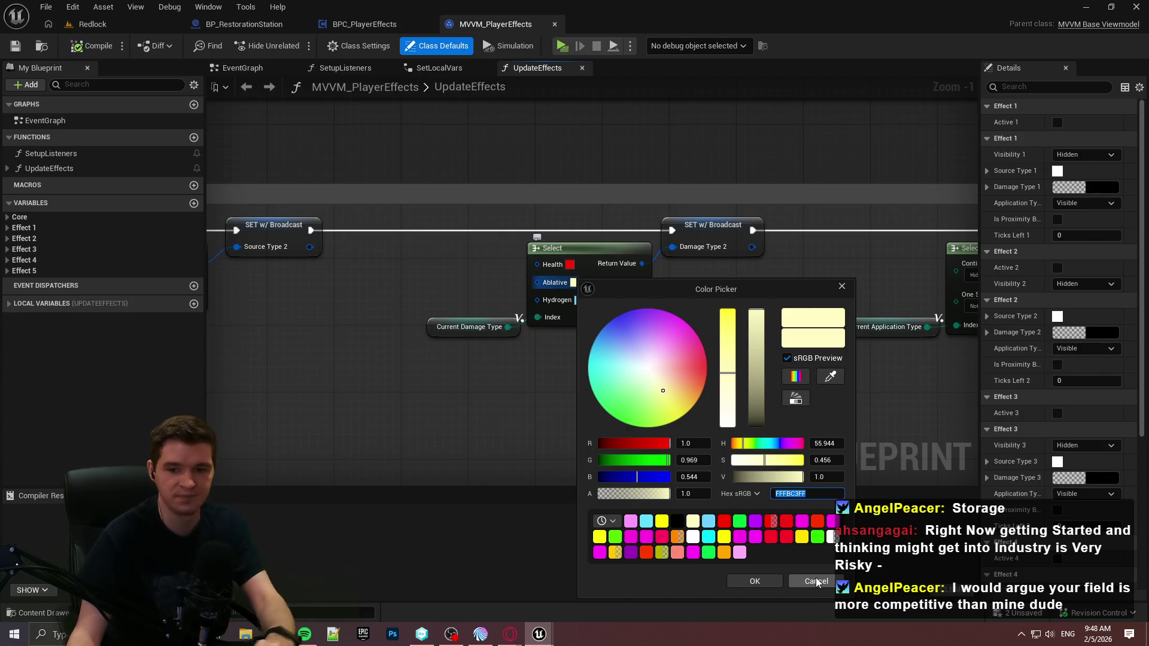
pyautogui.click(817, 582)
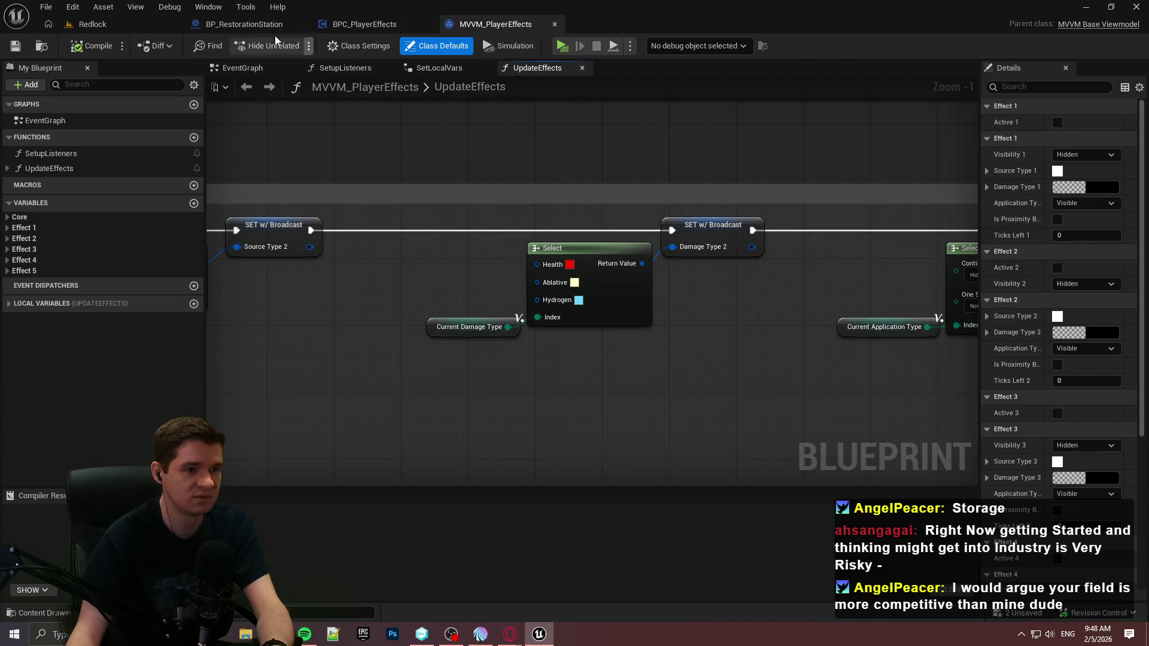
# Step: Open the Prototyping materials folder and paste the Ablative hex code into Notepad++
pyautogui.click(93, 24)
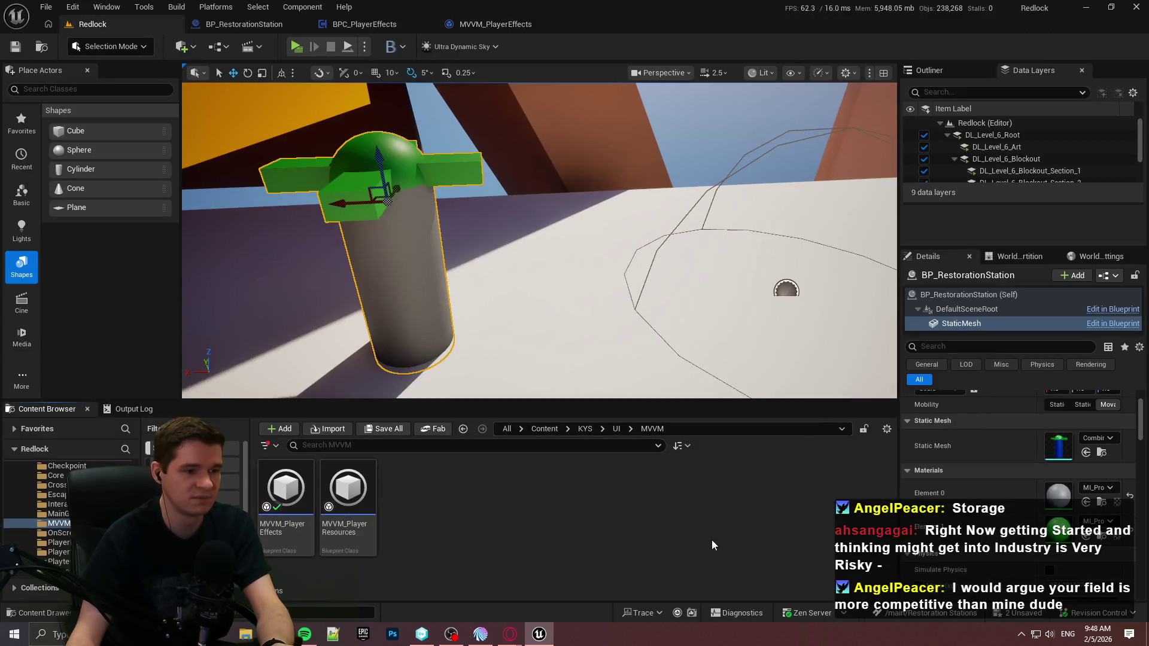
pyautogui.click(588, 428)
pyautogui.click(649, 504)
pyautogui.doubleClick(650, 503)
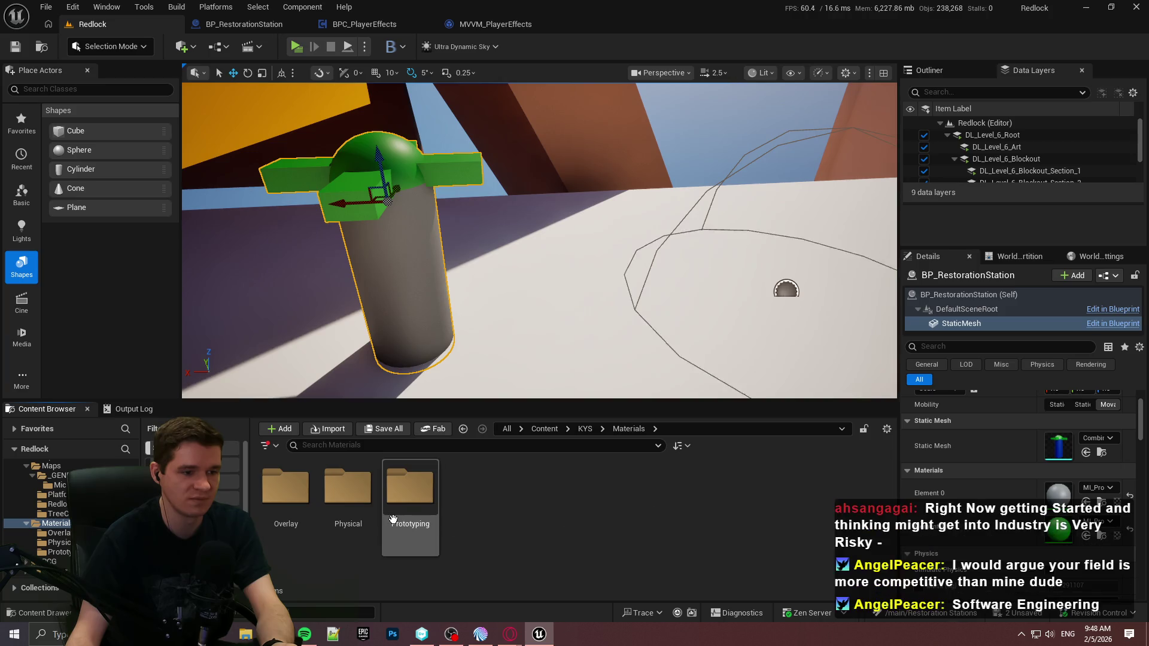
pyautogui.doubleClick(411, 493)
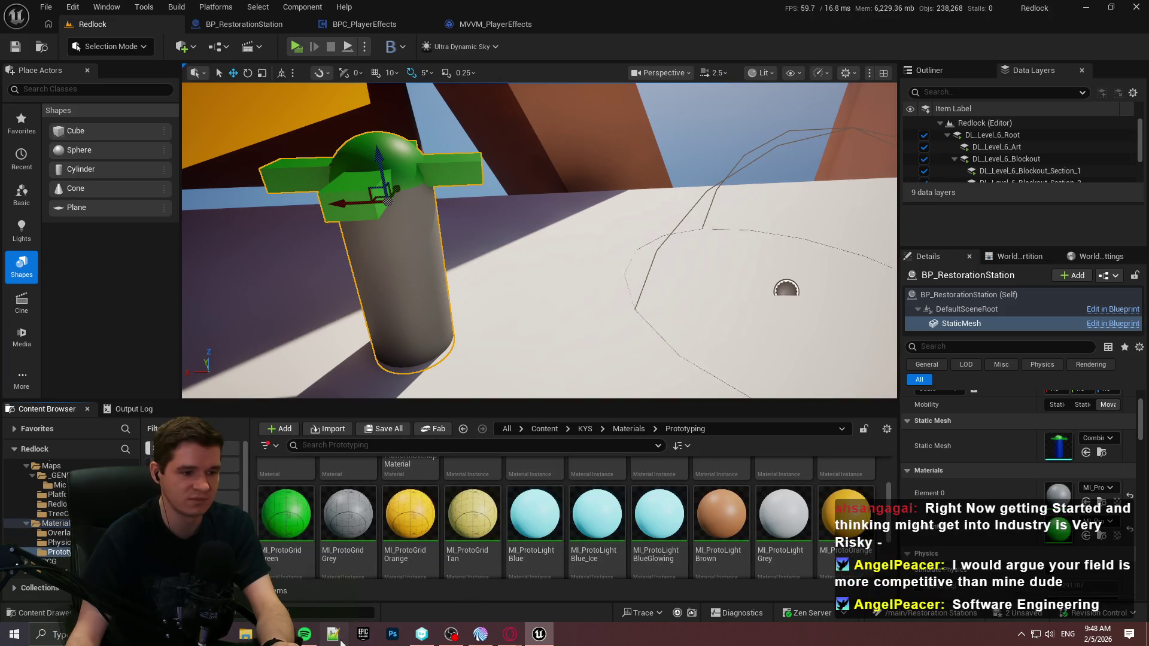
pyautogui.click(334, 635)
pyautogui.write('FFFBC3FF')
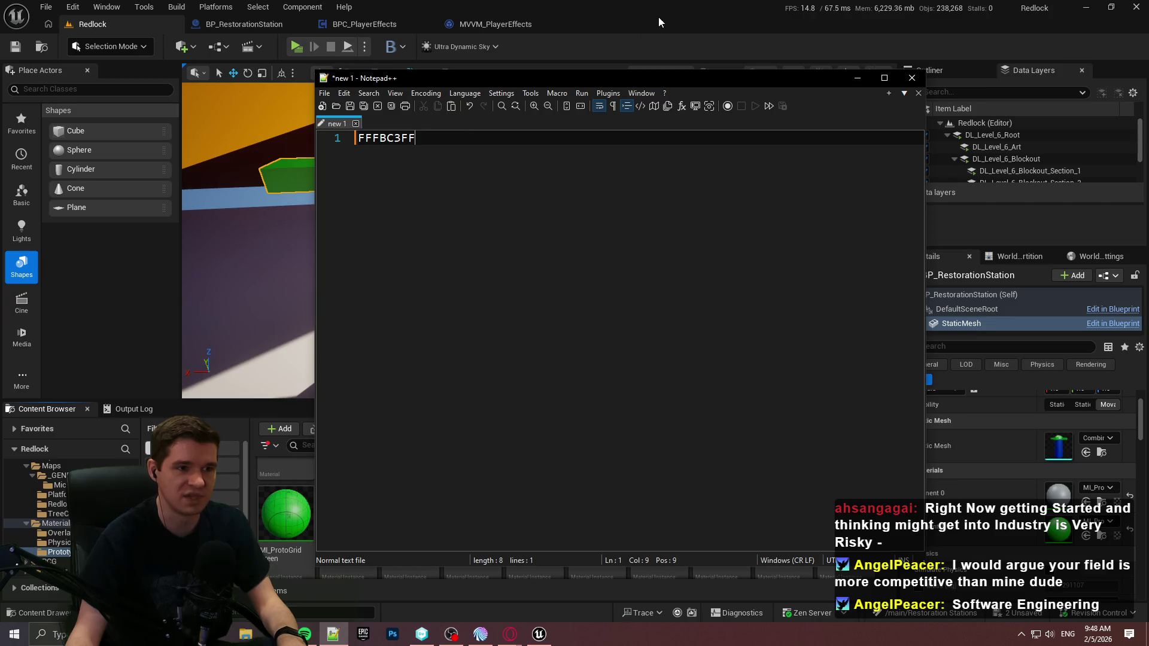
pyautogui.click(656, 23)
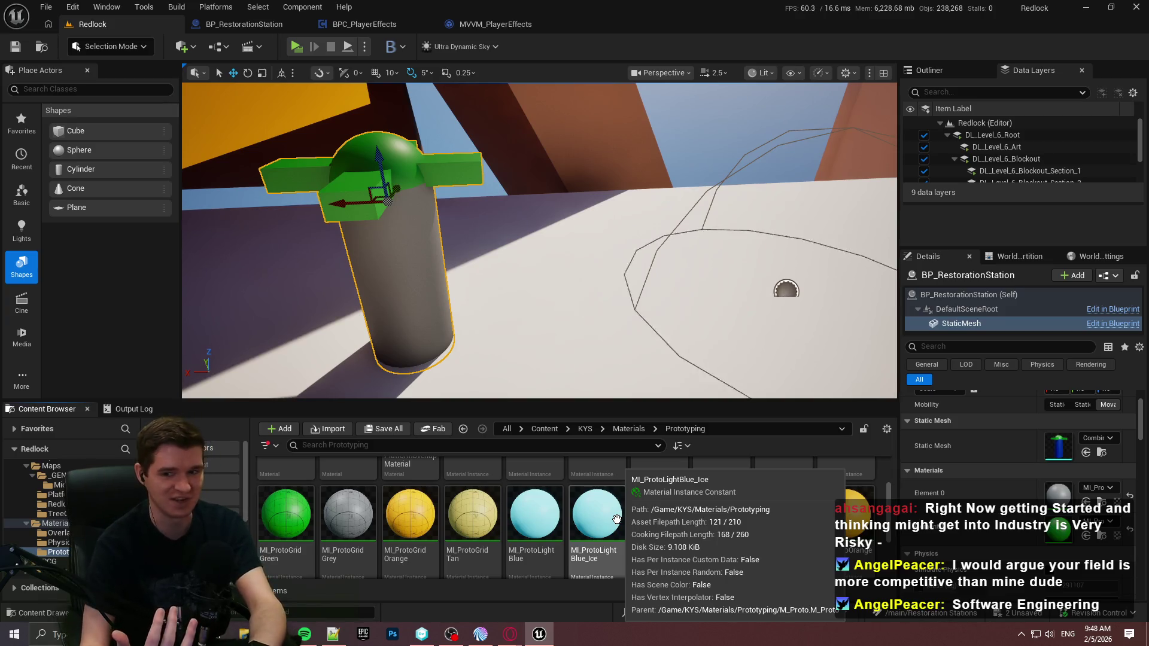
# Step: Duplicate MI_ProtoLightGrey as MI_ProtoTan and save
pyautogui.scroll(-2, 641, 544)
pyautogui.scroll(3, 641, 544)
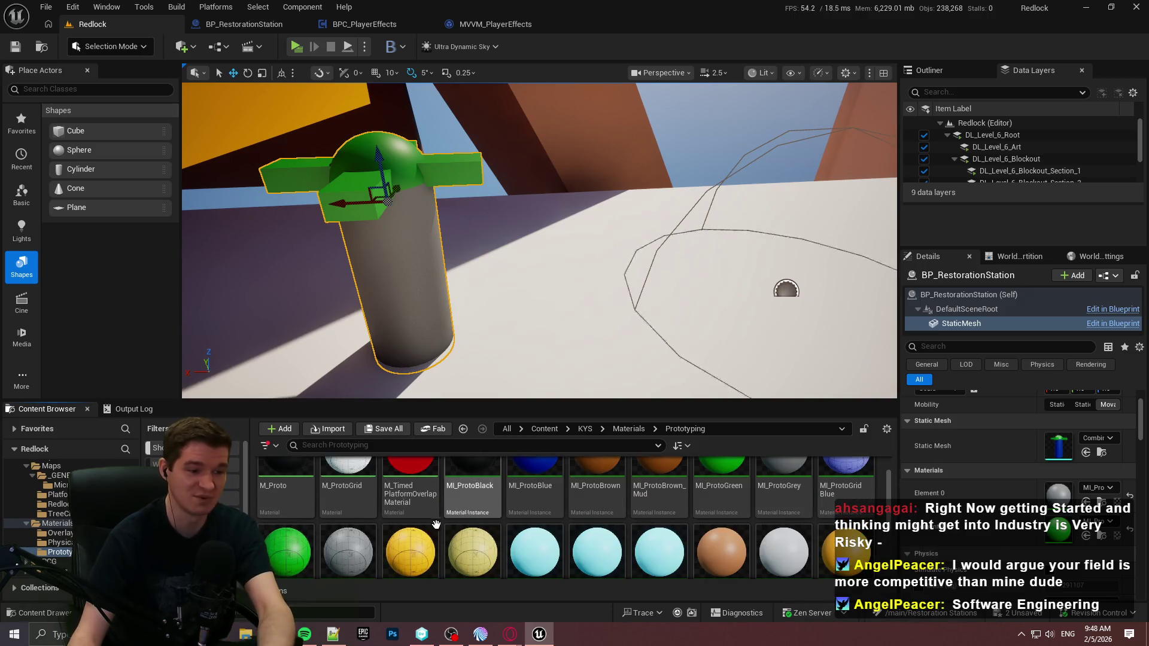
pyautogui.scroll(-3, 769, 503)
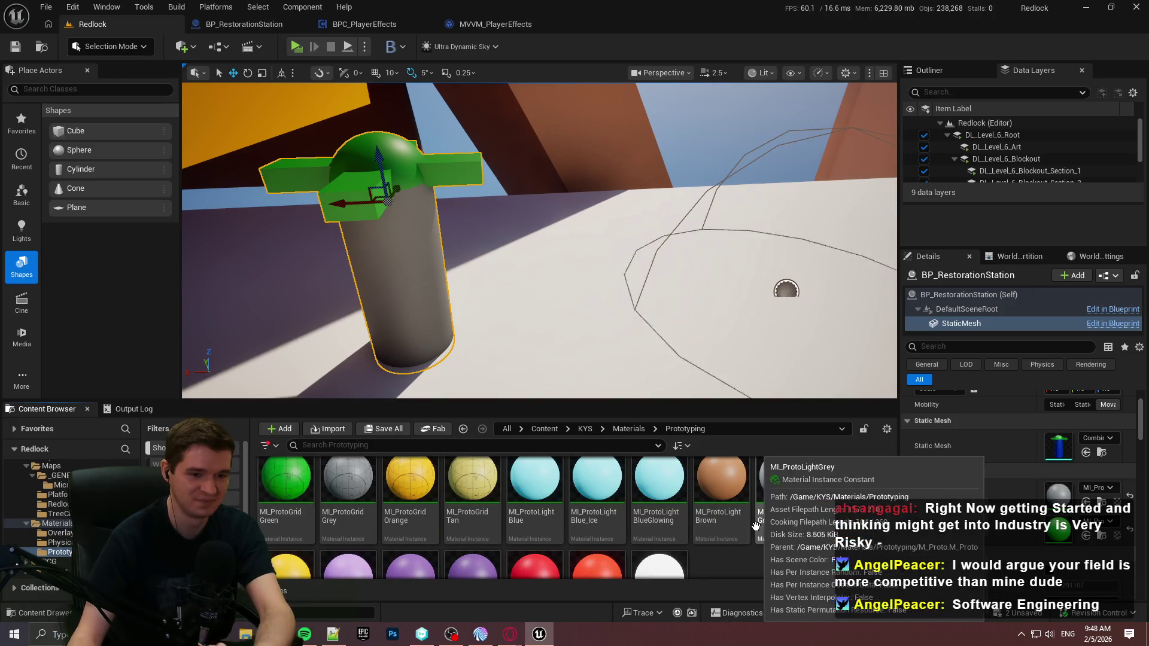
pyautogui.rightClick(773, 483)
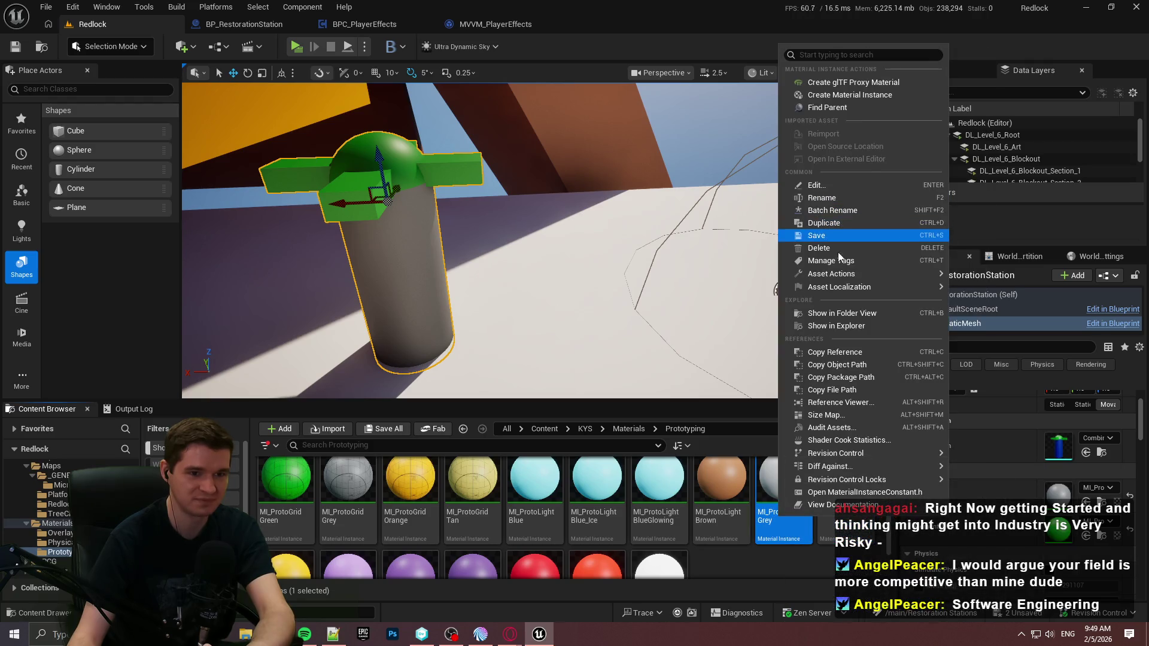
pyautogui.click(850, 223)
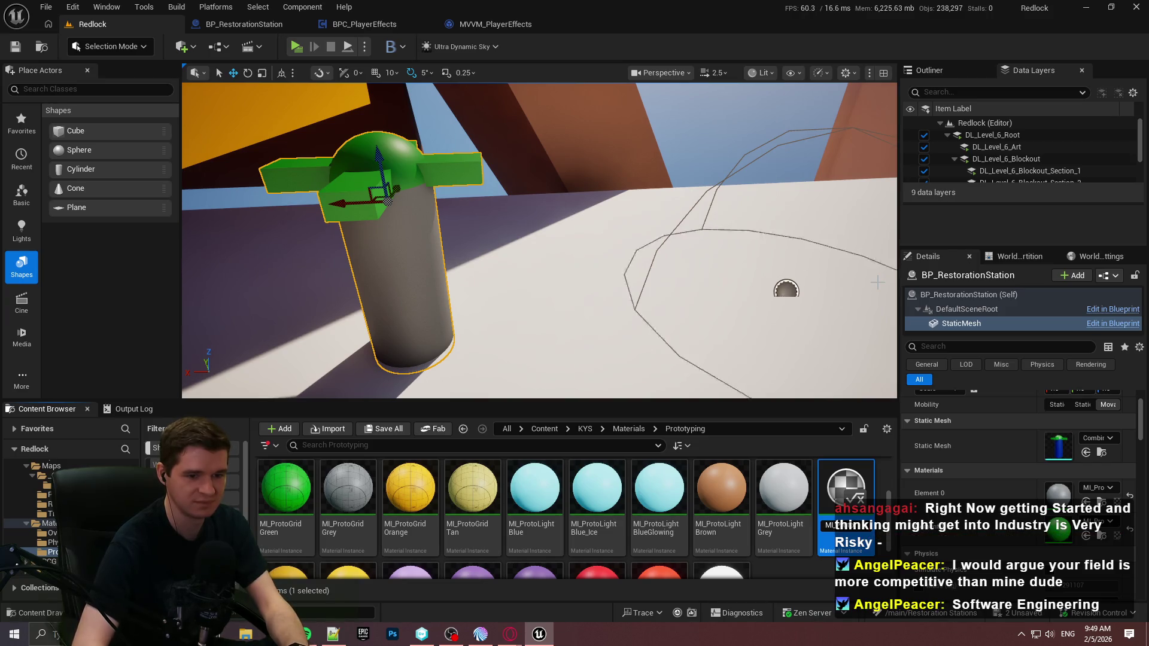
pyautogui.hotkey('ctrl', 's')
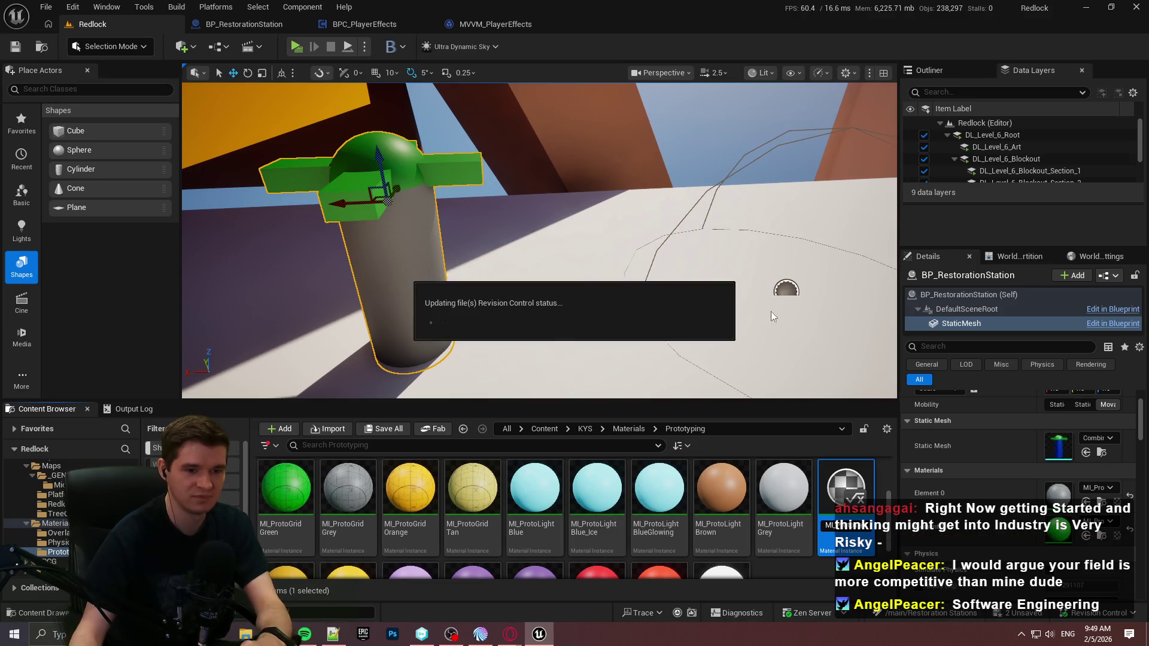
pyautogui.press('Return')
# Step: Set MI_ProtoTan's BaseColour to pale yellow, hex FFFBC3FF
pyautogui.doubleClick(684, 552)
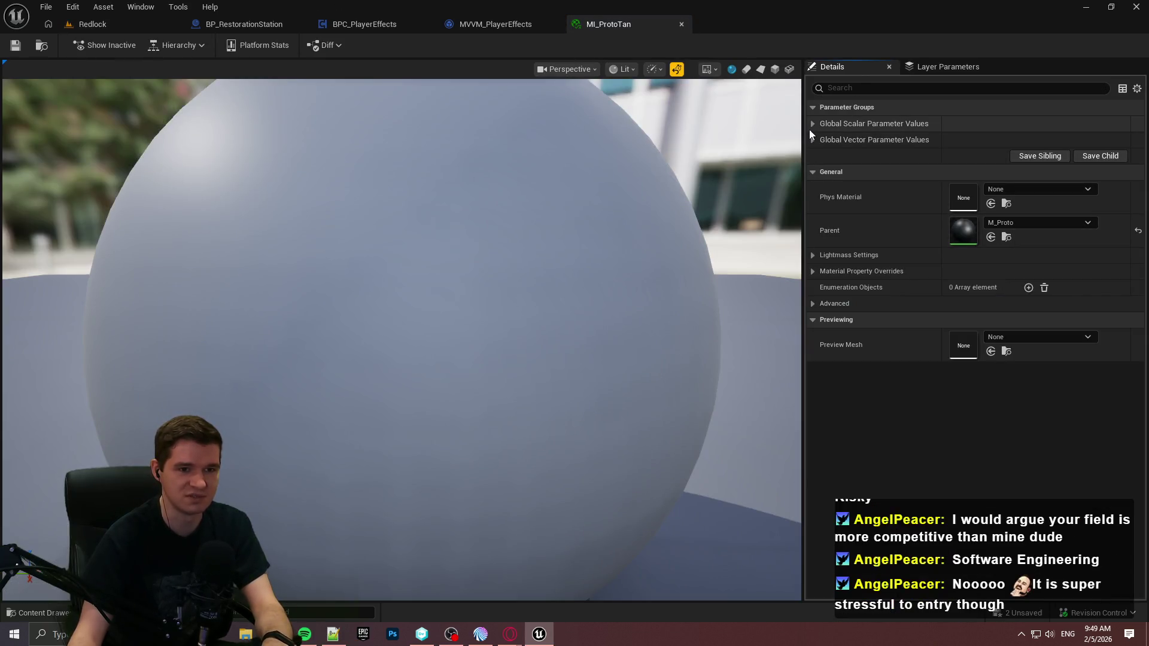
pyautogui.click(818, 126)
pyautogui.click(815, 205)
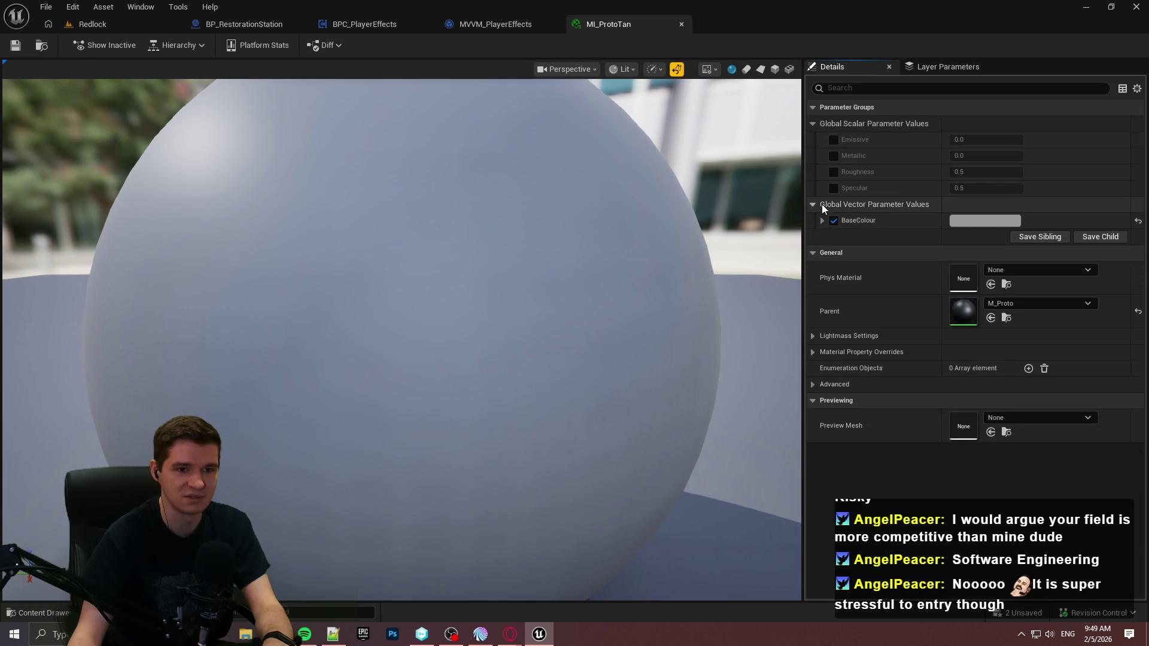
pyautogui.click(960, 222)
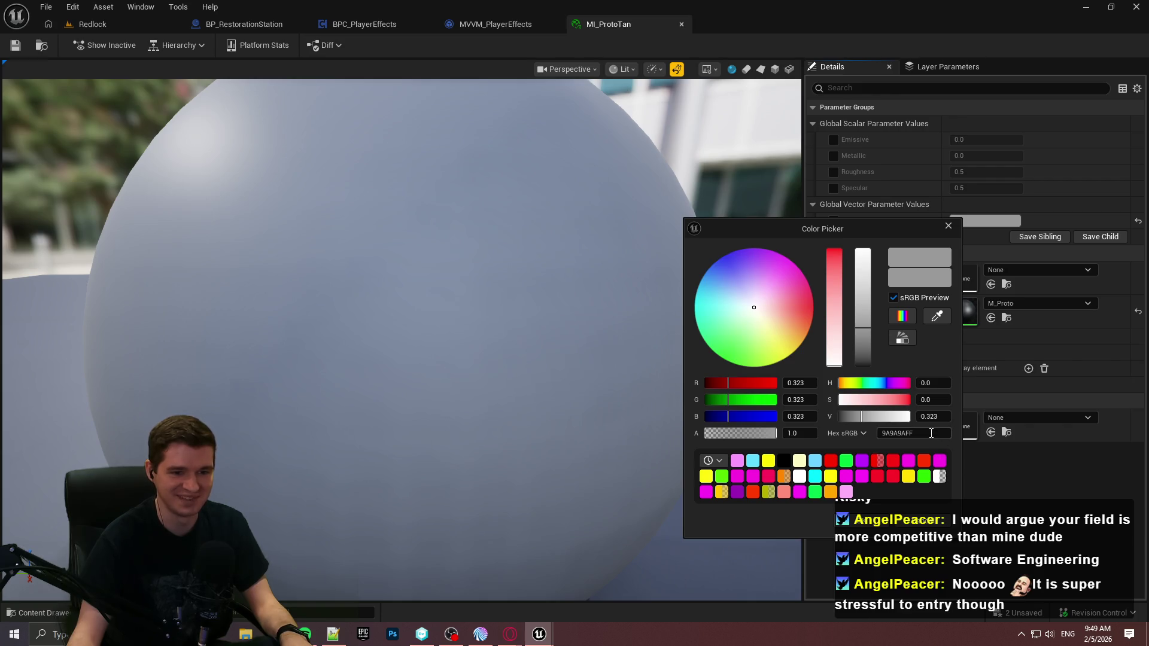
pyautogui.press('Return')
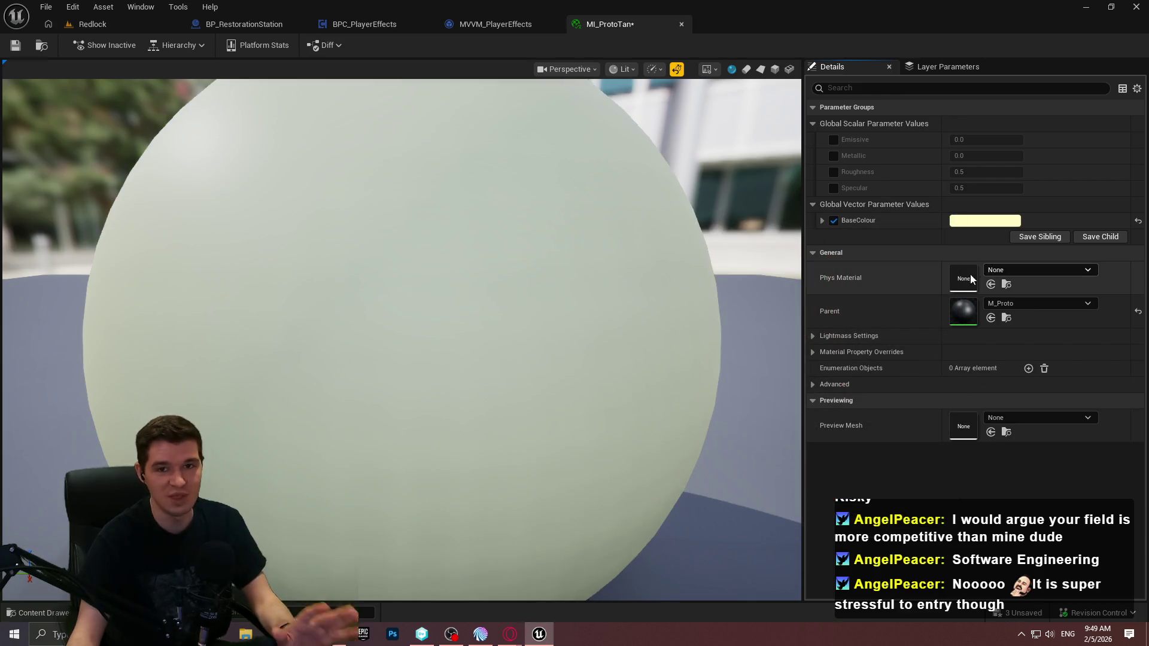
# Step: Save MI_ProtoTan and go back to the Redlock level's restoration station blueprint
pyautogui.click(17, 47)
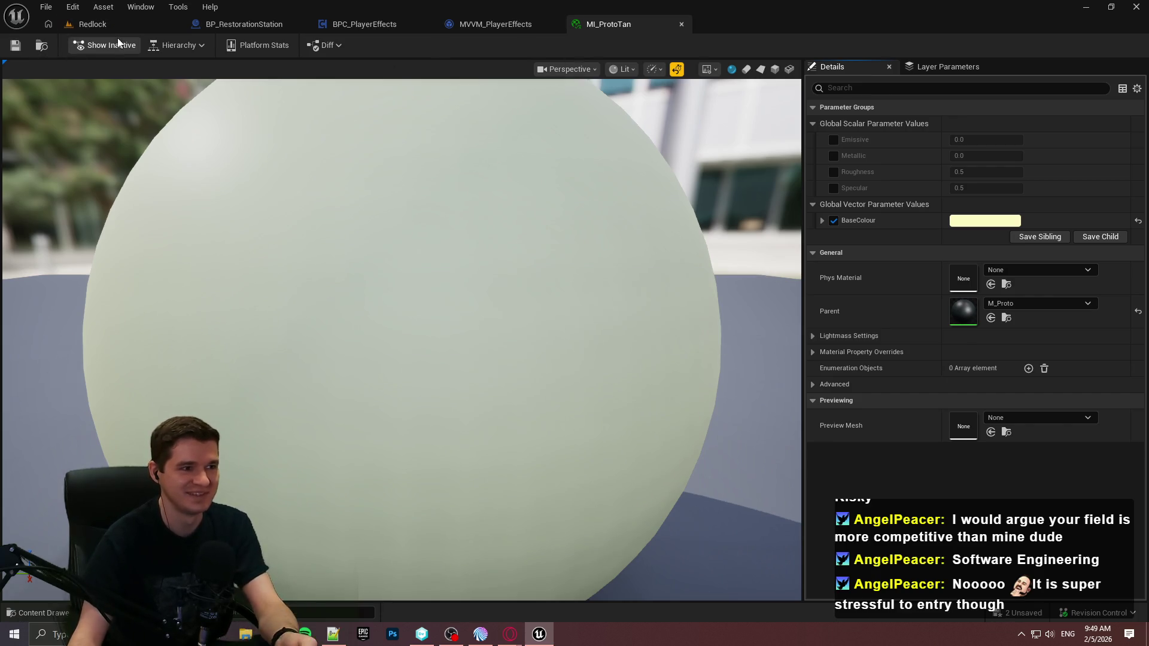
pyautogui.click(120, 22)
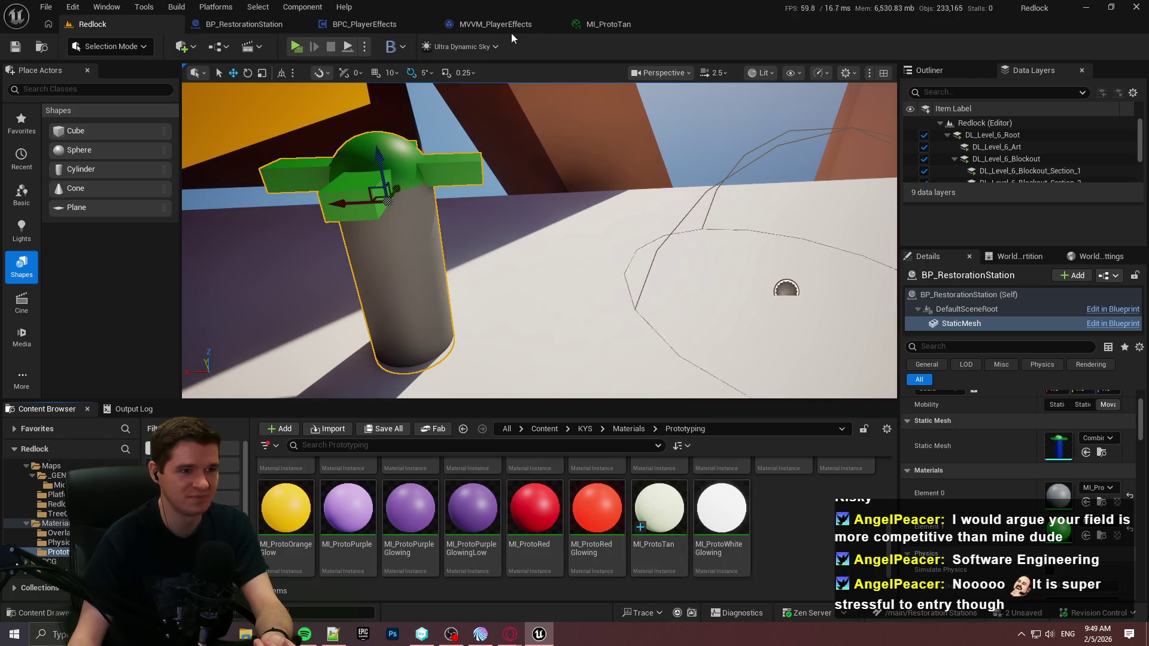
pyautogui.click(242, 24)
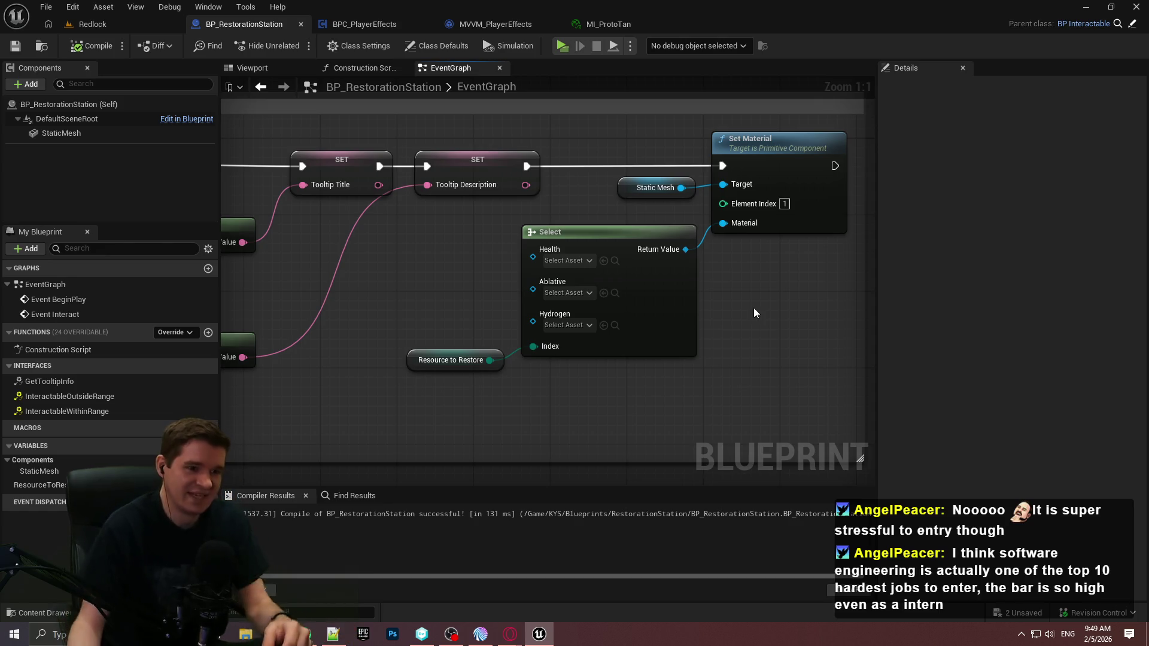
# Step: In the Select node, assign MI_ProtoRed to Health and MI_ProtoTan to Ablative
pyautogui.click(568, 261)
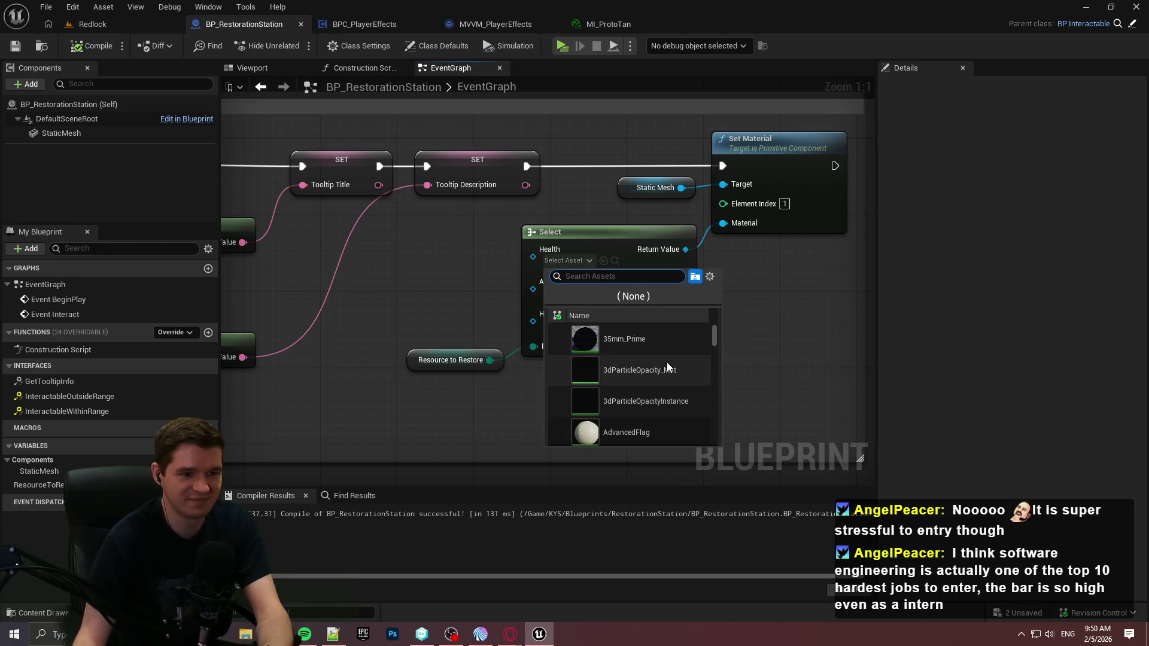
pyautogui.write('proto')
pyautogui.scroll(-3, 688, 343)
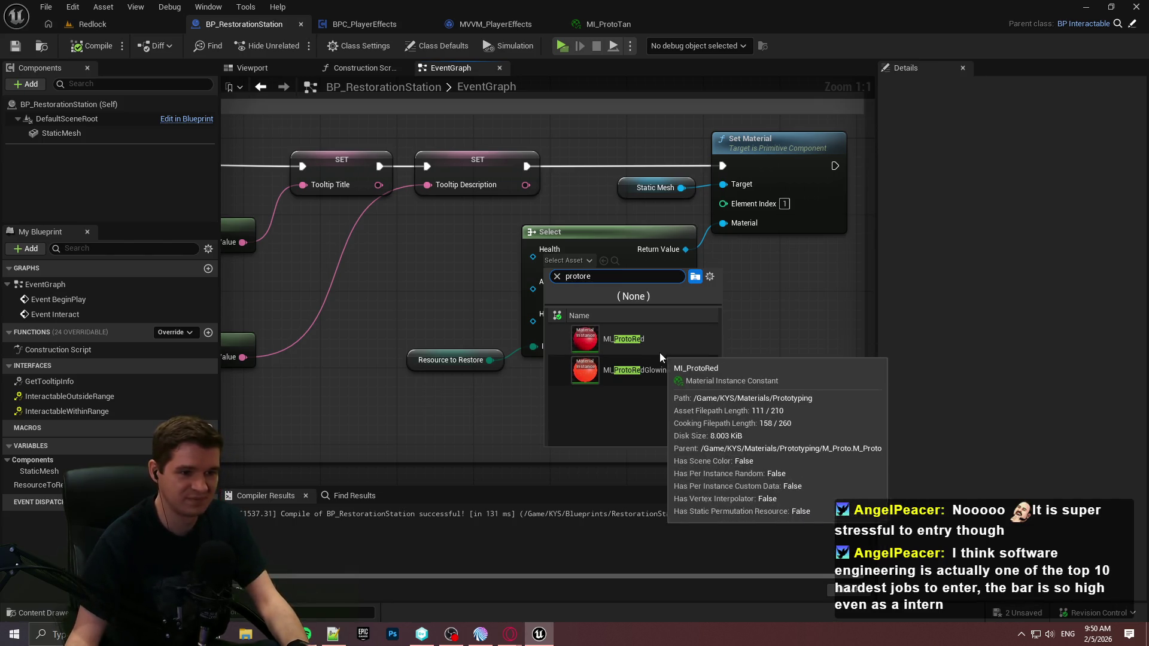
pyautogui.click(659, 353)
pyautogui.click(578, 294)
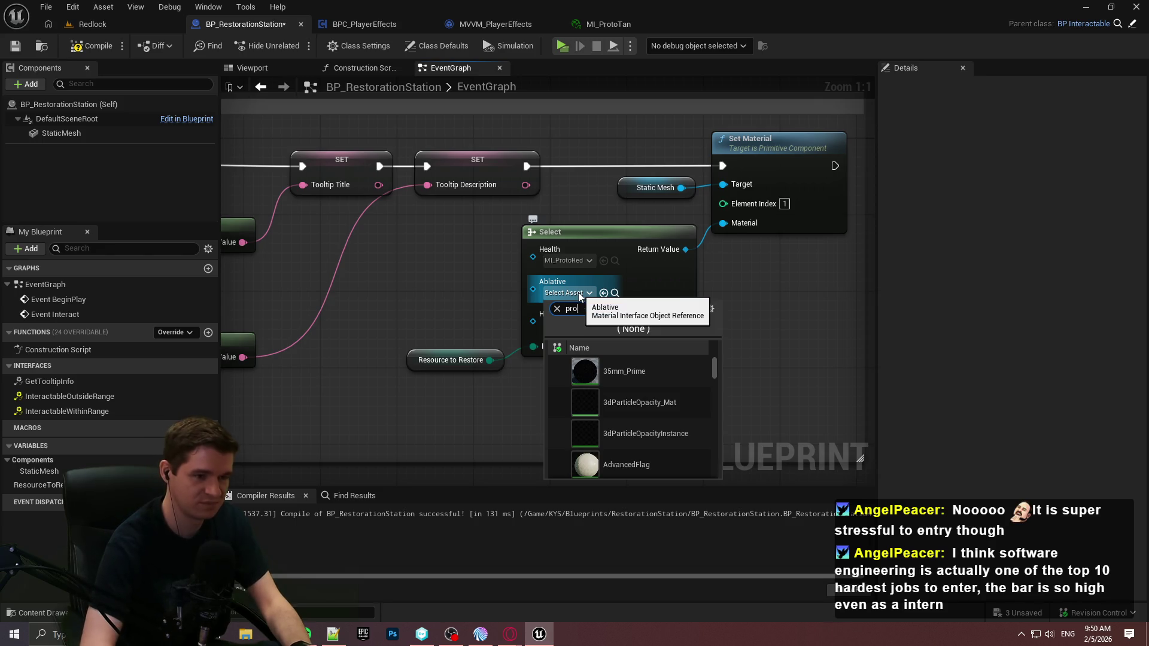
pyautogui.write('protota')
pyautogui.press('Return')
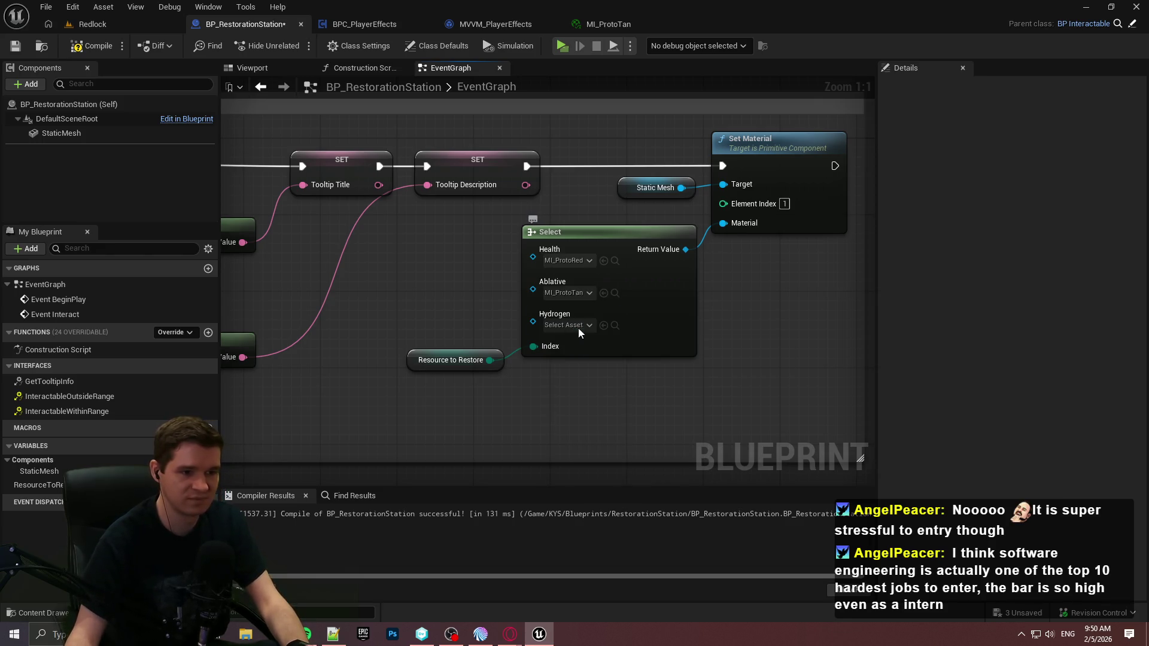
# Step: Assign MI_ProtoLightBlue to Hydrogen and compile the blueprint
pyautogui.click(577, 326)
pyautogui.write('protoli')
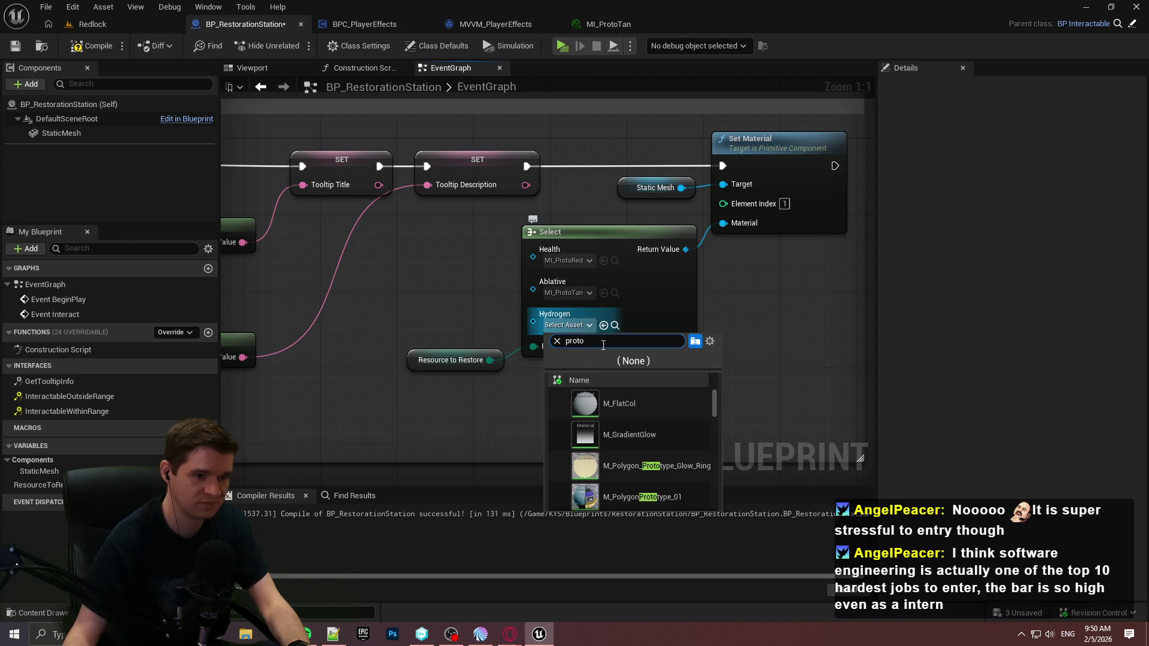
pyautogui.scroll(-3, 684, 413)
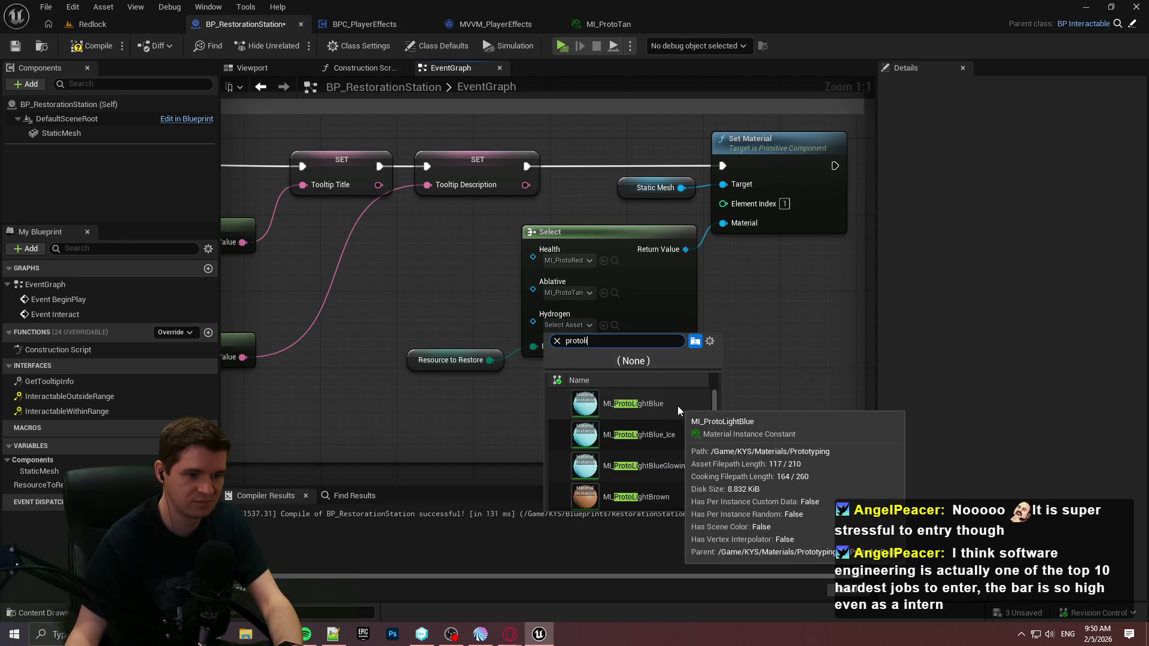
pyautogui.click(677, 406)
pyautogui.click(91, 45)
pyautogui.click(15, 45)
pyautogui.click(563, 45)
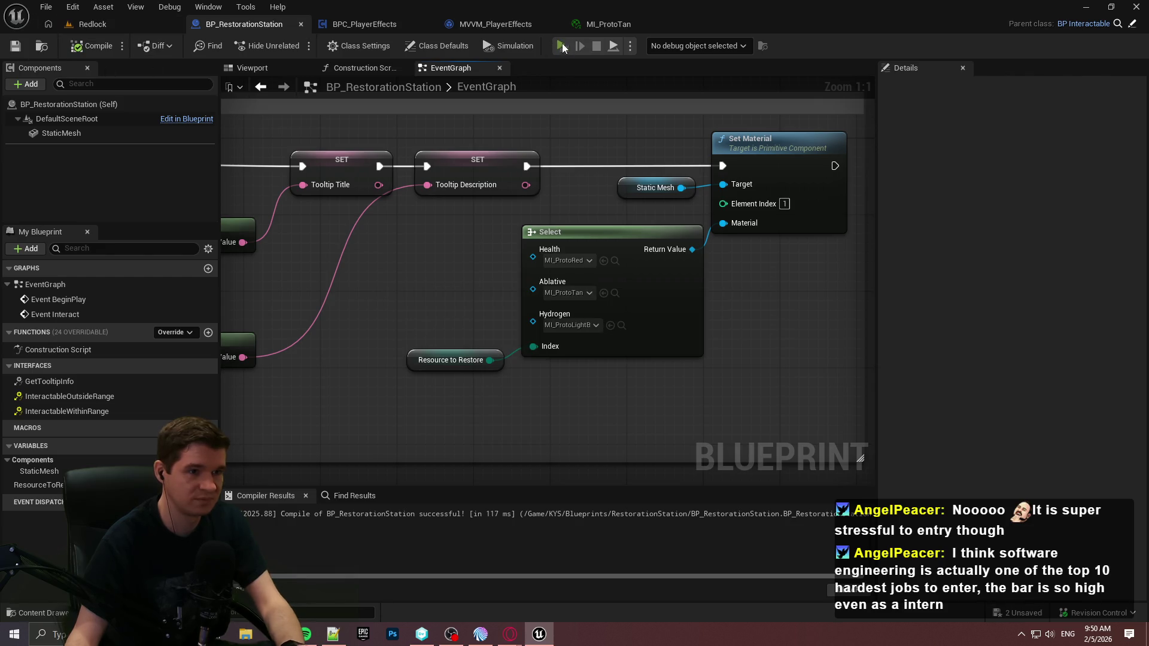
# Step: Playtest by walking the character up to the red health station, then stop
pyautogui.press('w')
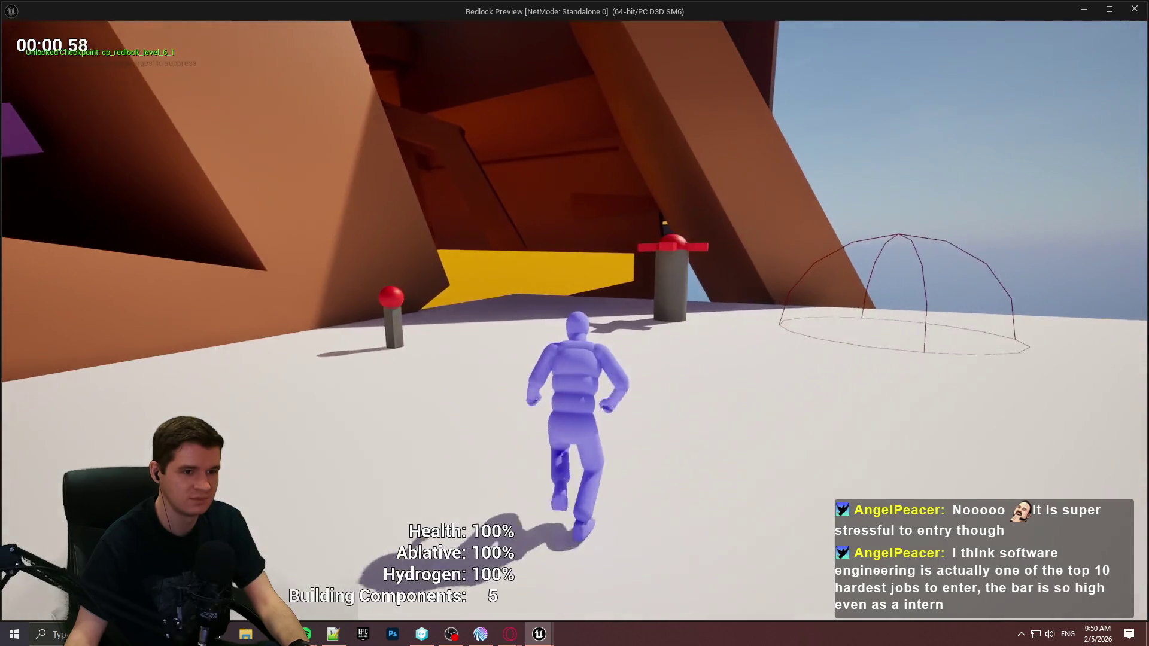
pyautogui.press('w')
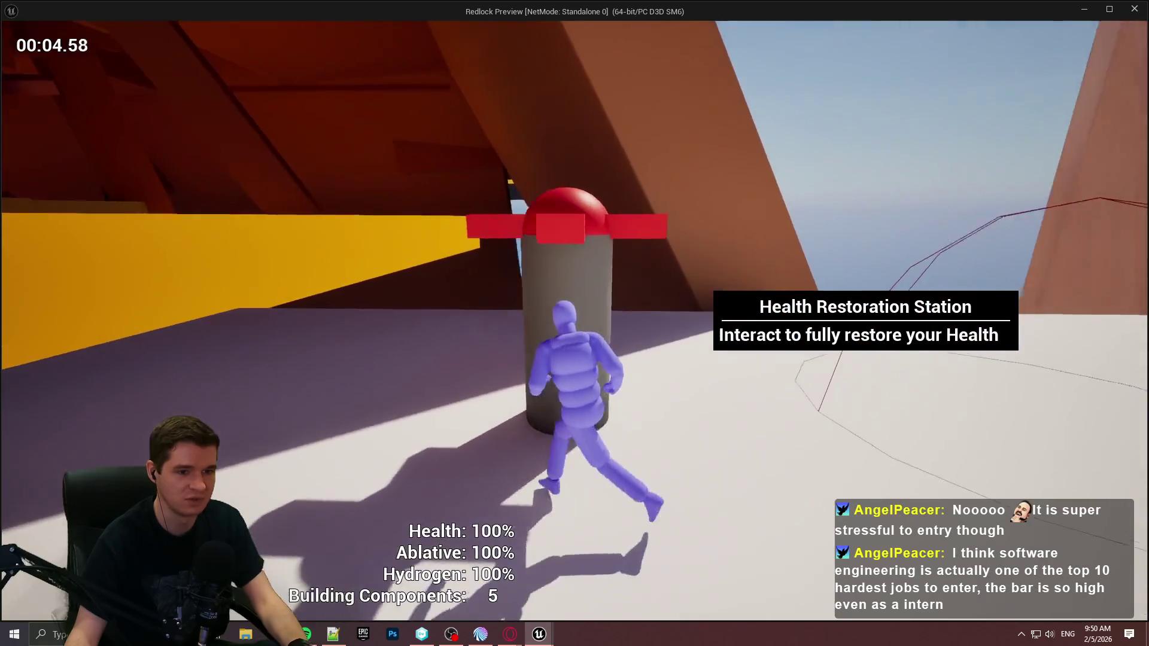
pyautogui.press('Escape')
pyautogui.click(72, 22)
# Step: Alt-drag duplicate stations into a row and set the middle one's Resource to Restore to Hydrogen
pyautogui.scroll(-5, 449, 283)
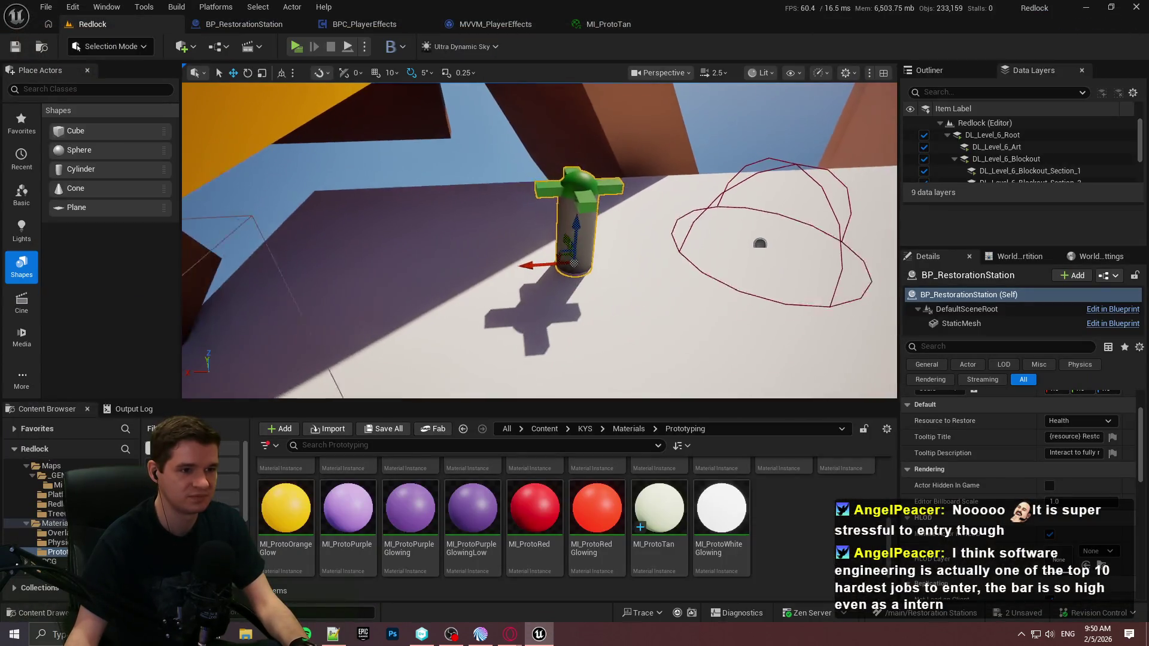
pyautogui.moveTo(554, 263)
pyautogui.keyDown('alt'); pyautogui.mouseDown()
pyautogui.moveTo(352, 264)
pyautogui.moveTo(384, 267)
pyautogui.moveTo(371, 268)
pyautogui.mouseUp(); pyautogui.keyUp('alt')
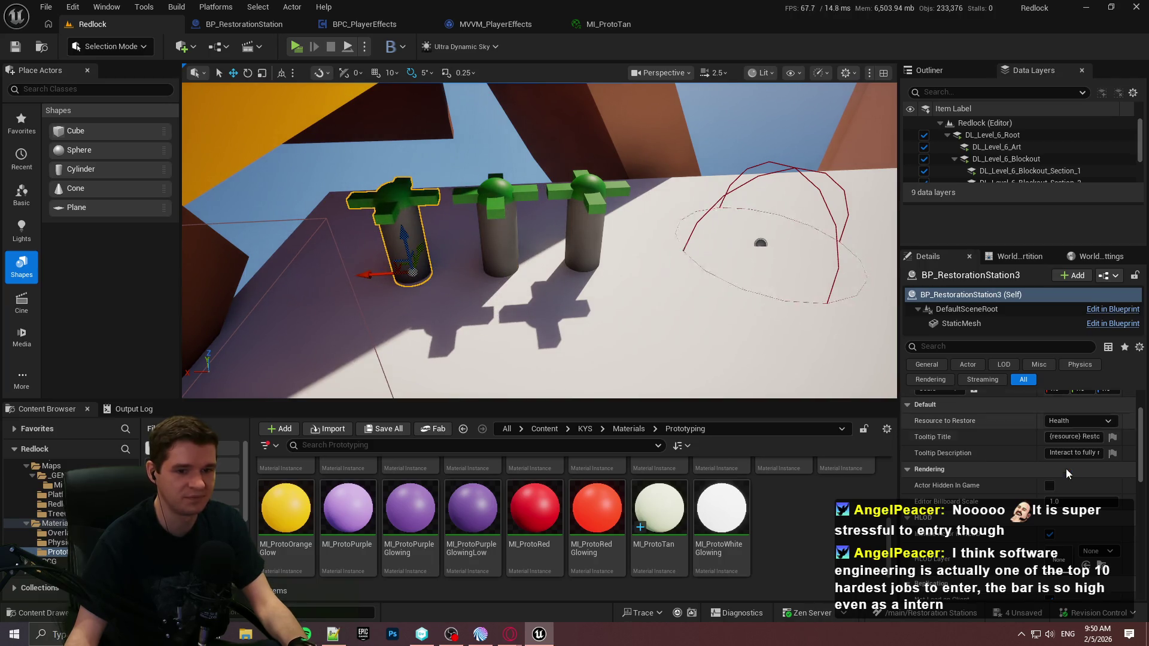
pyautogui.click(1080, 421)
pyautogui.click(533, 213)
pyautogui.click(505, 202)
pyautogui.click(1080, 420)
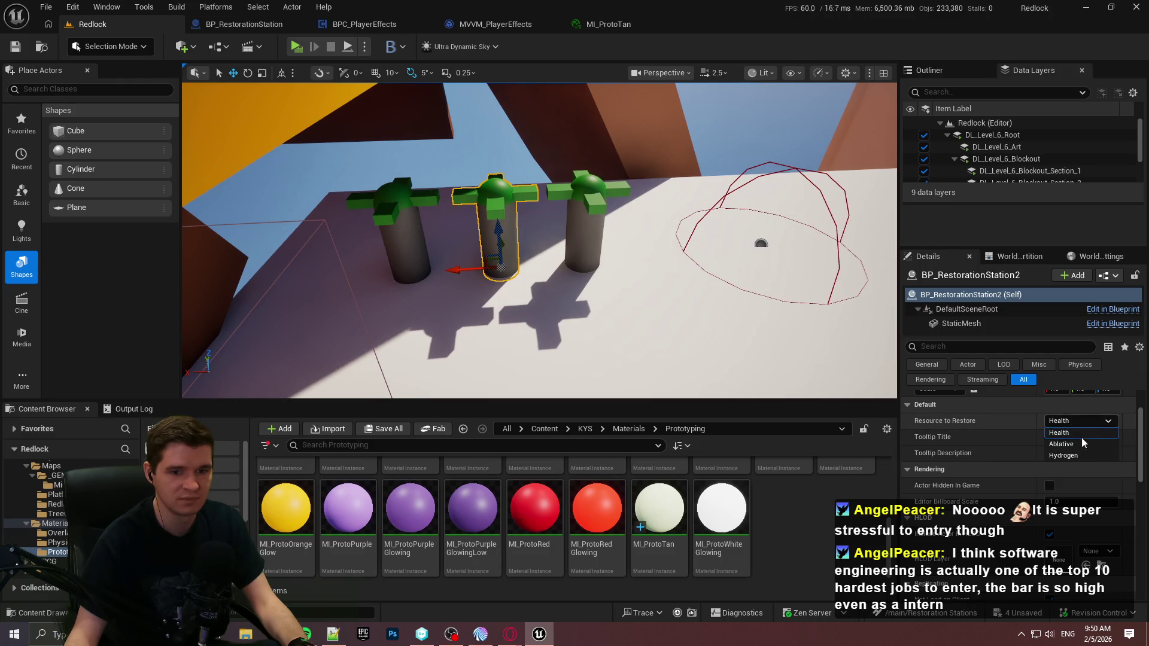
pyautogui.click(1072, 461)
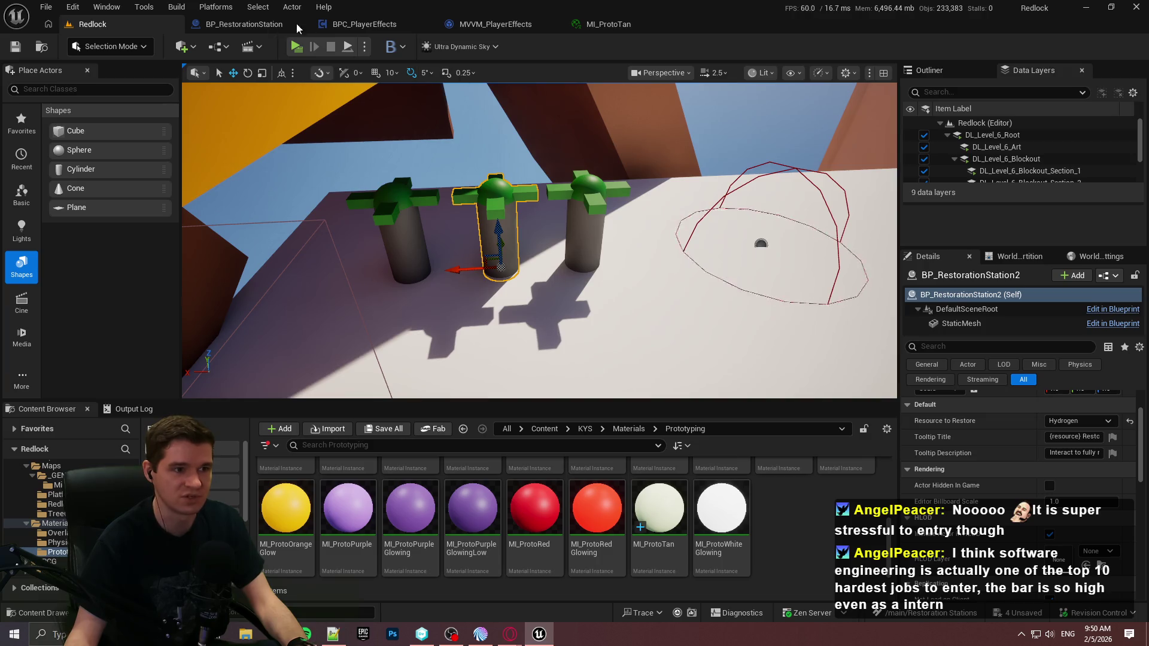
pyautogui.click(365, 24)
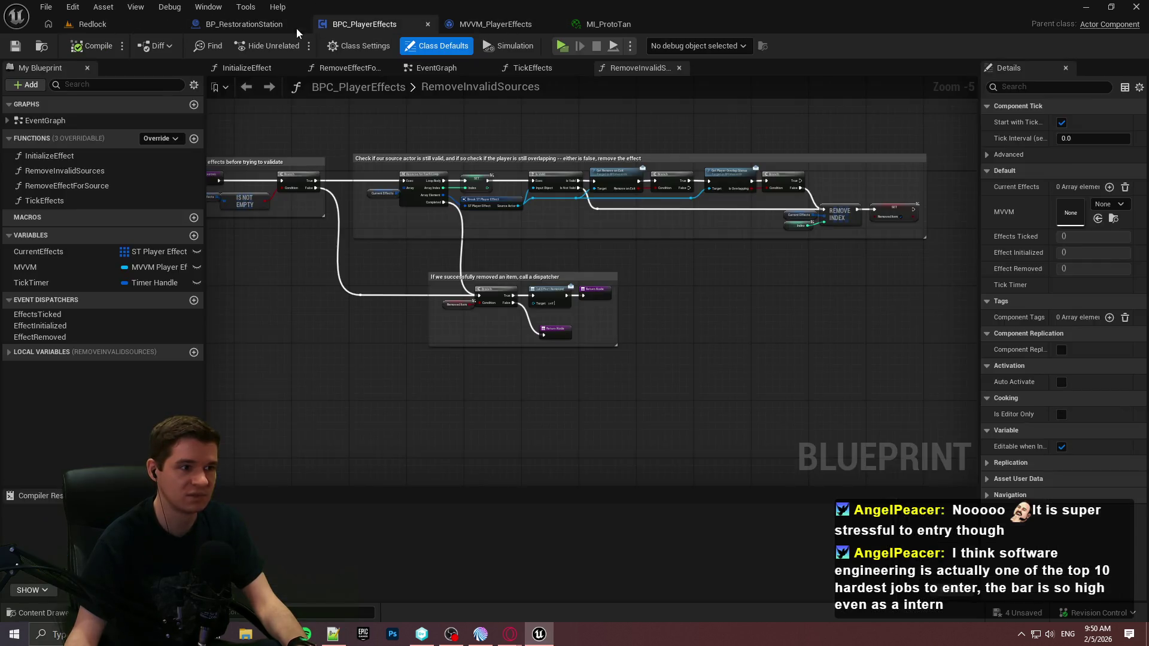
# Step: Move the Select and Set Material nodes from the EventGraph into the Construction Script
pyautogui.click(251, 23)
pyautogui.scroll(1, 680, 207)
pyautogui.moveTo(801, 345); pyautogui.dragTo(552, 192)
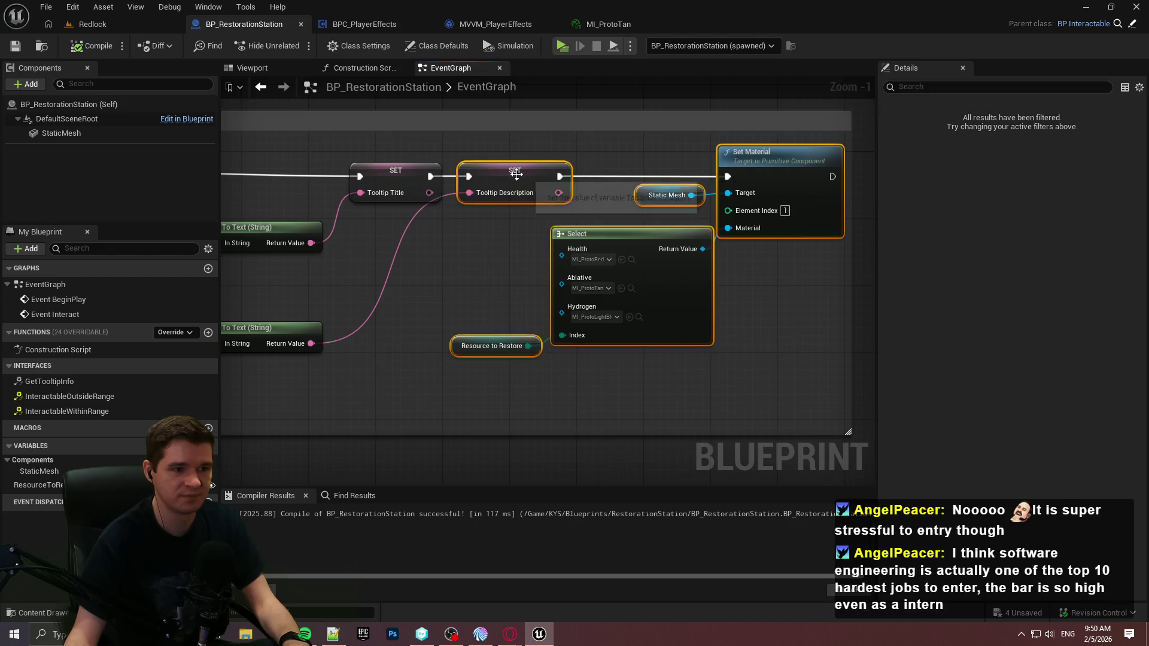
pyautogui.press('Delete')
pyautogui.click(359, 68)
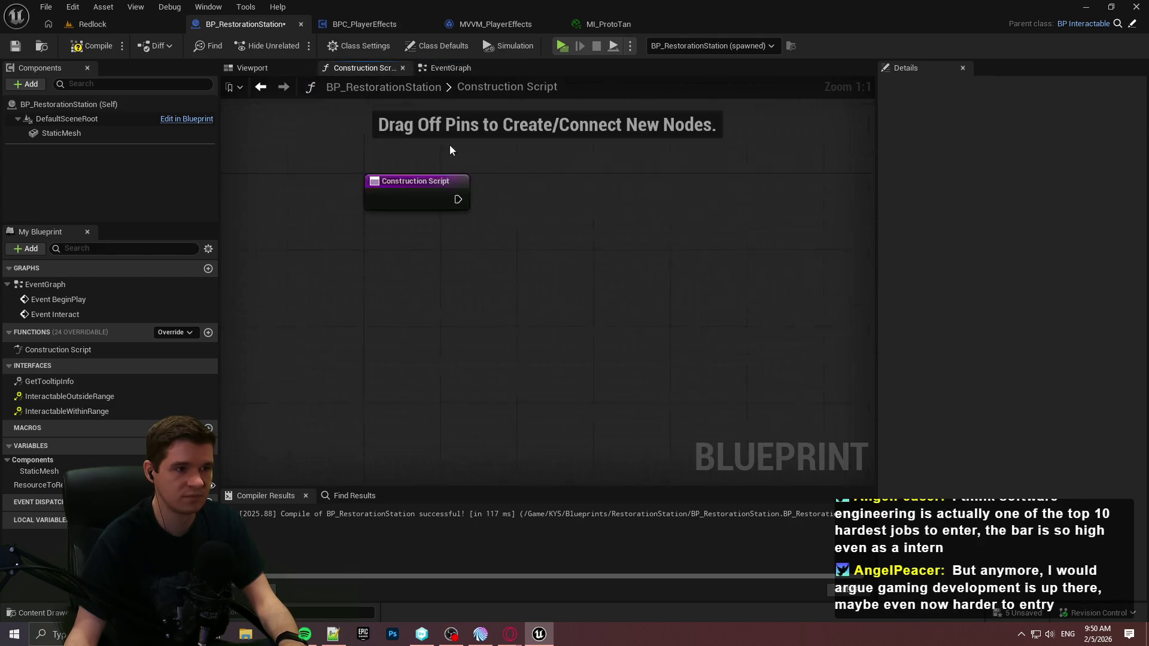
pyautogui.hotkey('ctrl', 'v')
# Step: Wire the Construction Script start into Set Material and compile the blueprint
pyautogui.moveTo(840, 258); pyautogui.dragTo(589, 288)
pyautogui.moveTo(859, 240); pyautogui.dragTo(850, 268)
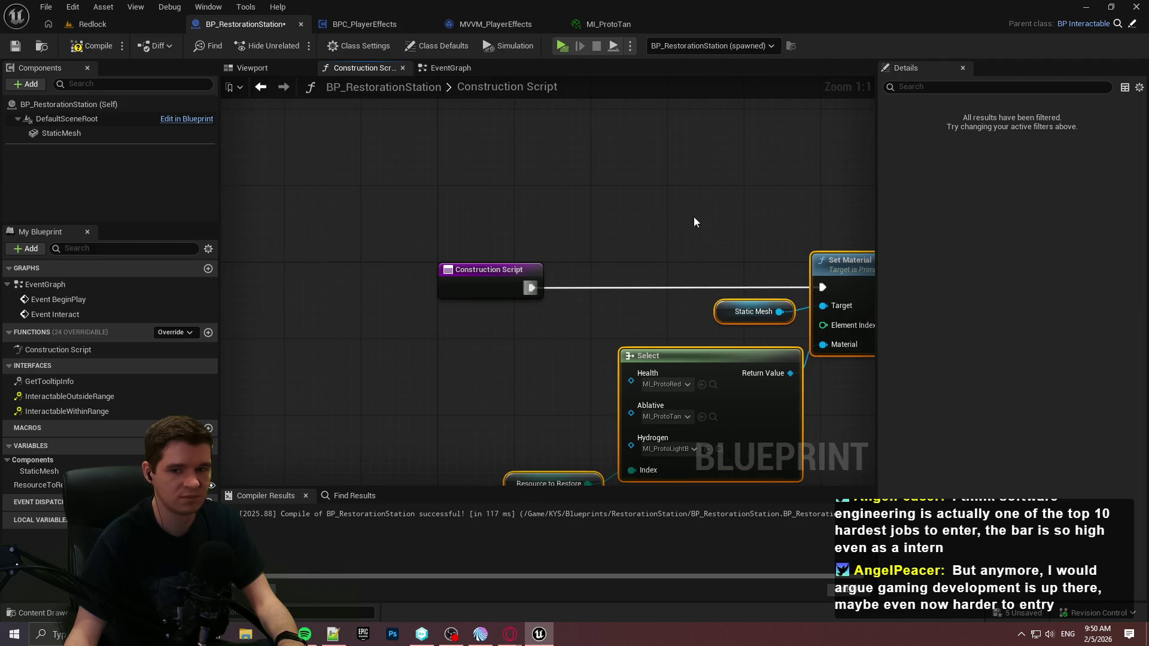
pyautogui.click(694, 217)
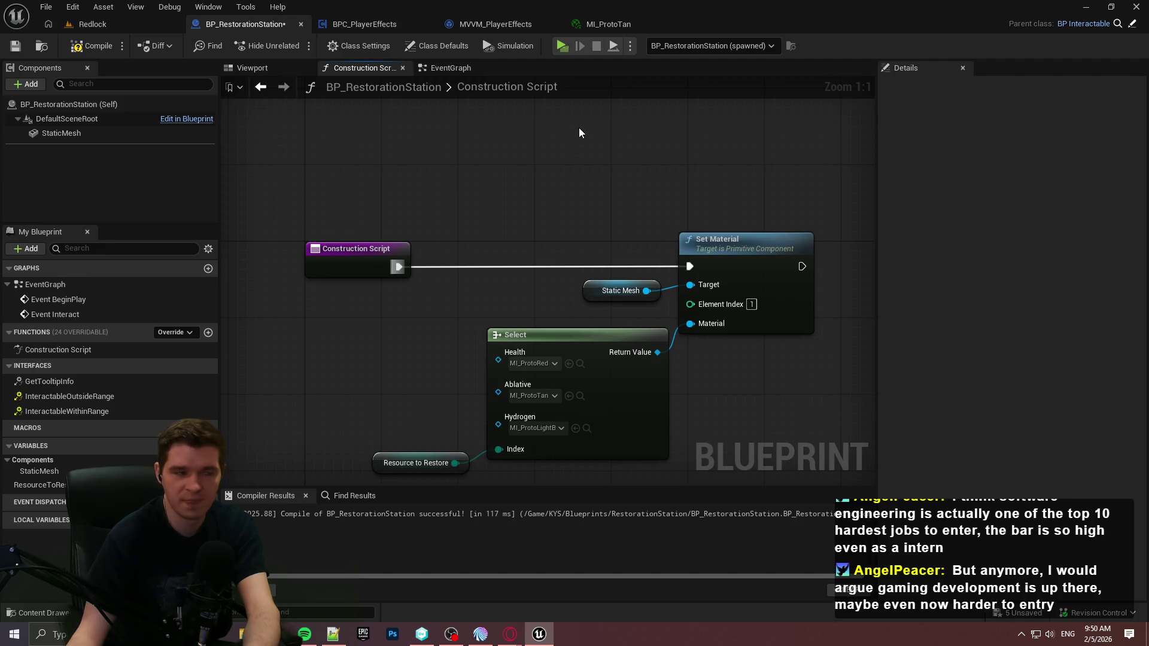
pyautogui.click(91, 45)
pyautogui.click(24, 49)
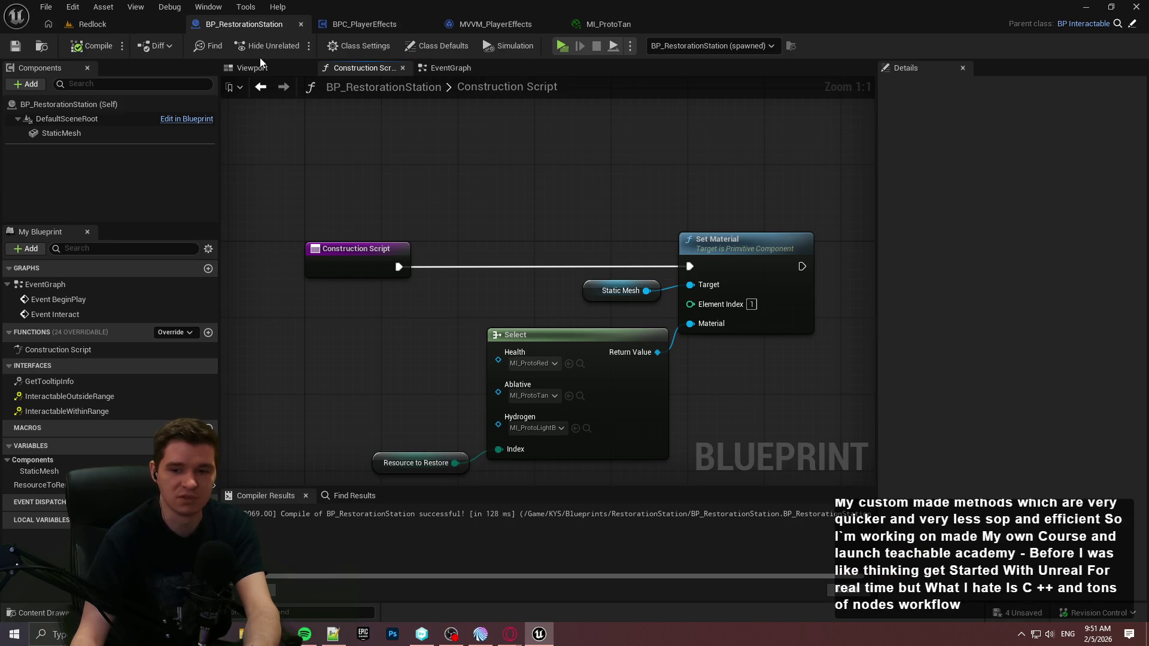
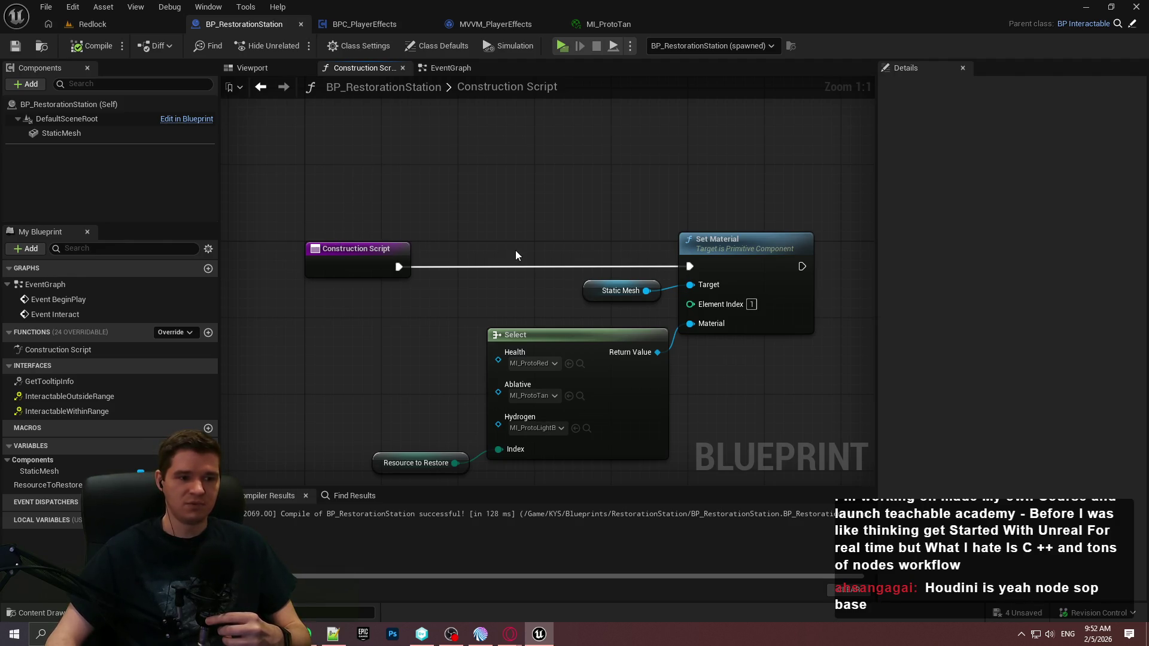
# Step: In the EventGraph, narrow the comment box around the Tooltip Title and Description setters
pyautogui.moveTo(536, 270); pyautogui.dragTo(533, 154)
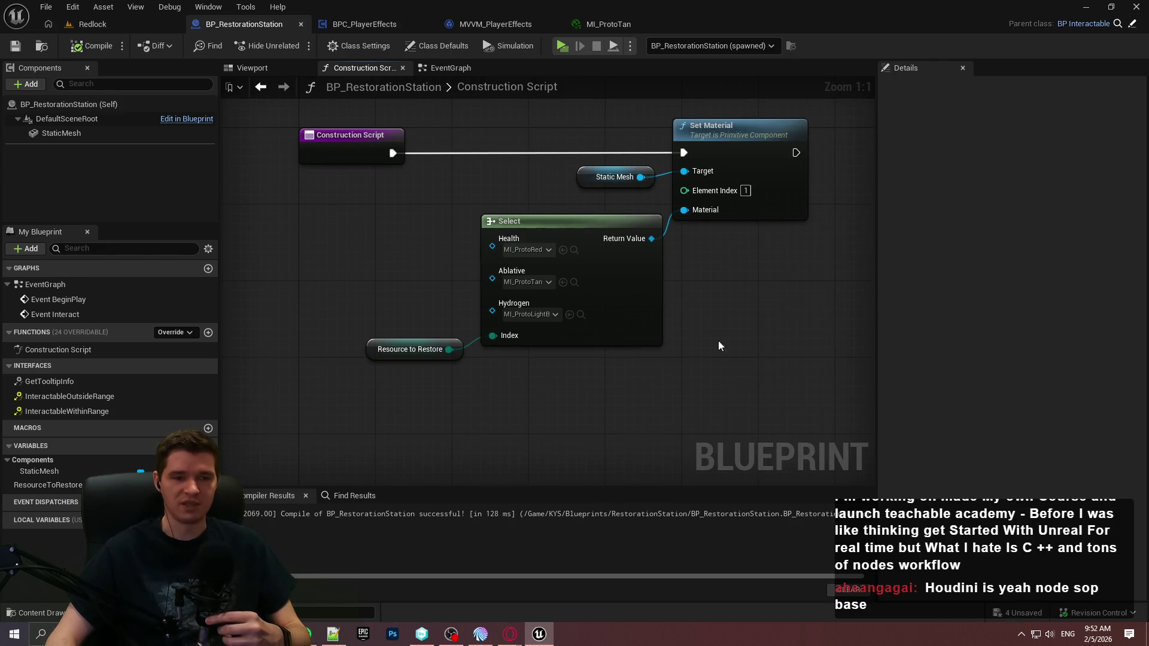
pyautogui.moveTo(702, 331)
pyautogui.mouseDown()
pyautogui.moveTo(441, 145)
pyautogui.moveTo(445, 129)
pyautogui.mouseUp()
pyautogui.click(446, 119)
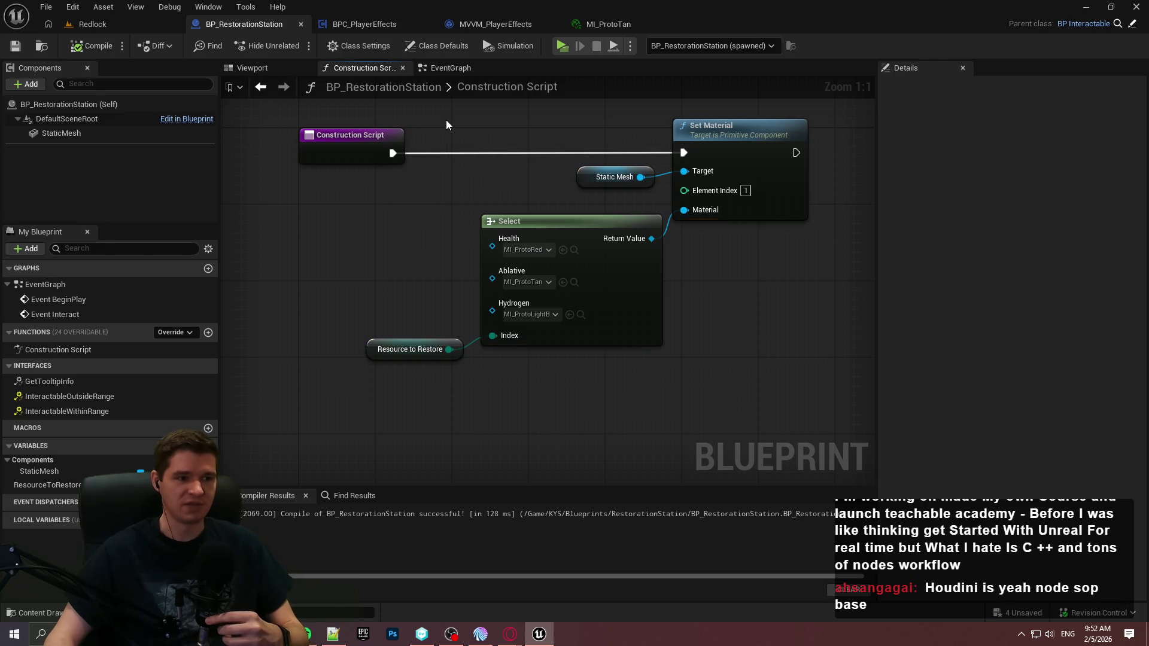
pyautogui.click(450, 70)
pyautogui.moveTo(849, 172); pyautogui.dragTo(600, 175)
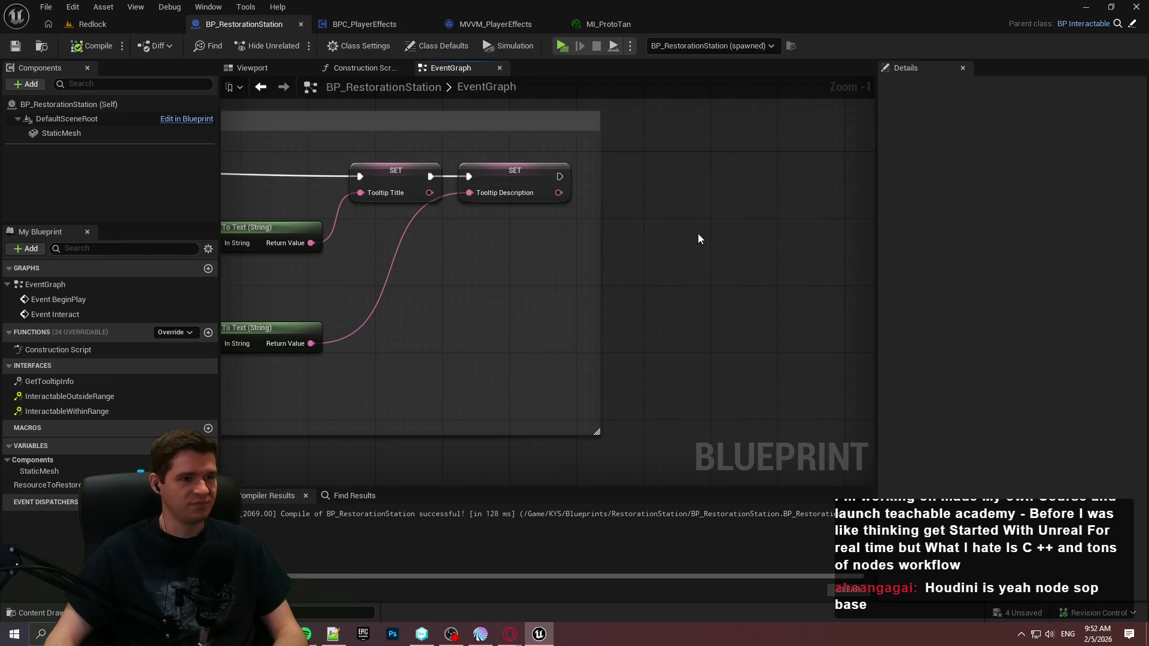
pyautogui.scroll(-2, 698, 237)
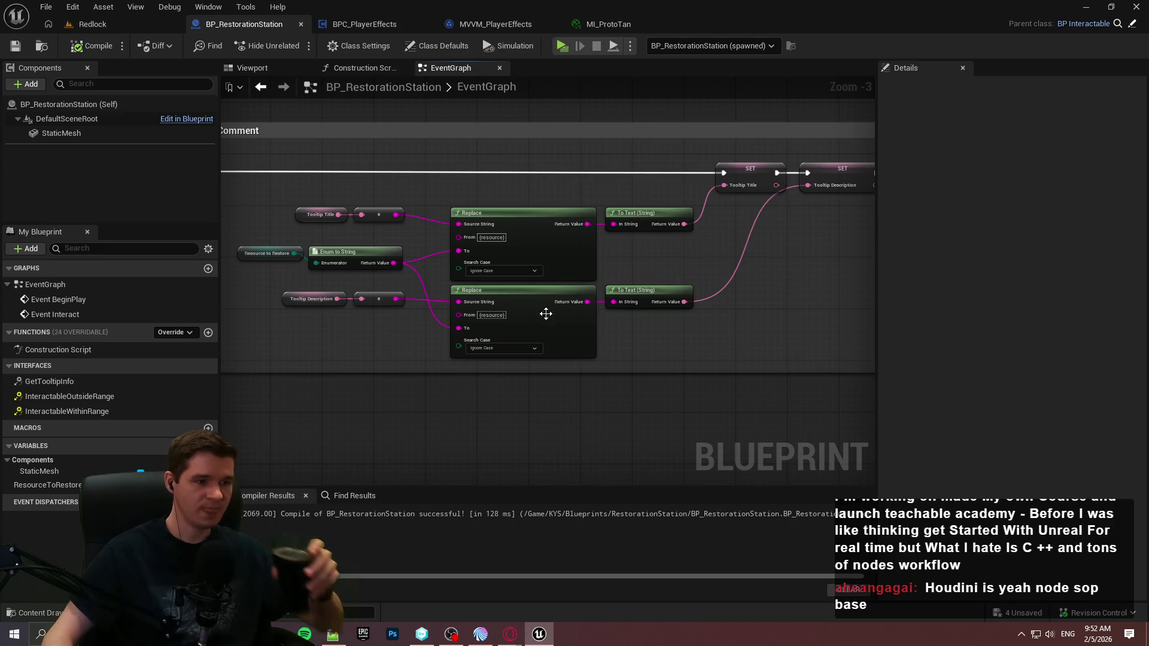
# Step: Play standalone, visit the Hydrogen and Ablative restoration stations to see their tooltips, then stop
pyautogui.click(563, 49)
pyautogui.click(595, 516)
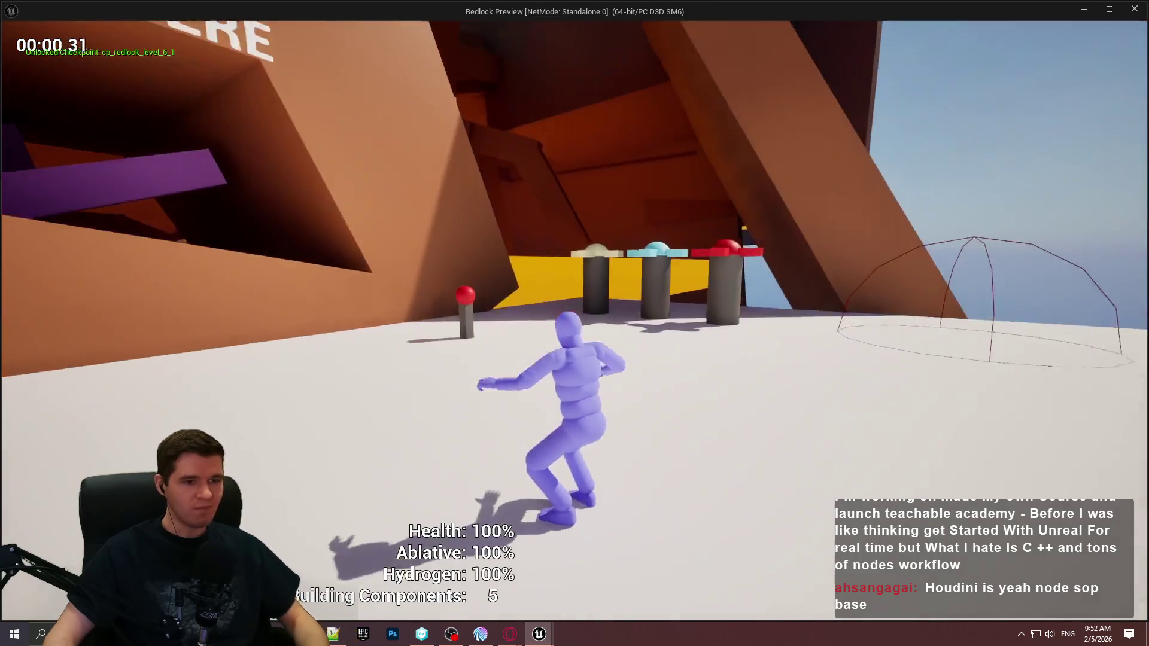
pyautogui.press('w')
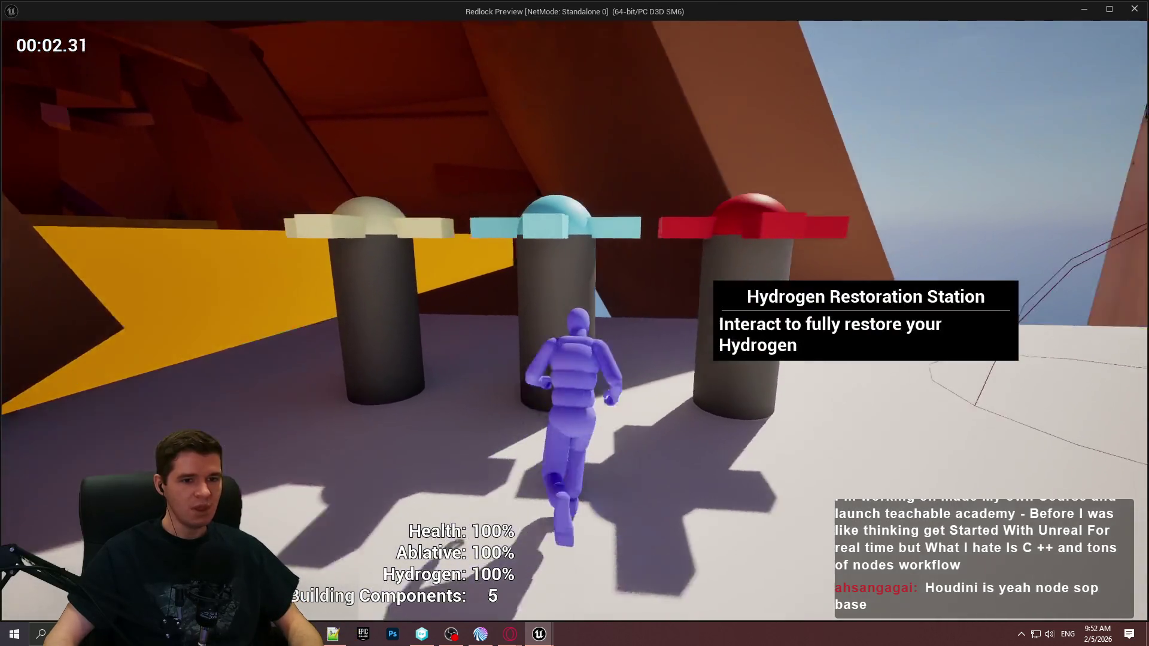
pyautogui.press('a')
pyautogui.press('a')
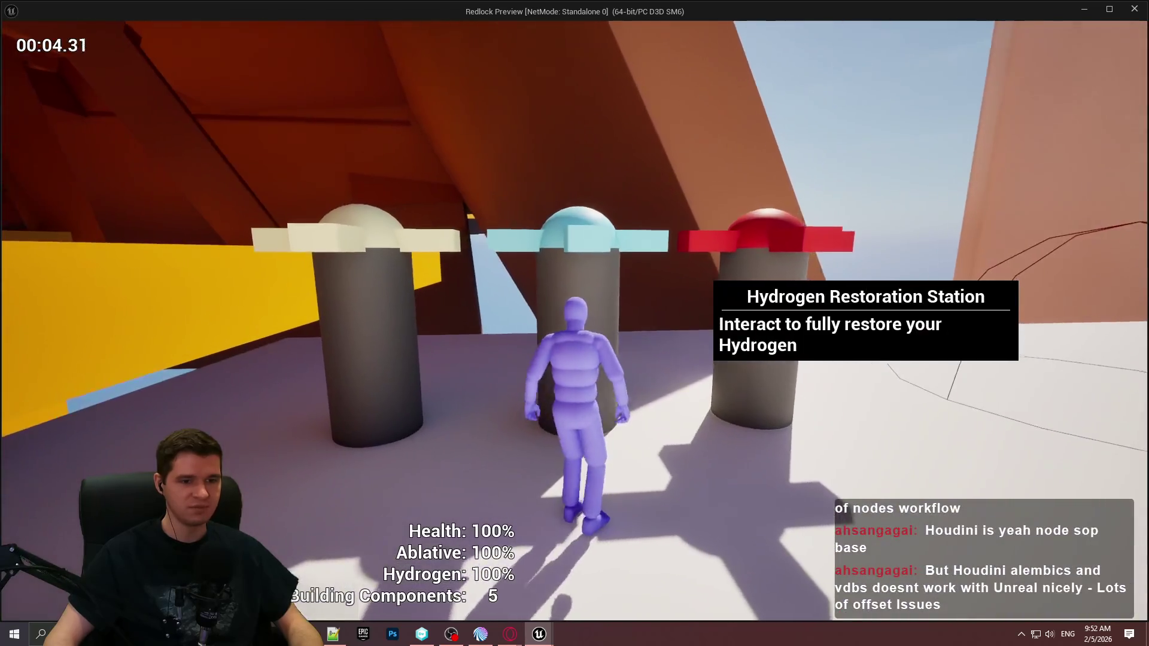
pyautogui.press('d')
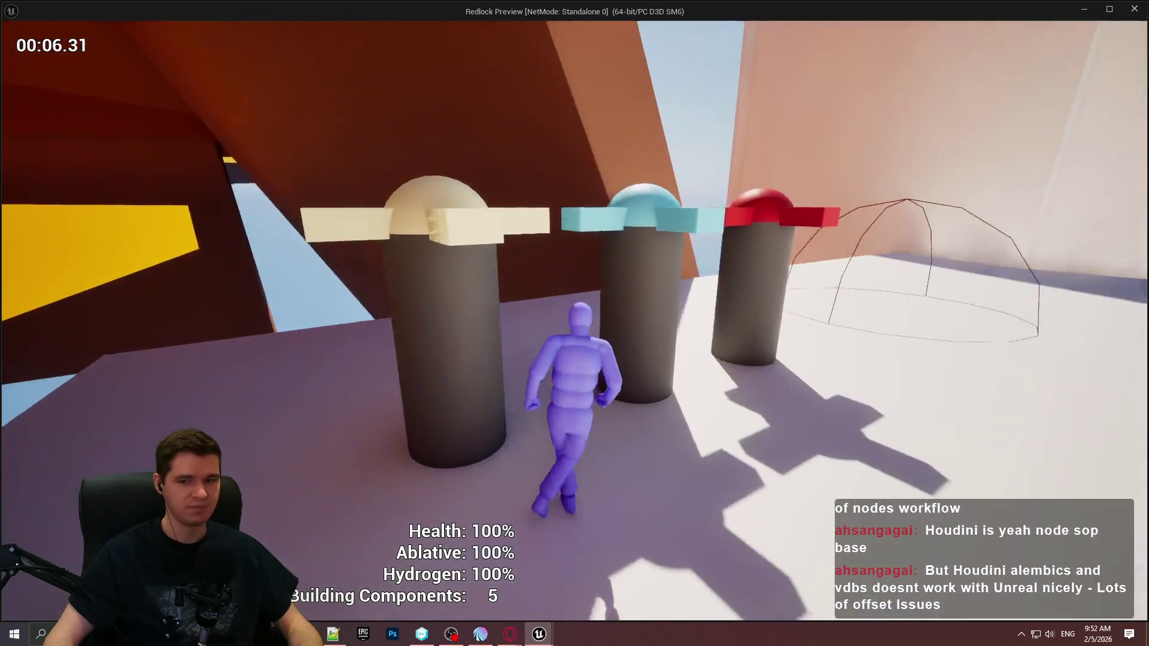
pyautogui.press('a')
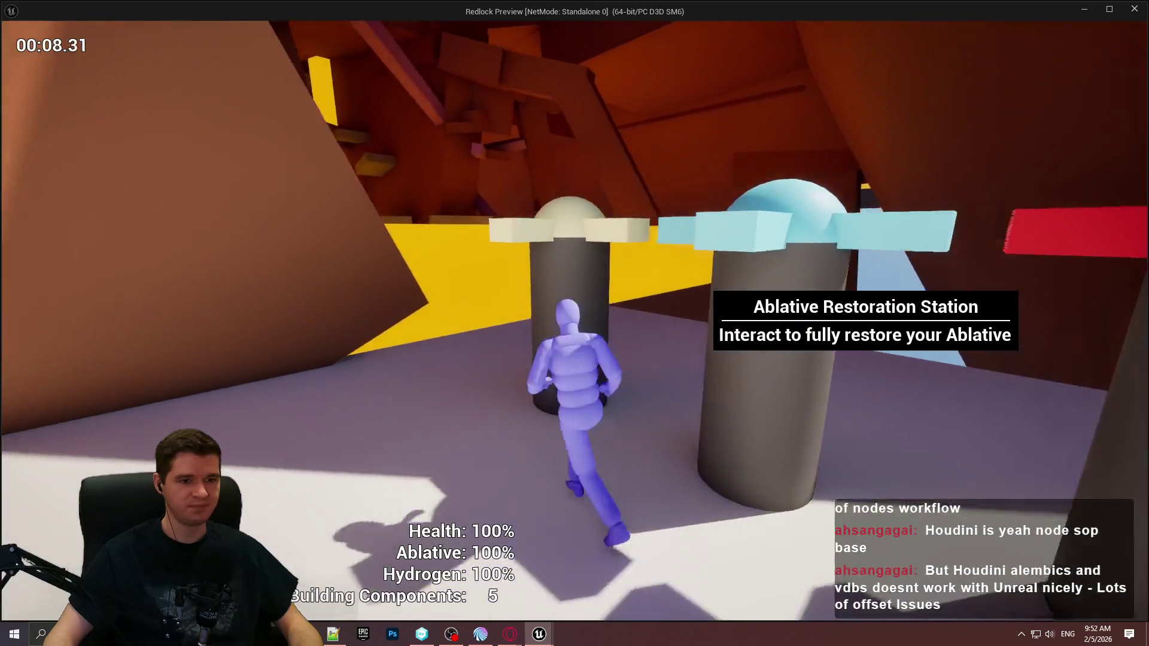
pyautogui.press('w')
pyautogui.press('Escape')
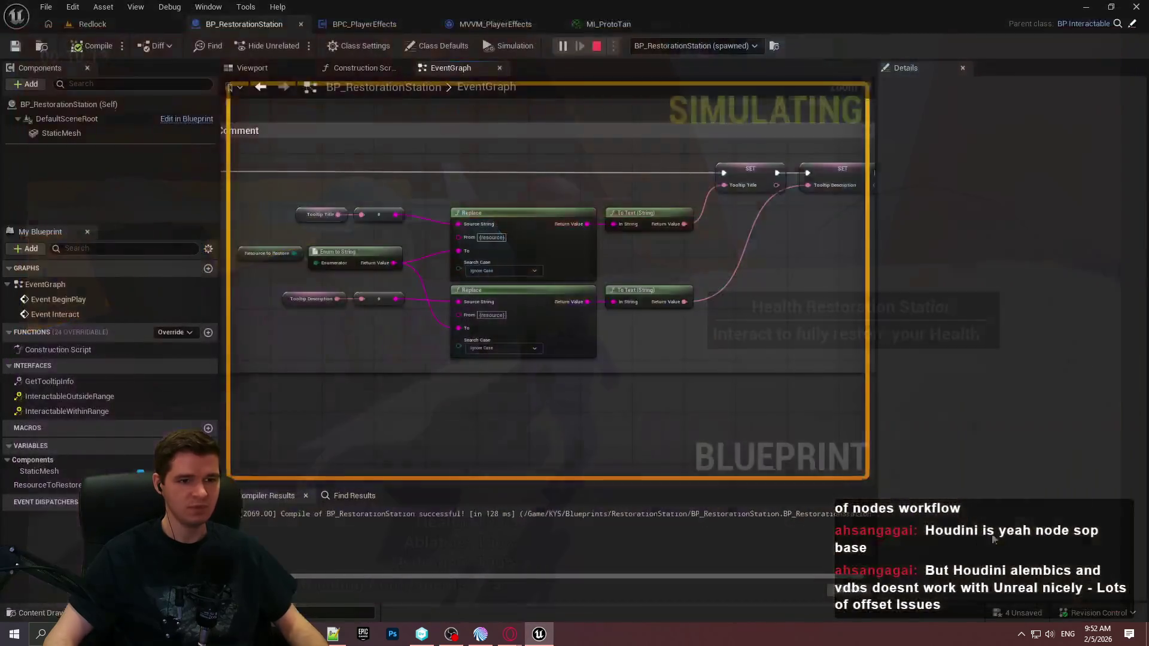
# Step: In the Redlock level, duplicate the hazard dome with a copy placed to its right
pyautogui.click(111, 23)
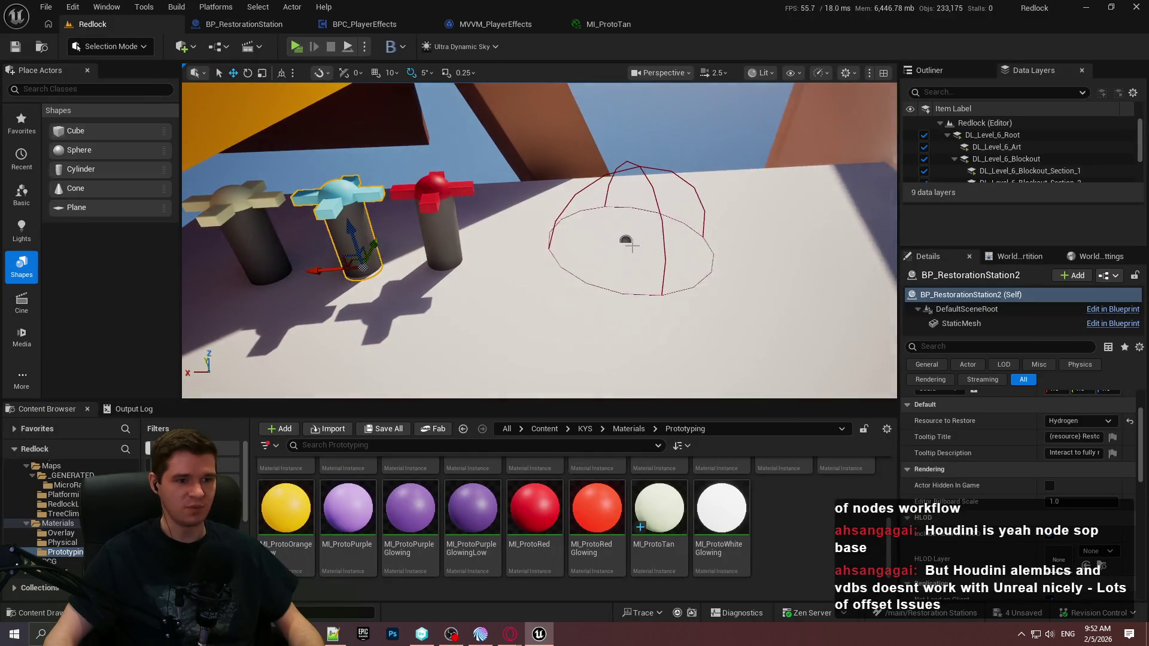
pyautogui.click(615, 227)
pyautogui.moveTo(604, 232); pyautogui.dragTo(868, 223)
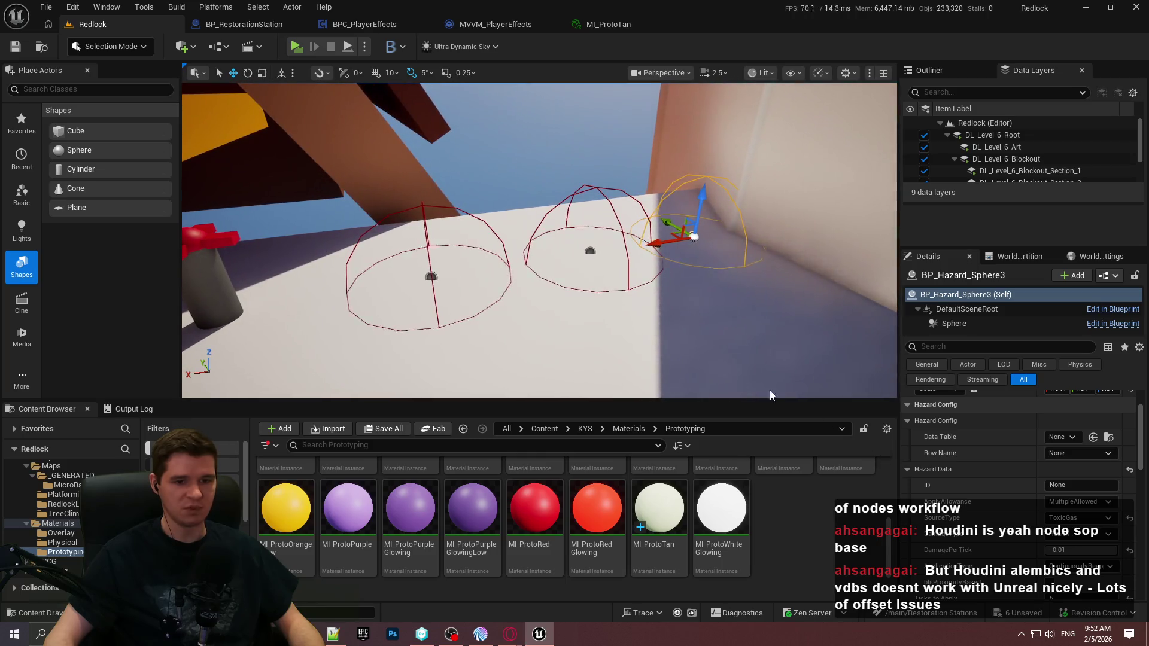
# Step: Set the middle dome's DamageType to Ablative and the right dome's to Hydrogen
pyautogui.click(592, 254)
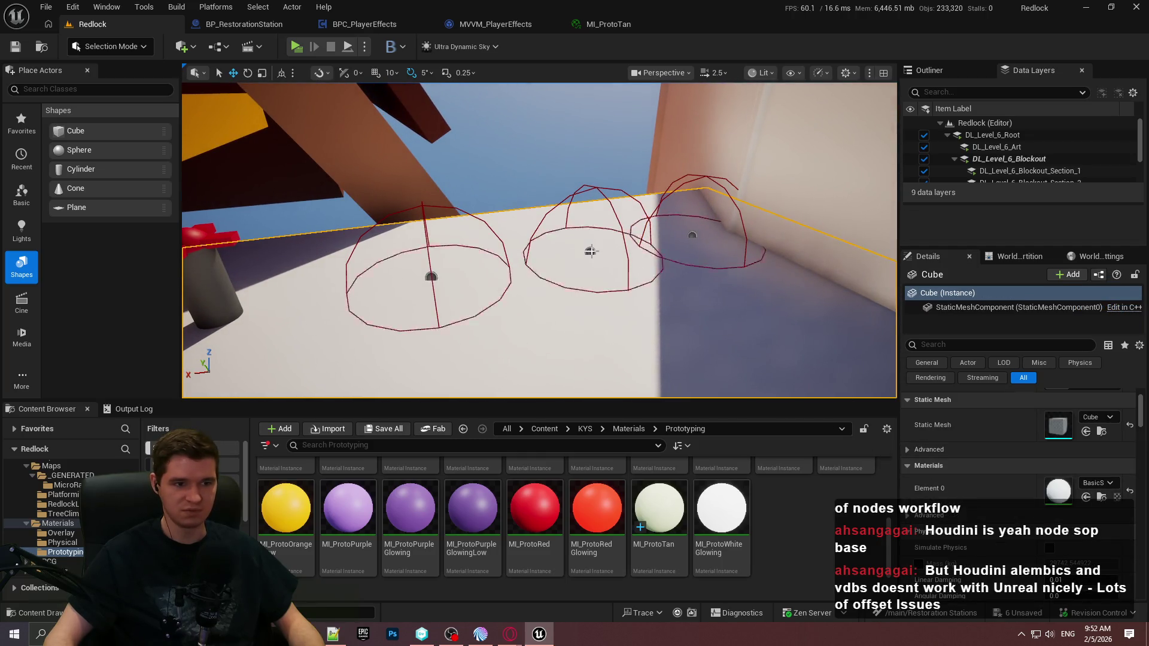
pyautogui.scroll(-2, 1025, 479)
pyautogui.click(1080, 458)
pyautogui.click(1074, 496)
pyautogui.click(688, 235)
pyautogui.click(1081, 458)
pyautogui.click(1071, 492)
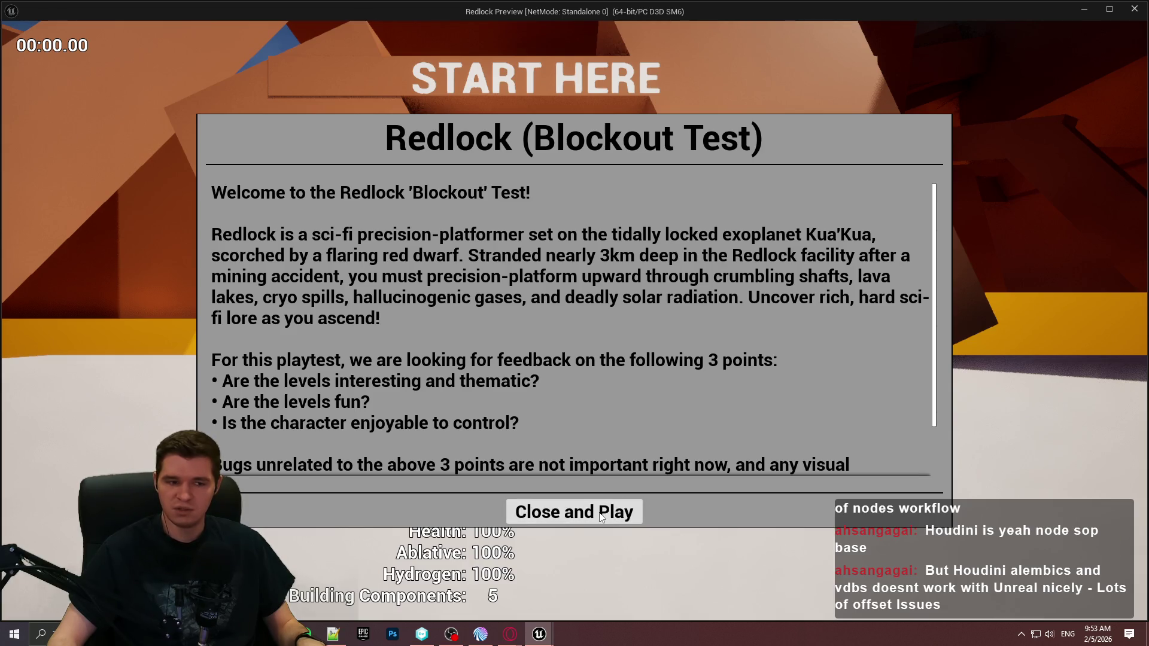
# Step: Start playing and run through the hazard domes, taking Health, Ablative and Hydrogen damage
pyautogui.click(573, 512)
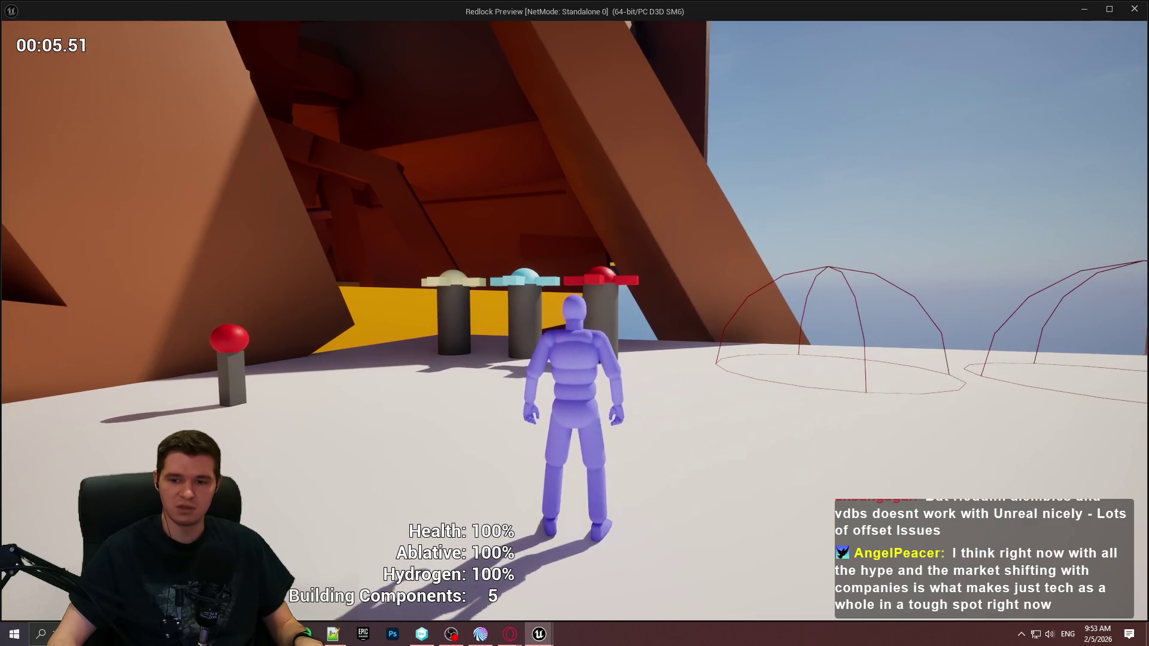
pyautogui.press('w')
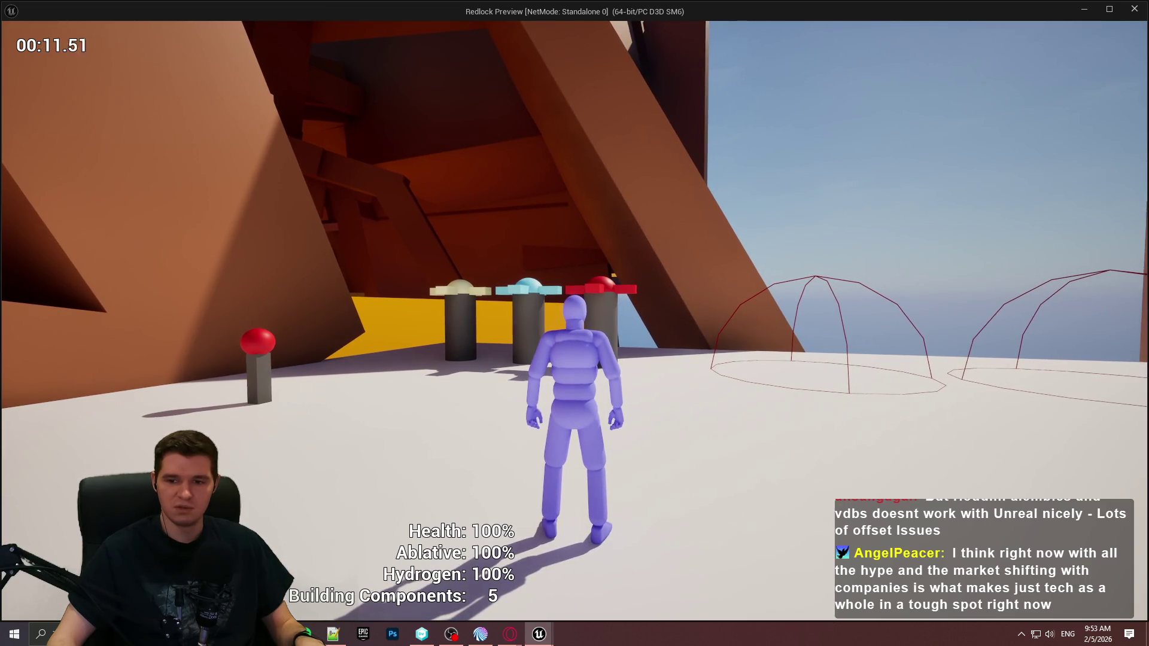
pyautogui.press('w')
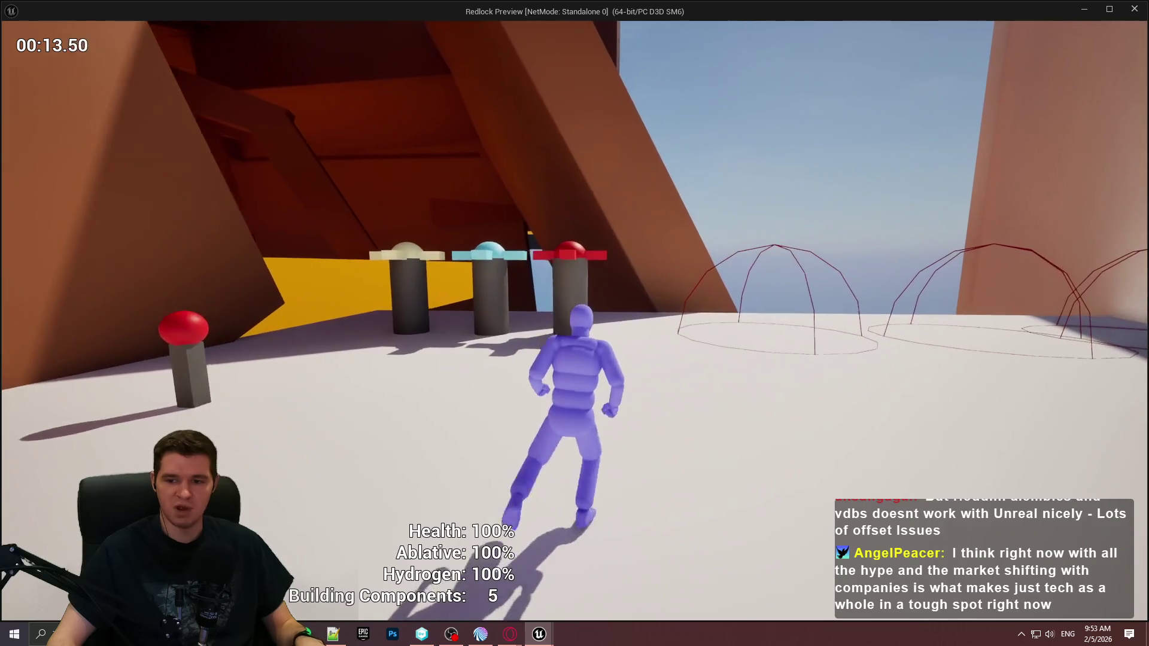
pyautogui.press('w')
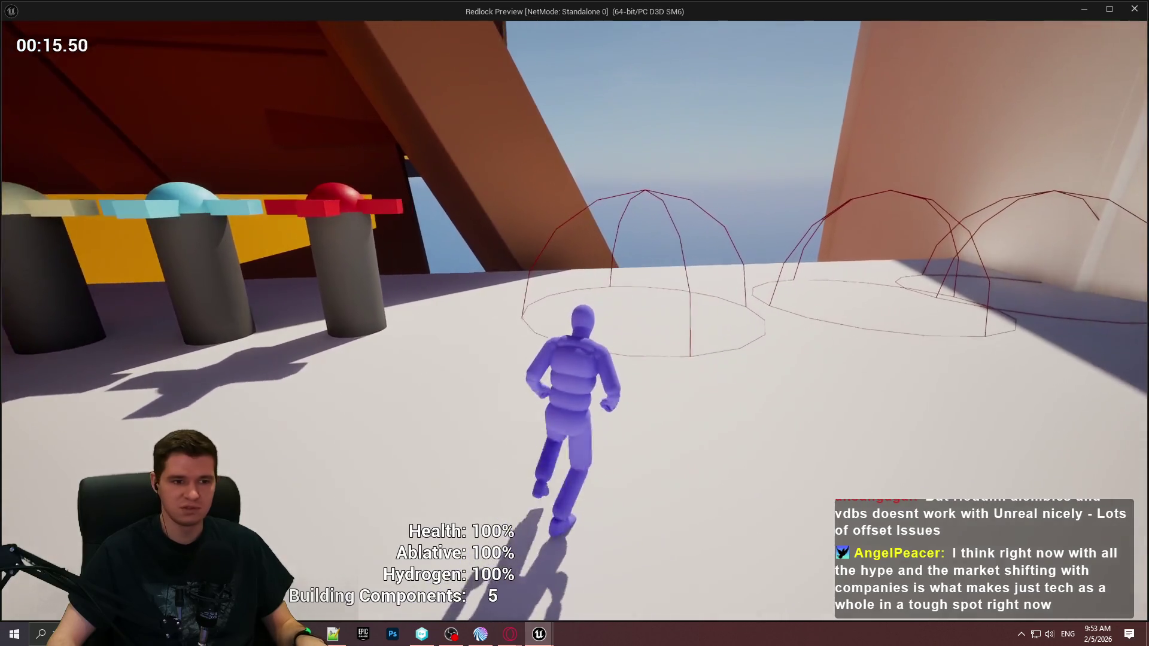
pyautogui.press('a')
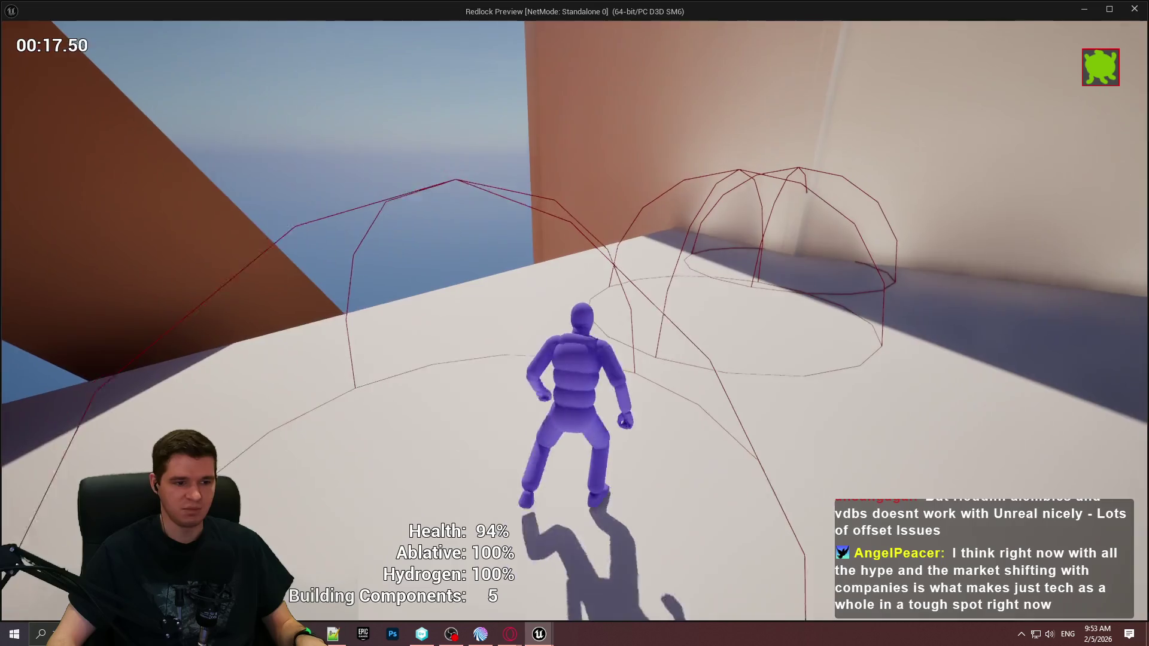
pyautogui.press('a')
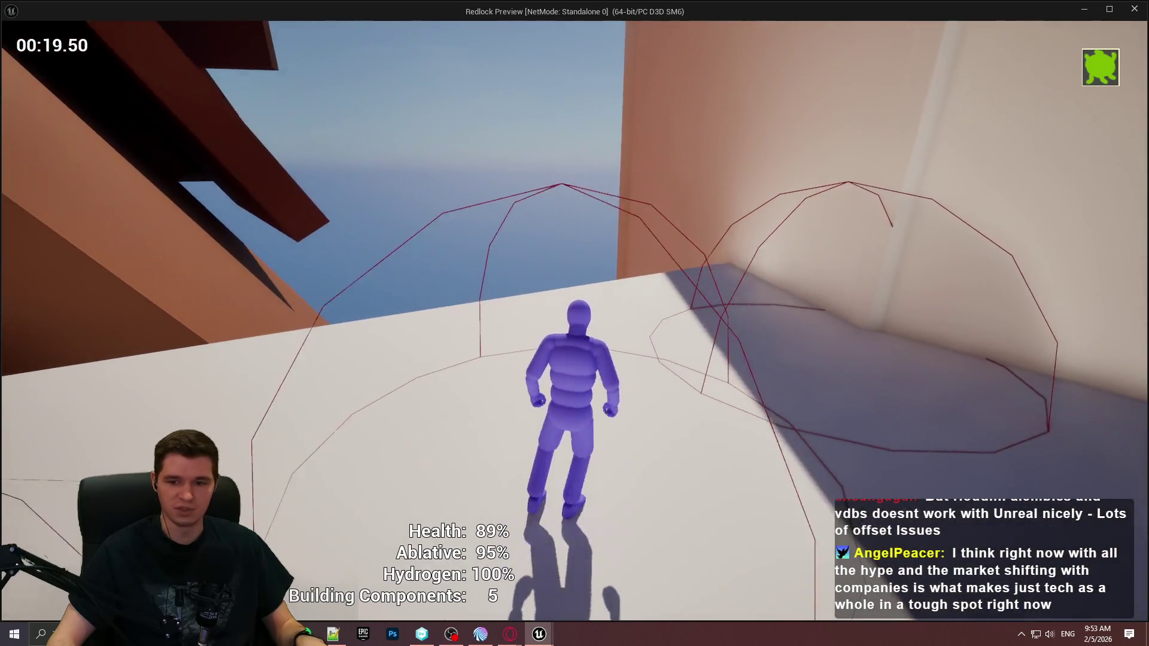
pyautogui.press('w')
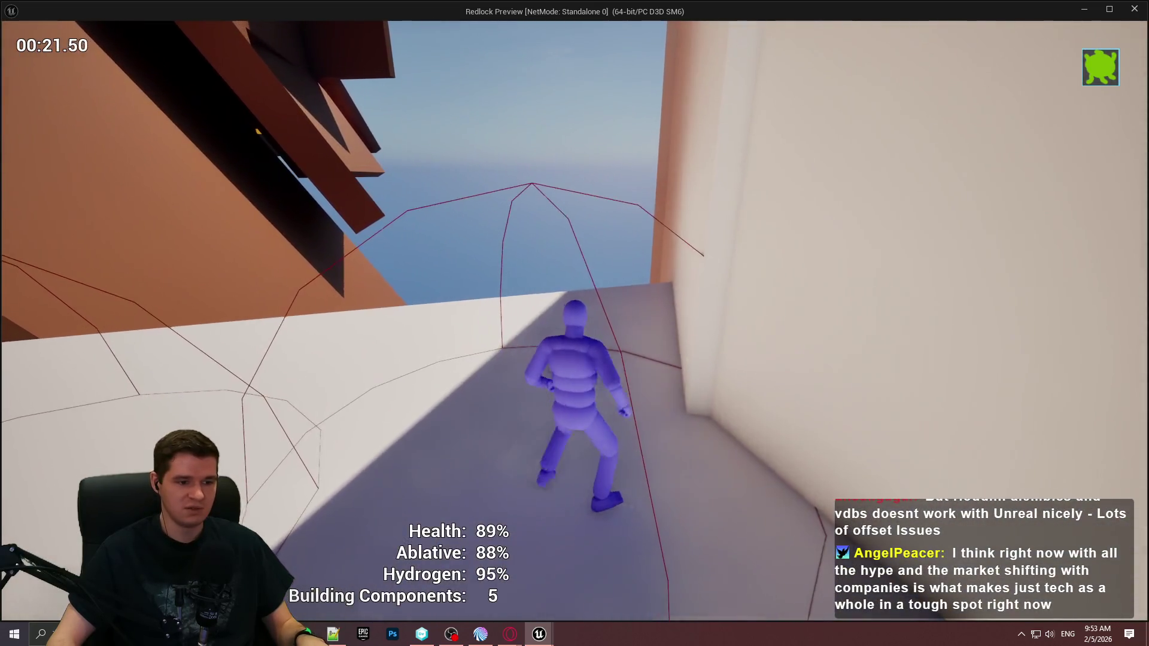
pyautogui.press('w')
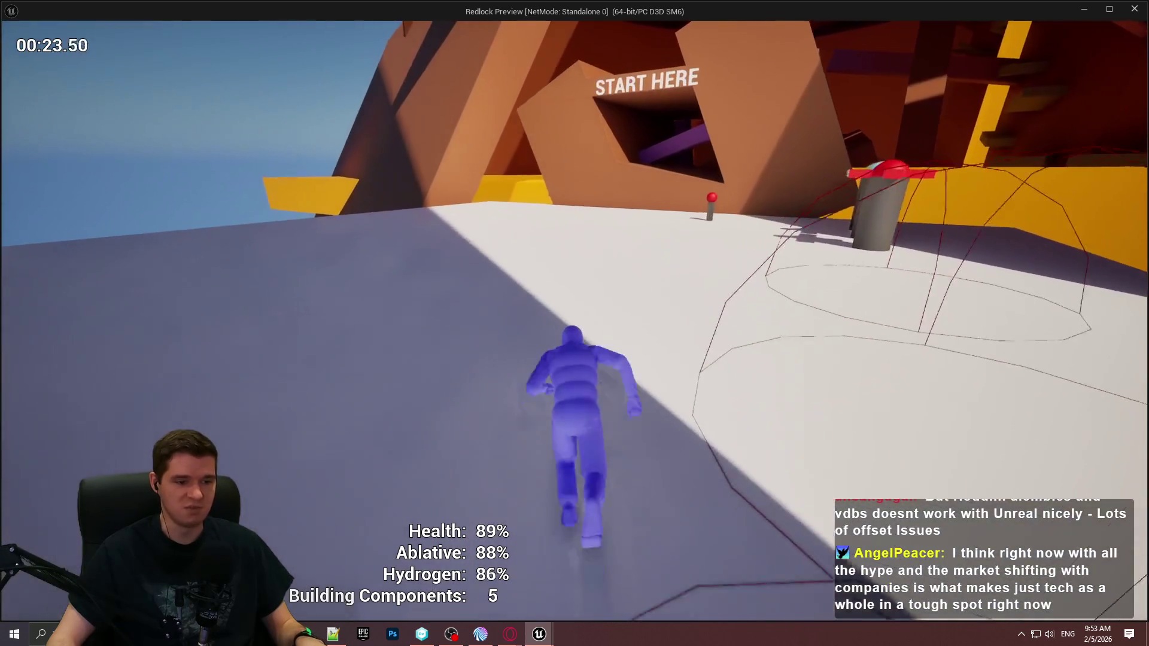
# Step: Restore health, hydrogen and ablative at their stations, then stop the preview
pyautogui.press('w')
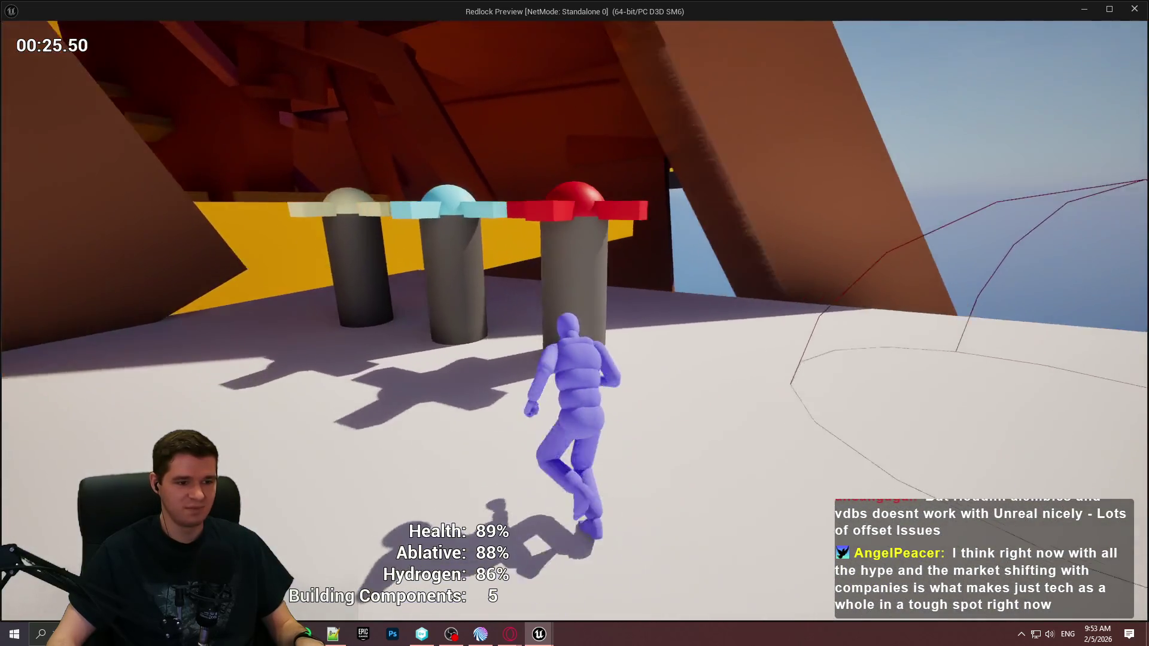
pyautogui.press('e')
pyautogui.press('a')
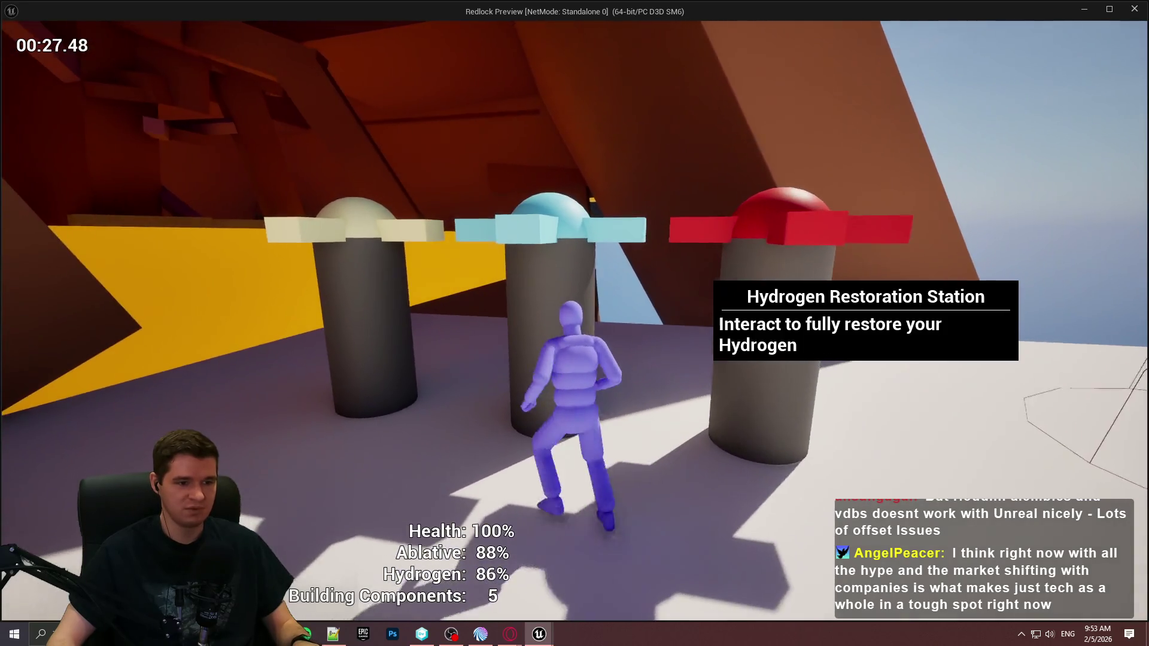
pyautogui.press('e')
pyautogui.press('a')
pyautogui.press('e')
pyautogui.press('d')
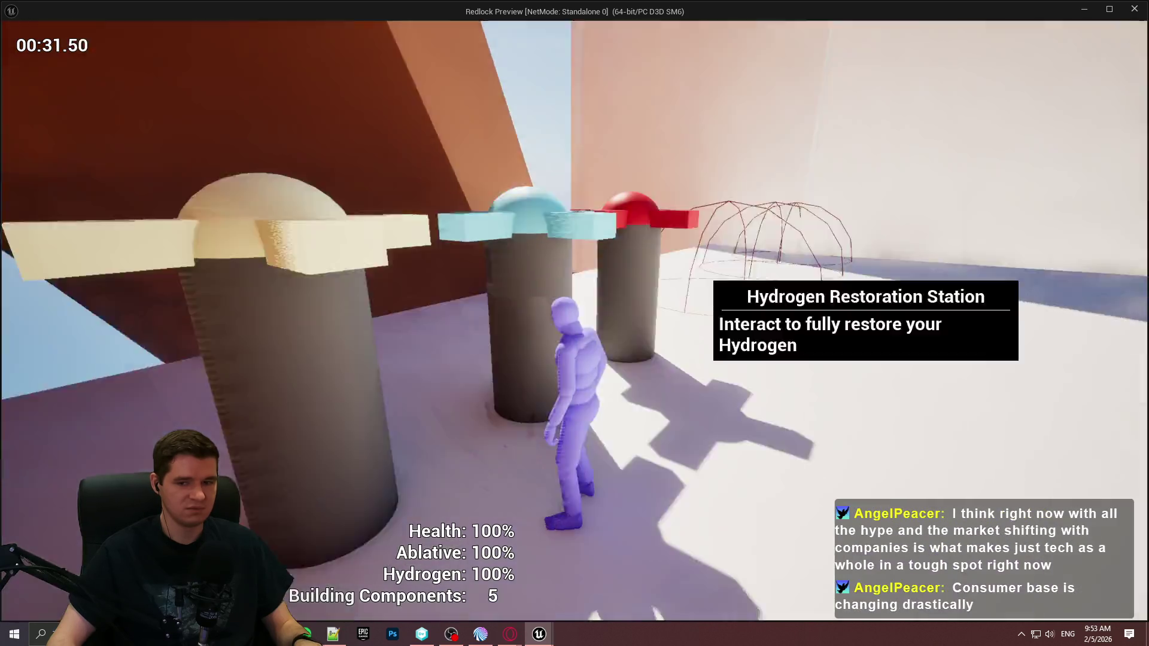
pyautogui.press('Escape')
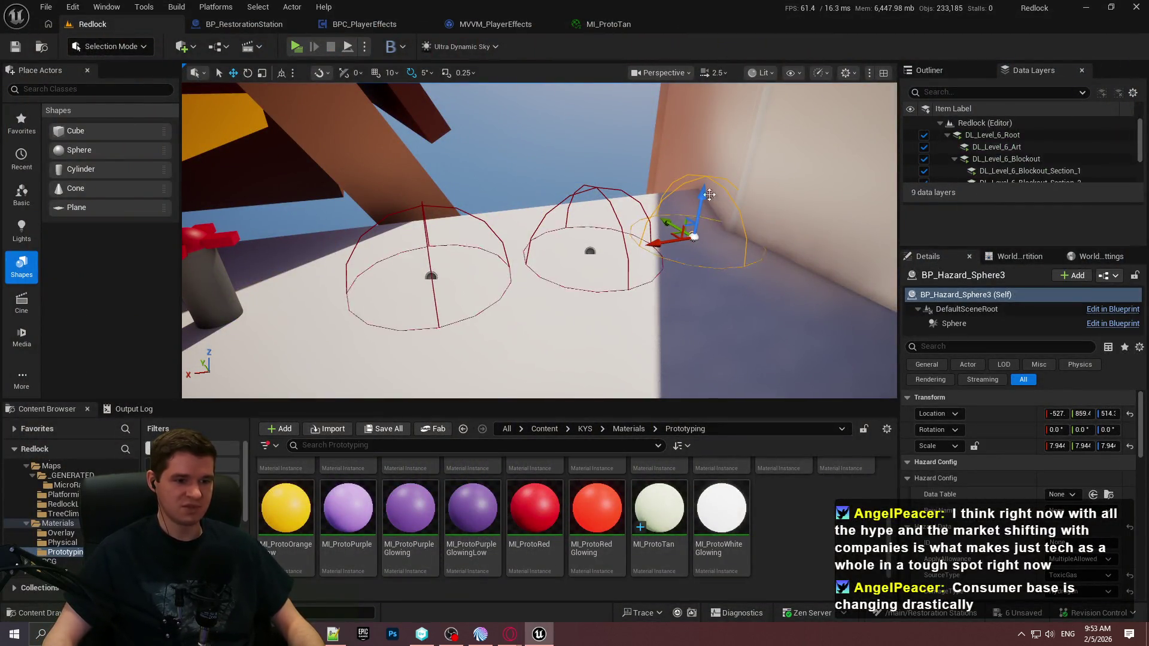
# Step: Open BP_RestorationStation's EventGraph and bring the Update Player Hydrogen nodes into view
pyautogui.press('a')
pyautogui.press('s')
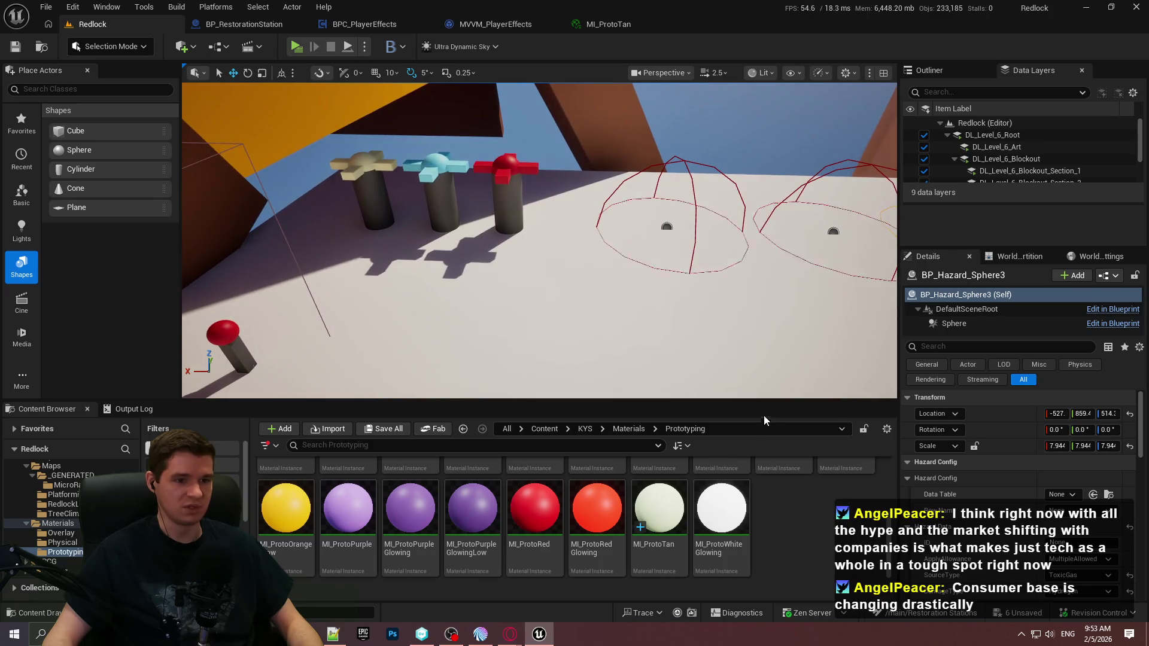
pyautogui.moveTo(759, 399); pyautogui.dragTo(759, 353)
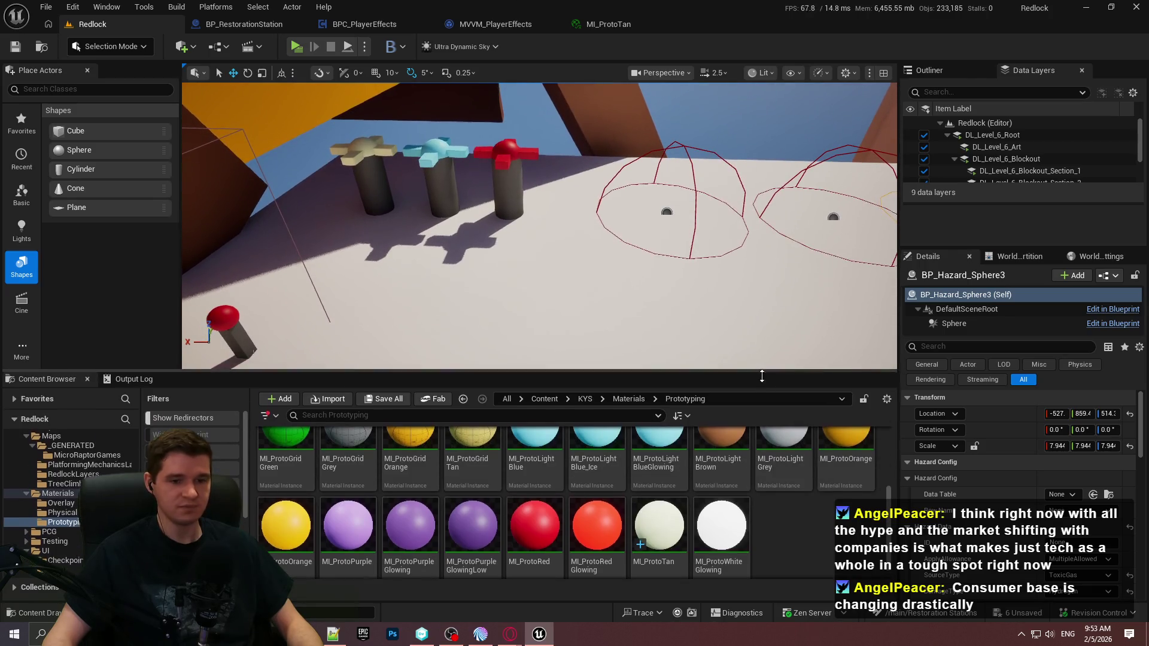
pyautogui.click(243, 24)
pyautogui.scroll(-3, 344, 335)
pyautogui.moveTo(348, 365); pyautogui.dragTo(410, 261)
pyautogui.scroll(3, 400, 254)
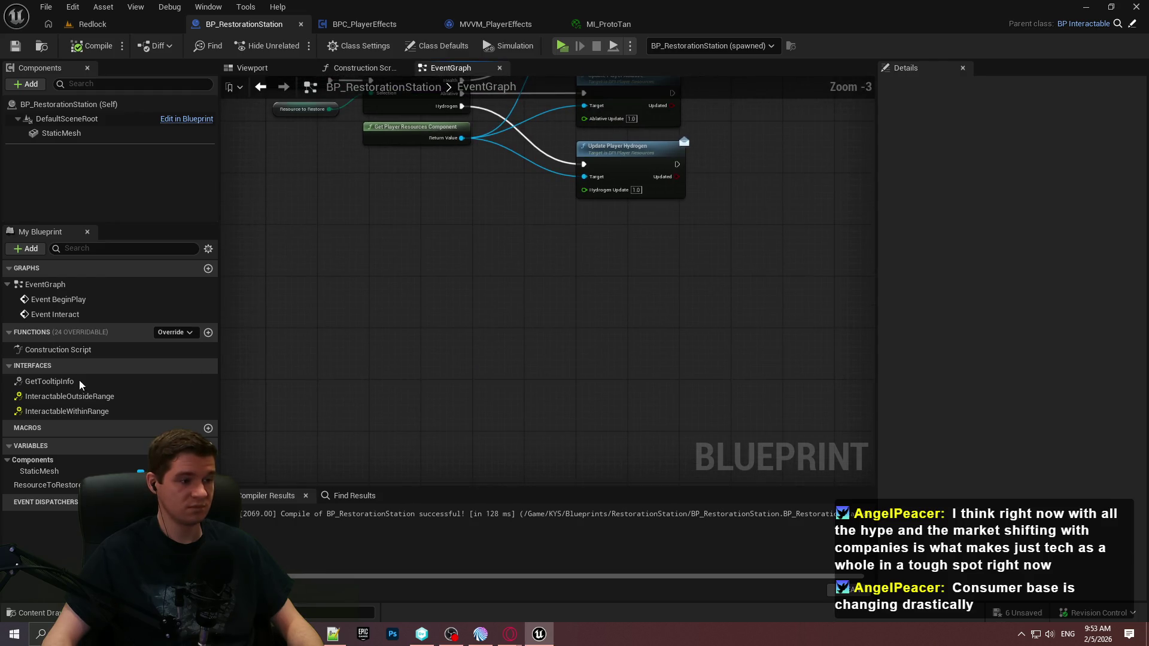
# Step: Add a Boolean variable named bIsBuilt, then compile and save the blueprint
pyautogui.click(208, 446)
pyautogui.write('bIsBuilt')
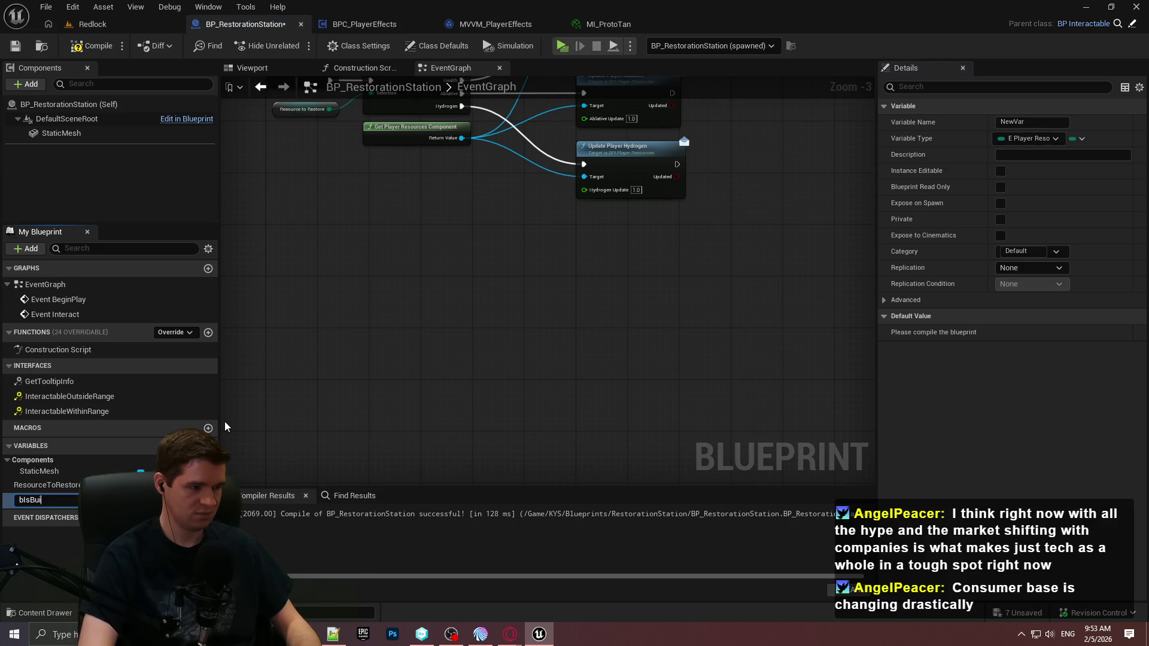
pyautogui.press('Return')
pyautogui.click(141, 500)
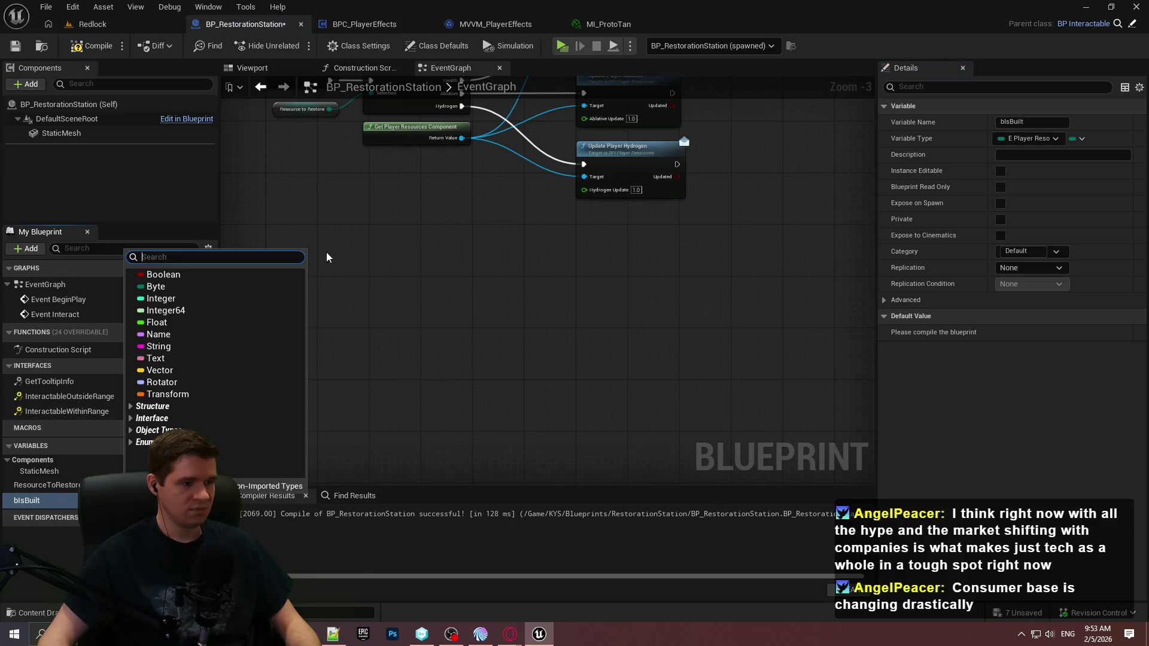
pyautogui.click(236, 275)
pyautogui.press('F7')
pyautogui.hotkey('ctrl', 's')
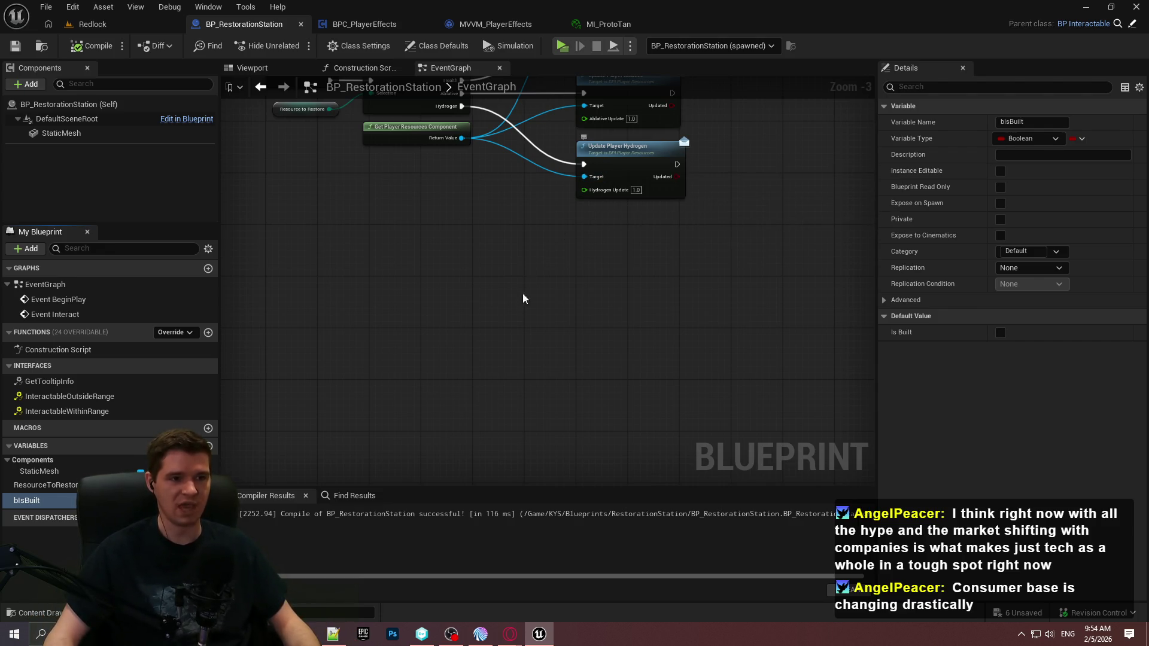
pyautogui.press('Home')
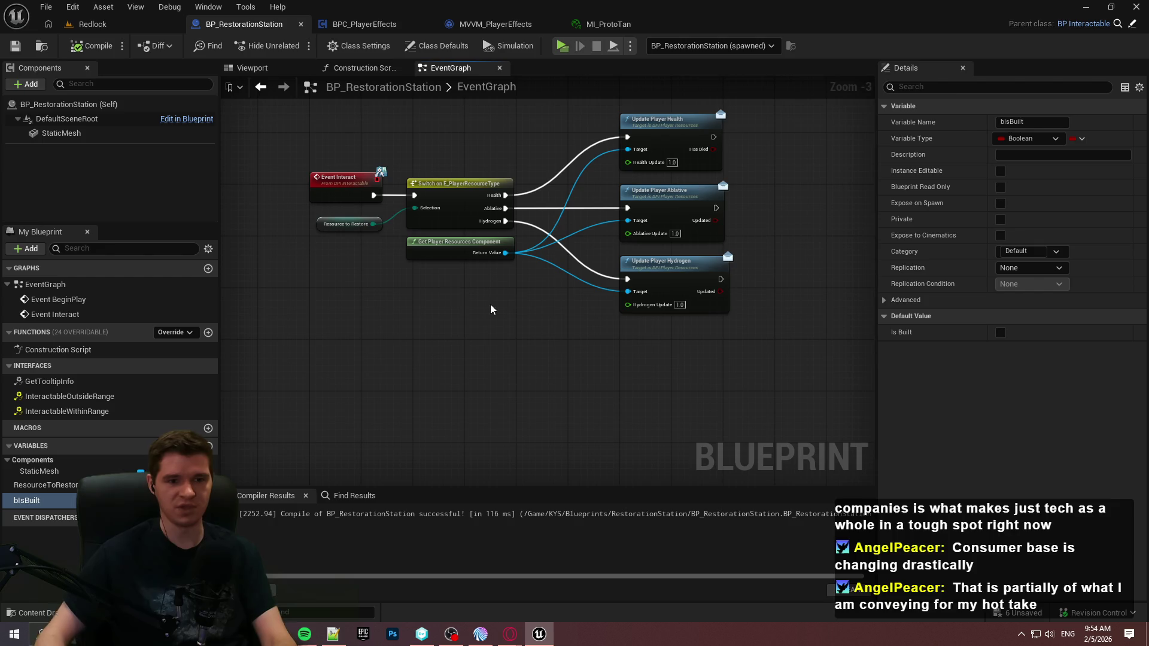
# Step: Start a screen snip covering the editor area with the Event Interact network
pyautogui.press('super+shift+s')
pyautogui.moveTo(185, 58)
pyautogui.mouseDown()
pyautogui.moveTo(910, 529)
pyautogui.moveTo(1028, 540)
pyautogui.mouseUp()
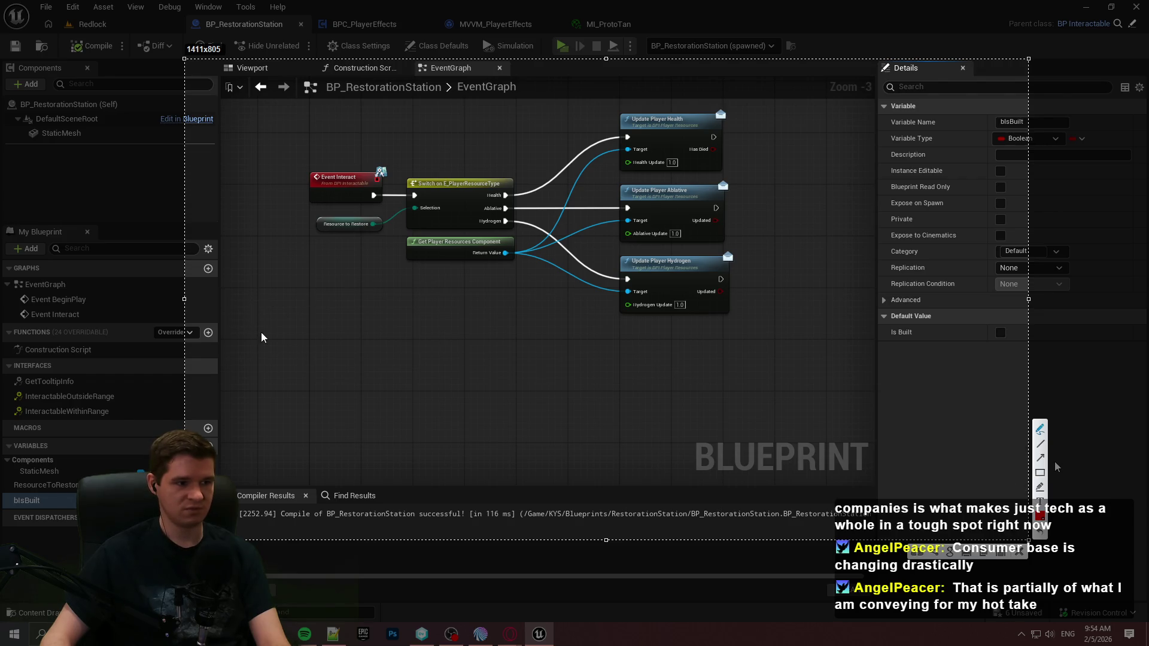
# Step: Draw a red line and a cyan line over the graph, then dismiss the annotation
pyautogui.moveTo(262, 337); pyautogui.dragTo(258, 331)
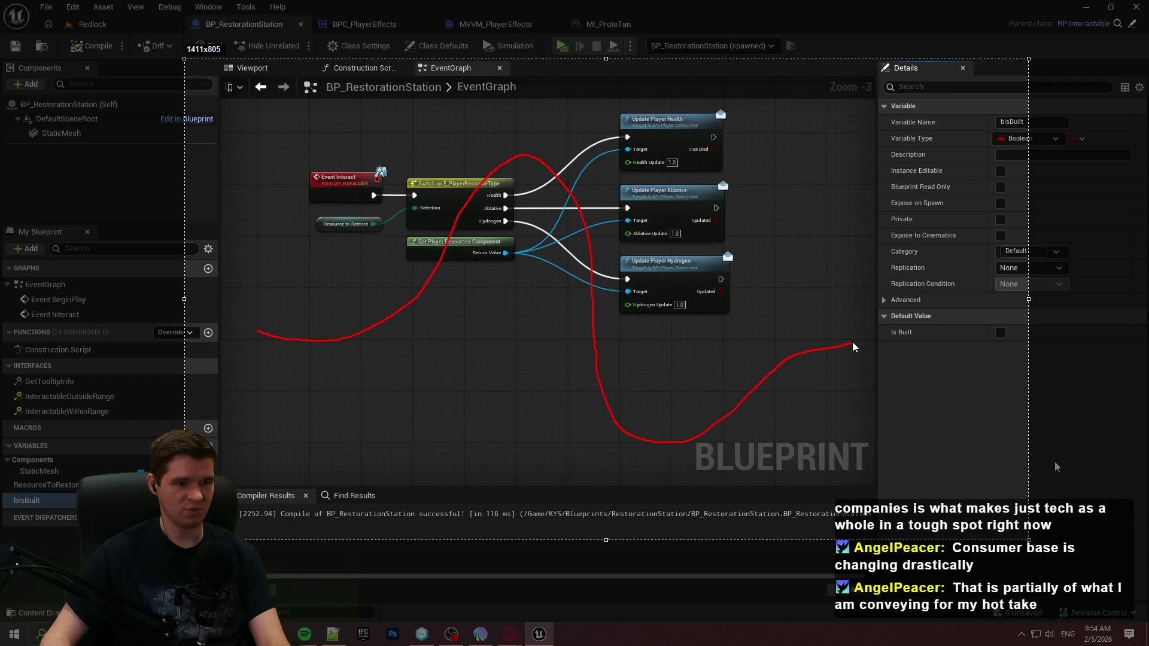
pyautogui.click(1043, 520)
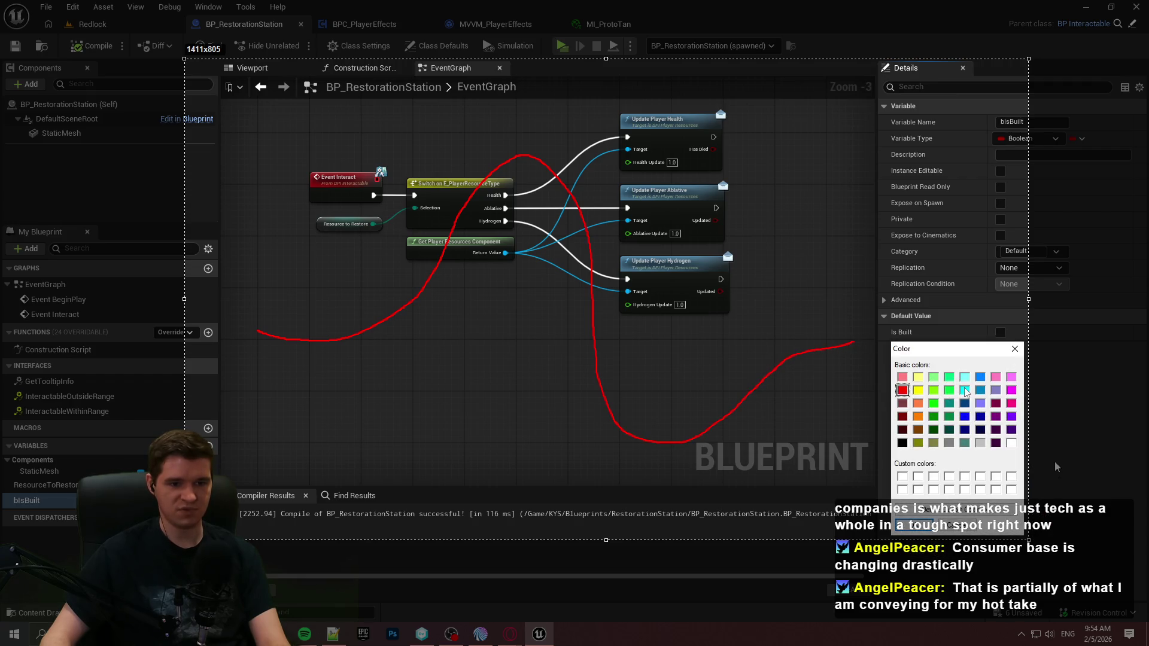
pyautogui.click(926, 532)
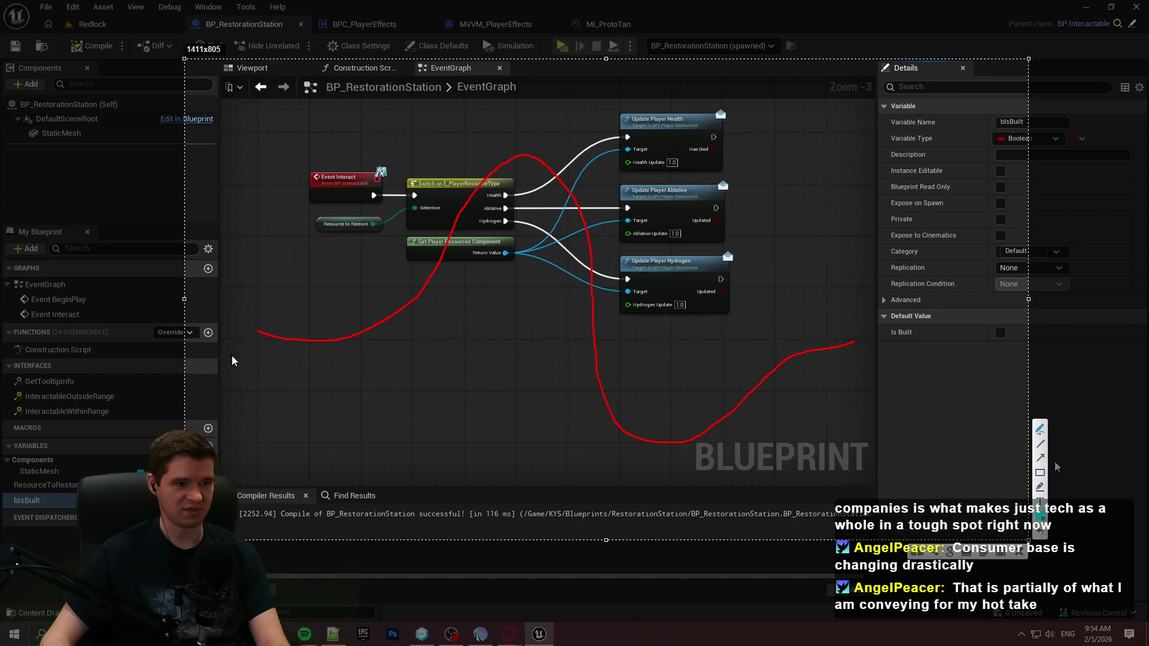
pyautogui.moveTo(232, 356); pyautogui.dragTo(329, 326)
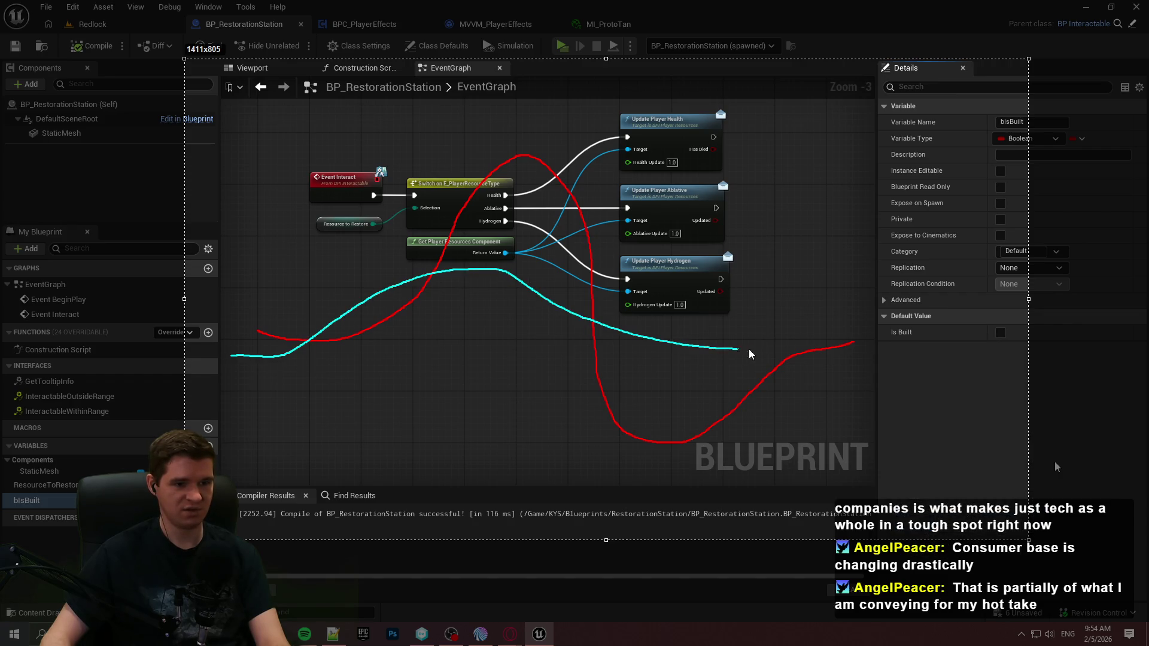
pyautogui.moveTo(836, 340); pyautogui.dragTo(836, 339)
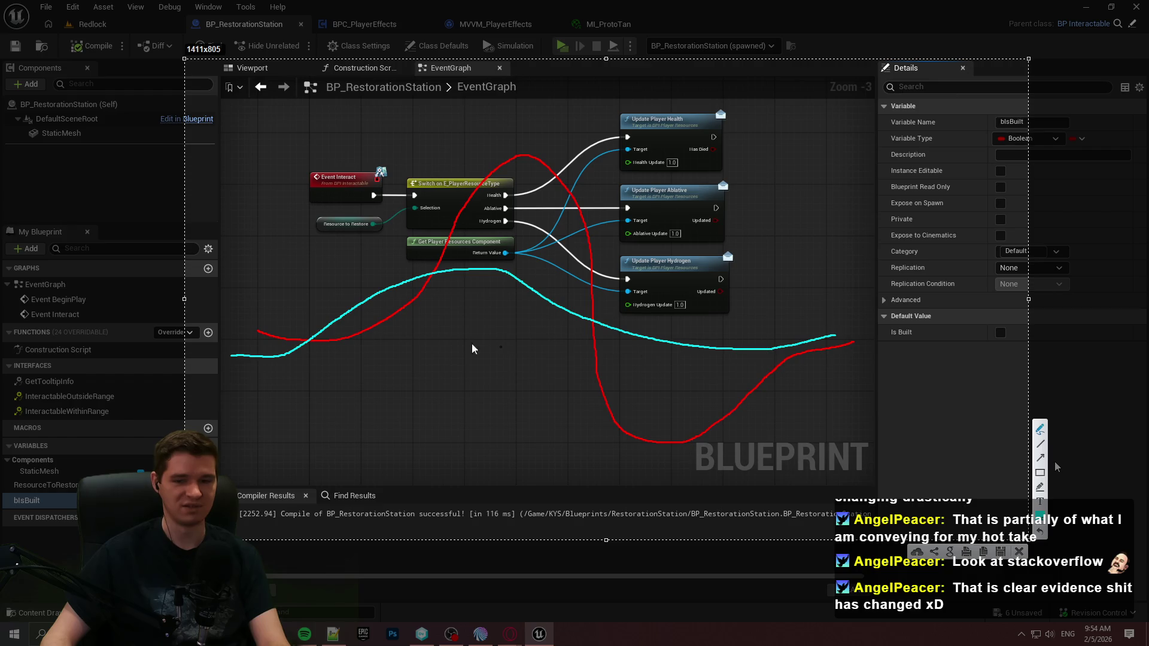
pyautogui.press('Escape')
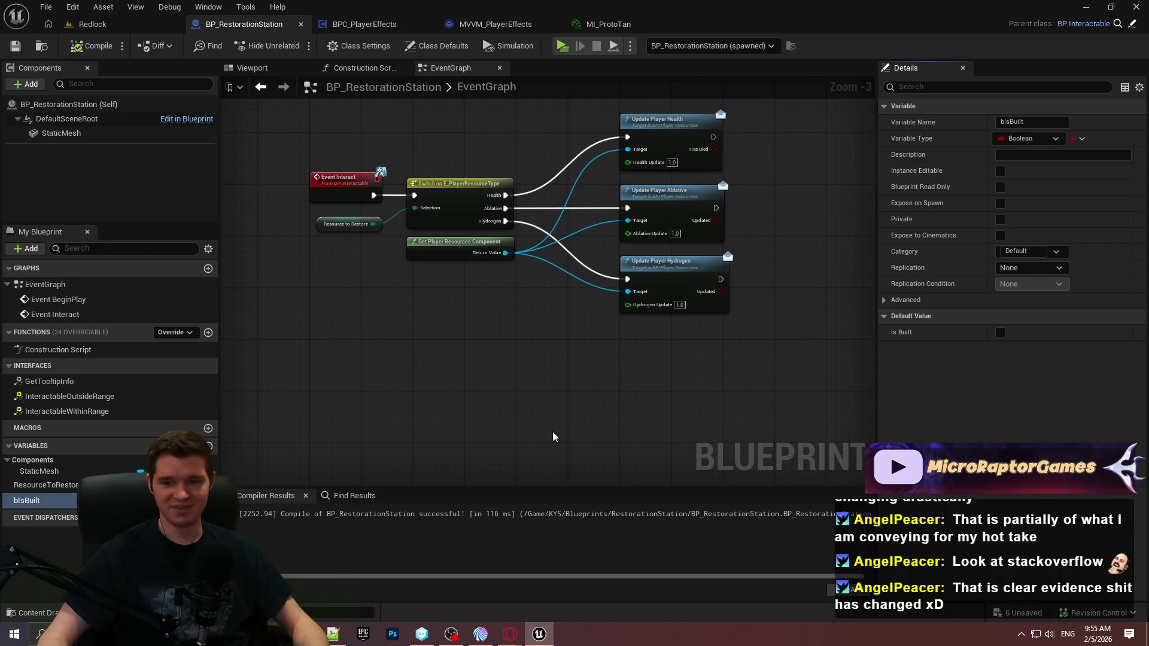
# Step: Look at the hazard sphere in the Redlock level viewport, then return to the blueprint
pyautogui.moveTo(559, 344)
pyautogui.mouseDown()
pyautogui.moveTo(629, 380)
pyautogui.moveTo(540, 334)
pyautogui.mouseUp()
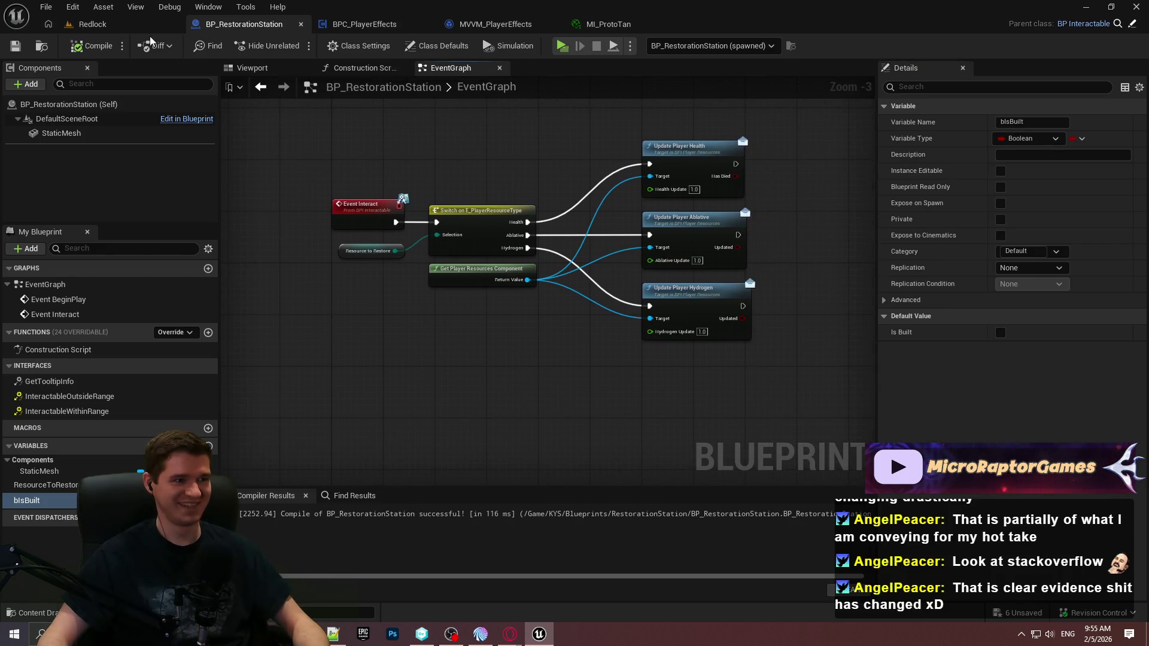
pyautogui.click(92, 24)
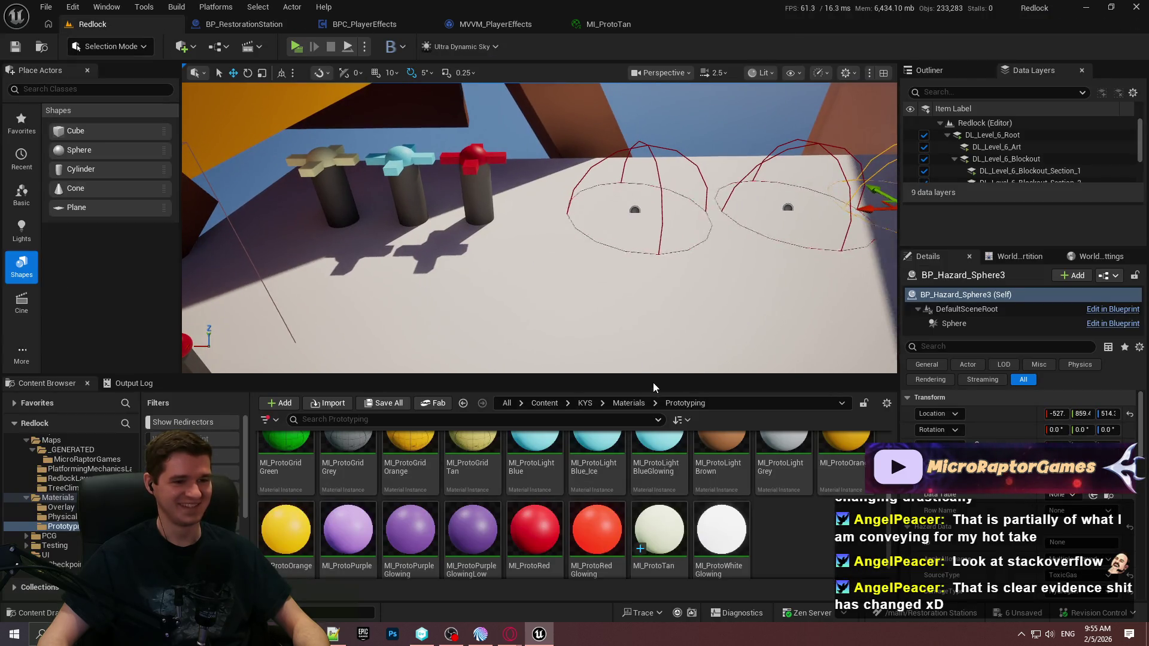
pyautogui.moveTo(653, 389); pyautogui.dragTo(654, 439)
pyautogui.moveTo(575, 285); pyautogui.dragTo(724, 230)
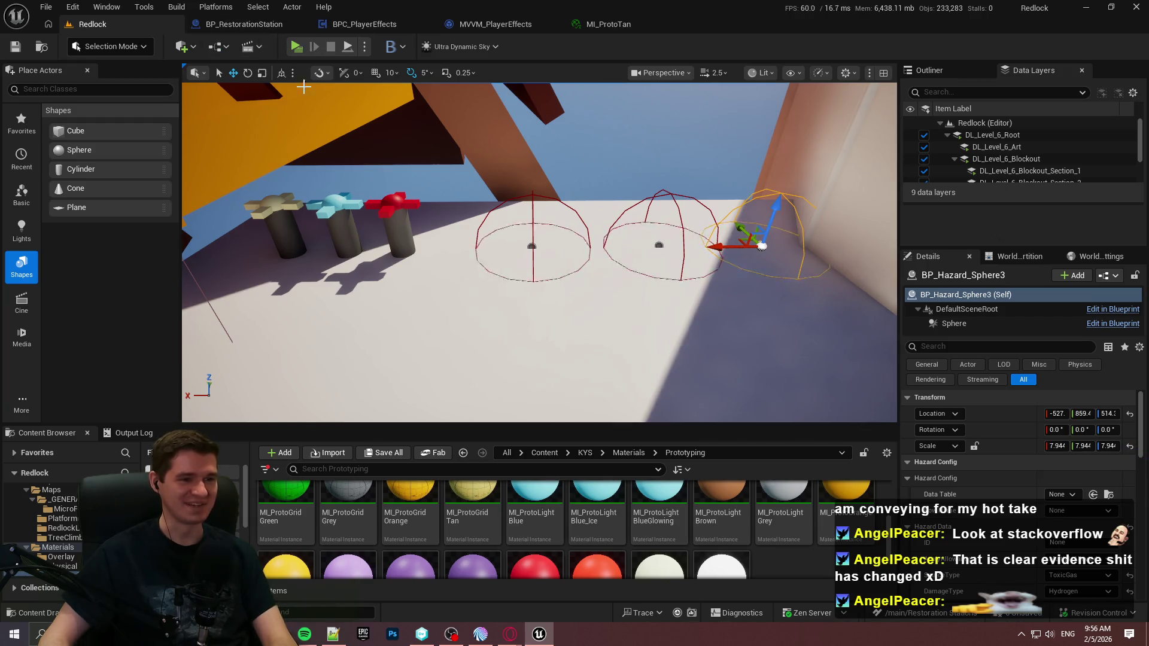
pyautogui.click(251, 24)
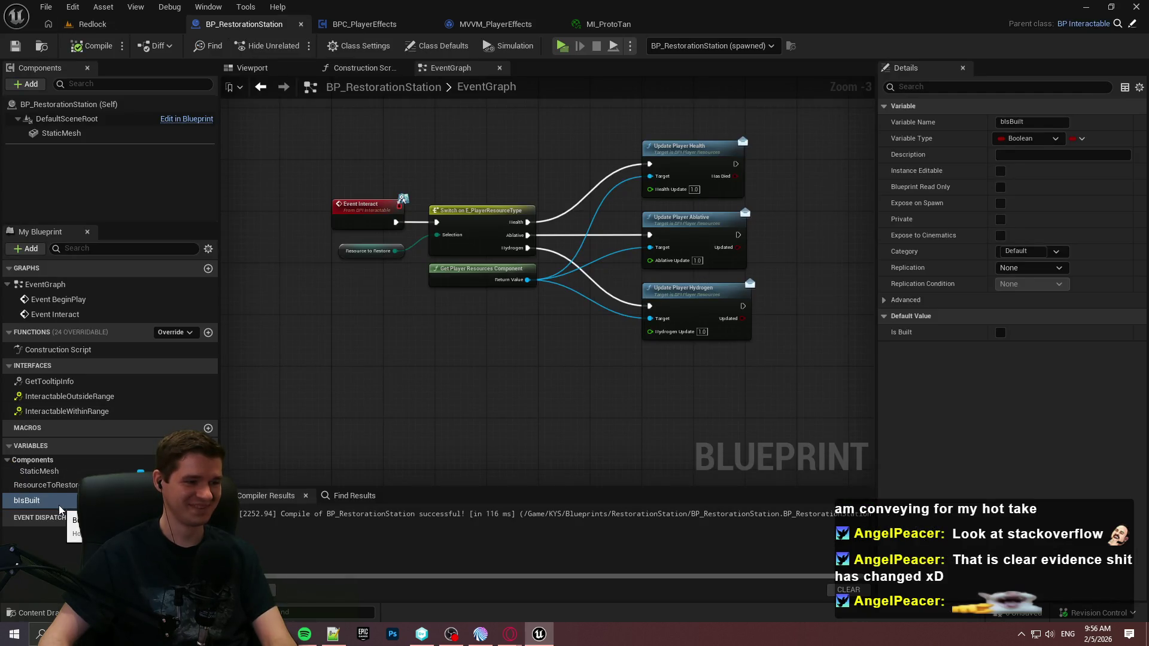
# Step: Insert a Branch on Is Built after Event Interact, moving the switch network right
pyautogui.moveTo(58, 508)
pyautogui.mouseDown()
pyautogui.moveTo(295, 405)
pyautogui.moveTo(333, 368)
pyautogui.moveTo(373, 374)
pyautogui.moveTo(395, 222)
pyautogui.mouseUp()
pyautogui.click(359, 395)
pyautogui.click(392, 347)
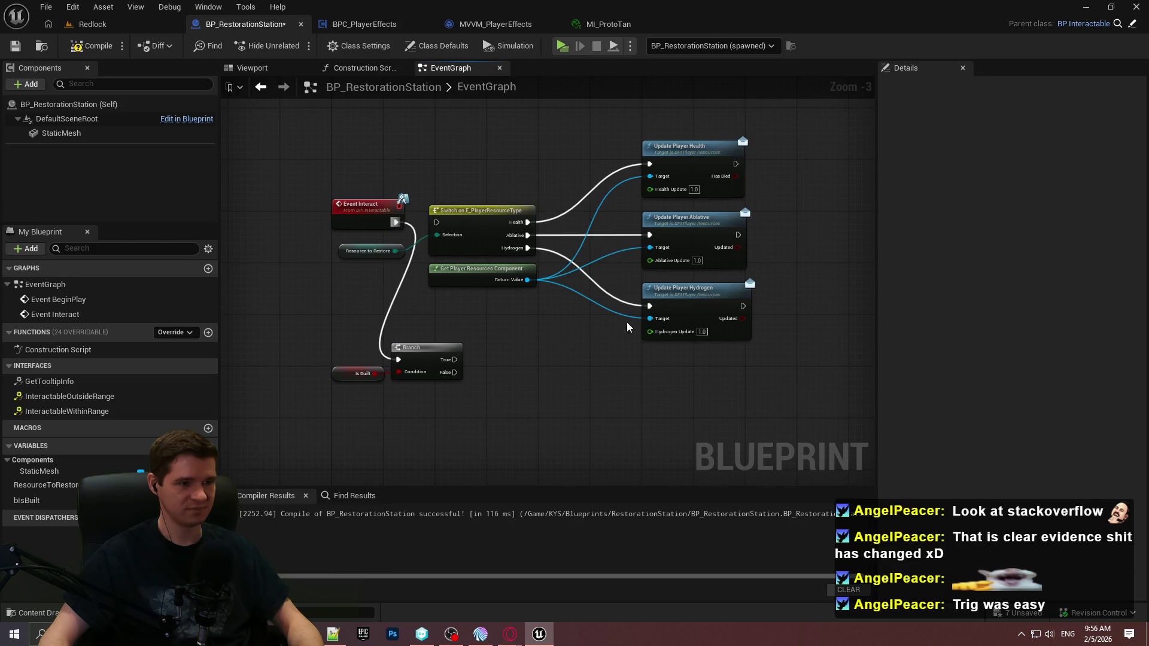
pyautogui.moveTo(777, 359)
pyautogui.mouseDown()
pyautogui.moveTo(385, 171)
pyautogui.moveTo(754, 303)
pyautogui.mouseUp()
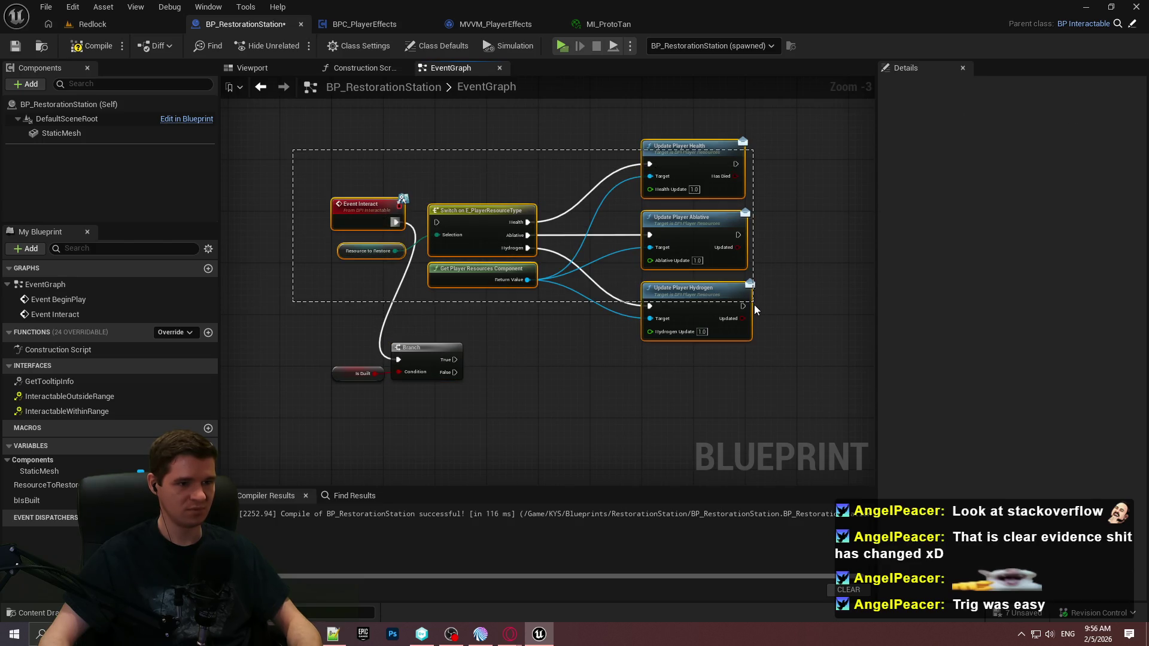
pyautogui.keyDown('ctrl'); pyautogui.click(361, 222); pyautogui.keyUp('ctrl')
pyautogui.moveTo(479, 219); pyautogui.dragTo(834, 218)
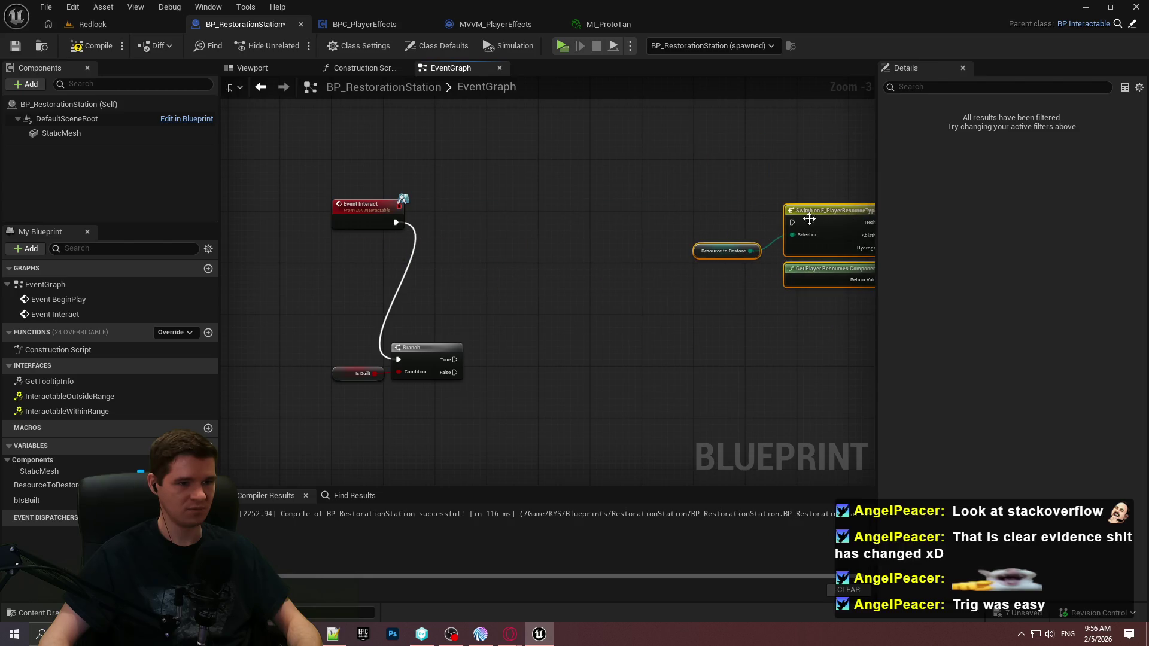
pyautogui.moveTo(424, 350)
pyautogui.mouseDown()
pyautogui.moveTo(481, 206)
pyautogui.moveTo(462, 213)
pyautogui.mouseUp()
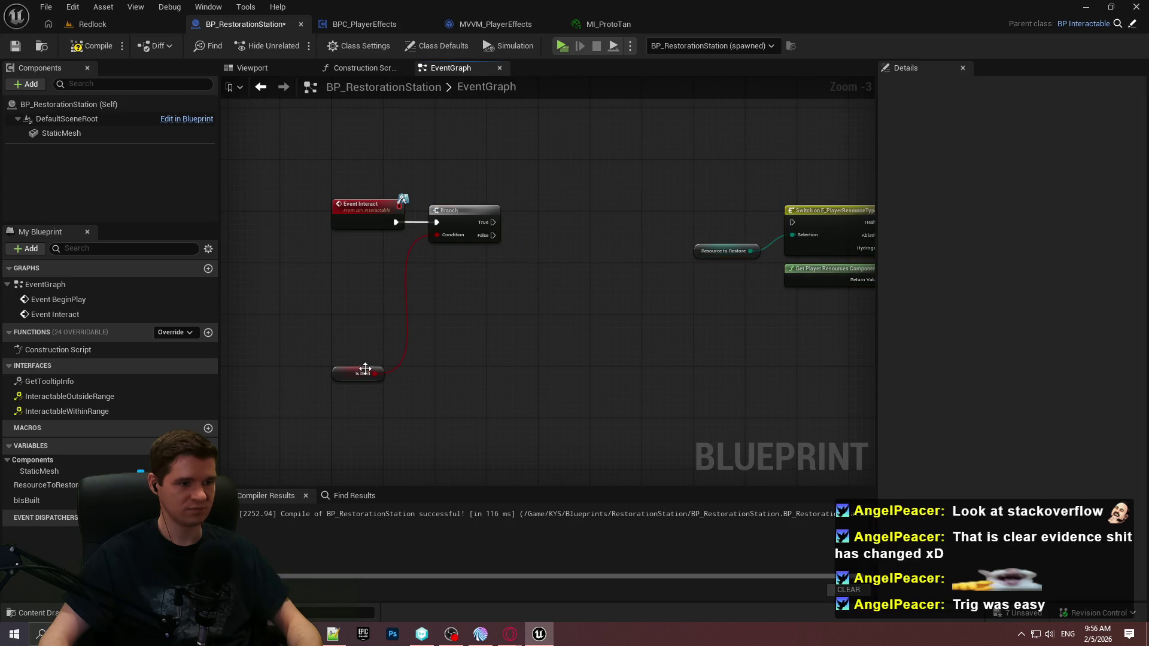
pyautogui.moveTo(341, 372); pyautogui.dragTo(334, 314)
pyautogui.moveTo(353, 244); pyautogui.dragTo(357, 247)
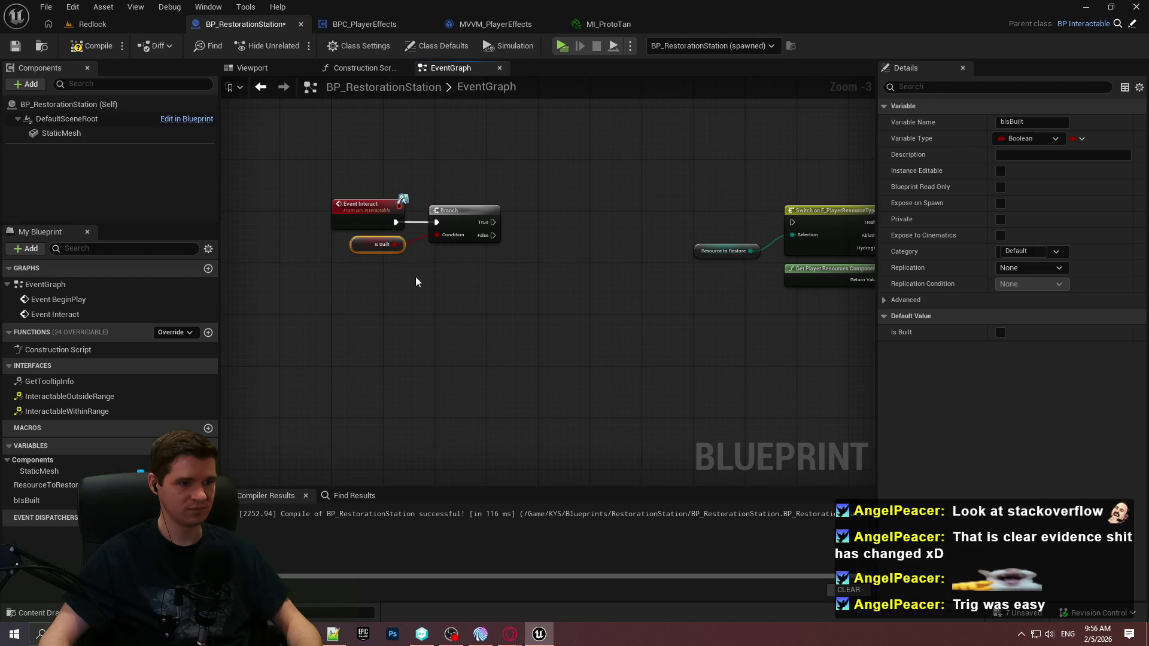
pyautogui.click(464, 308)
pyautogui.moveTo(484, 305); pyautogui.dragTo(477, 306)
# Step: Add Get Player Building Components and a second Branch on it from the first's False
pyautogui.rightClick(396, 238)
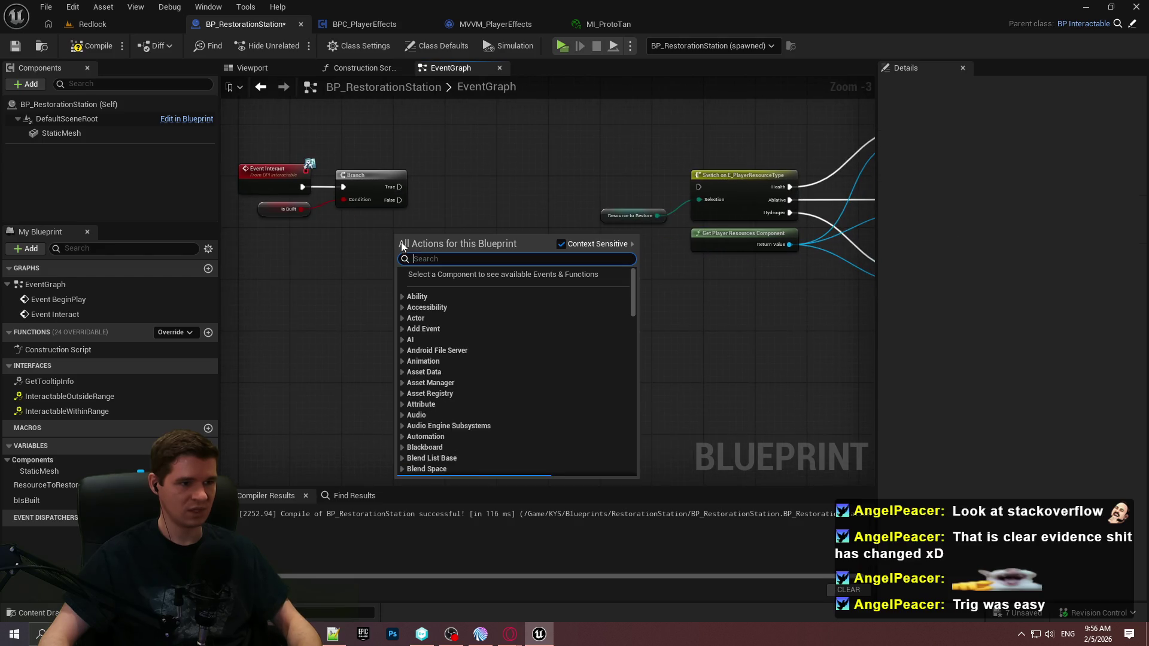
pyautogui.write('get player buil')
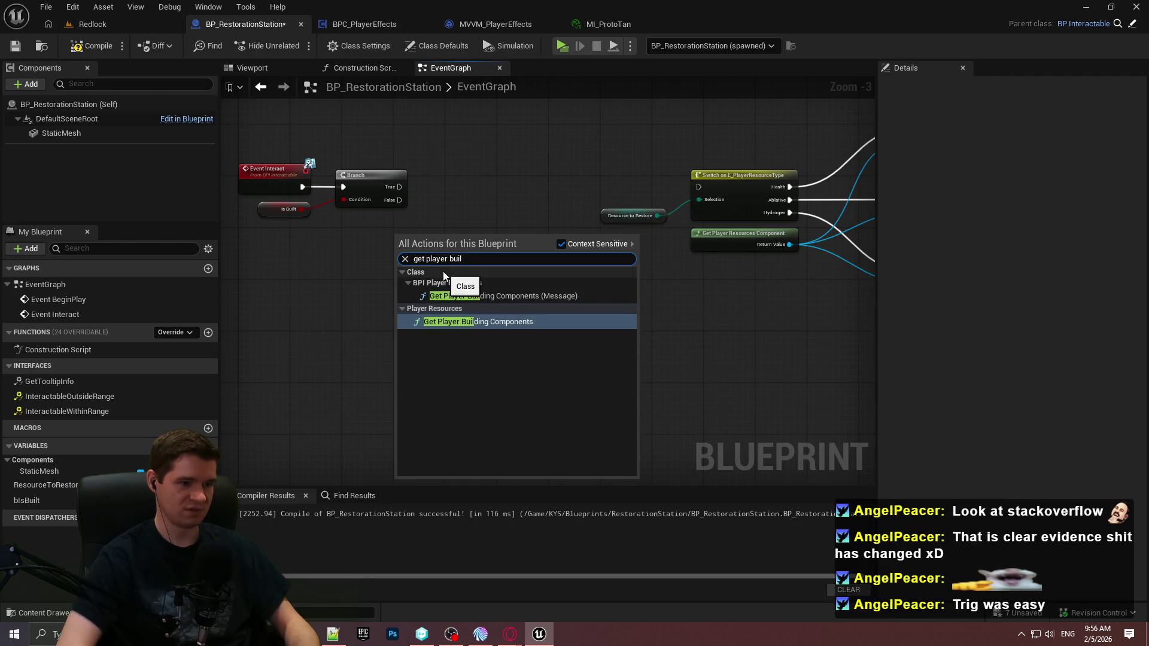
pyautogui.press('Return')
pyautogui.scroll(2, 419, 258)
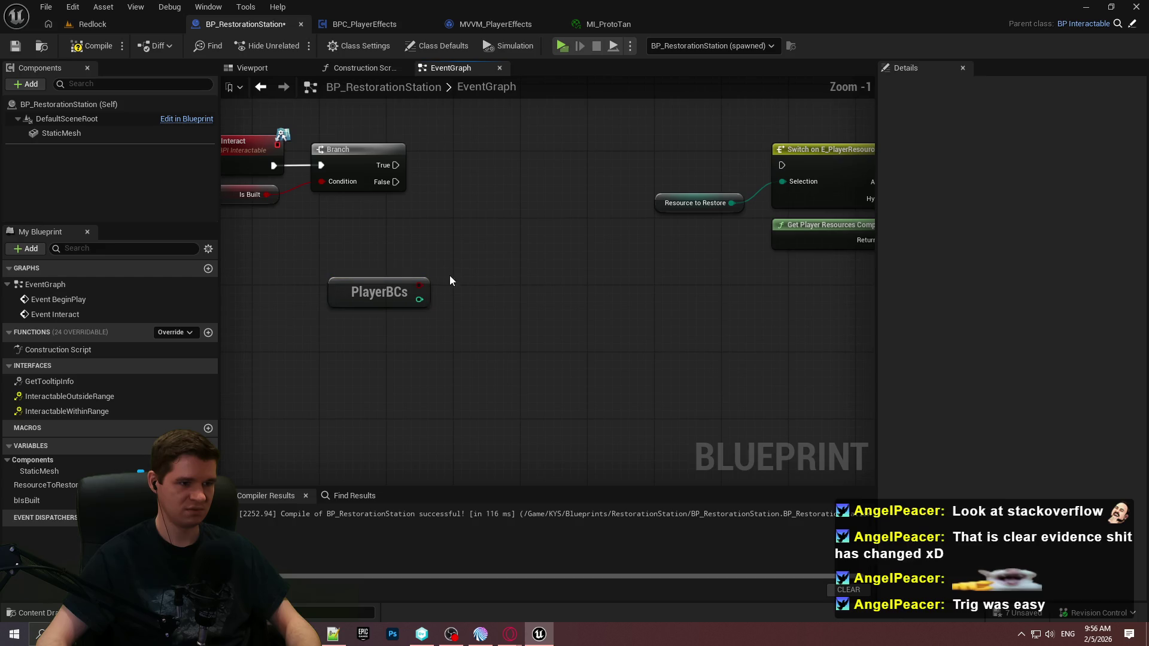
pyautogui.click(464, 269)
pyautogui.moveTo(415, 291); pyautogui.dragTo(415, 291)
pyautogui.moveTo(371, 175); pyautogui.dragTo(422, 200)
pyautogui.moveTo(502, 276); pyautogui.dragTo(525, 342)
pyautogui.moveTo(381, 295)
pyautogui.mouseDown()
pyautogui.moveTo(406, 396)
pyautogui.moveTo(497, 374)
pyautogui.mouseUp()
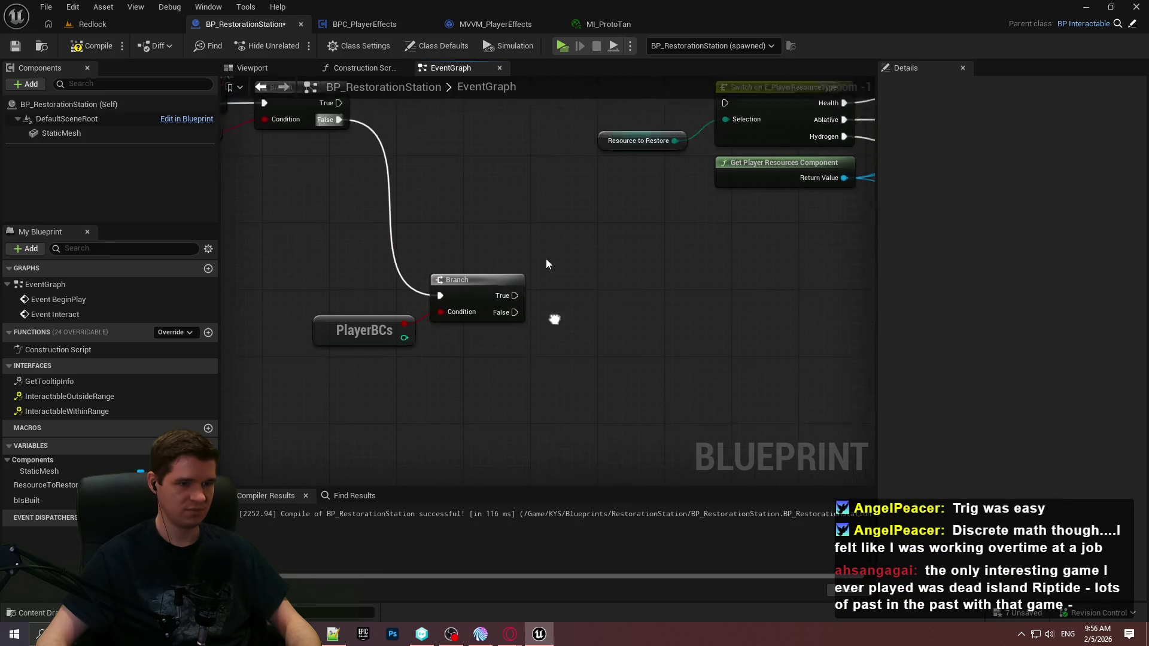
pyautogui.scroll(-1, 605, 278)
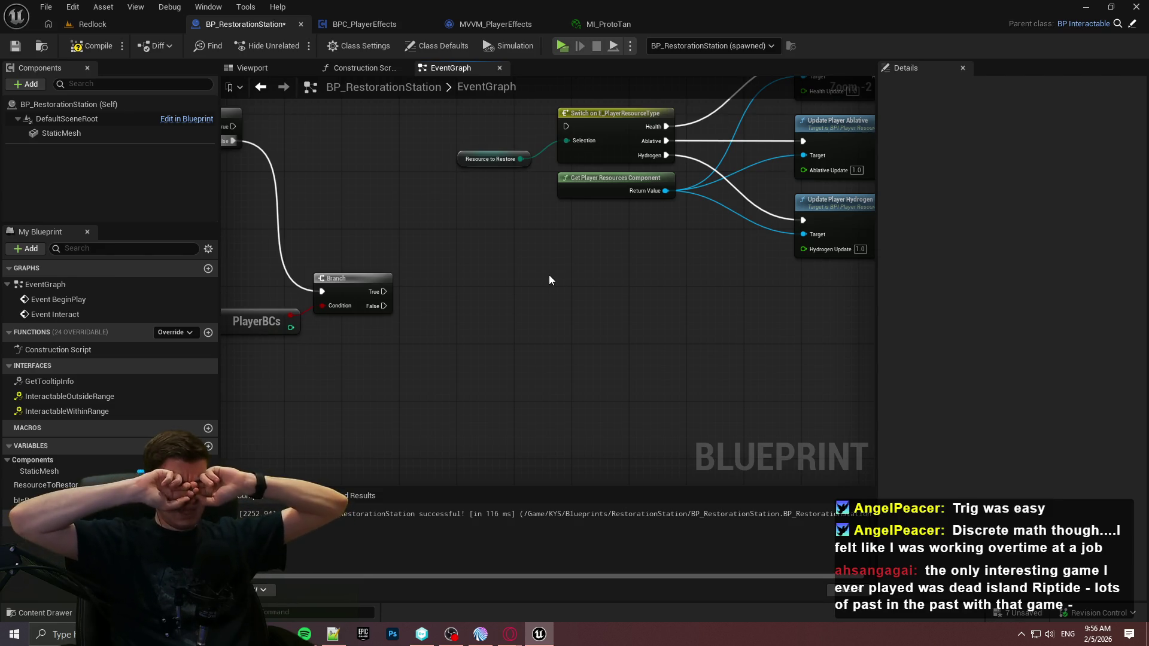
# Step: Duplicate Get Player Resources Component and add Update Player Building Components from it with -1
pyautogui.rightClick(618, 304)
pyautogui.write('update player')
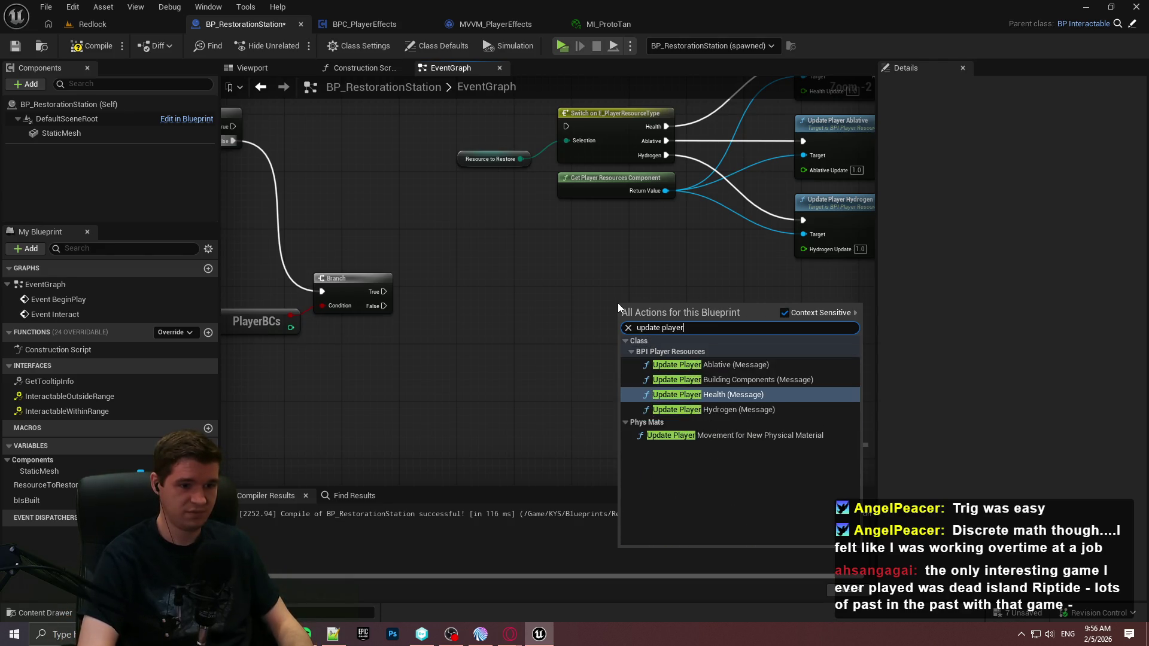
pyautogui.write(' hea')
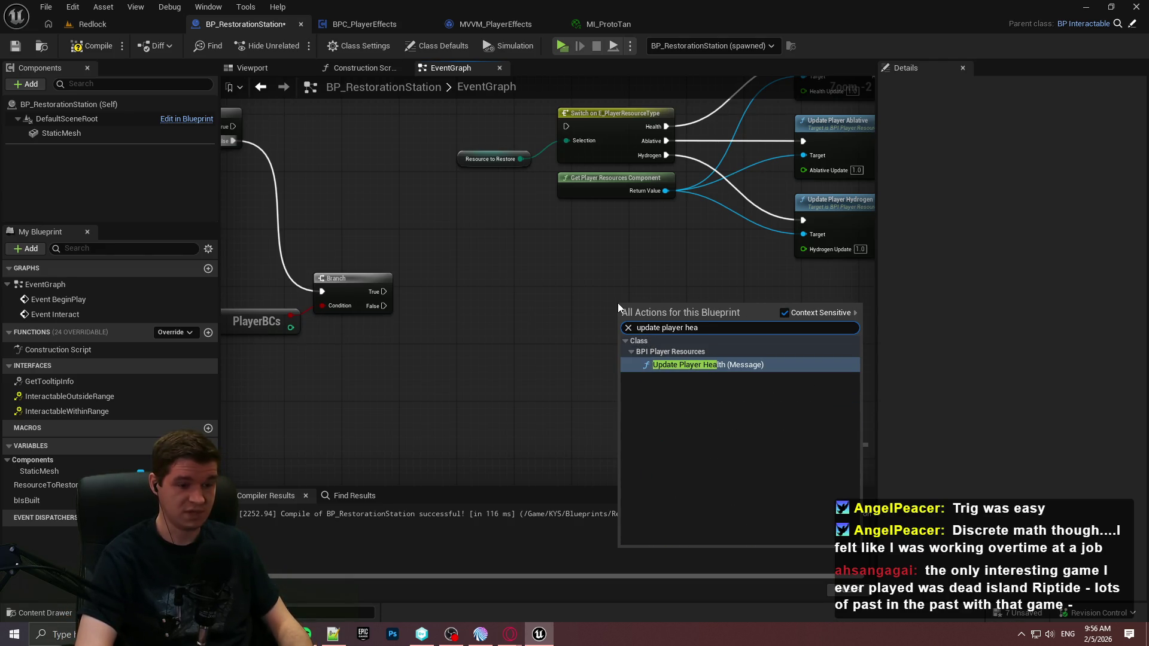
pyautogui.click(591, 243)
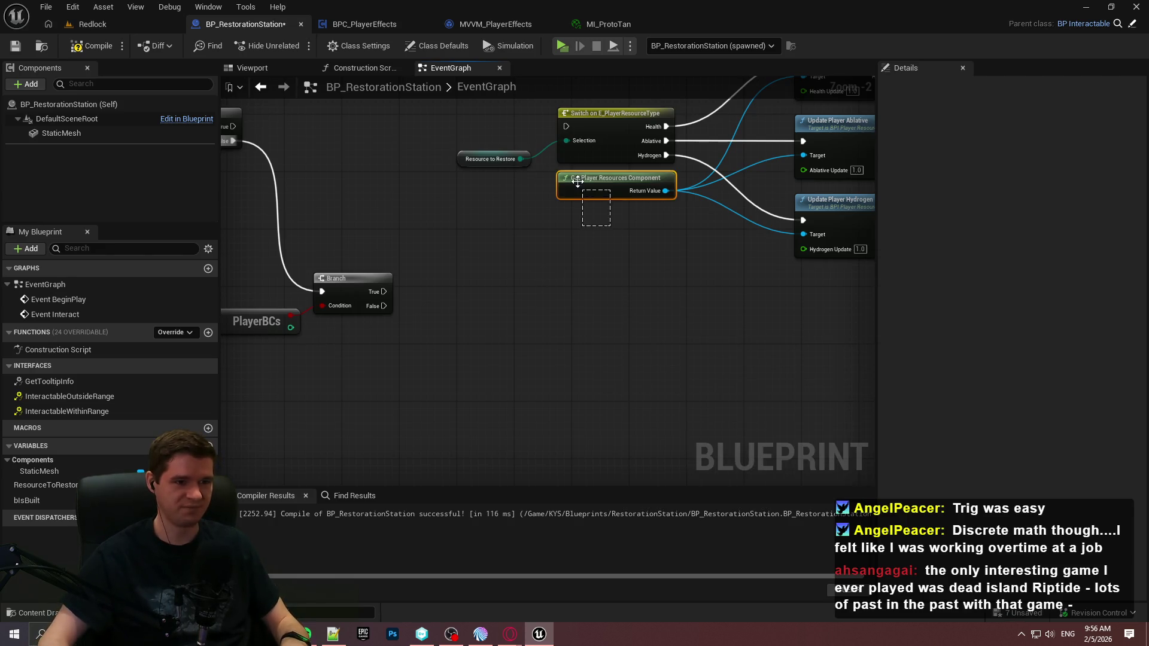
pyautogui.hotkey('ctrl', 'c')
pyautogui.hotkey('ctrl', 'v')
pyautogui.moveTo(424, 381); pyautogui.dragTo(517, 362)
pyautogui.write('update playe')
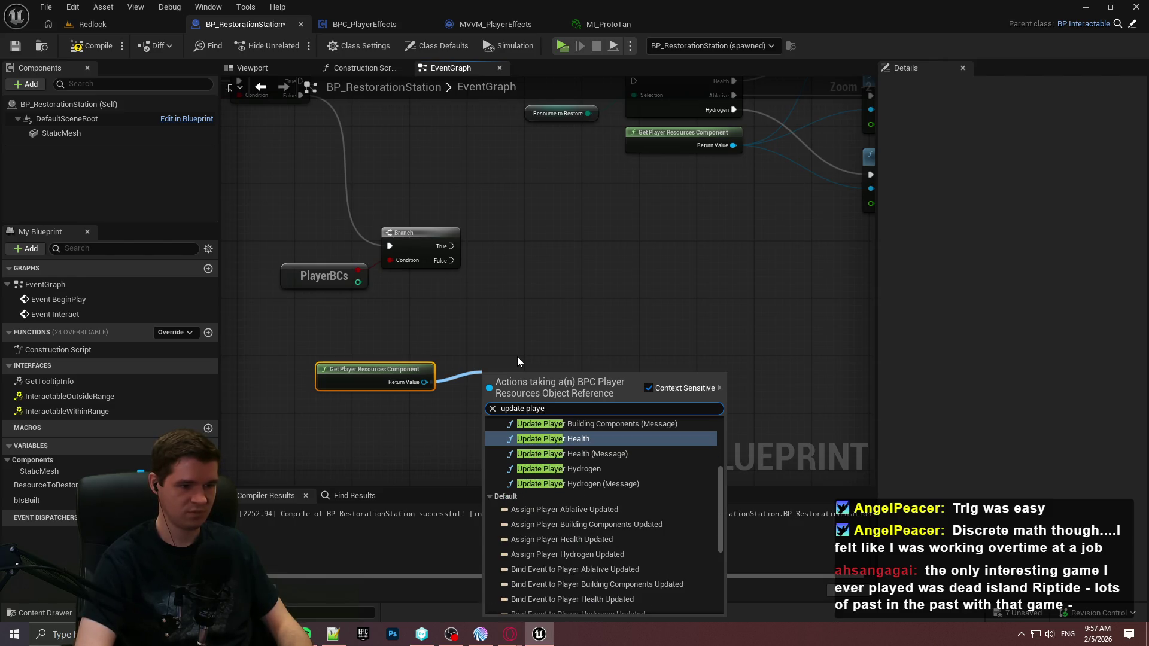
pyautogui.write('r build')
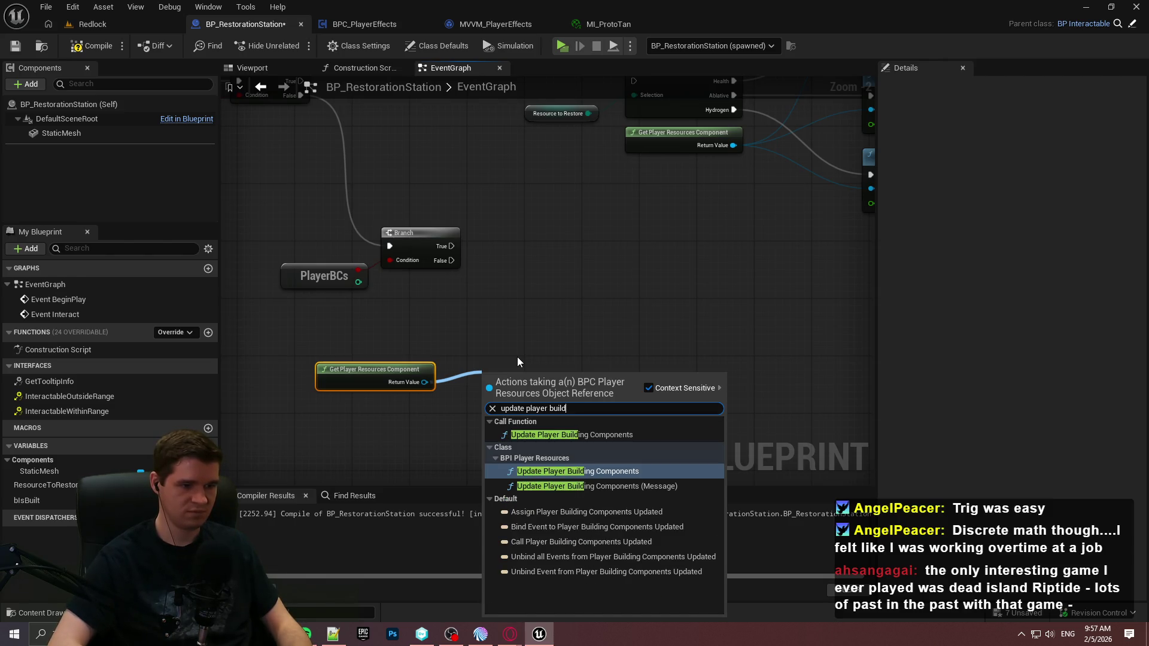
pyautogui.press('Down')
pyautogui.press('Return')
pyautogui.scroll(1, 515, 372)
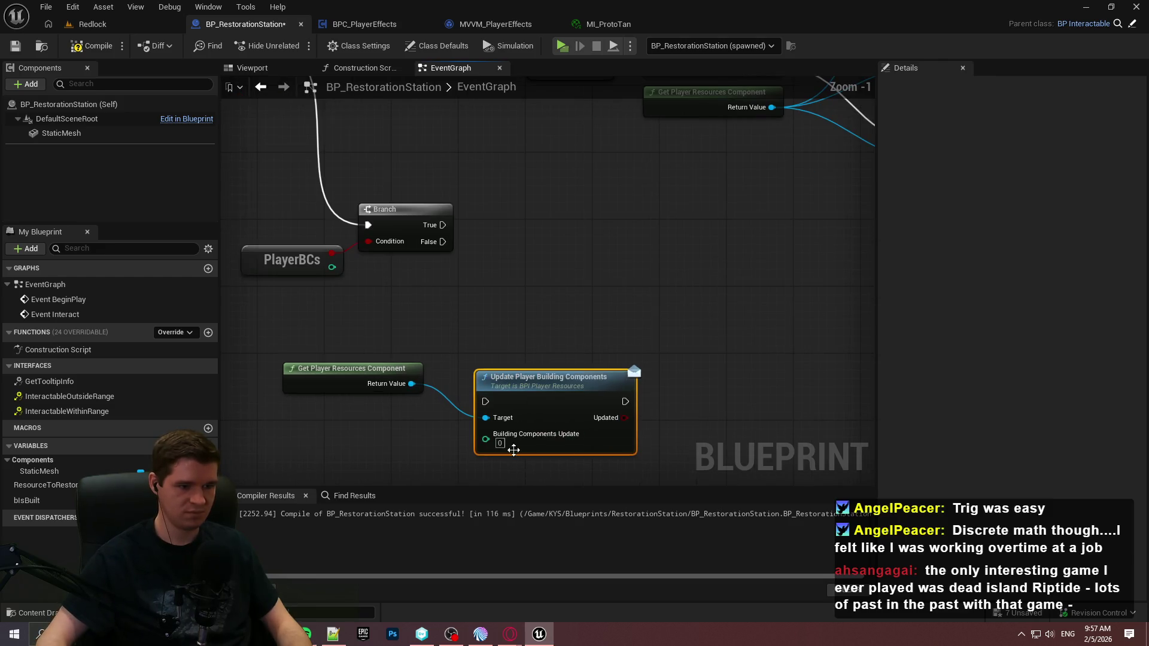
pyautogui.click(502, 444)
pyautogui.write('-1')
# Step: Wire the second Branch's True output into Update Player Building Components
pyautogui.moveTo(497, 382); pyautogui.dragTo(437, 242)
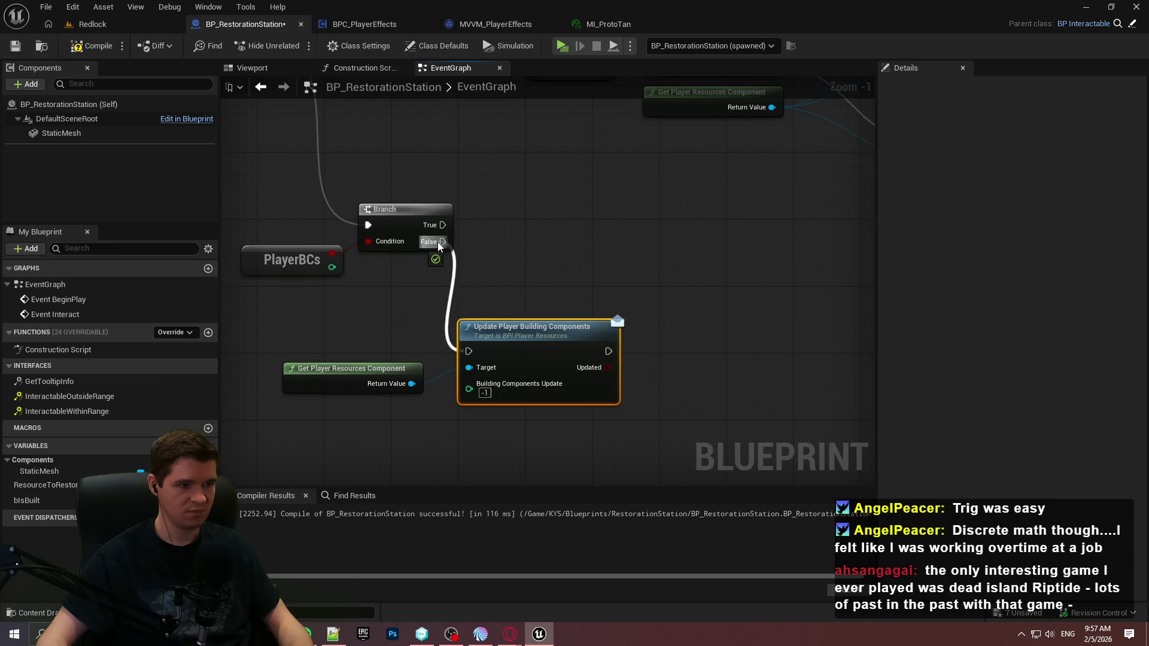
pyautogui.scroll(1, 572, 321)
pyautogui.moveTo(520, 344); pyautogui.dragTo(572, 321)
pyautogui.moveTo(355, 392); pyautogui.dragTo(441, 364)
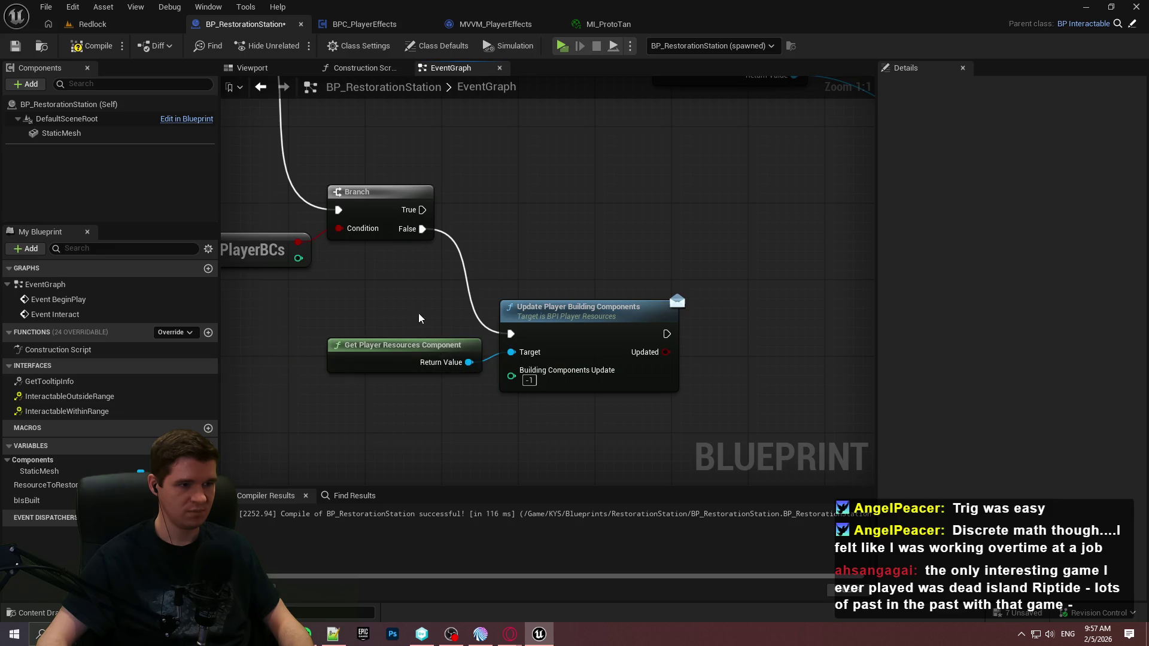
pyautogui.moveTo(419, 324); pyautogui.dragTo(585, 290)
pyautogui.moveTo(565, 209); pyautogui.dragTo(653, 333)
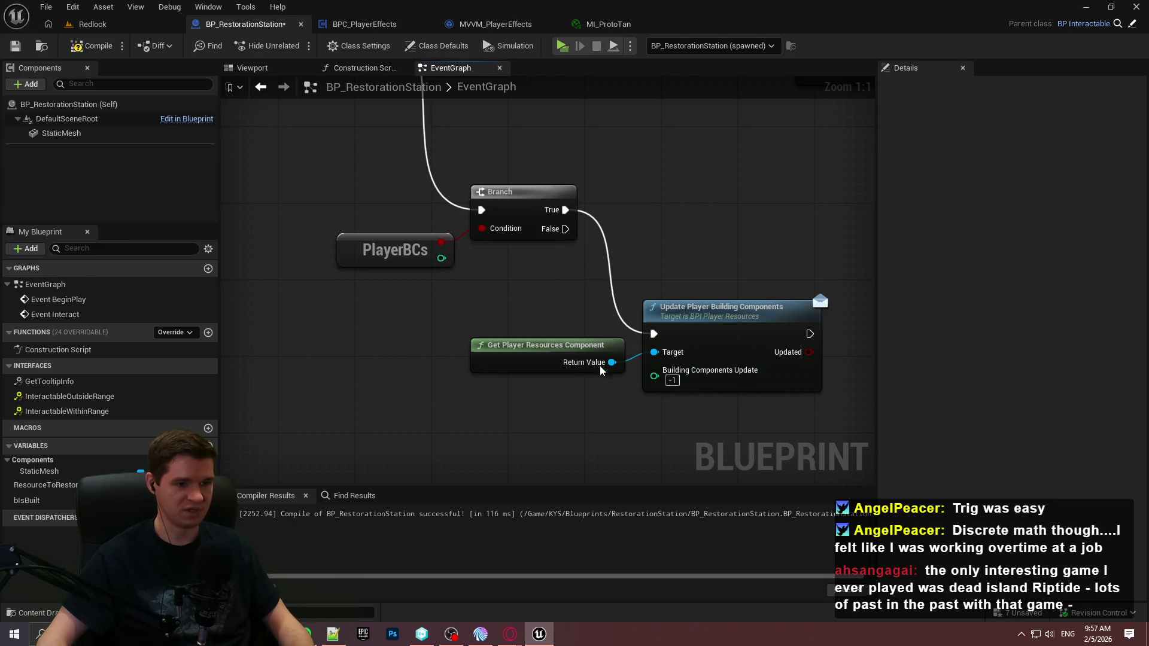
# Step: Tidy the Branch, PlayerBCs, resources and update nodes into a neat layout
pyautogui.moveTo(570, 358)
pyautogui.mouseDown()
pyautogui.moveTo(664, 268)
pyautogui.moveTo(684, 262)
pyautogui.mouseUp()
pyautogui.click(473, 303)
pyautogui.moveTo(497, 205)
pyautogui.mouseDown()
pyautogui.moveTo(443, 224)
pyautogui.moveTo(496, 232)
pyautogui.mouseUp()
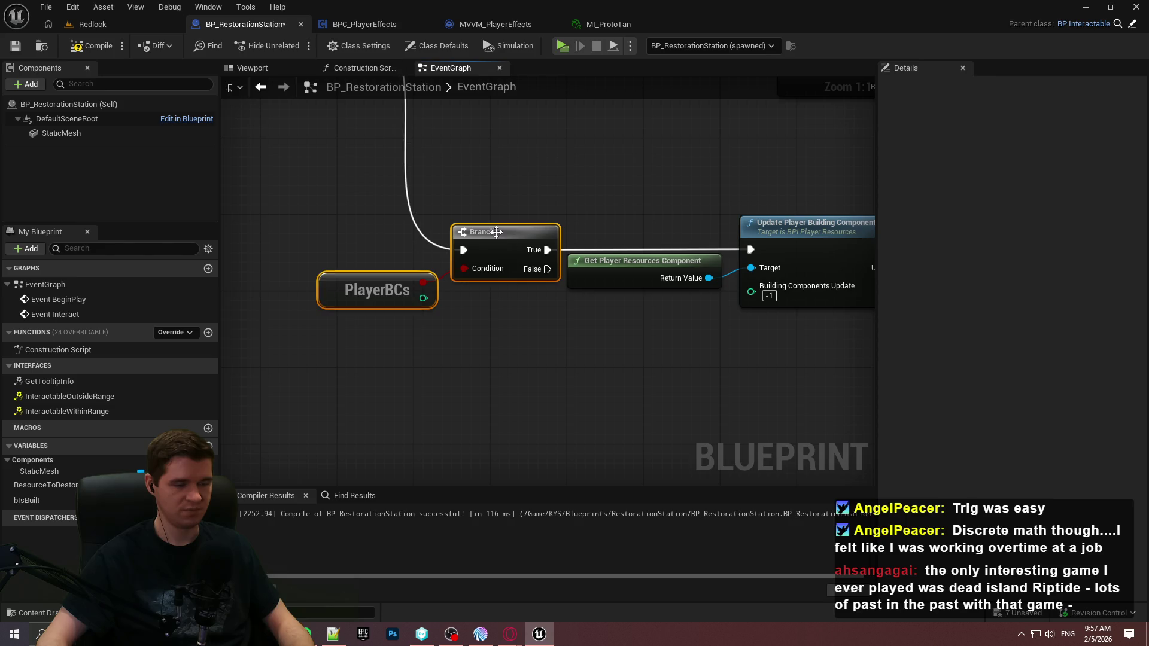
pyautogui.moveTo(614, 275)
pyautogui.mouseDown()
pyautogui.moveTo(562, 341)
pyautogui.moveTo(529, 307)
pyautogui.moveTo(537, 321)
pyautogui.mouseUp()
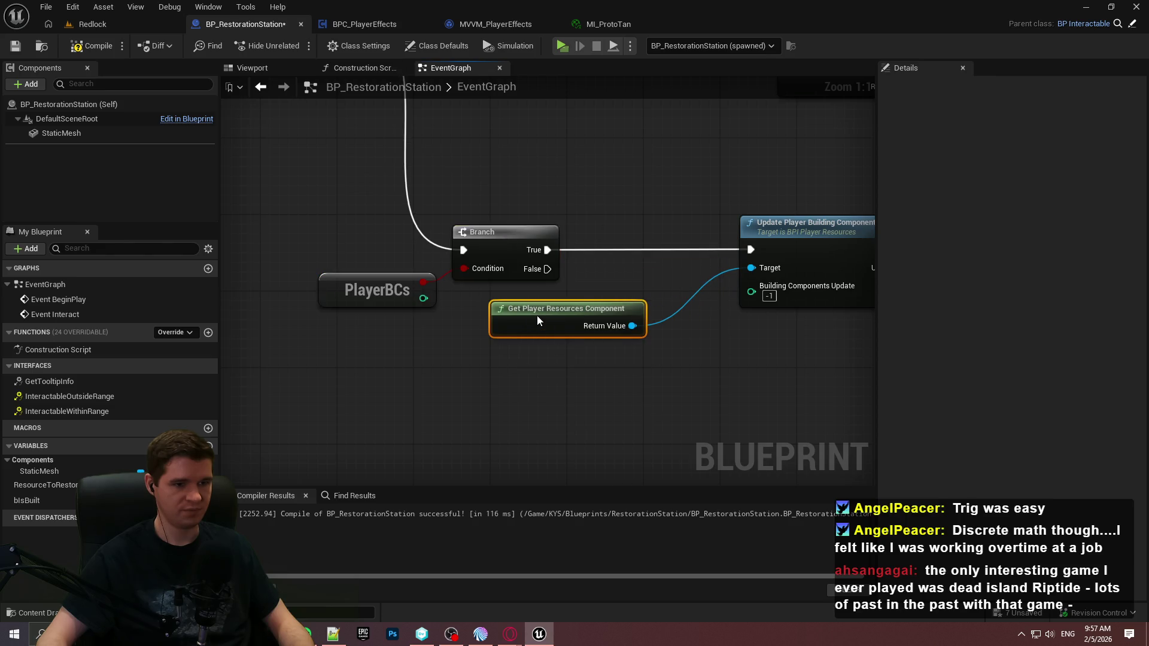
pyautogui.moveTo(740, 231); pyautogui.dragTo(683, 232)
pyautogui.moveTo(803, 249); pyautogui.dragTo(856, 250)
pyautogui.scroll(-3, 814, 342)
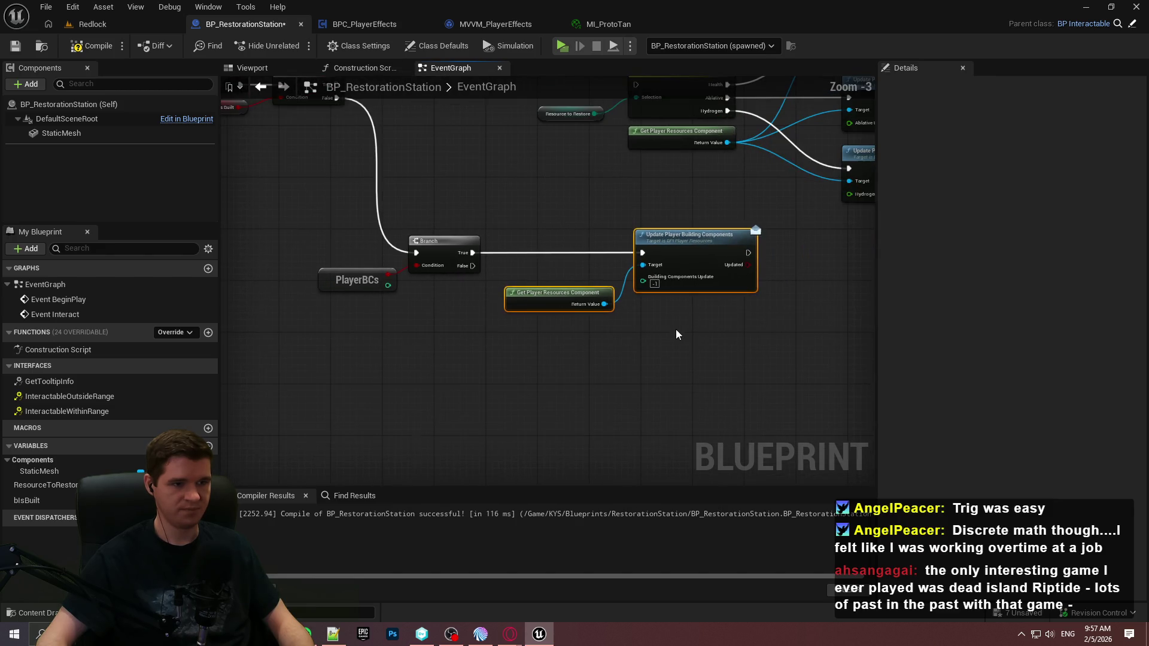
pyautogui.scroll(2, 539, 211)
pyautogui.moveTo(773, 279); pyautogui.dragTo(552, 263)
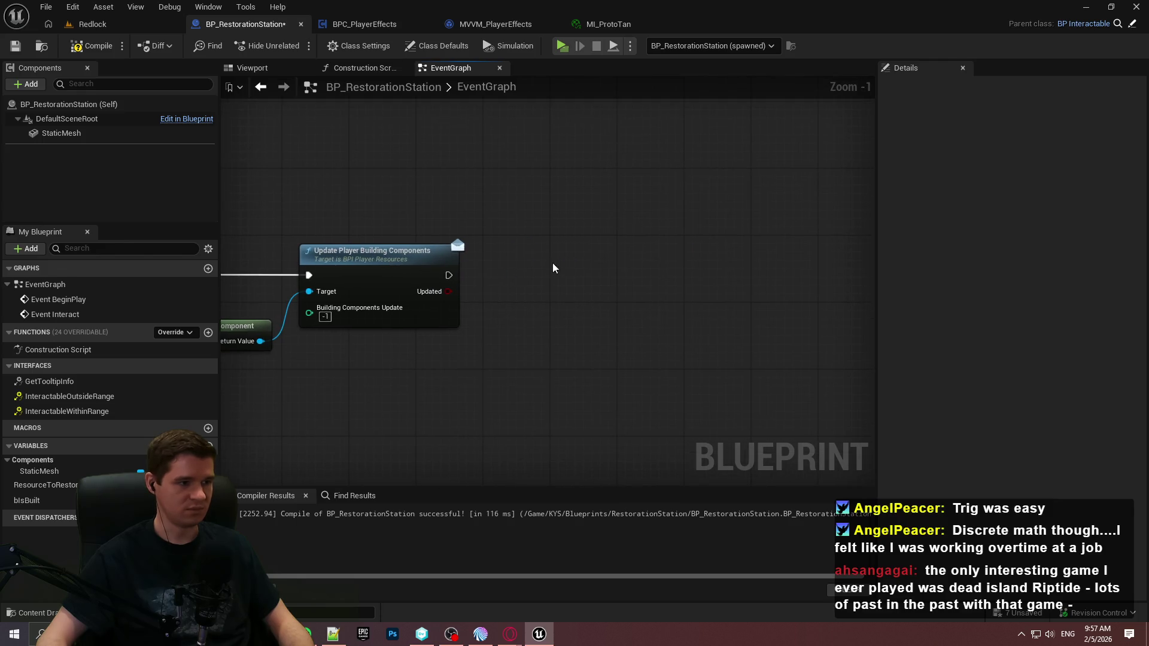
# Step: Create a new function named BuildRestorationStation
pyautogui.click(208, 333)
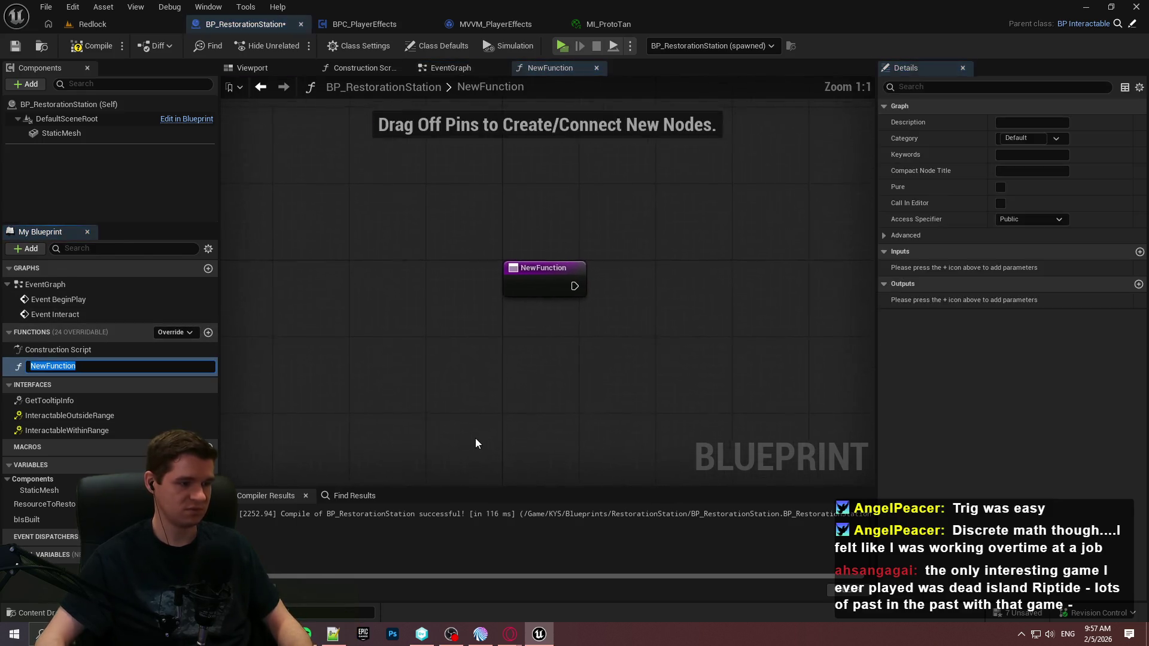
pyautogui.write('BuildR')
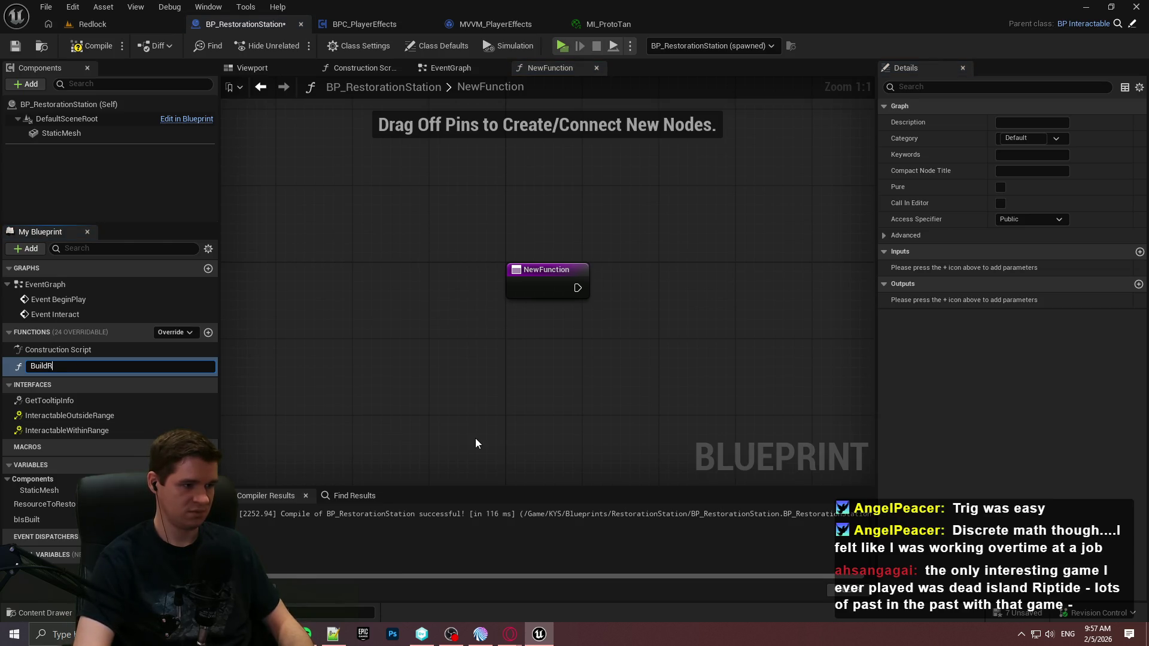
pyautogui.write('estorationStati')
pyautogui.press('Return')
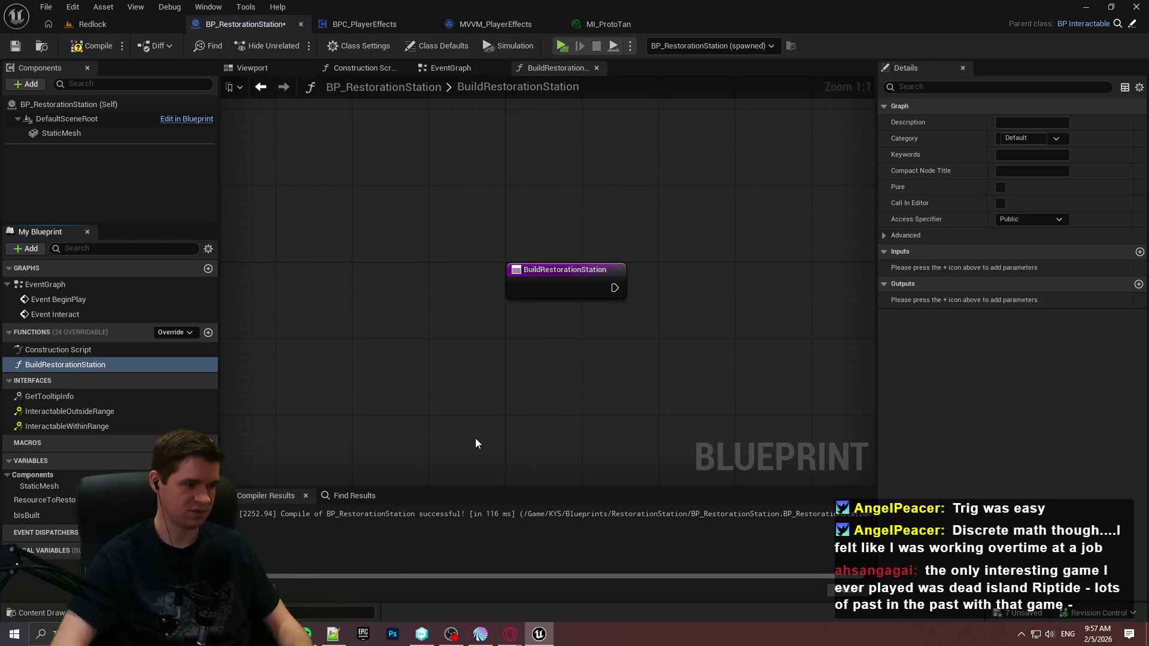
# Step: Branch on the update's Updated result and call BuildRestorationStation on True; compile and save
pyautogui.click(451, 67)
pyautogui.moveTo(642, 251)
pyautogui.mouseDown()
pyautogui.moveTo(733, 234)
pyautogui.moveTo(765, 211)
pyautogui.mouseUp()
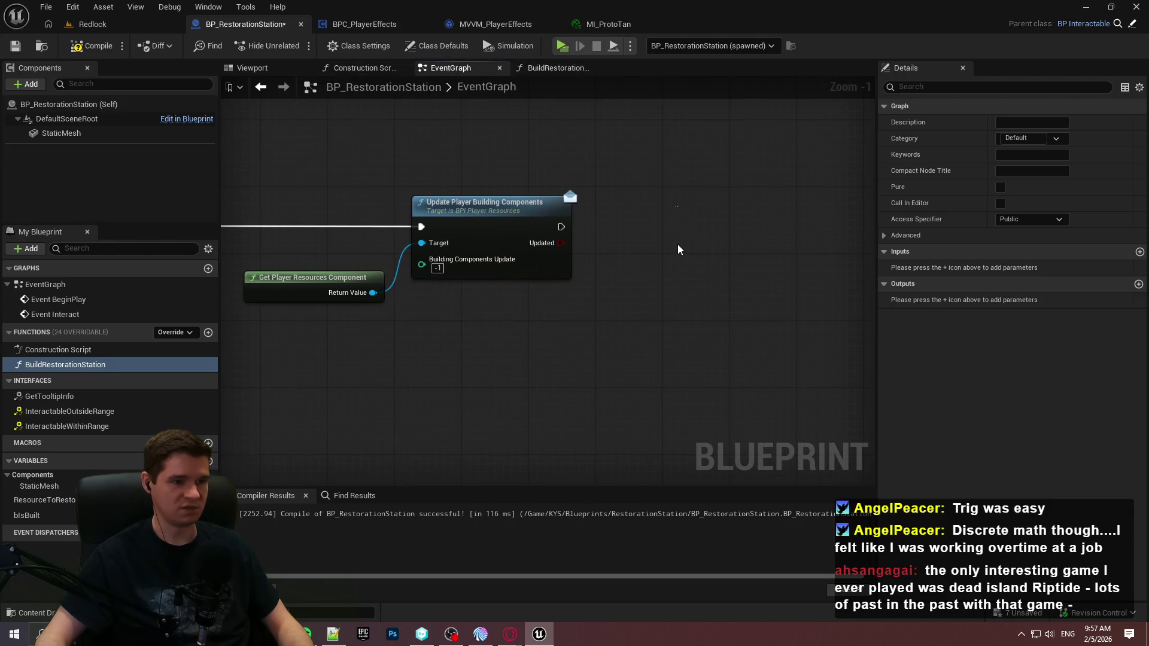
pyautogui.click(613, 227)
pyautogui.moveTo(623, 266)
pyautogui.mouseDown()
pyautogui.moveTo(560, 243)
pyautogui.moveTo(634, 246)
pyautogui.moveTo(627, 212)
pyautogui.mouseUp()
pyautogui.click(633, 292)
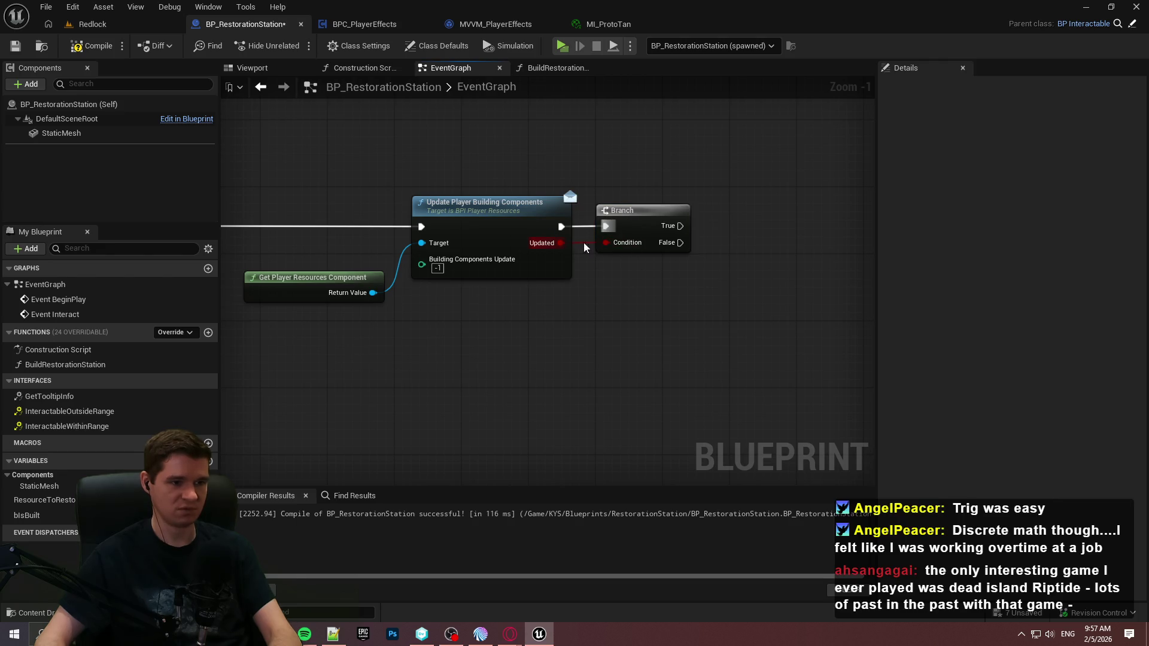
pyautogui.moveTo(72, 366)
pyautogui.mouseDown()
pyautogui.moveTo(785, 266)
pyautogui.moveTo(704, 236)
pyautogui.mouseUp()
pyautogui.moveTo(838, 276)
pyautogui.mouseDown()
pyautogui.moveTo(822, 252)
pyautogui.moveTo(762, 215)
pyautogui.mouseUp()
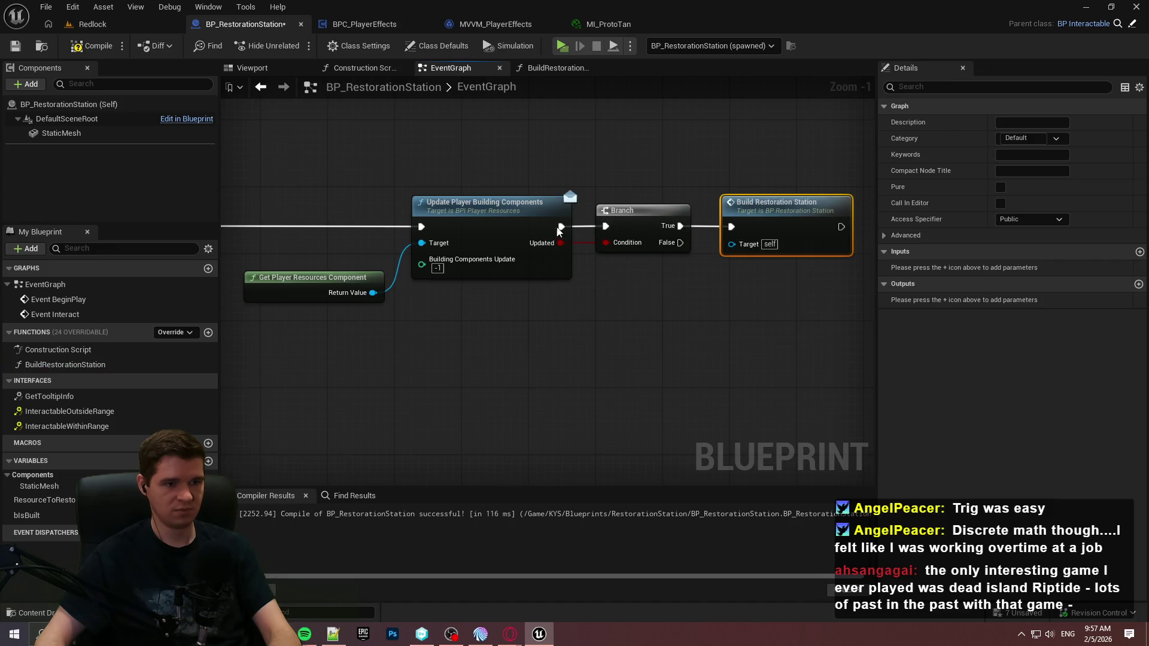
pyautogui.click(92, 46)
pyautogui.click(15, 46)
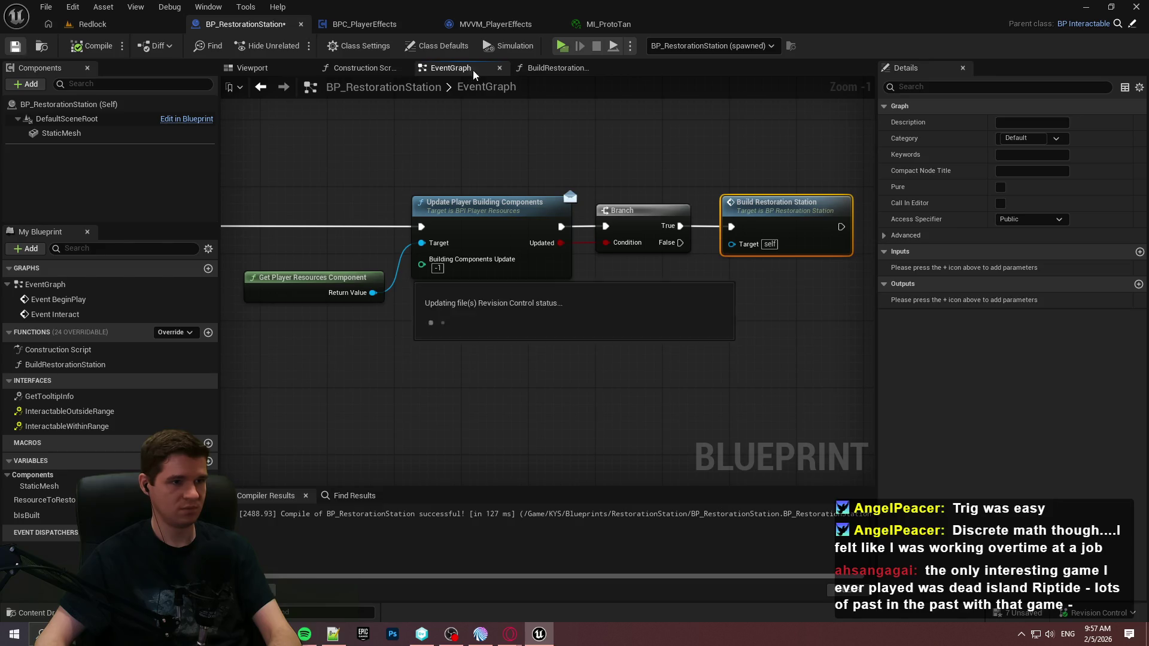
# Step: Inside BuildRestorationStation, set Is Built from the function entry, then save
pyautogui.click(561, 69)
pyautogui.moveTo(27, 515)
pyautogui.mouseDown()
pyautogui.moveTo(567, 200)
pyautogui.moveTo(475, 263)
pyautogui.mouseUp()
pyautogui.click(607, 220)
pyautogui.moveTo(630, 208)
pyautogui.mouseDown()
pyautogui.moveTo(558, 261)
pyautogui.moveTo(565, 274)
pyautogui.mouseUp()
pyautogui.click(566, 258)
pyautogui.click(509, 274)
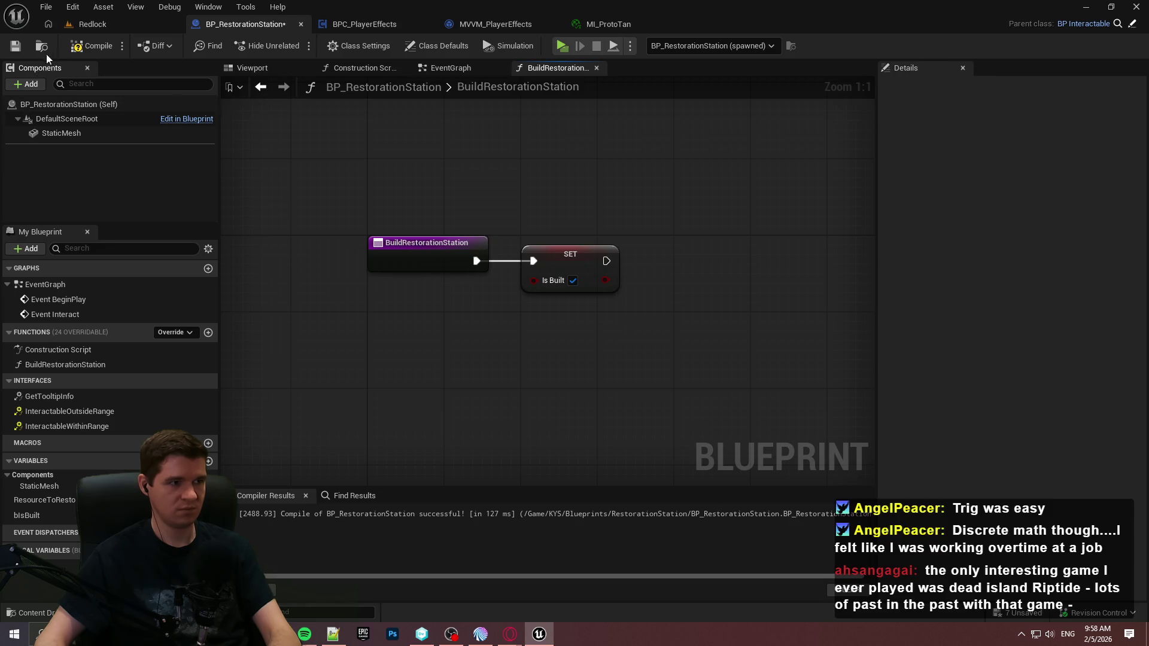
pyautogui.hotkey('ctrl', 's')
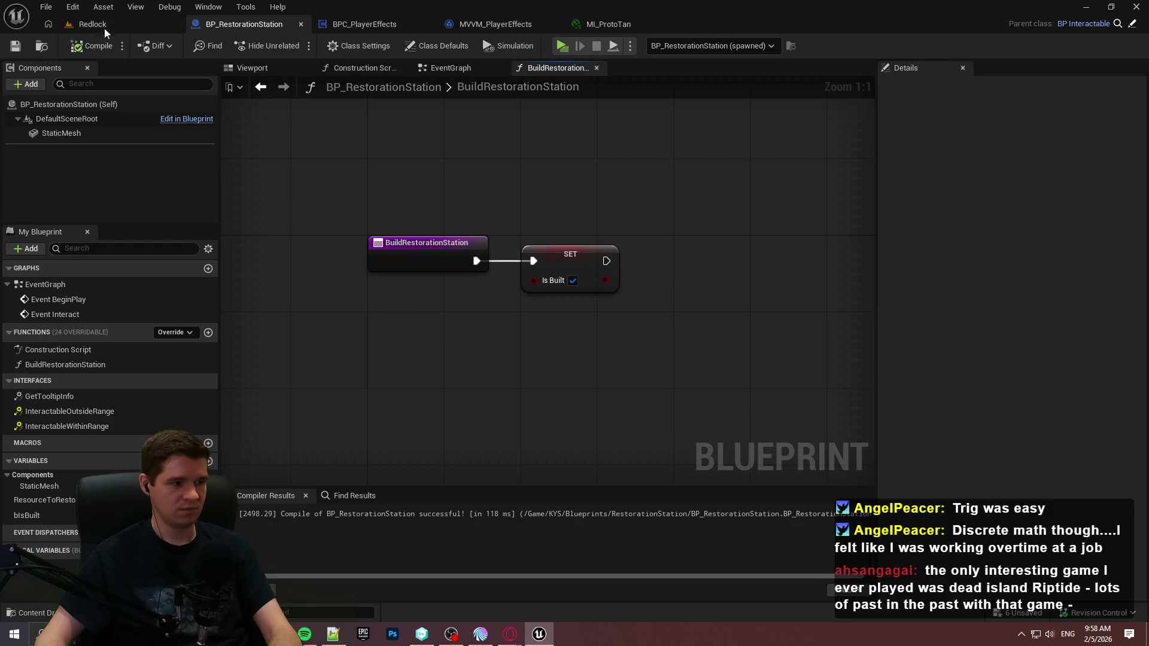
# Step: Make the bIsBuilt variable instance-editable on placed stations and compile BP_RestorationStation
pyautogui.click(482, 69)
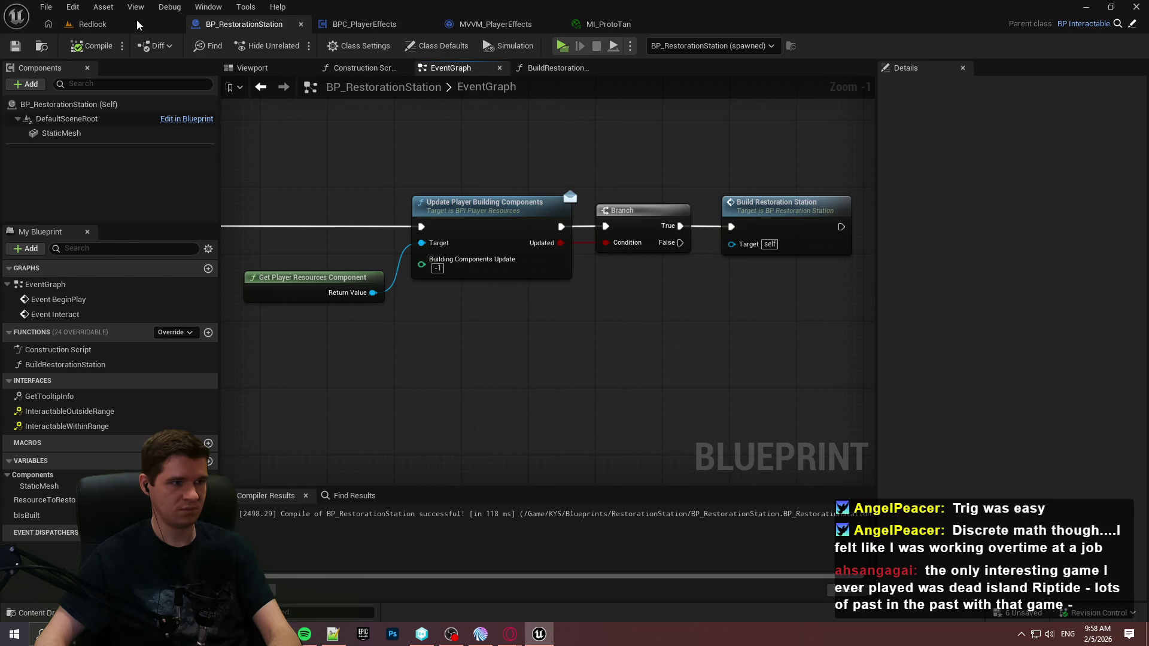
pyautogui.click(92, 24)
pyautogui.click(395, 206)
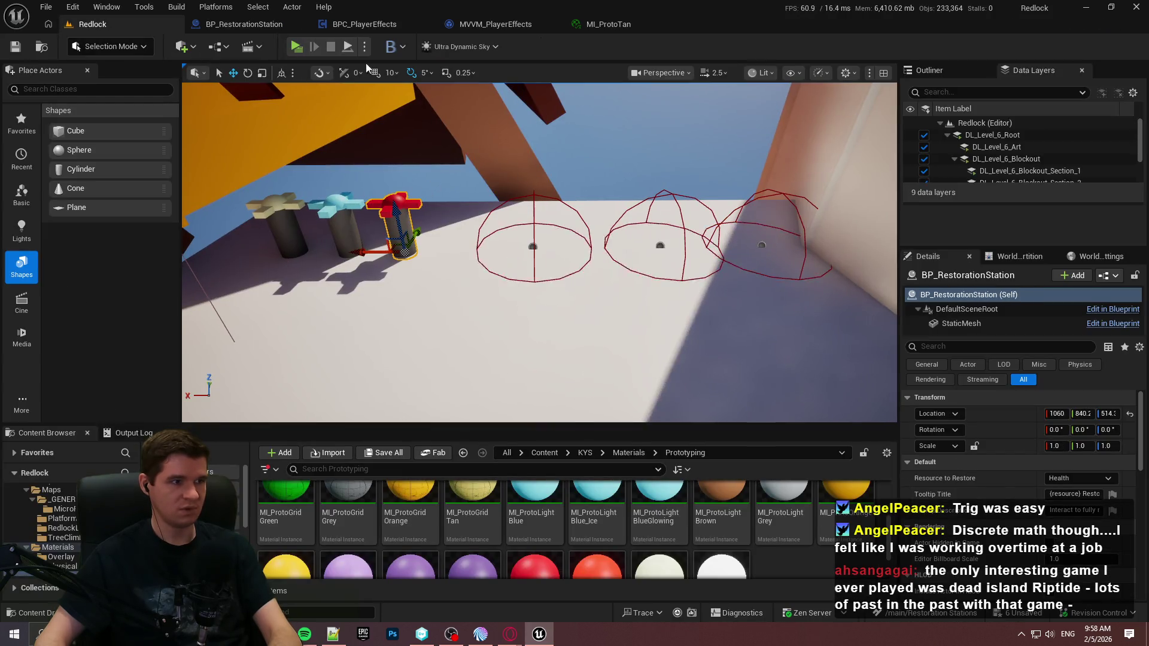
pyautogui.click(369, 25)
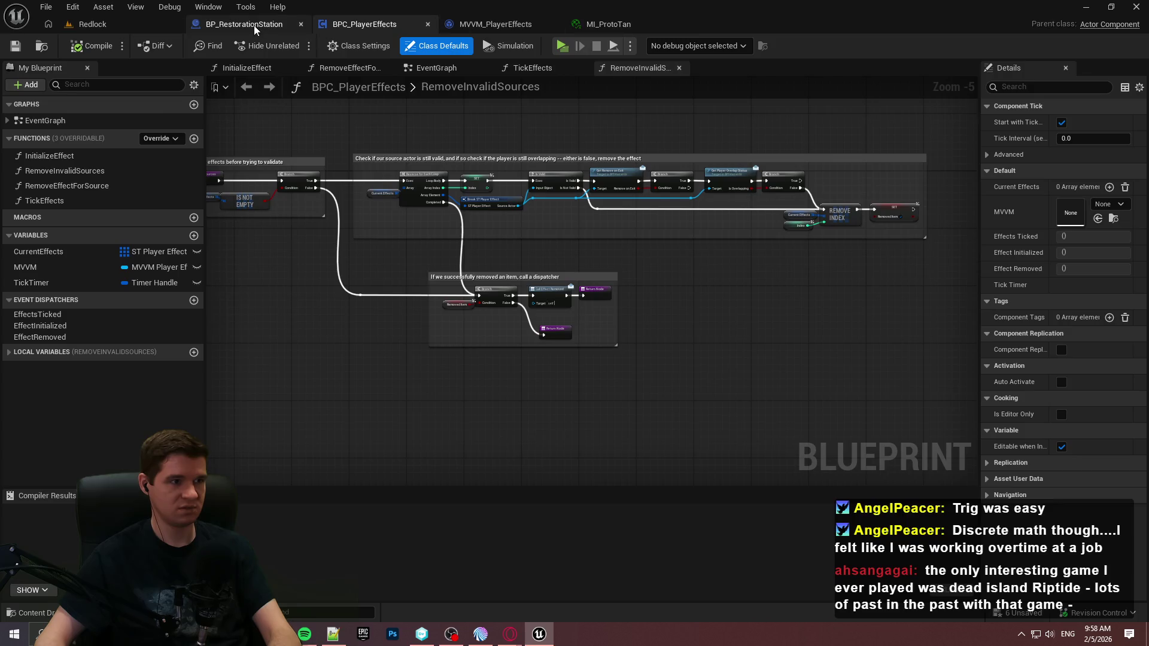
pyautogui.click(254, 26)
pyautogui.click(66, 516)
pyautogui.click(1000, 171)
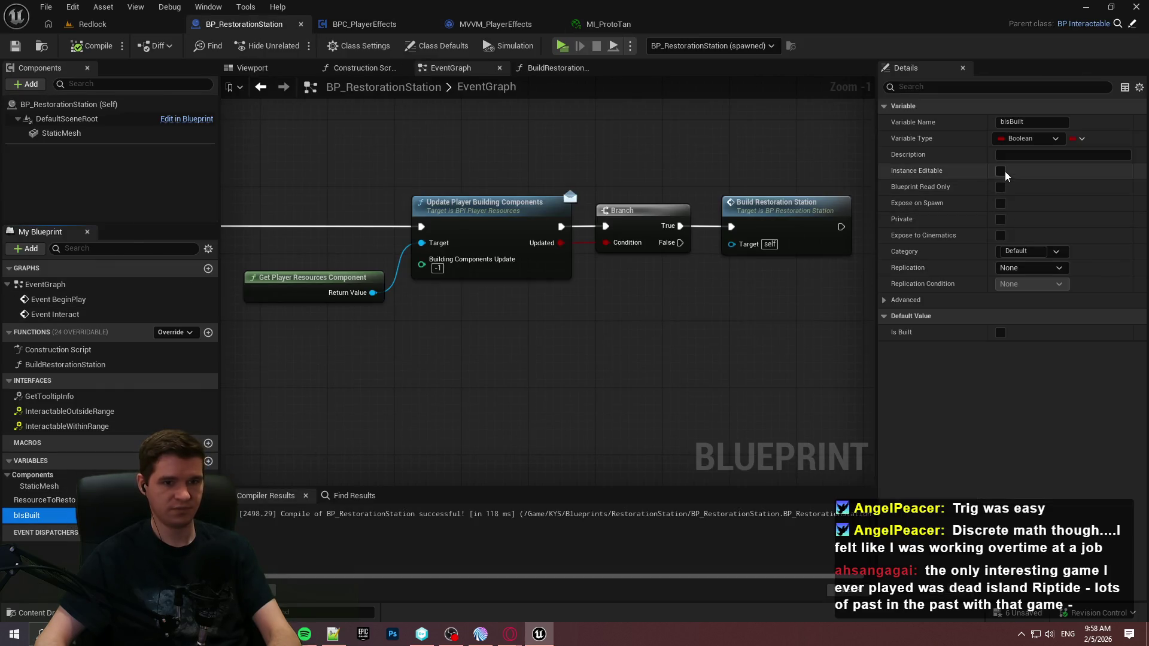
pyautogui.click(88, 47)
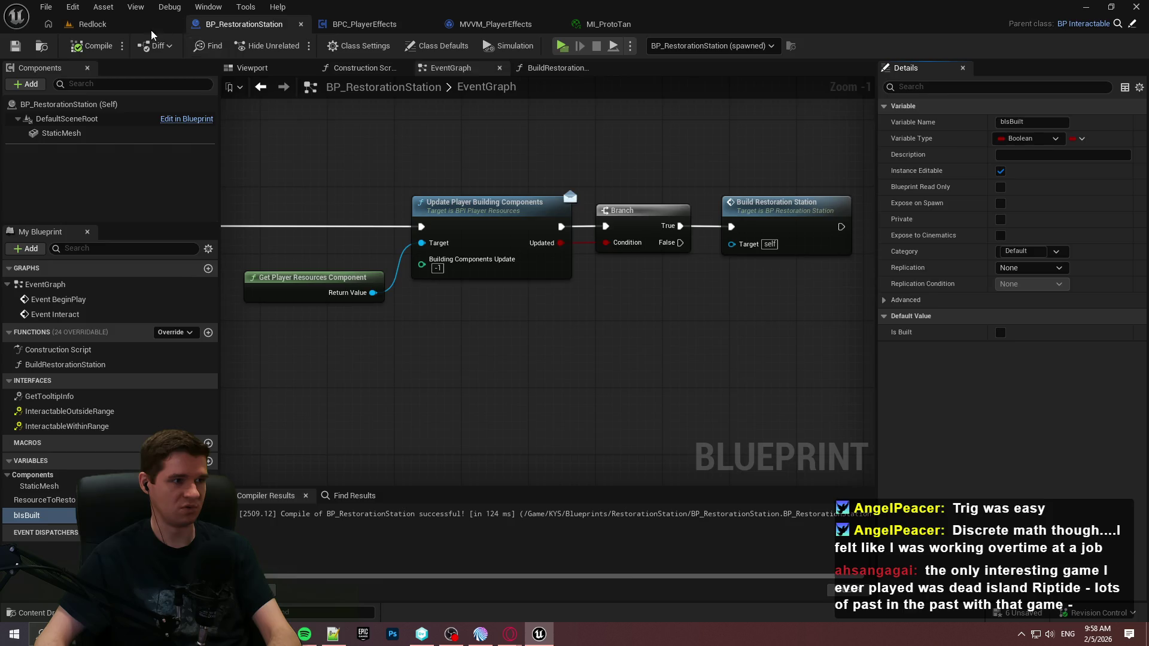
# Step: Mark the Redlock station as already built and playtest walking toward the stations
pyautogui.click(151, 26)
pyautogui.click(1049, 496)
pyautogui.click(296, 46)
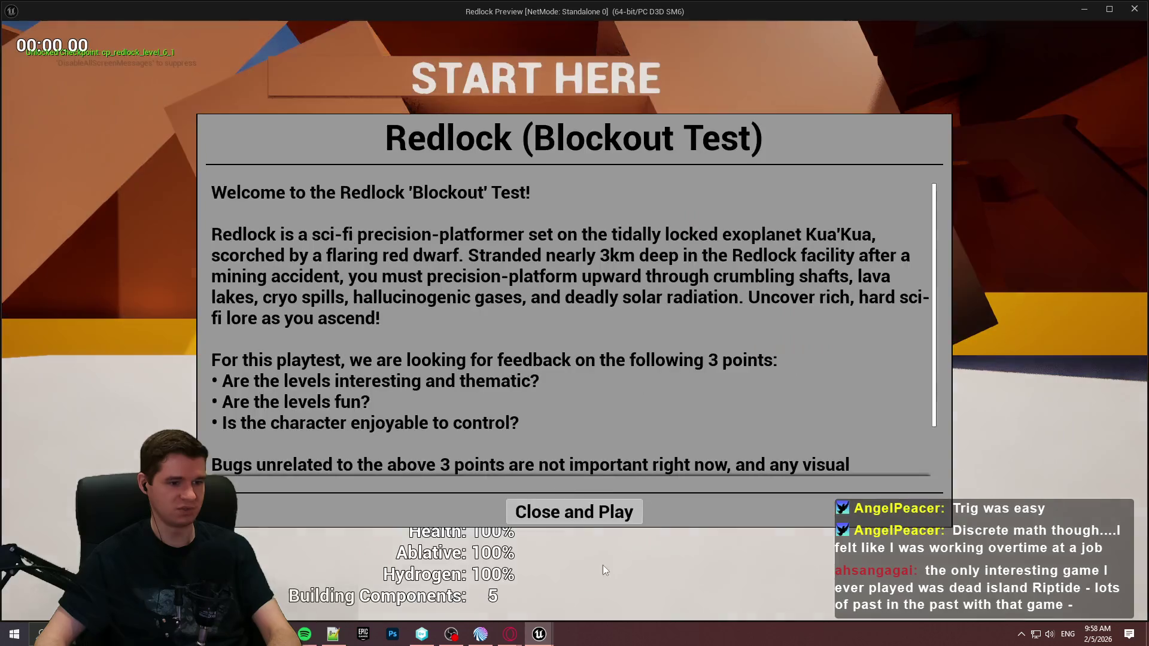
pyautogui.click(575, 511)
pyautogui.press('w')
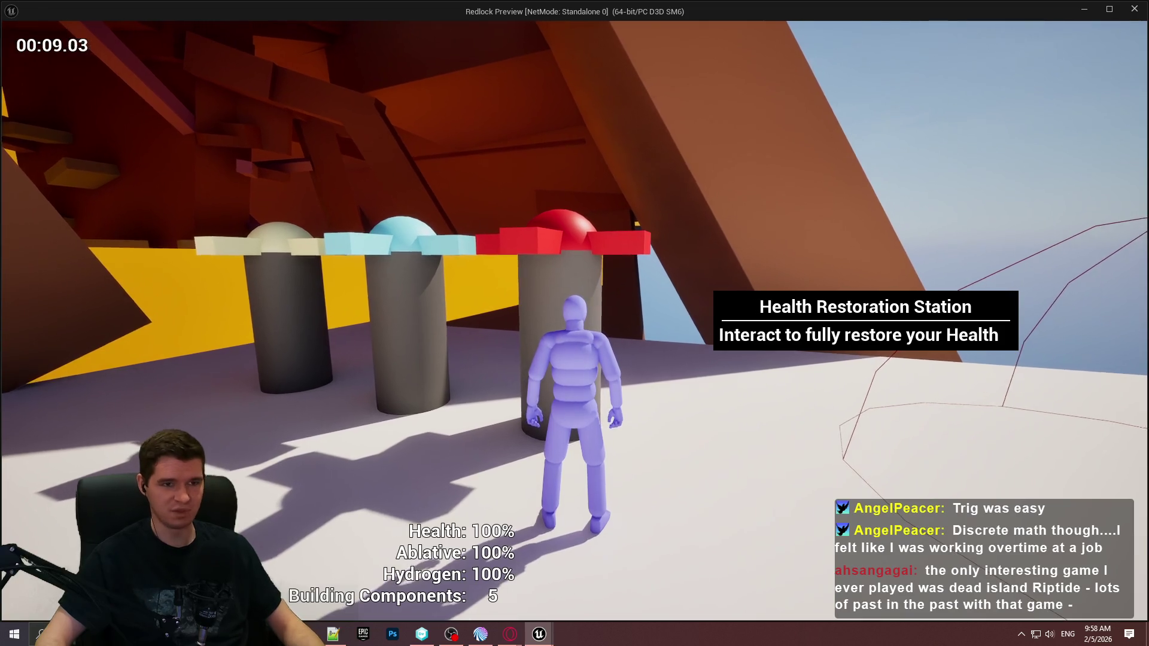
pyautogui.press('Escape')
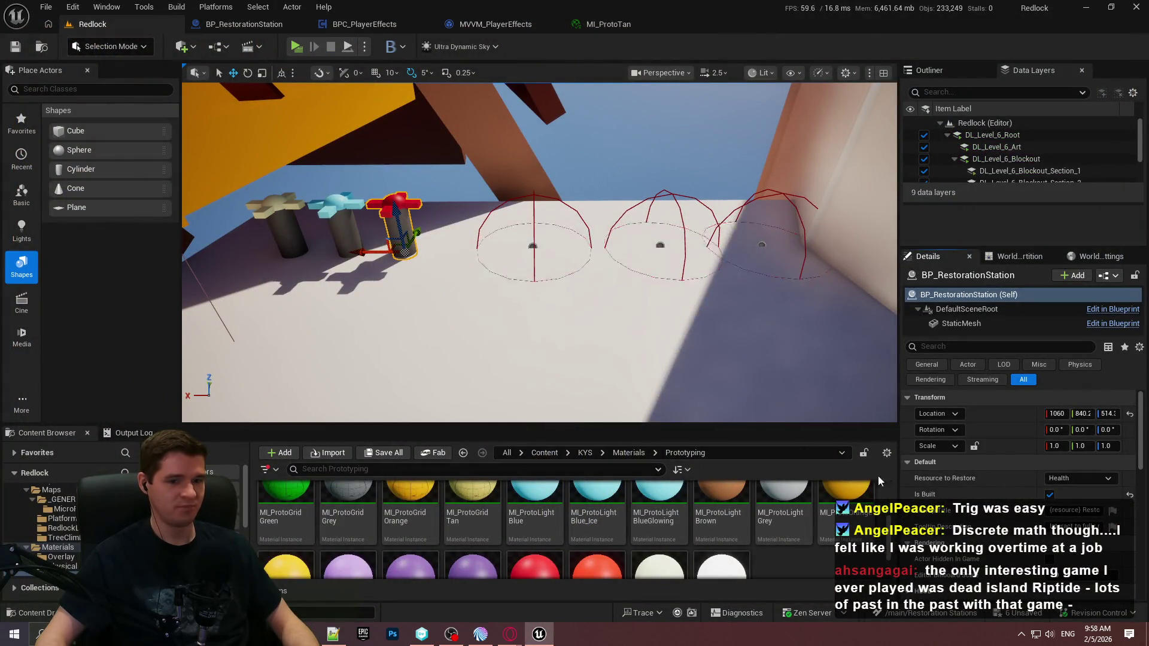
# Step: Mark the station as not built and playtest again around the health station and domes
pyautogui.click(1050, 496)
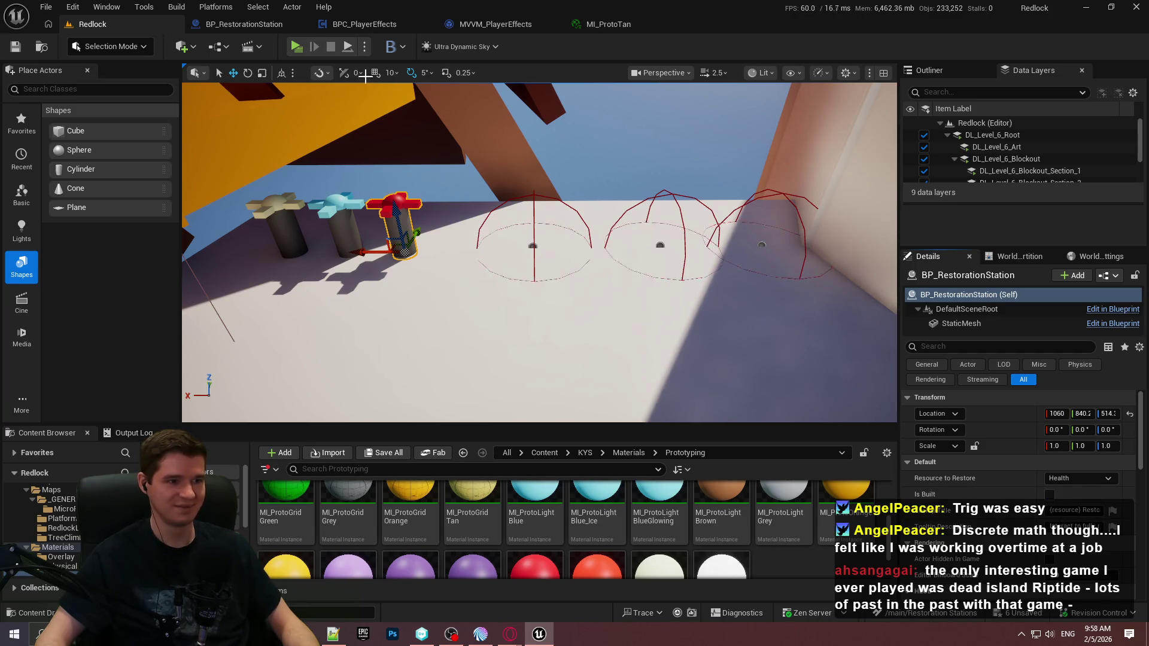
pyautogui.click(295, 47)
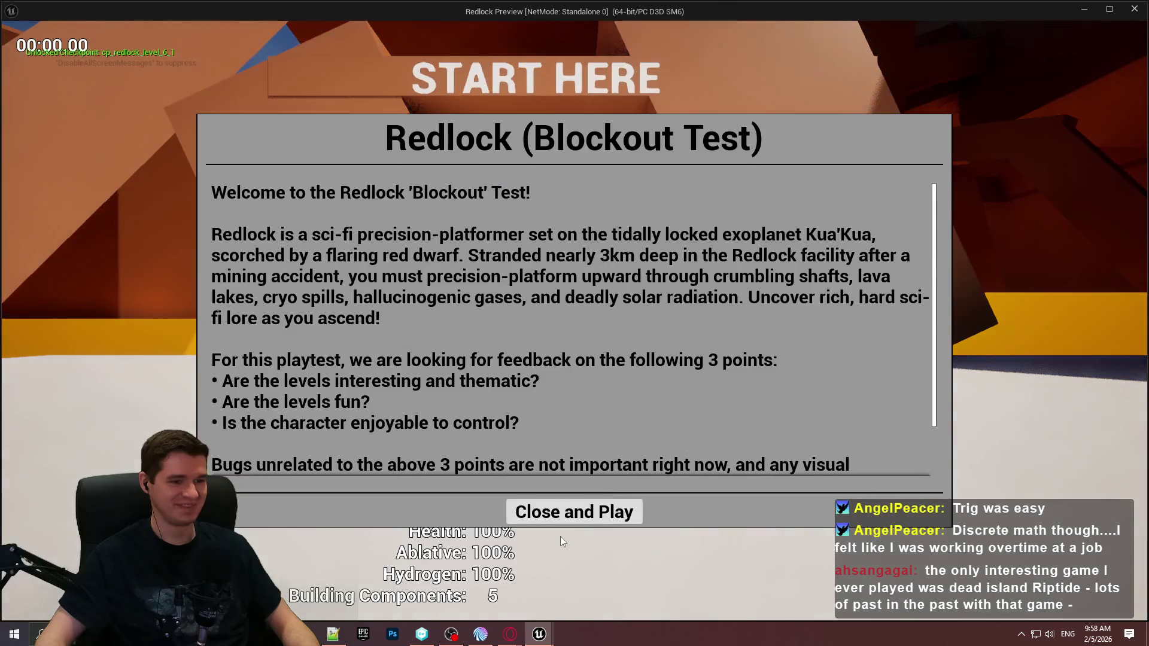
pyautogui.click(568, 511)
pyautogui.press('w')
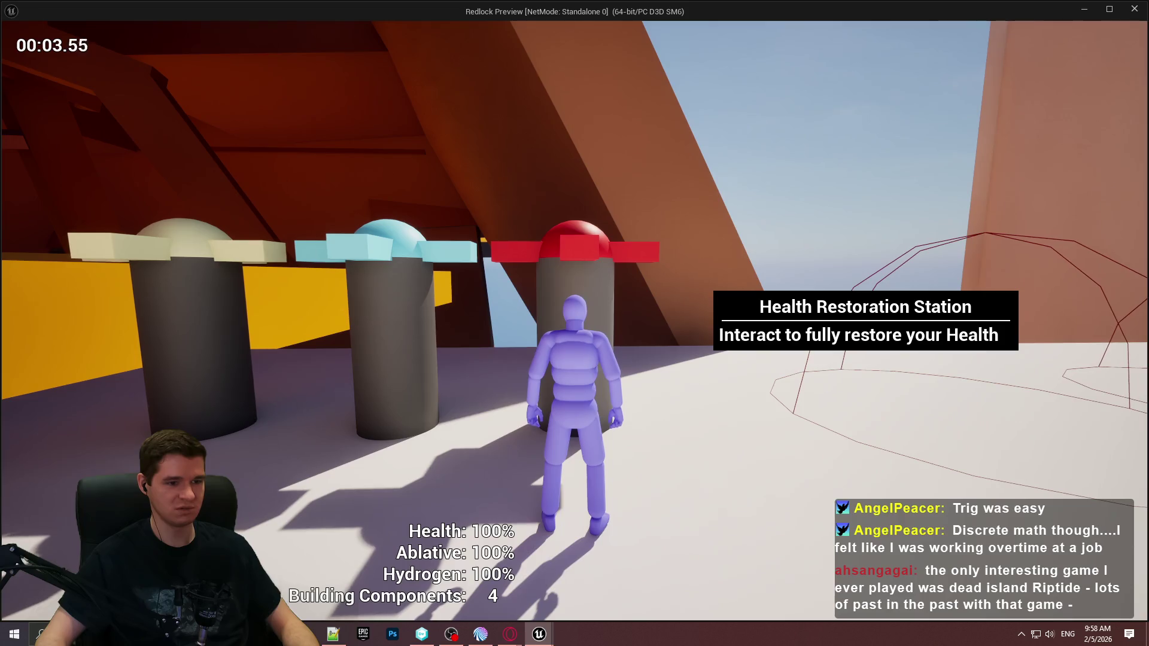
pyautogui.press('w')
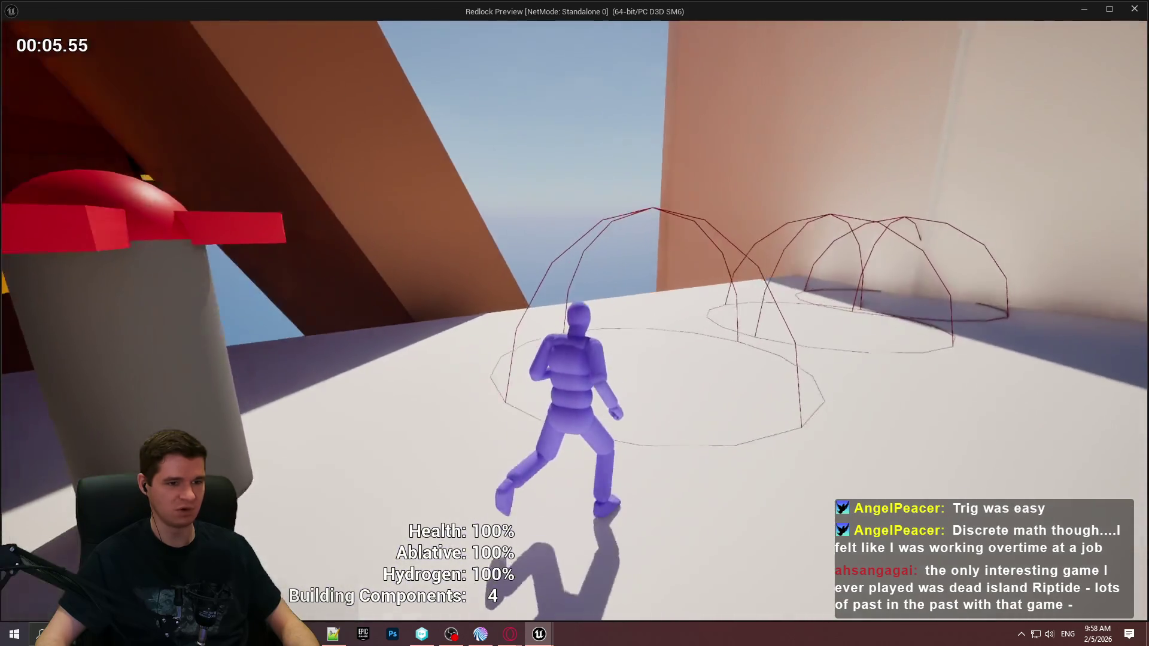
pyautogui.press('w')
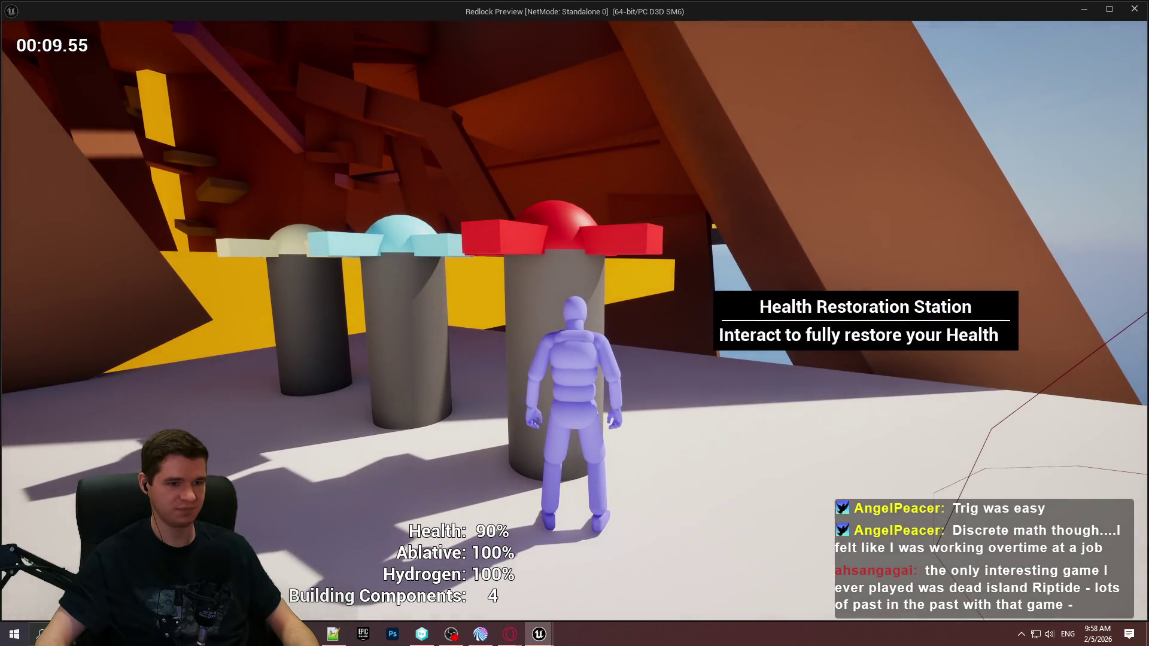
pyautogui.press('Escape')
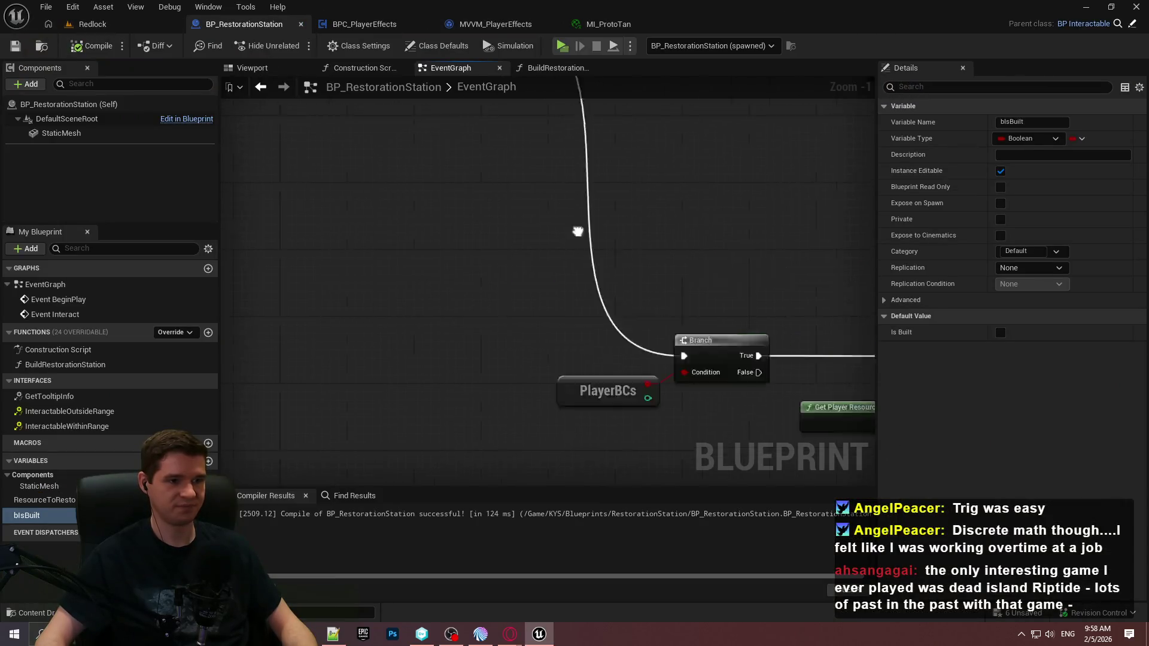
# Step: Wire the Branch True output into the Switch on E_PlayerResourceType and compile
pyautogui.moveTo(417, 250); pyautogui.dragTo(803, 250)
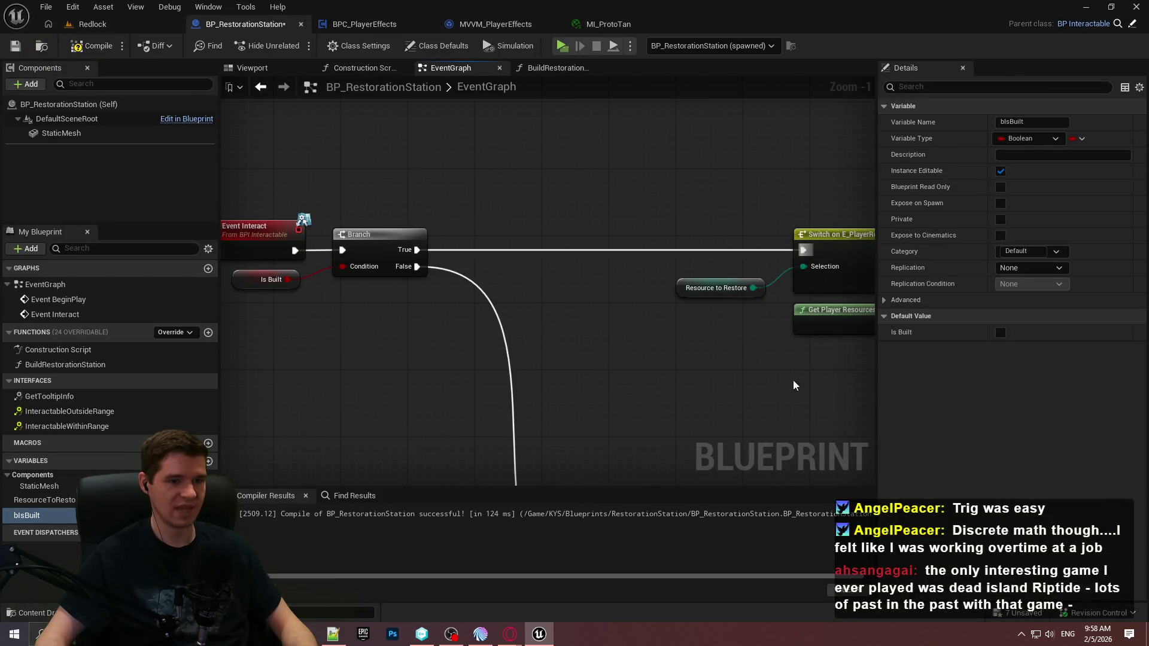
pyautogui.scroll(-2, 527, 313)
pyautogui.click(103, 47)
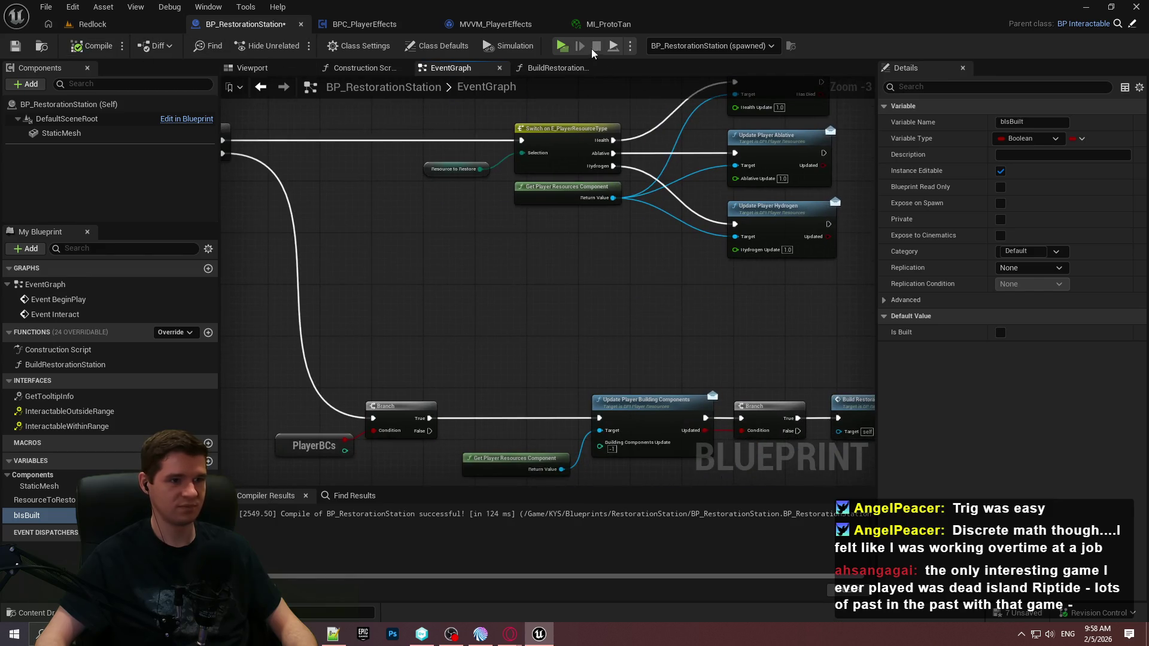
# Step: Playtest by taking damage in the dome and restoring Health at the Health station
pyautogui.hotkey('alt', 'p')
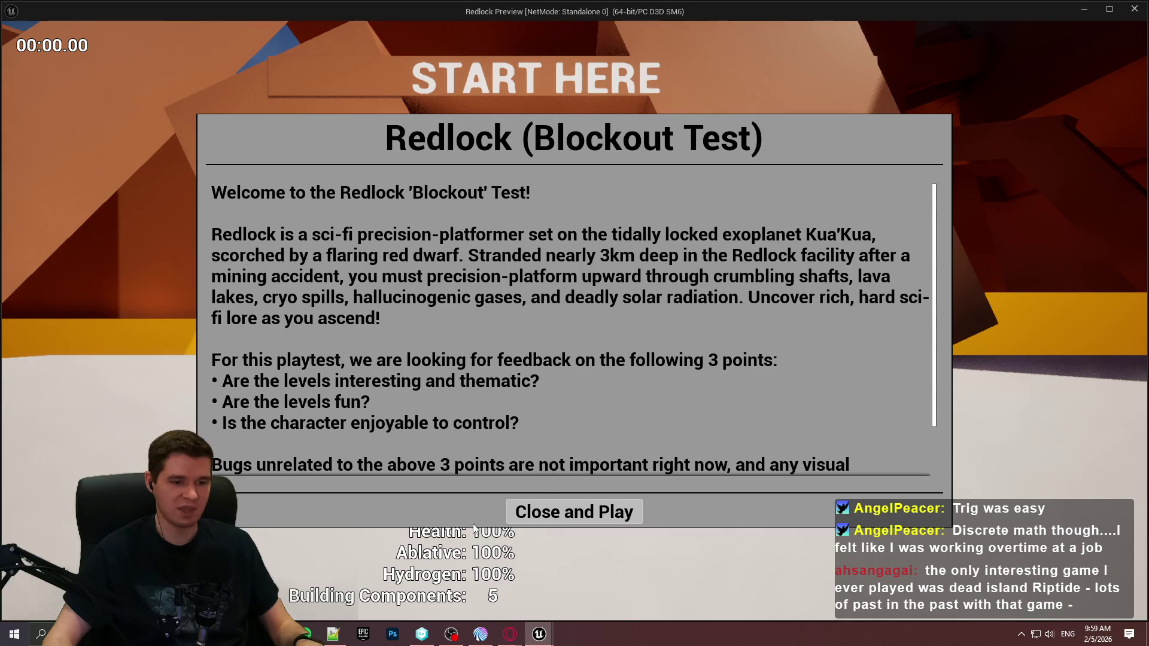
pyautogui.click(513, 516)
pyautogui.press('w')
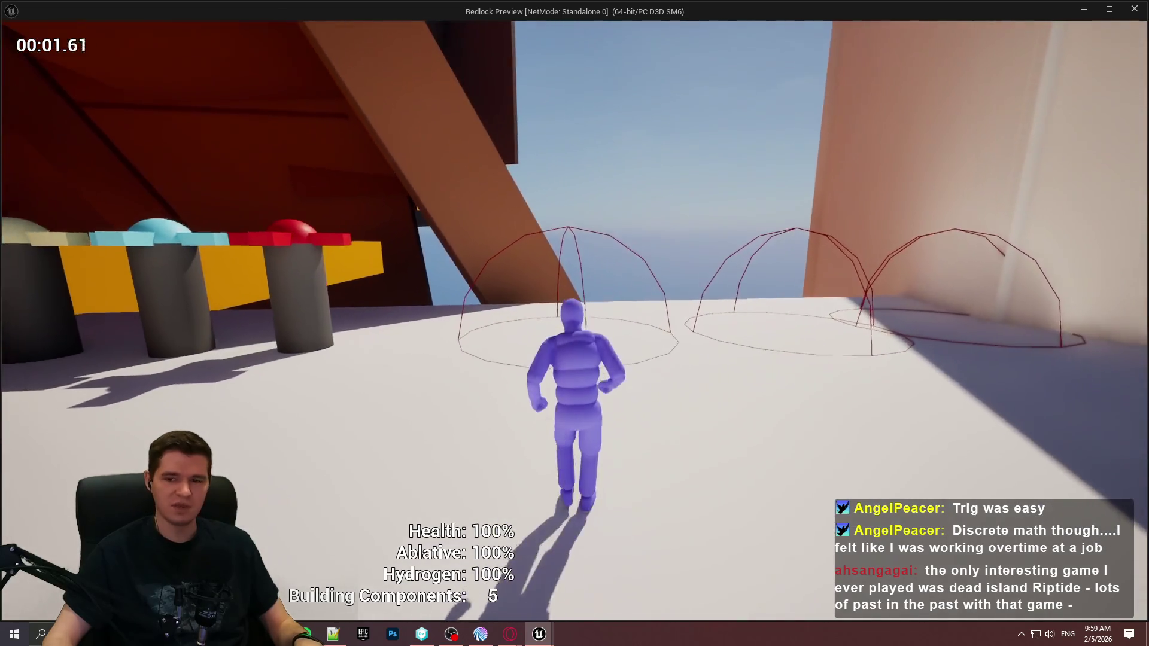
pyautogui.press('w')
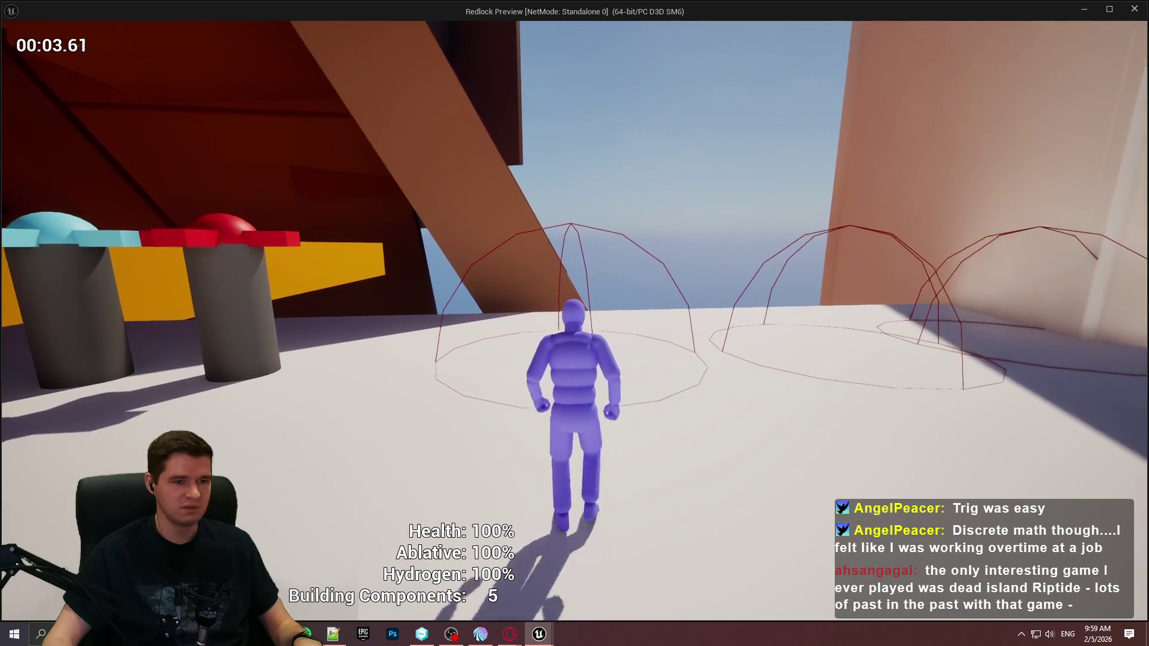
pyautogui.press('w')
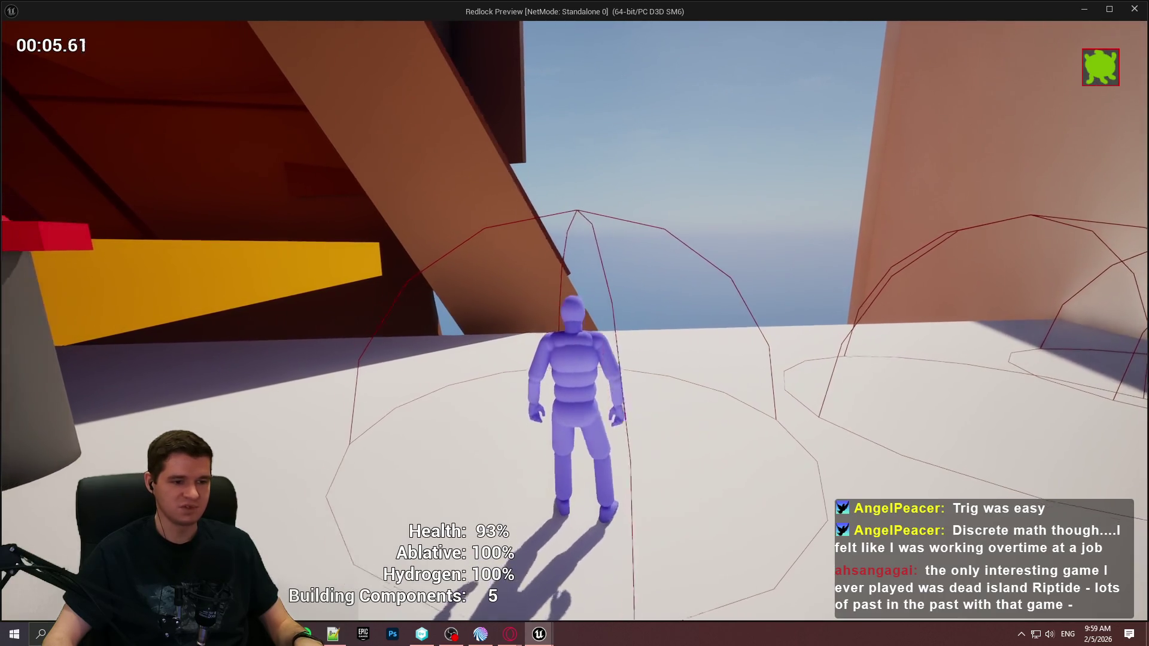
pyautogui.press('w')
pyautogui.press('e')
pyautogui.press('w')
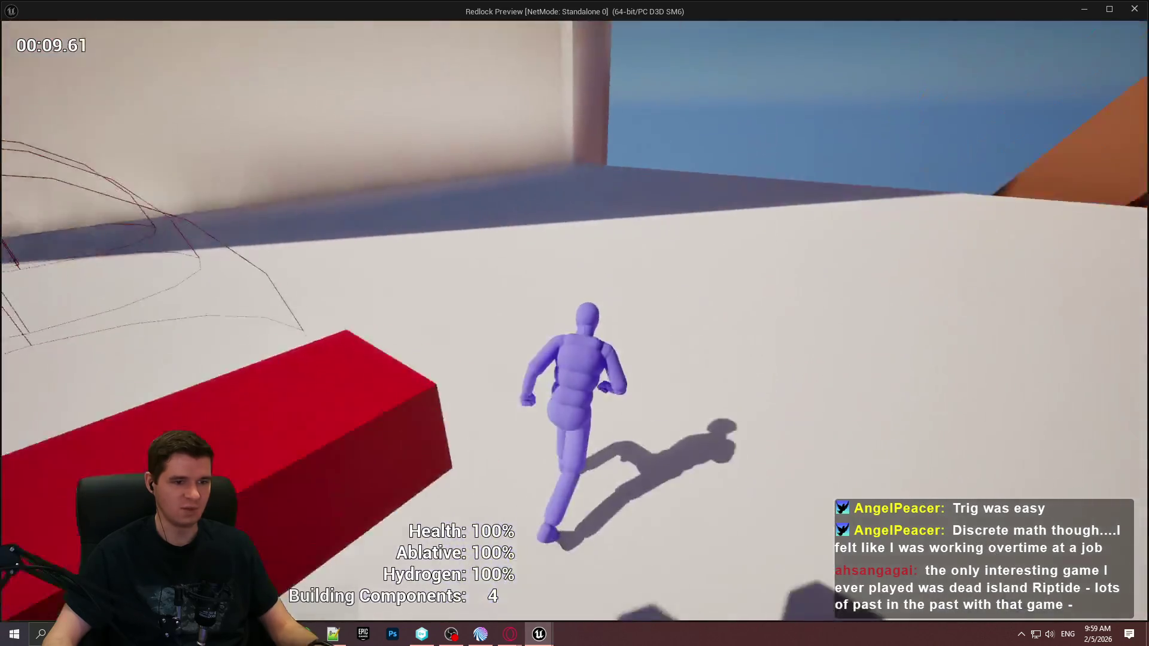
pyautogui.press('Escape')
pyautogui.scroll(-1, 660, 315)
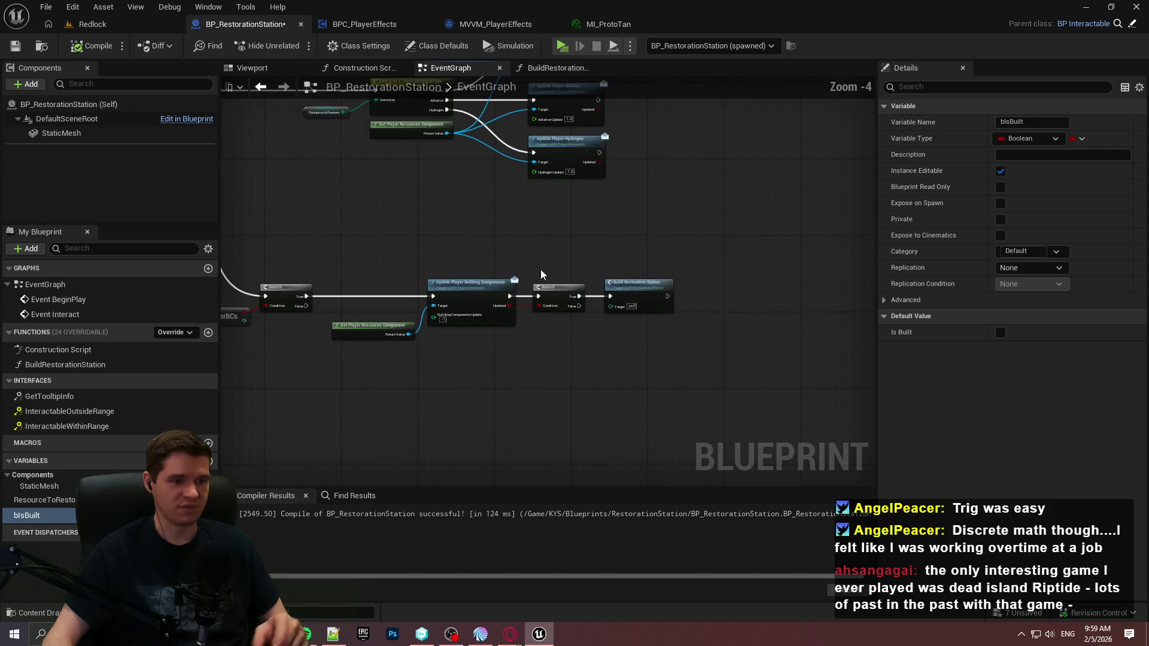
# Step: Rename the BeginPlay tooltip comment box to 'Placeholder tooltip setup'
pyautogui.scroll(-1, 602, 265)
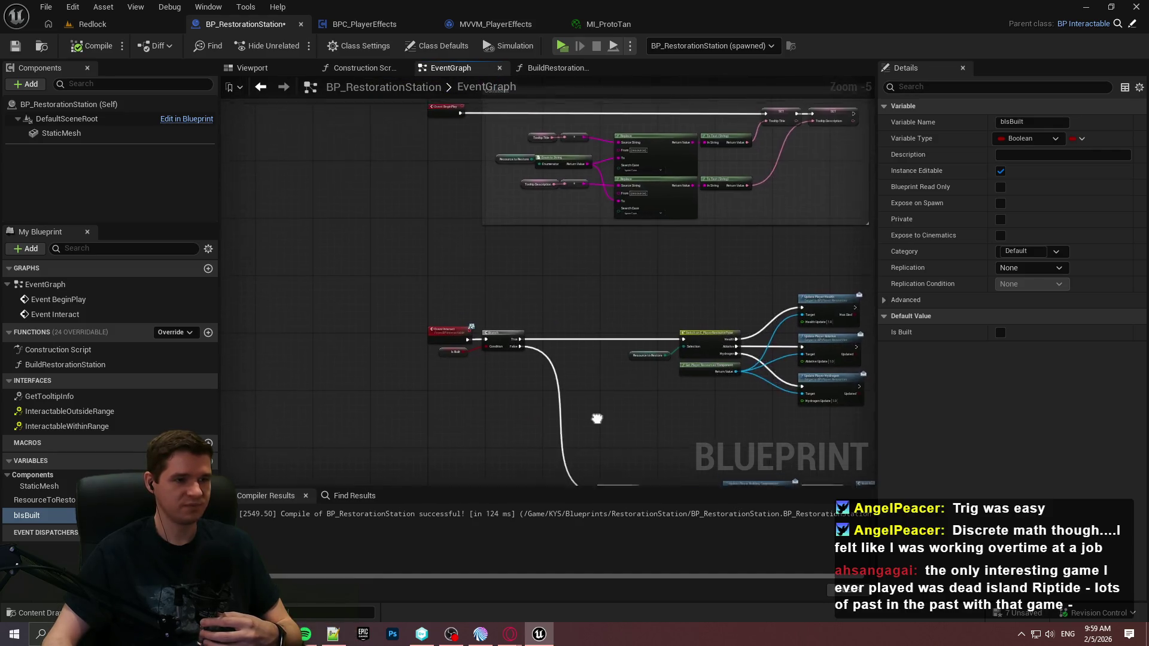
pyautogui.scroll(-1, 659, 367)
pyautogui.scroll(2, 345, 132)
pyautogui.scroll(1, 407, 237)
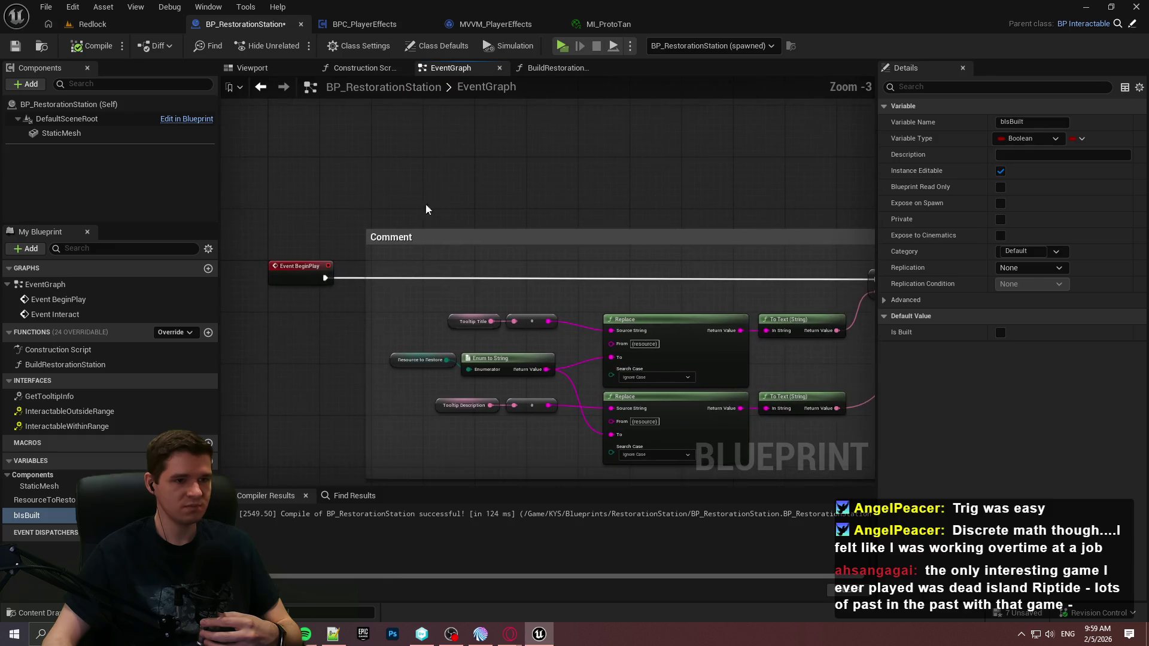
pyautogui.doubleClick(387, 236)
pyautogui.write('Placehol')
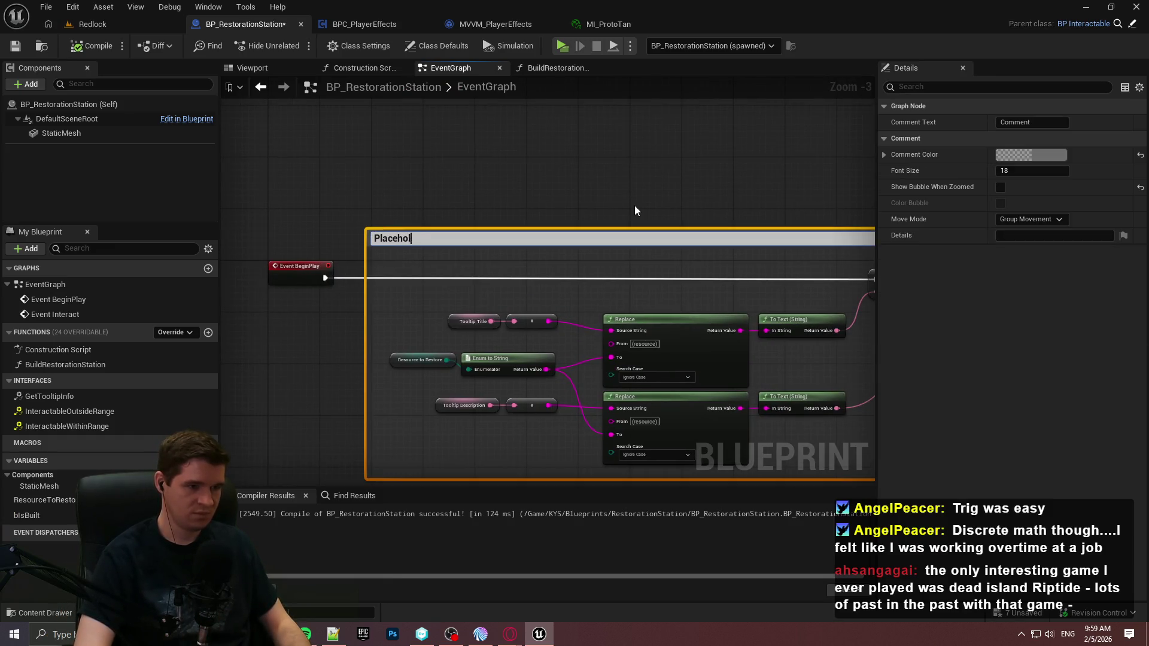
pyautogui.write('der tooltiu')
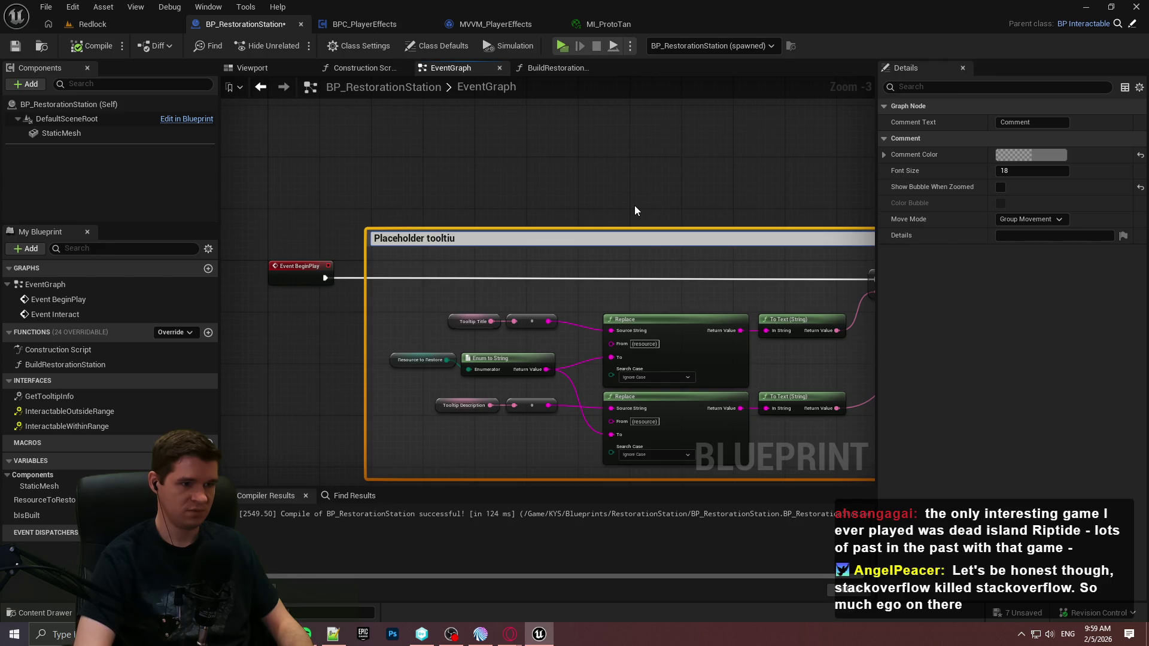
pyautogui.press('BackSpace')
pyautogui.write('p setup')
pyautogui.press('Return')
# Step: Place an Is Built getter node to the left of Event BeginPlay
pyautogui.moveTo(640, 196); pyautogui.dragTo(483, 177)
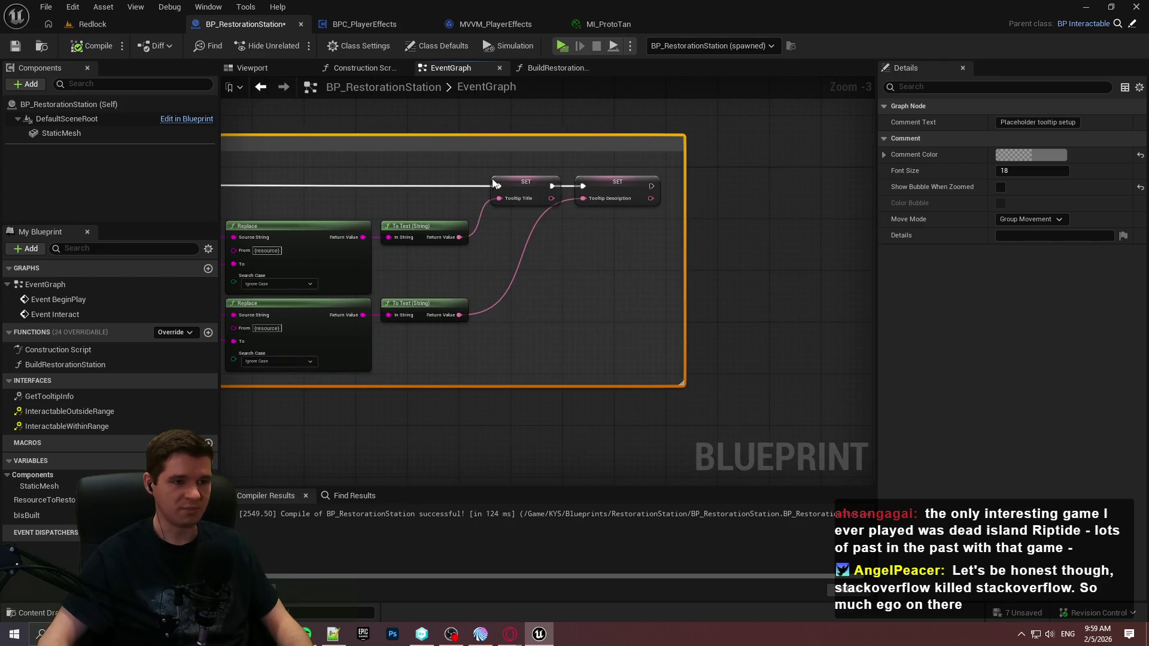
pyautogui.scroll(2, 557, 233)
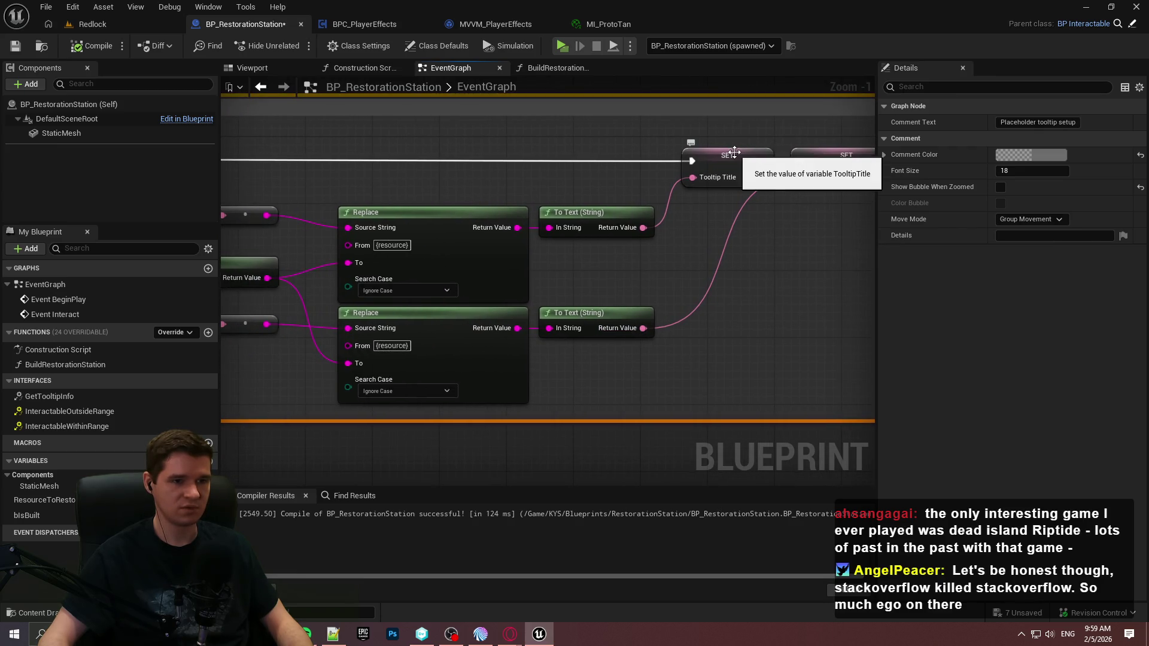
pyautogui.moveTo(726, 155)
pyautogui.mouseDown()
pyautogui.moveTo(862, 154)
pyautogui.moveTo(815, 245)
pyautogui.moveTo(548, 251)
pyautogui.moveTo(746, 274)
pyautogui.mouseUp()
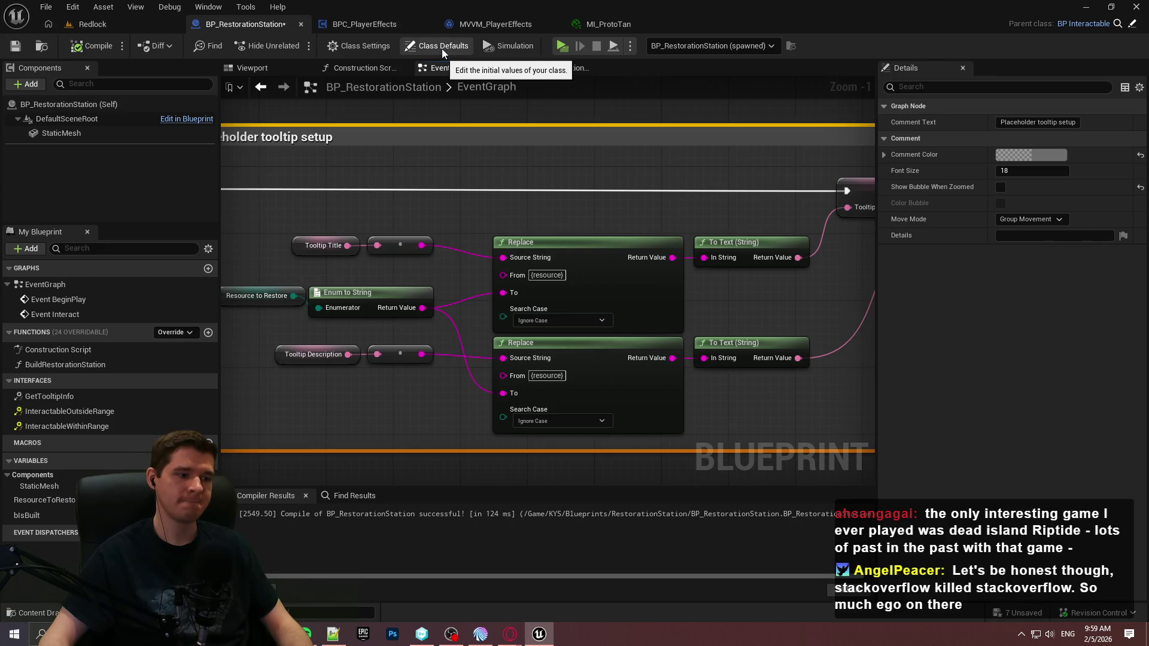
pyautogui.moveTo(428, 156); pyautogui.dragTo(717, 168)
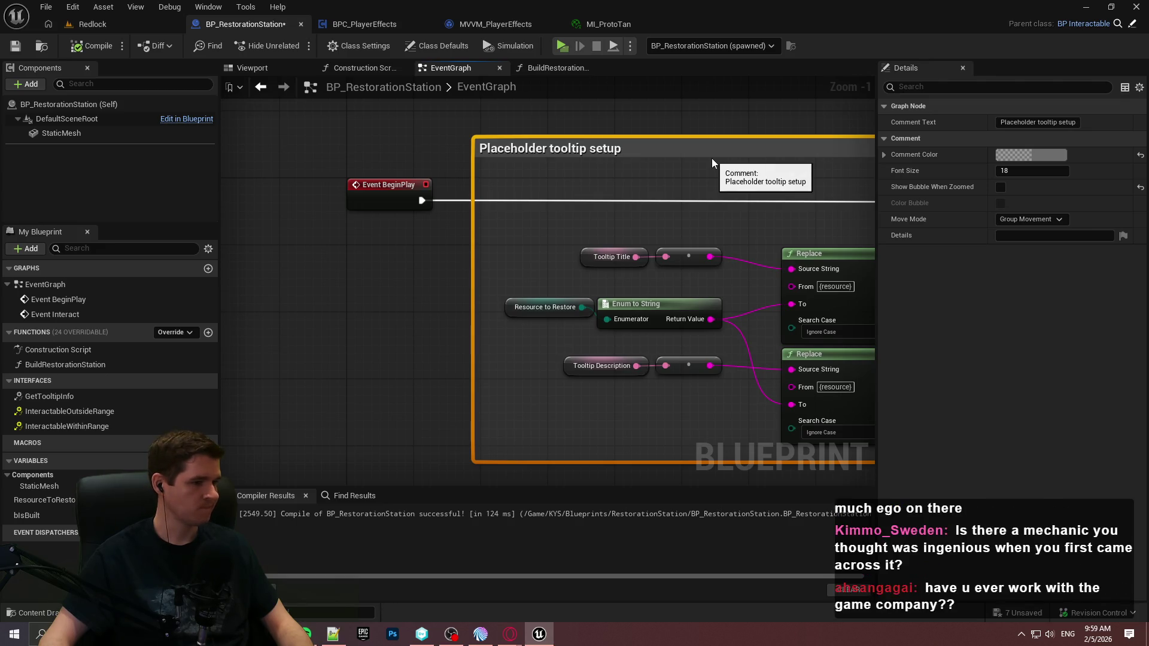
pyautogui.moveTo(27, 515)
pyautogui.mouseDown()
pyautogui.moveTo(347, 293)
pyautogui.moveTo(243, 325)
pyautogui.mouseUp()
pyautogui.click(371, 297)
pyautogui.moveTo(396, 306)
pyautogui.mouseDown()
pyautogui.moveTo(529, 224)
pyautogui.moveTo(448, 278)
pyautogui.mouseUp()
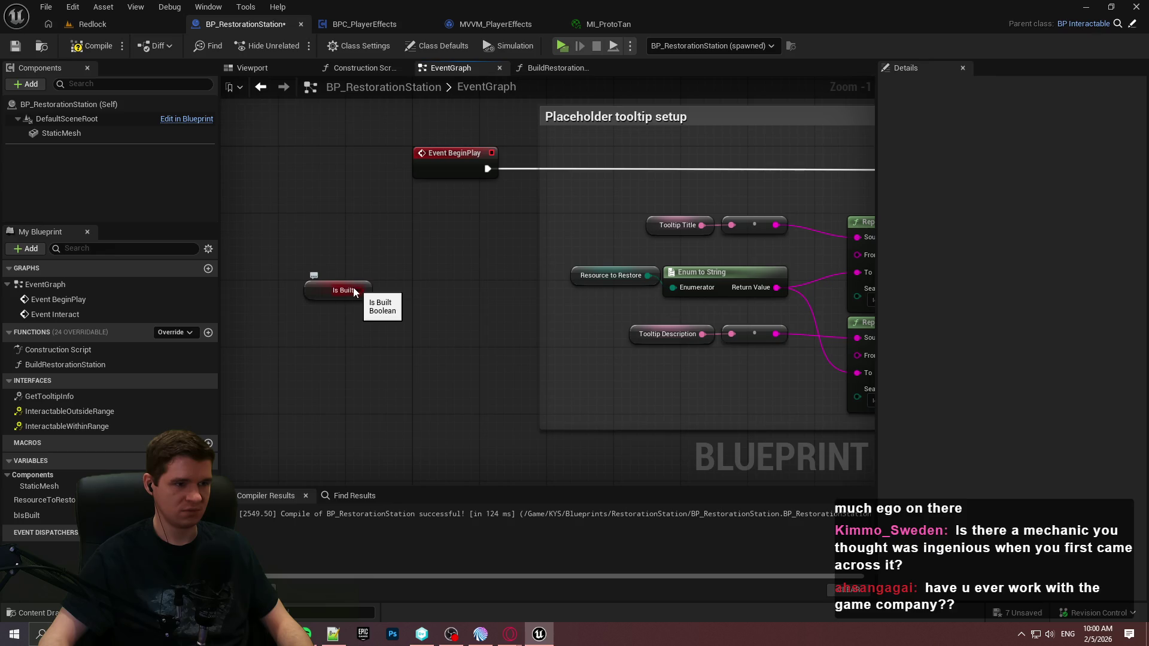
pyautogui.moveTo(344, 291); pyautogui.dragTo(275, 298)
# Step: Add a SET Tooltip Title node to the event graph
pyautogui.moveTo(399, 269); pyautogui.dragTo(560, 256)
pyautogui.rightClick(560, 256)
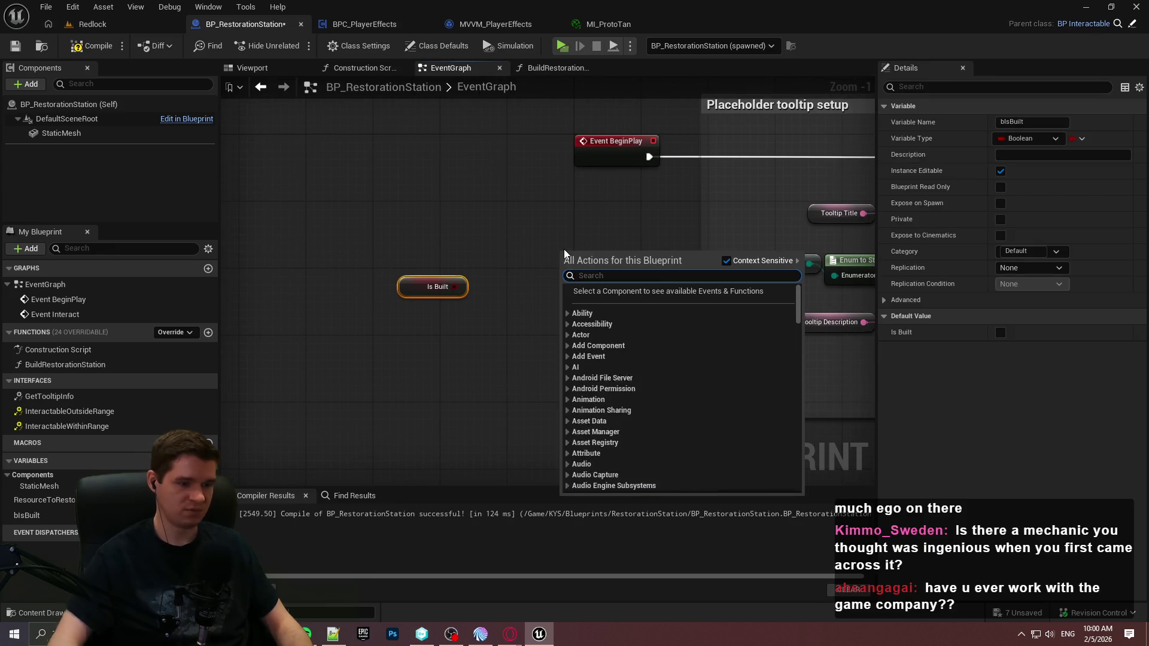
pyautogui.write('tooltip title')
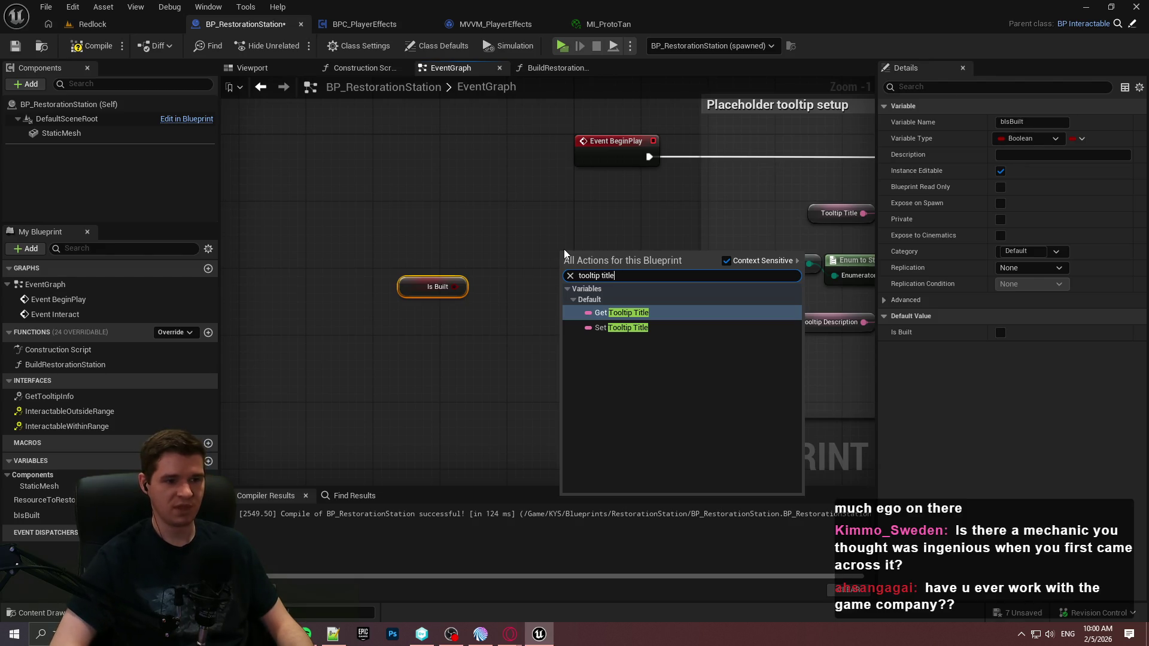
pyautogui.press('Down')
pyautogui.press('Return')
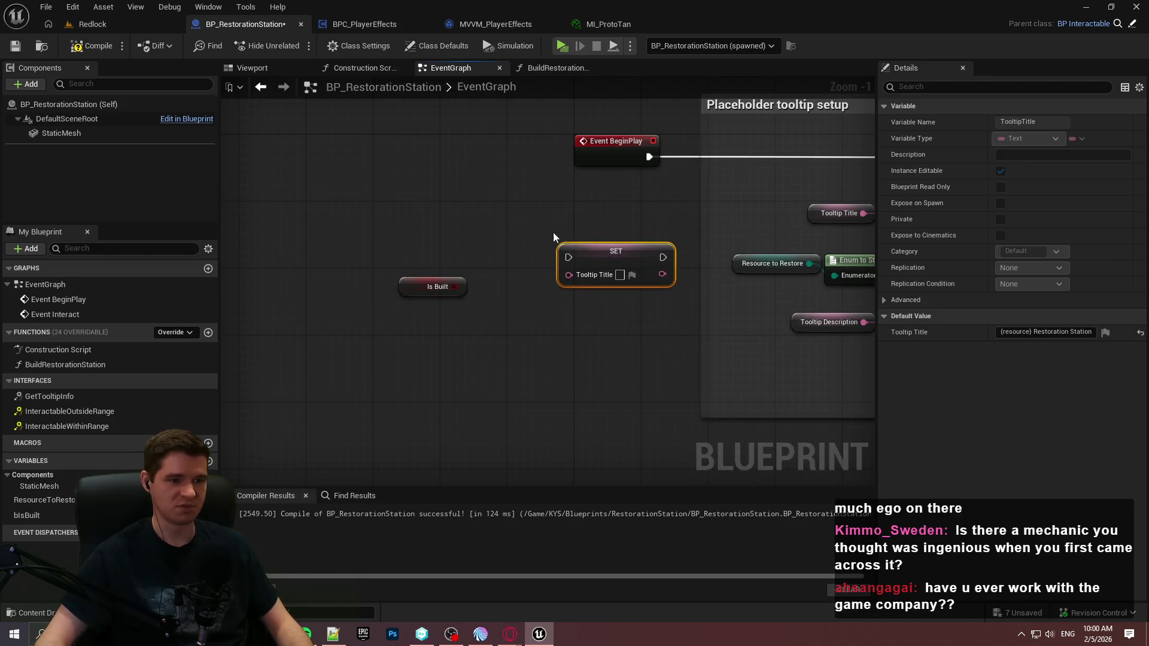
pyautogui.moveTo(584, 245); pyautogui.dragTo(570, 210)
# Step: Feed Tooltip Title from a Select node indexed by the Is Built getter
pyautogui.moveTo(416, 281); pyautogui.dragTo(308, 281)
pyautogui.moveTo(535, 233)
pyautogui.mouseDown()
pyautogui.moveTo(437, 278)
pyautogui.moveTo(430, 264)
pyautogui.mouseUp()
pyautogui.write('select')
pyautogui.click(497, 404)
pyautogui.moveTo(346, 286); pyautogui.dragTo(401, 300)
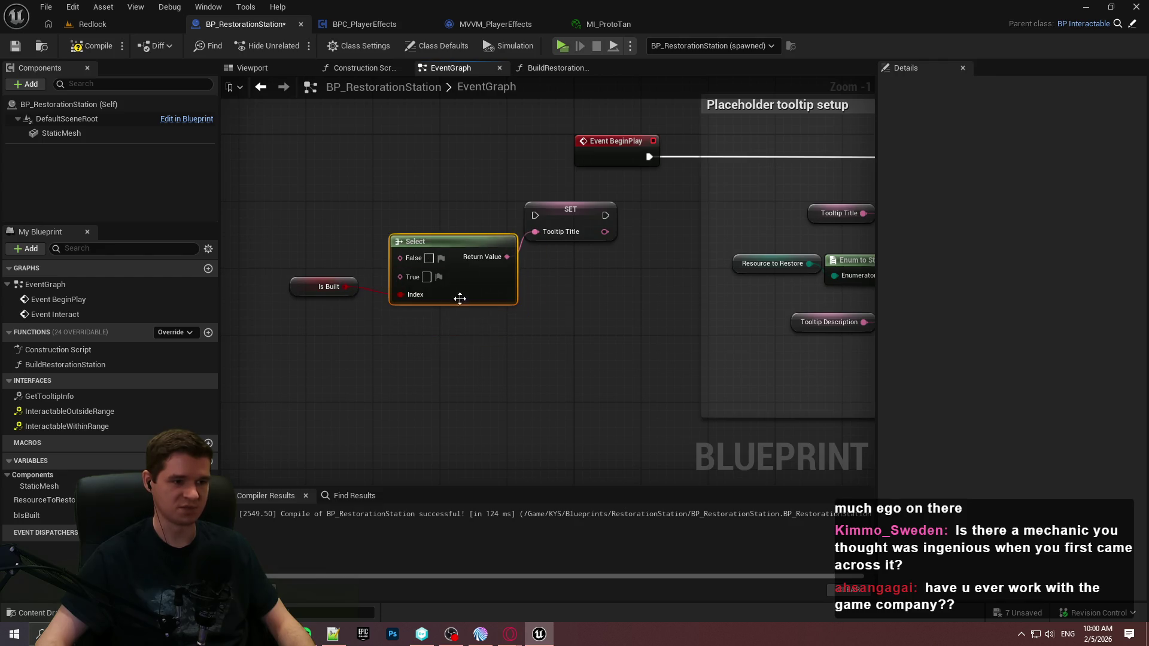
pyautogui.moveTo(452, 243); pyautogui.dragTo(437, 226)
pyautogui.click(300, 265)
pyautogui.moveTo(300, 265)
pyautogui.mouseDown()
pyautogui.moveTo(477, 269)
pyautogui.moveTo(470, 286)
pyautogui.mouseUp()
pyautogui.moveTo(545, 221)
pyautogui.mouseDown()
pyautogui.moveTo(530, 209)
pyautogui.moveTo(541, 210)
pyautogui.mouseUp()
# Step: Chain a SET Tooltip Description node after the Tooltip Title setter
pyautogui.moveTo(505, 340)
pyautogui.mouseDown()
pyautogui.moveTo(802, 349)
pyautogui.moveTo(403, 182)
pyautogui.moveTo(728, 206)
pyautogui.moveTo(317, 189)
pyautogui.mouseUp()
pyautogui.moveTo(507, 230); pyautogui.dragTo(738, 235)
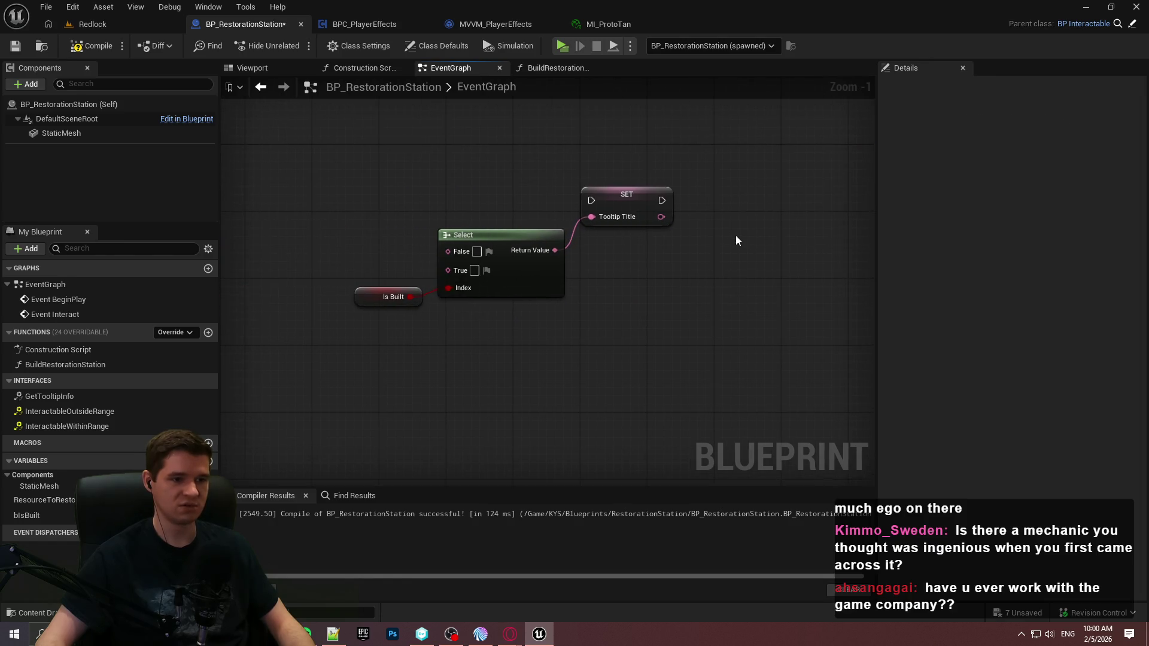
pyautogui.rightClick(723, 237)
pyautogui.write('to')
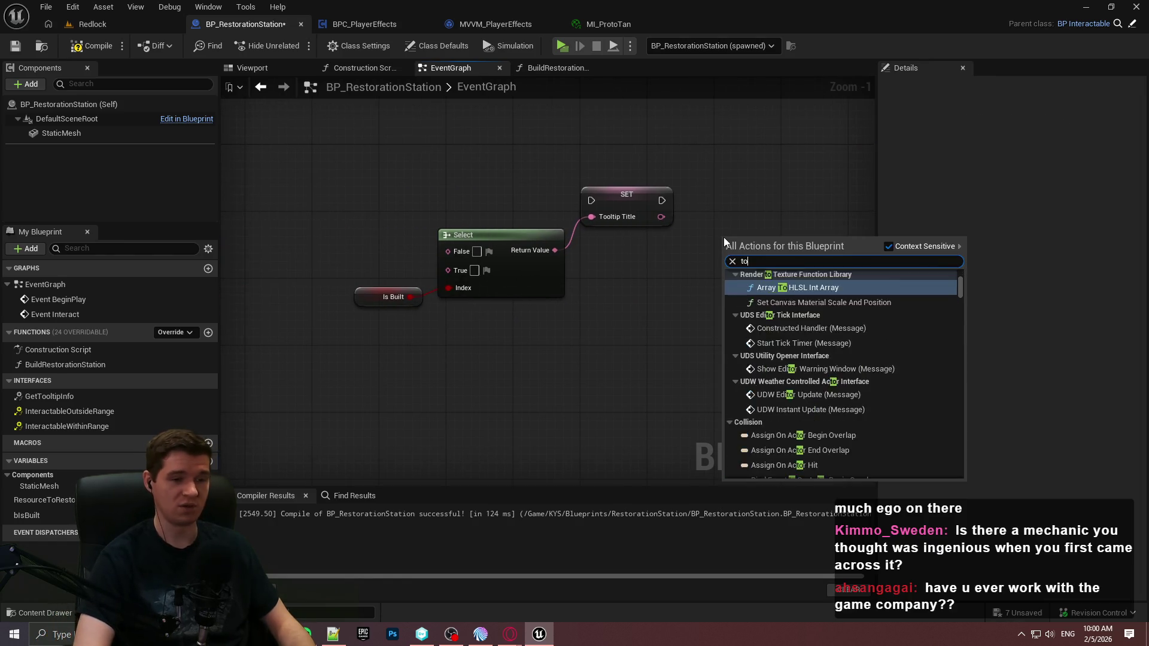
pyautogui.write('oltip')
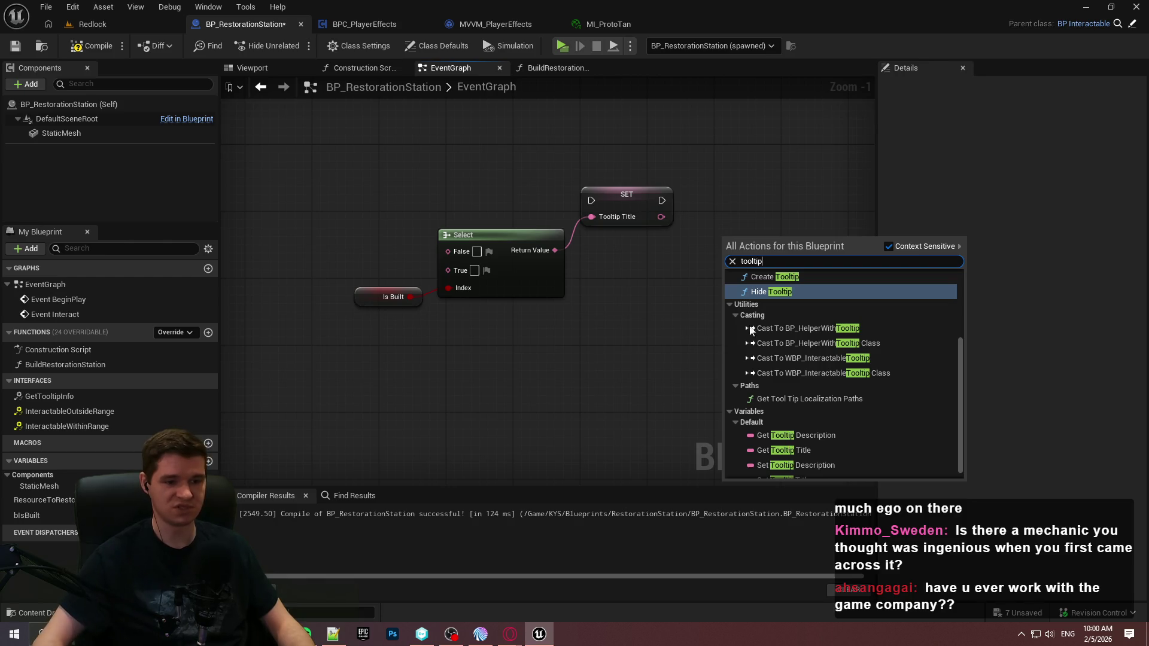
pyautogui.scroll(-1, 835, 455)
pyautogui.click(805, 456)
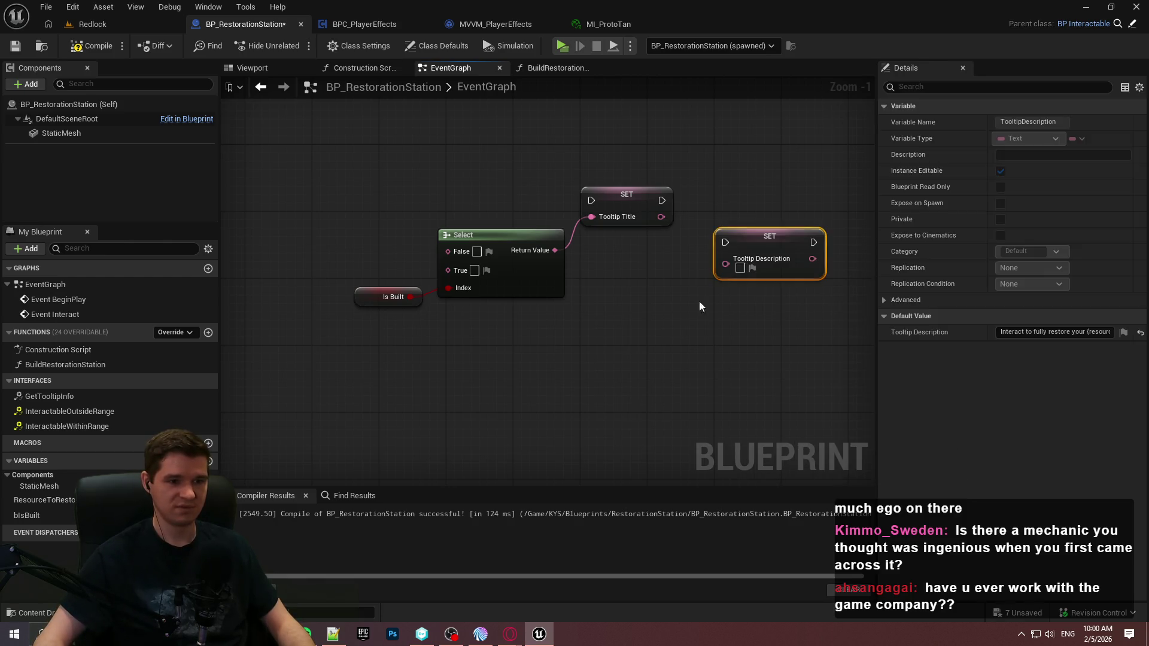
pyautogui.moveTo(661, 201)
pyautogui.mouseDown()
pyautogui.moveTo(725, 243)
pyautogui.moveTo(792, 199)
pyautogui.mouseUp()
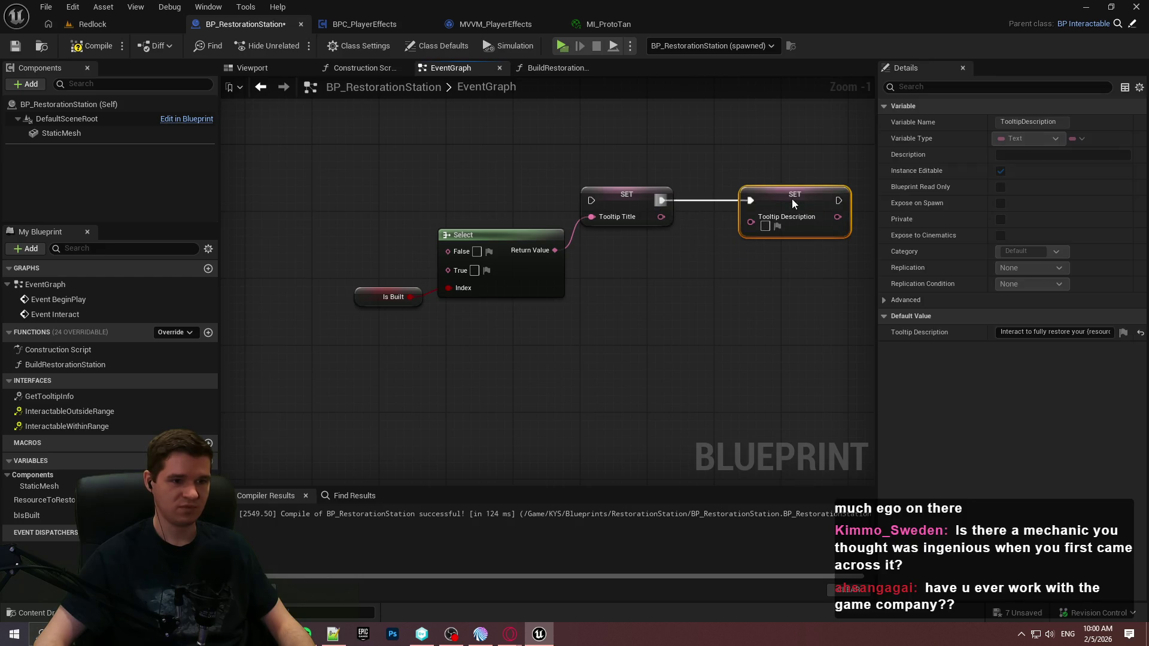
# Step: Duplicate the Select and Is Built pair into Tooltip Description and tidy the node layout
pyautogui.moveTo(656, 294); pyautogui.dragTo(266, 279)
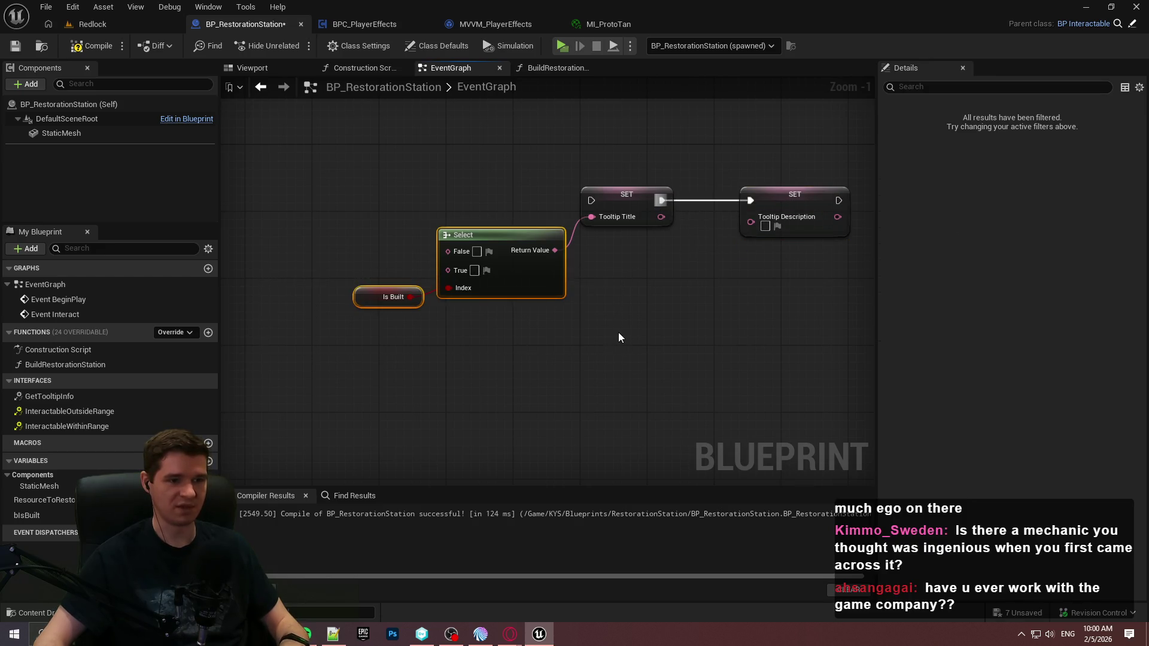
pyautogui.hotkey('ctrl', 'c')
pyautogui.hotkey('ctrl', 'v')
pyautogui.moveTo(781, 317)
pyautogui.mouseDown()
pyautogui.moveTo(751, 218)
pyautogui.moveTo(668, 253)
pyautogui.moveTo(611, 257)
pyautogui.mouseUp()
pyautogui.click(751, 249)
pyautogui.click(779, 210)
pyautogui.moveTo(694, 383); pyautogui.dragTo(451, 312)
pyautogui.moveTo(625, 359)
pyautogui.mouseDown()
pyautogui.moveTo(658, 301)
pyautogui.moveTo(742, 325)
pyautogui.mouseUp()
pyautogui.moveTo(346, 206); pyautogui.dragTo(570, 367)
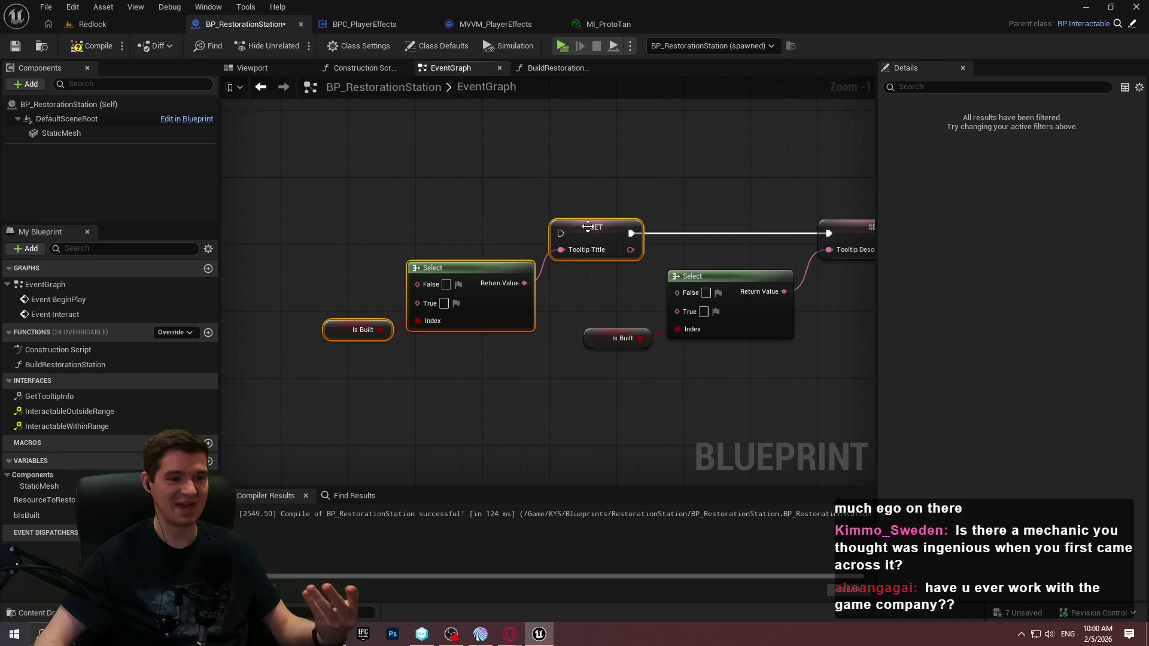
pyautogui.moveTo(588, 226); pyautogui.dragTo(473, 229)
pyautogui.click(588, 265)
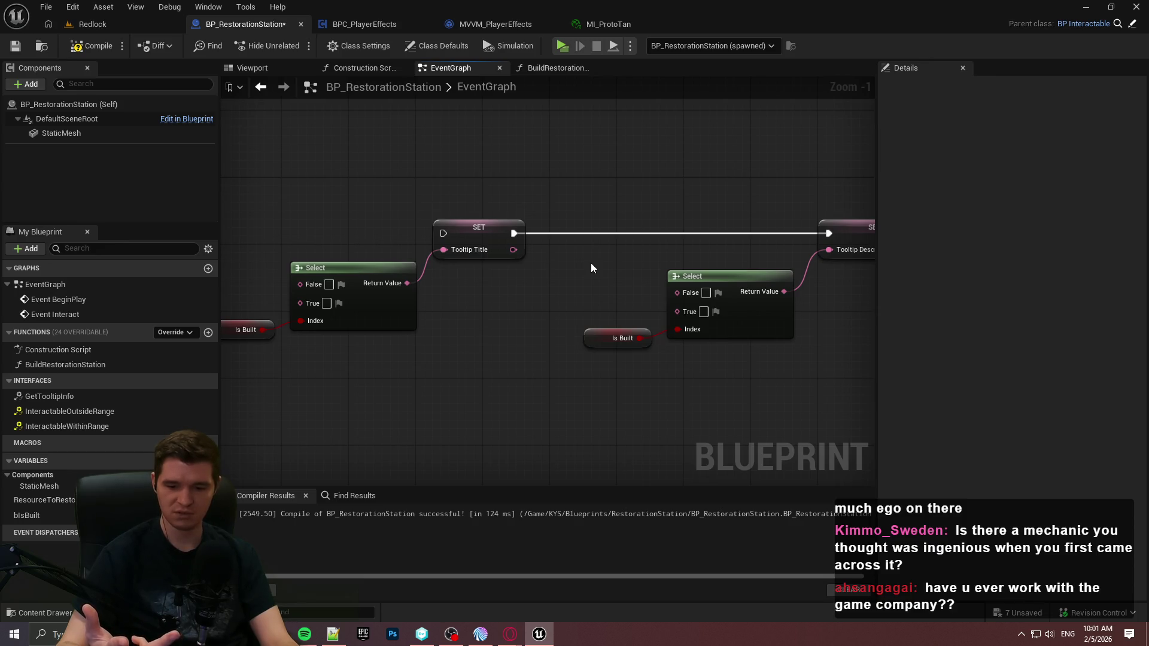
# Step: Open Class Defaults and copy the default Tooltip Title text
pyautogui.moveTo(598, 258); pyautogui.dragTo(522, 210)
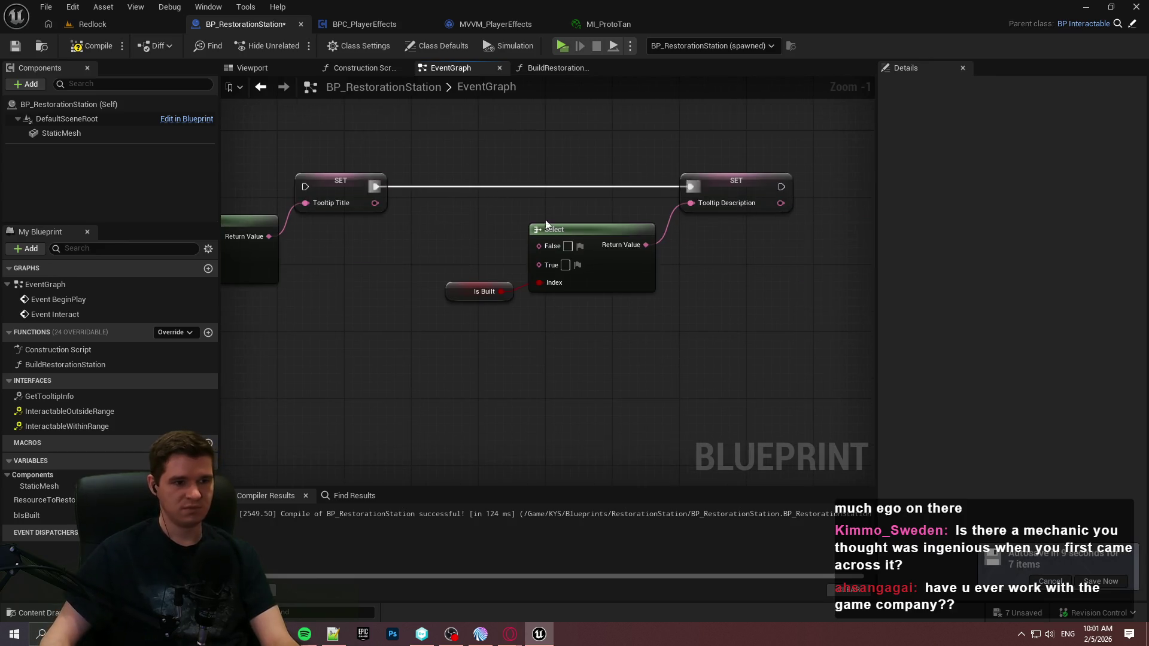
pyautogui.moveTo(548, 370)
pyautogui.mouseDown()
pyautogui.moveTo(575, 374)
pyautogui.moveTo(685, 325)
pyautogui.mouseUp()
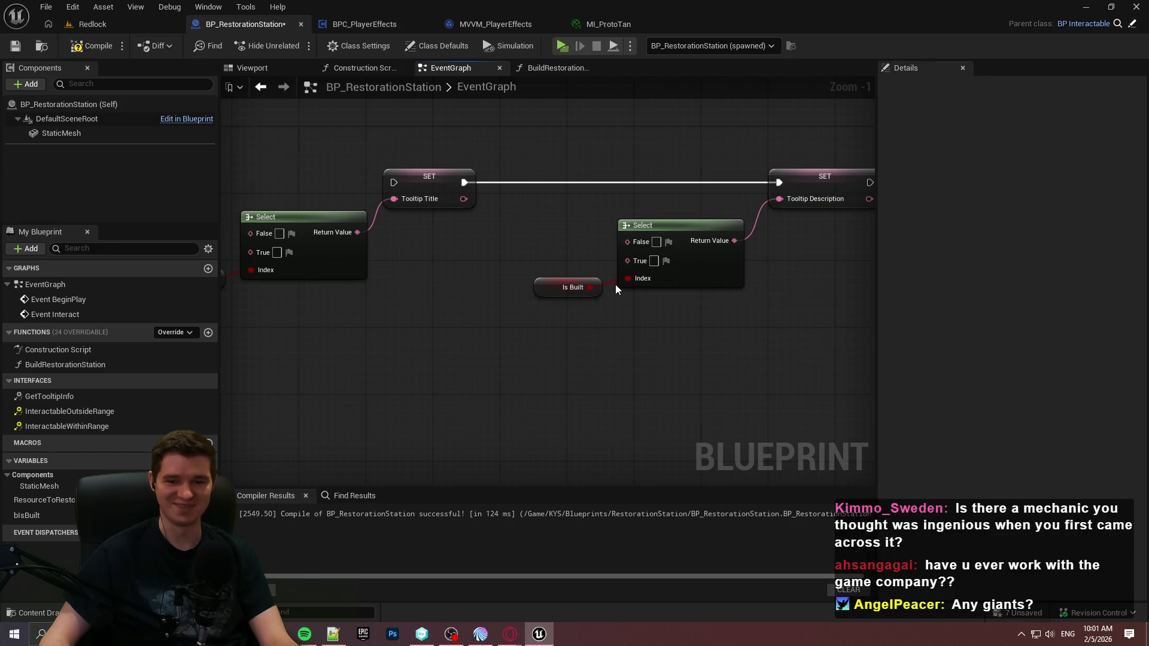
pyautogui.scroll(1, 559, 281)
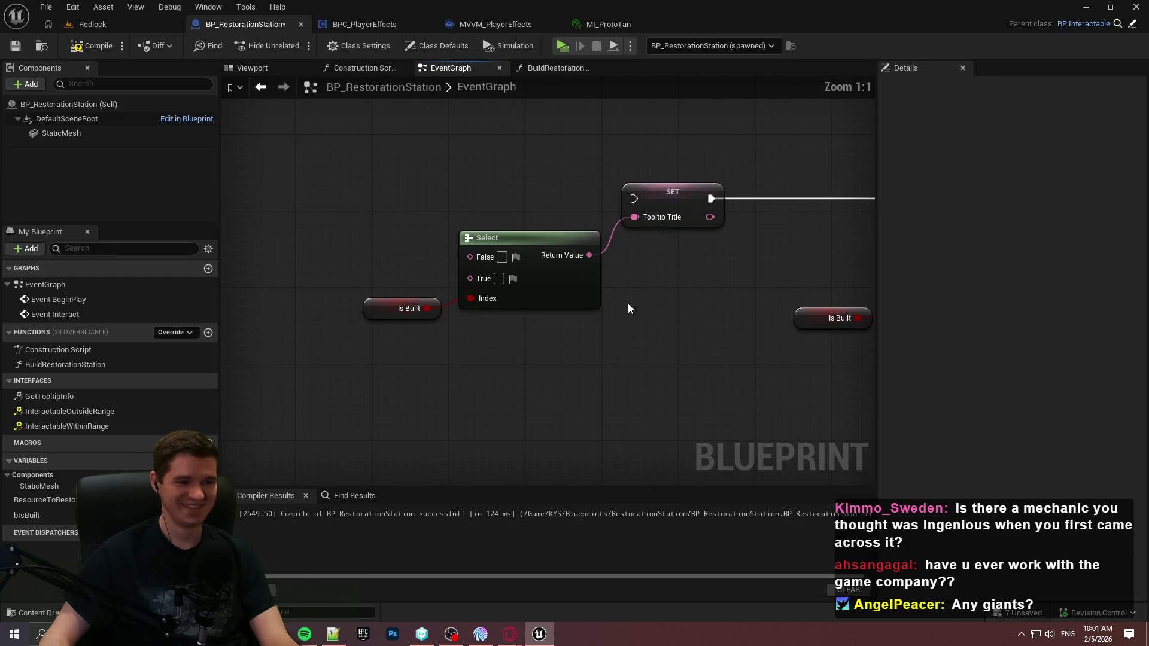
pyautogui.click(431, 46)
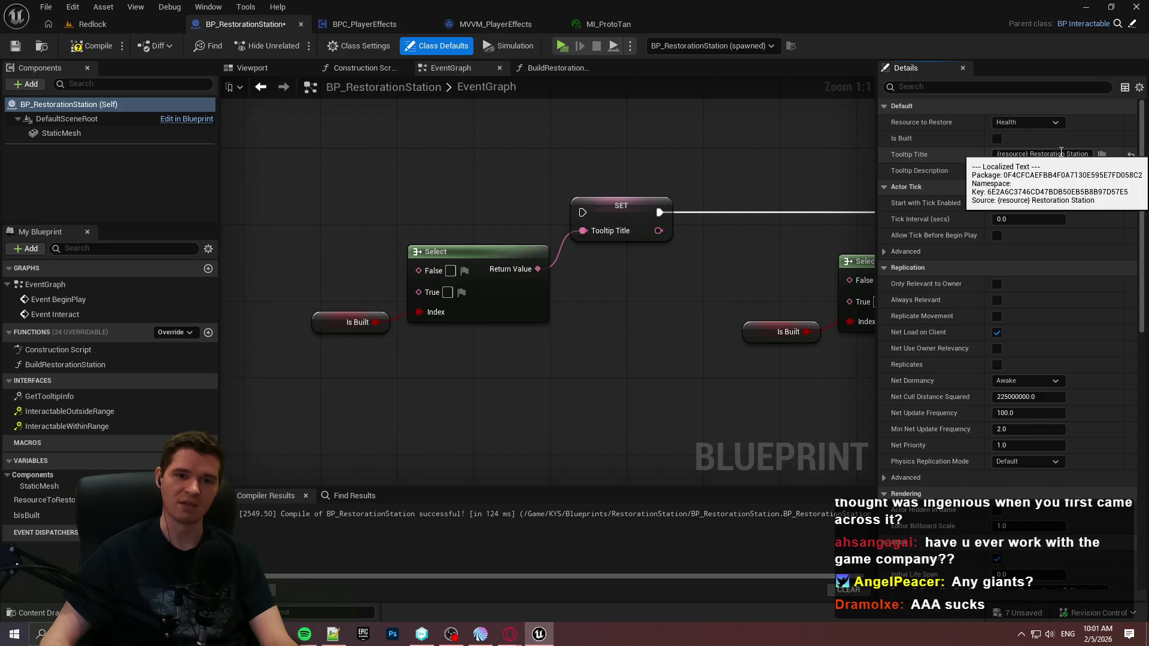
pyautogui.click(1061, 151)
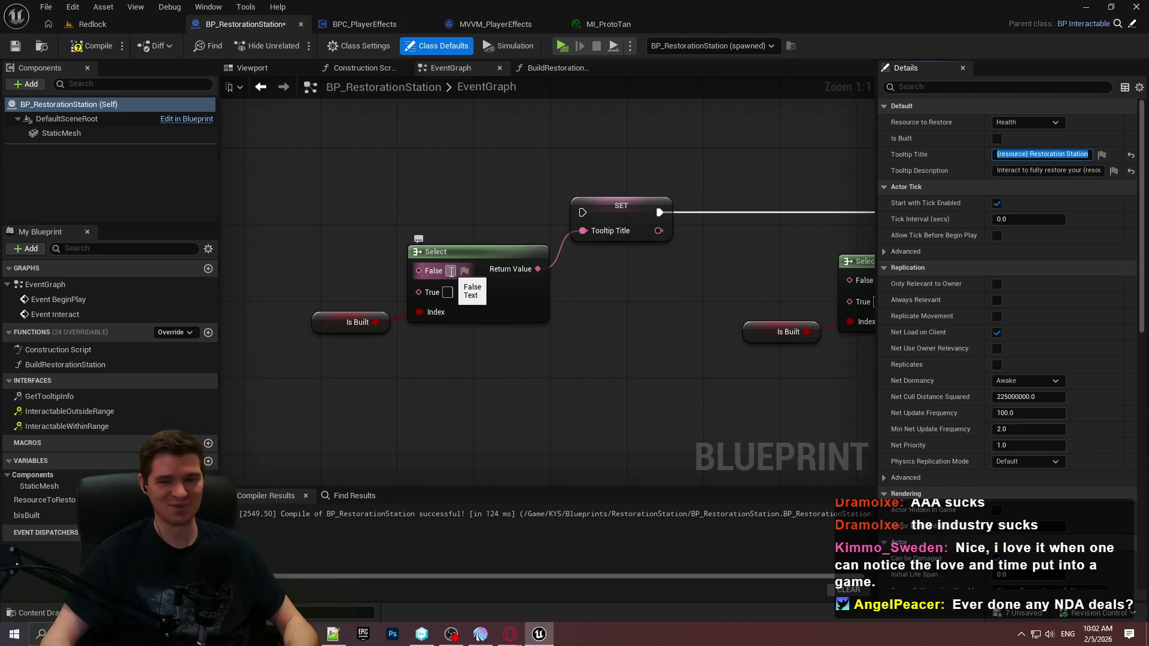
pyautogui.click(451, 272)
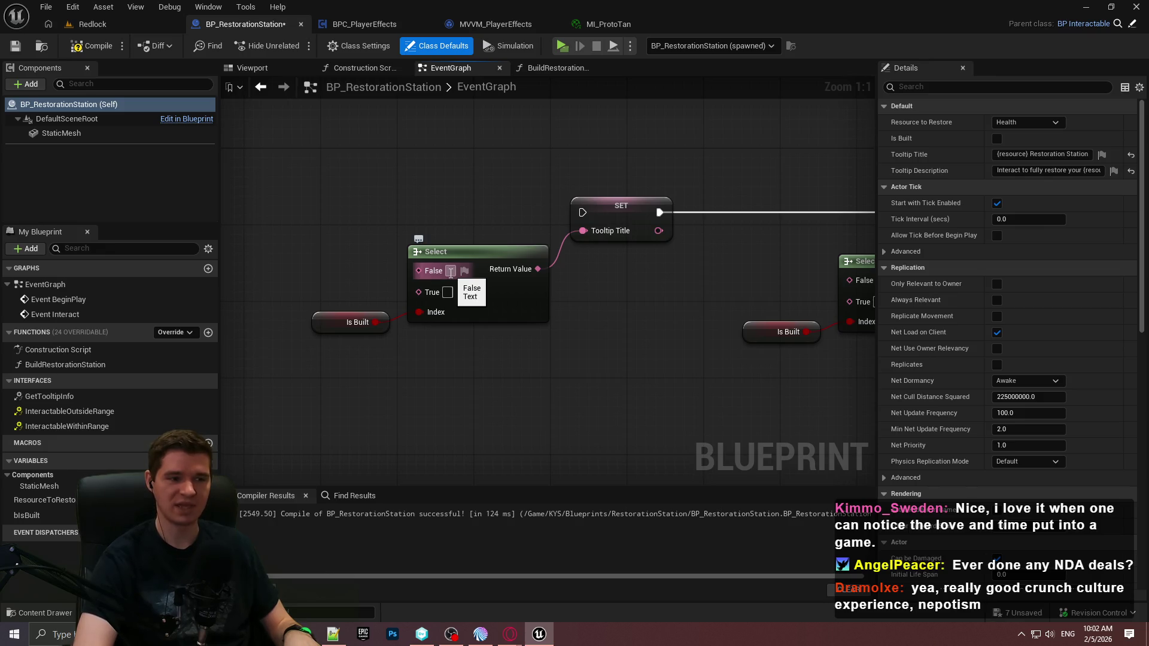
# Step: Paste '{resource} Restoration Station' into both the False and True pins of the title Select
pyautogui.hotkey('ctrl', 'v')
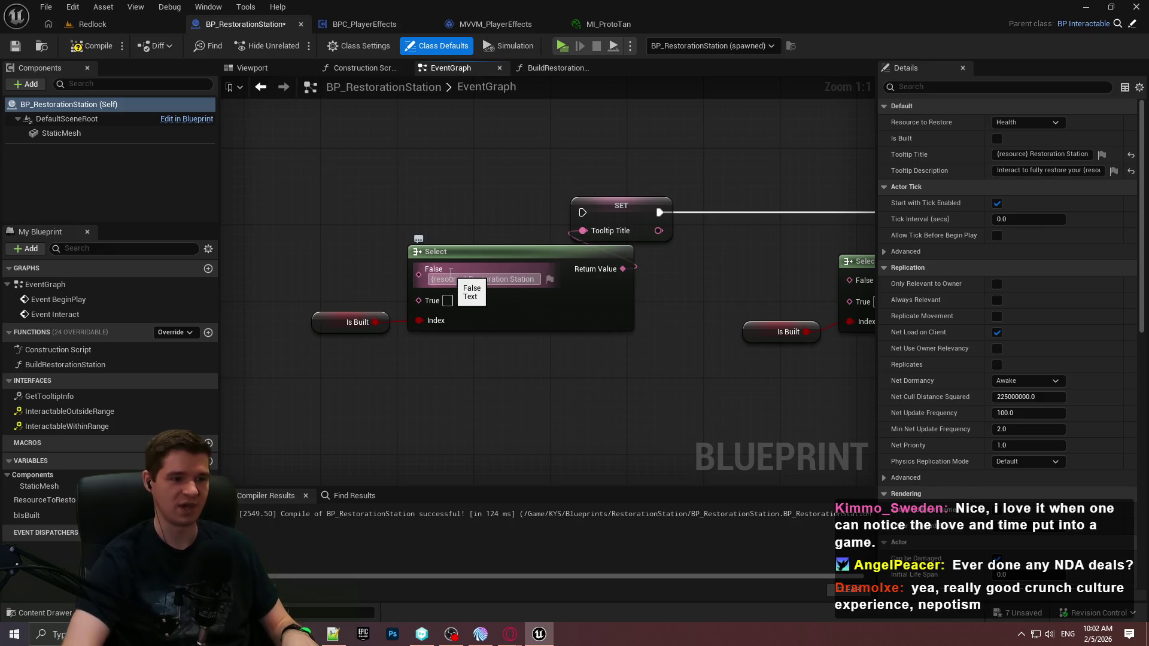
pyautogui.press('Return')
pyautogui.moveTo(649, 353); pyautogui.dragTo(331, 275)
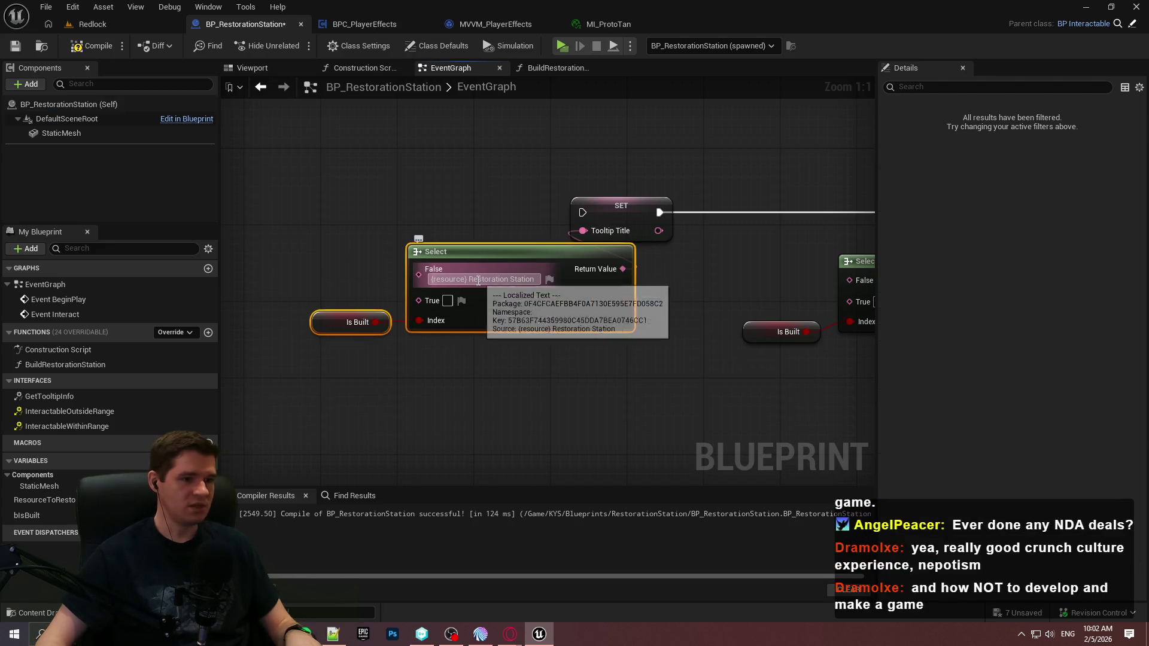
pyautogui.hotkey('ctrl', 'z')
pyautogui.click(448, 292)
pyautogui.hotkey('ctrl', 'v')
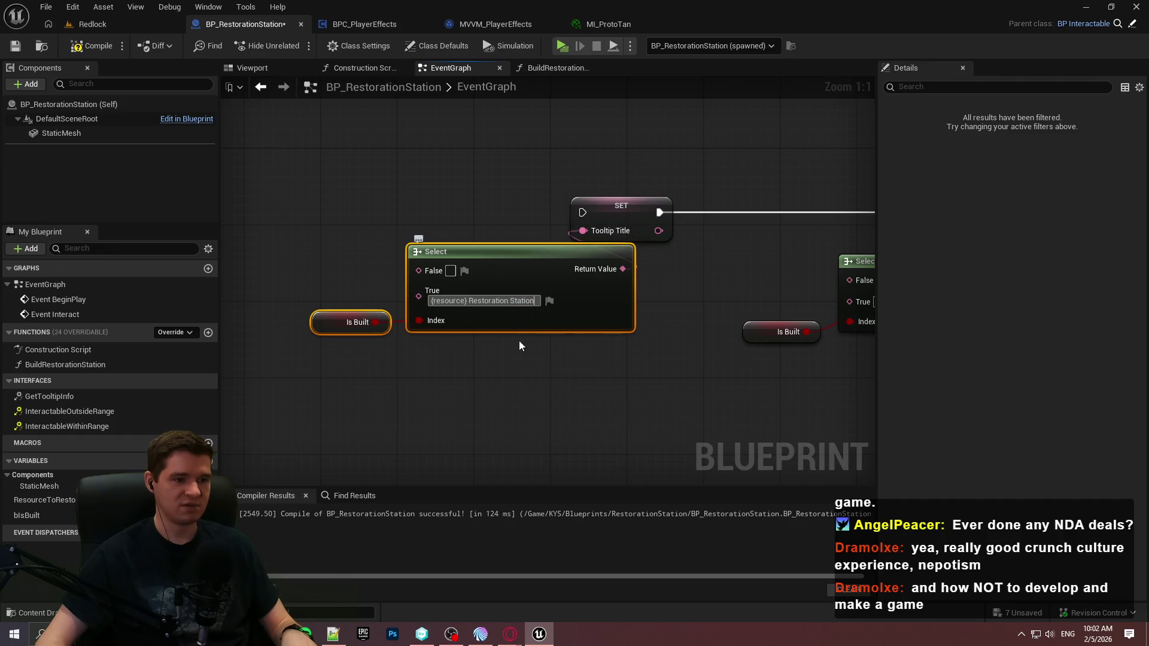
# Step: Reposition the title Select and Is Built nodes, then switch to the Redlock level
pyautogui.moveTo(511, 357); pyautogui.dragTo(699, 344)
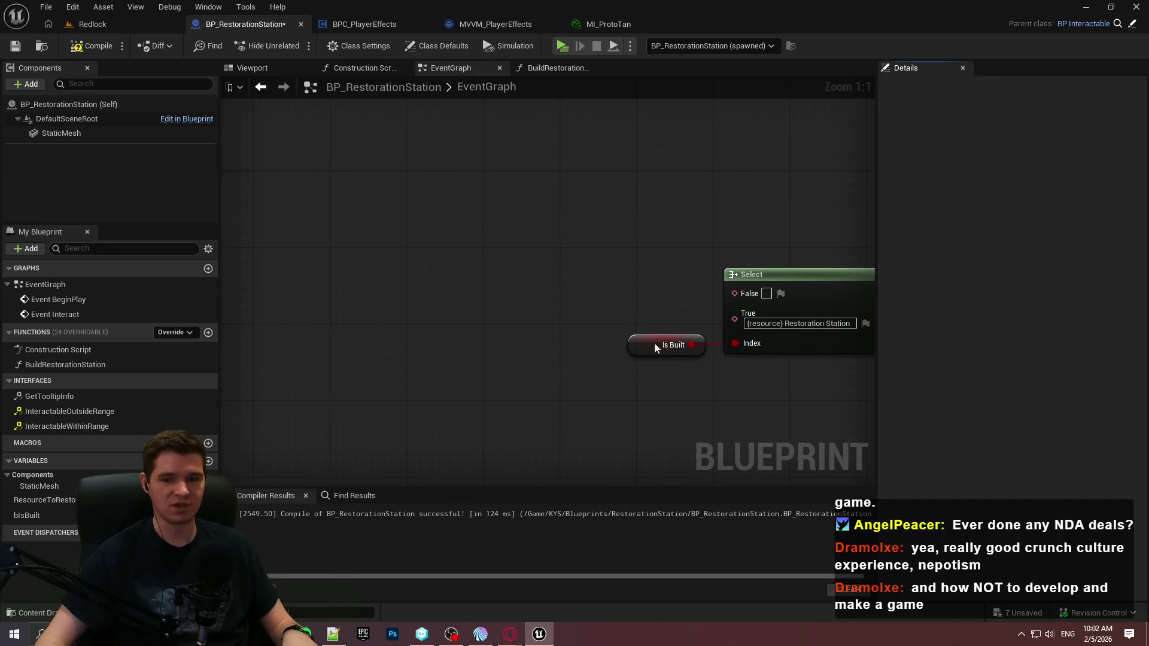
pyautogui.moveTo(470, 299)
pyautogui.mouseDown()
pyautogui.moveTo(796, 321)
pyautogui.moveTo(680, 317)
pyautogui.moveTo(705, 315)
pyautogui.mouseUp()
pyautogui.click(772, 331)
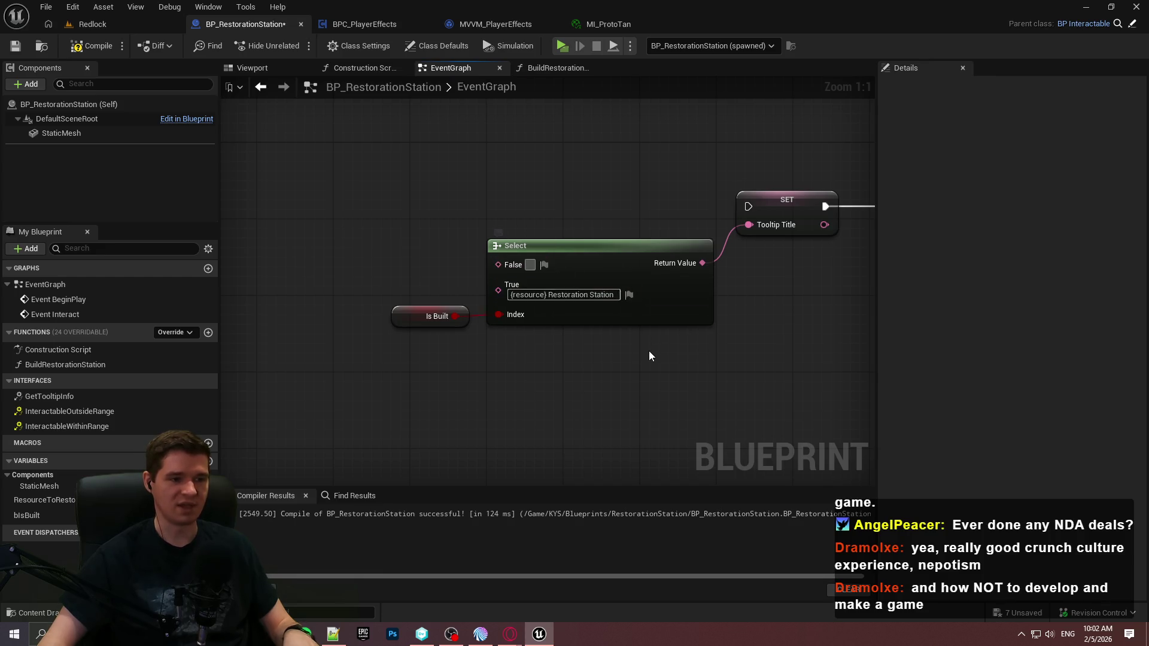
pyautogui.moveTo(462, 310); pyautogui.dragTo(463, 333)
pyautogui.click(594, 387)
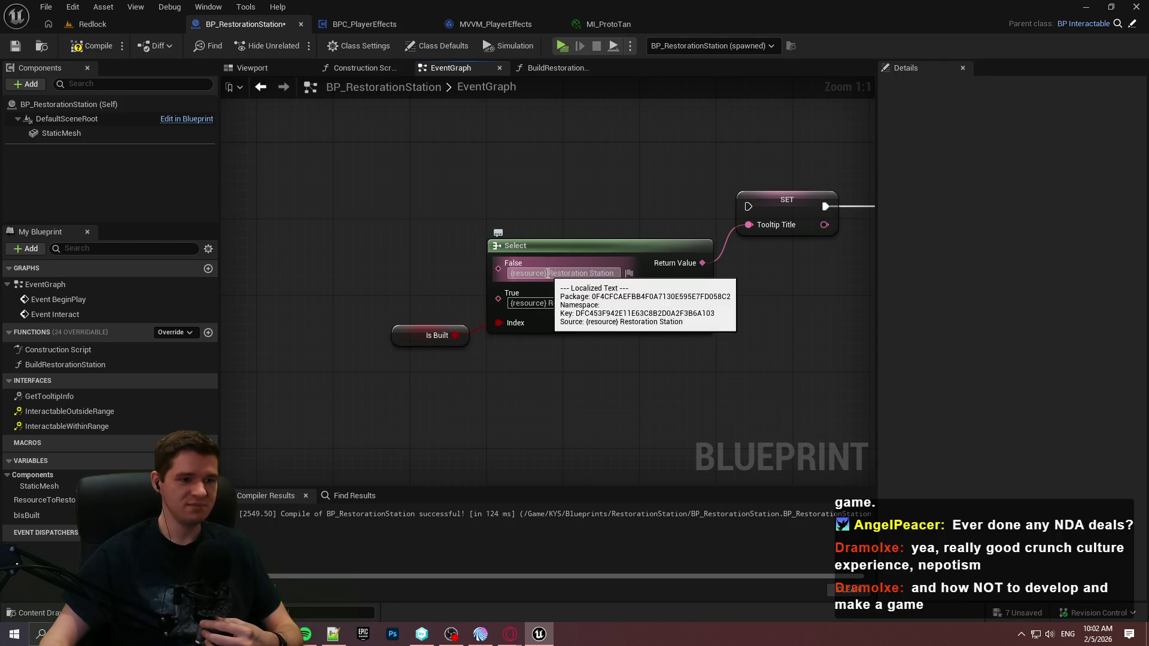
pyautogui.click(575, 273)
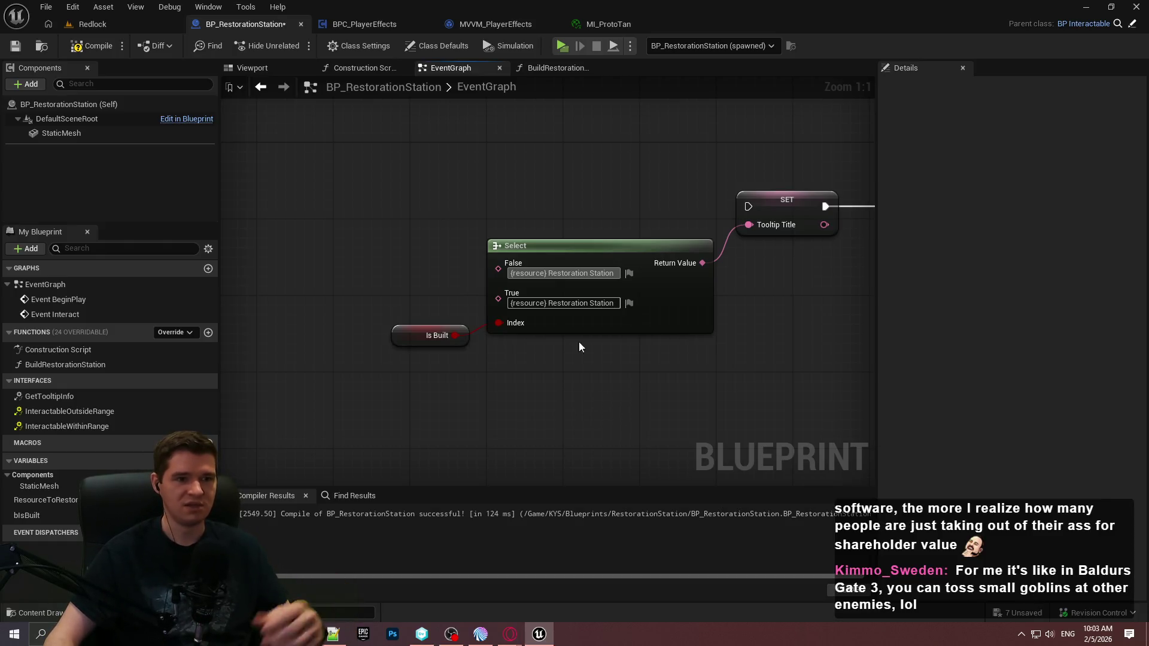
pyautogui.click(110, 21)
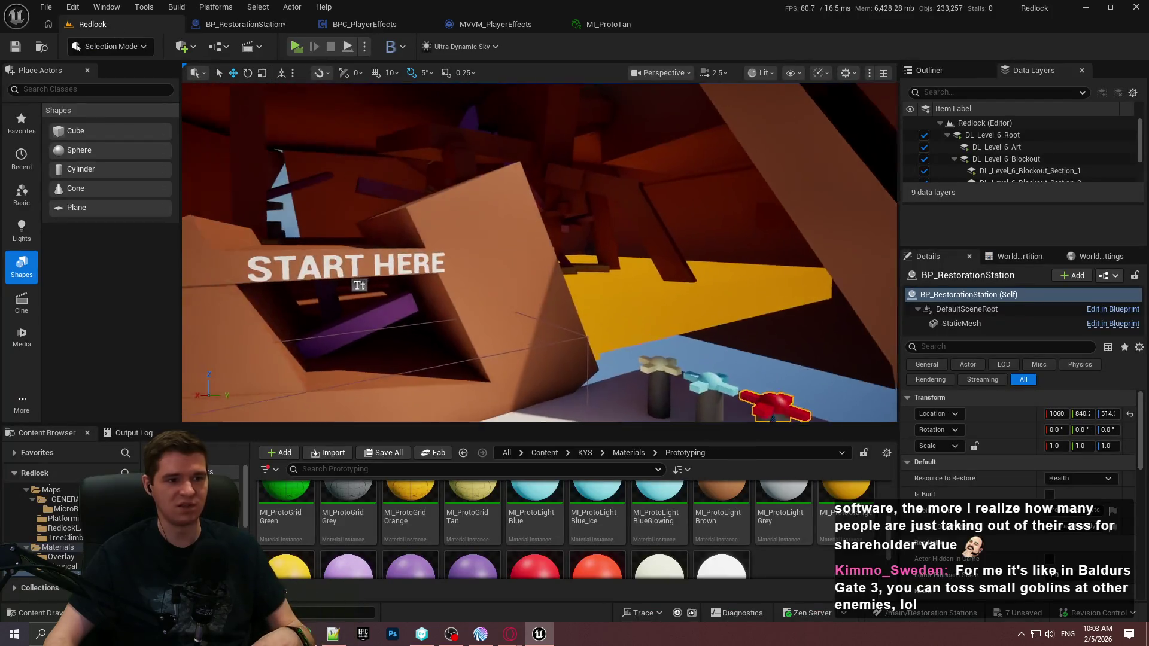
# Step: Return from the Redlock level to the BP_RestorationStation EventGraph
pyautogui.moveTo(714, 264); pyautogui.dragTo(714, 264)
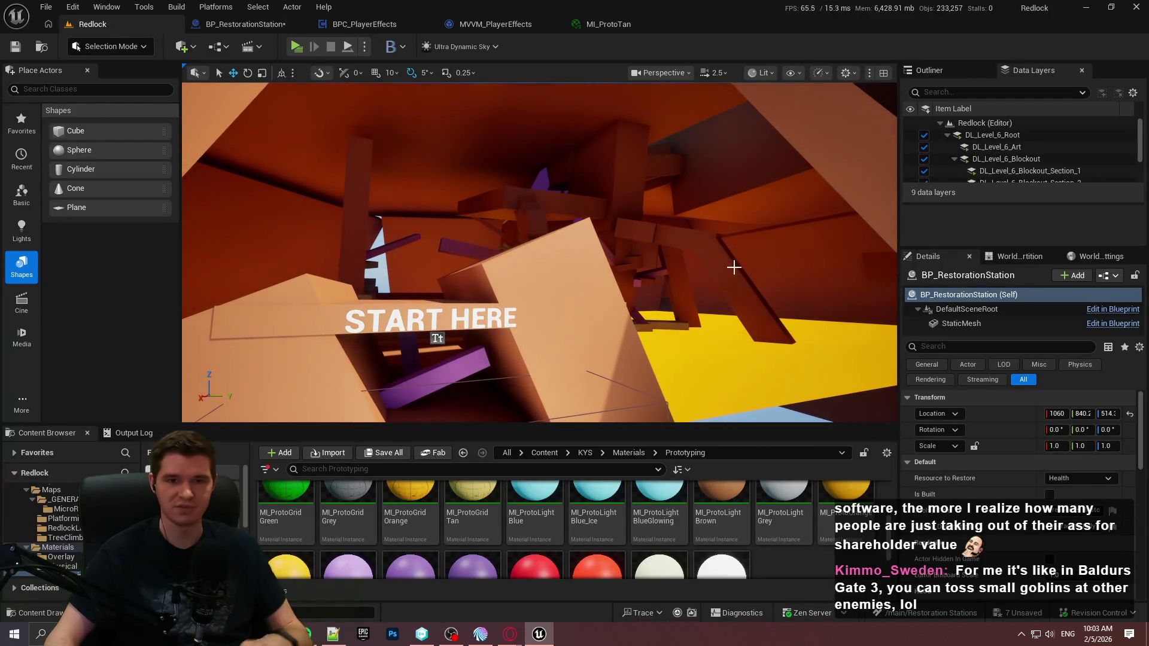
pyautogui.click(242, 24)
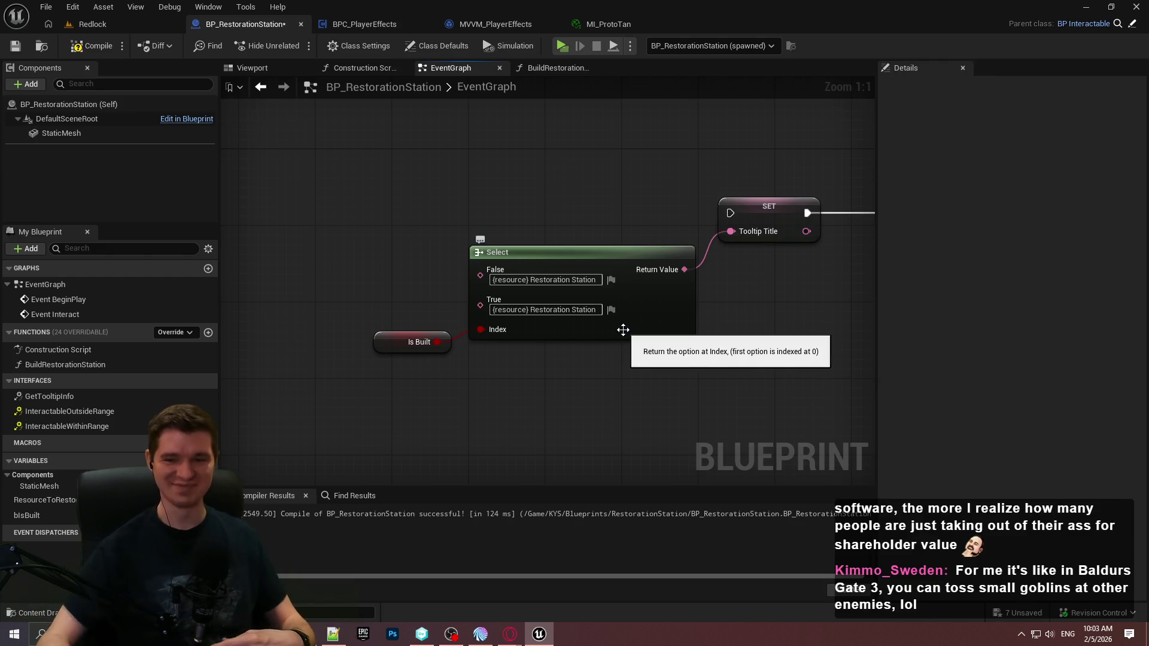
# Step: Insert 'Spot' into the title Select's False option text
pyautogui.doubleClick(536, 282)
pyautogui.click(595, 280)
pyautogui.moveTo(598, 280)
pyautogui.mouseDown()
pyautogui.moveTo(508, 281)
pyautogui.moveTo(544, 283)
pyautogui.moveTo(457, 267)
pyautogui.moveTo(545, 281)
pyautogui.moveTo(486, 281)
pyautogui.mouseUp()
pyautogui.click(487, 281)
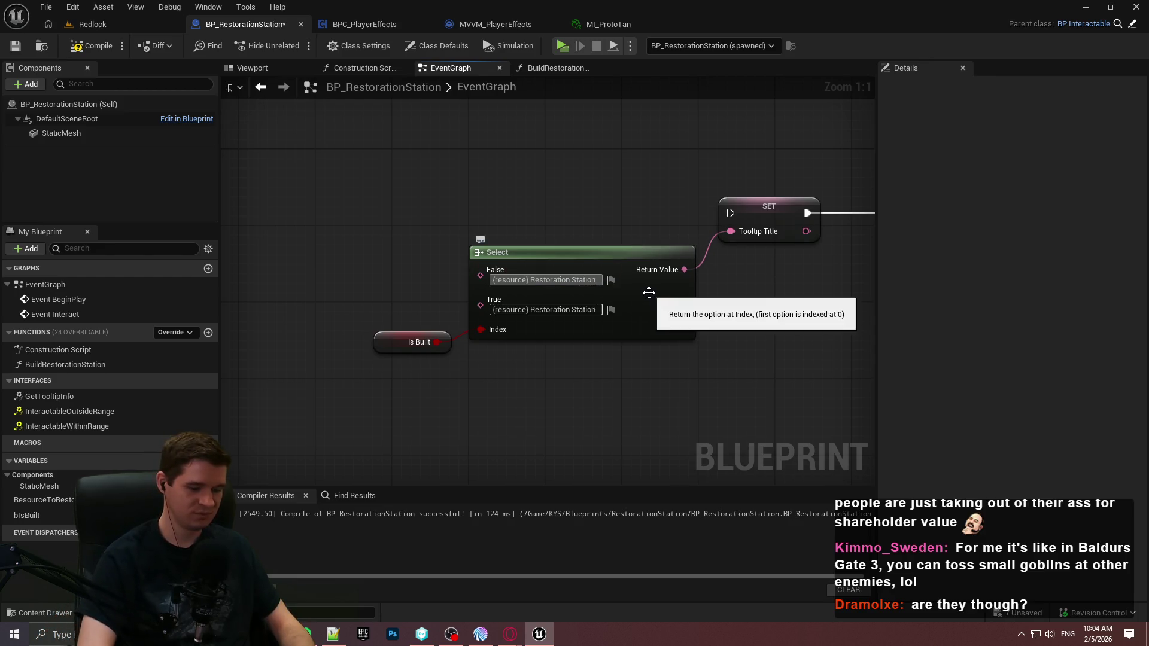
pyautogui.write(' Spot')
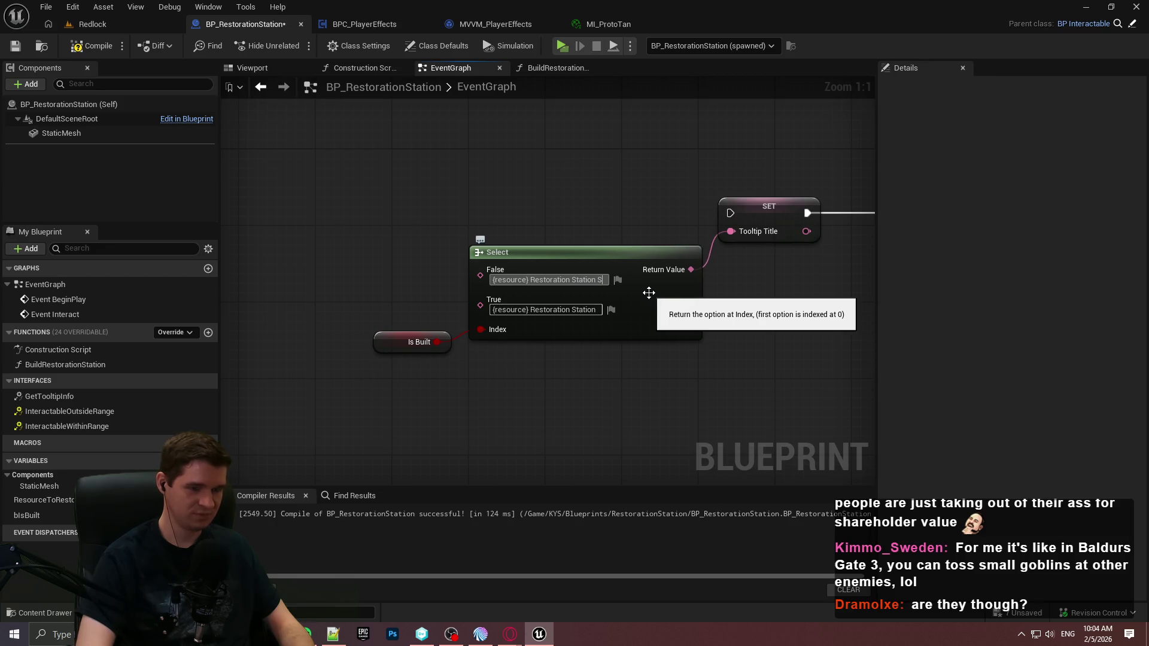
pyautogui.press('Return')
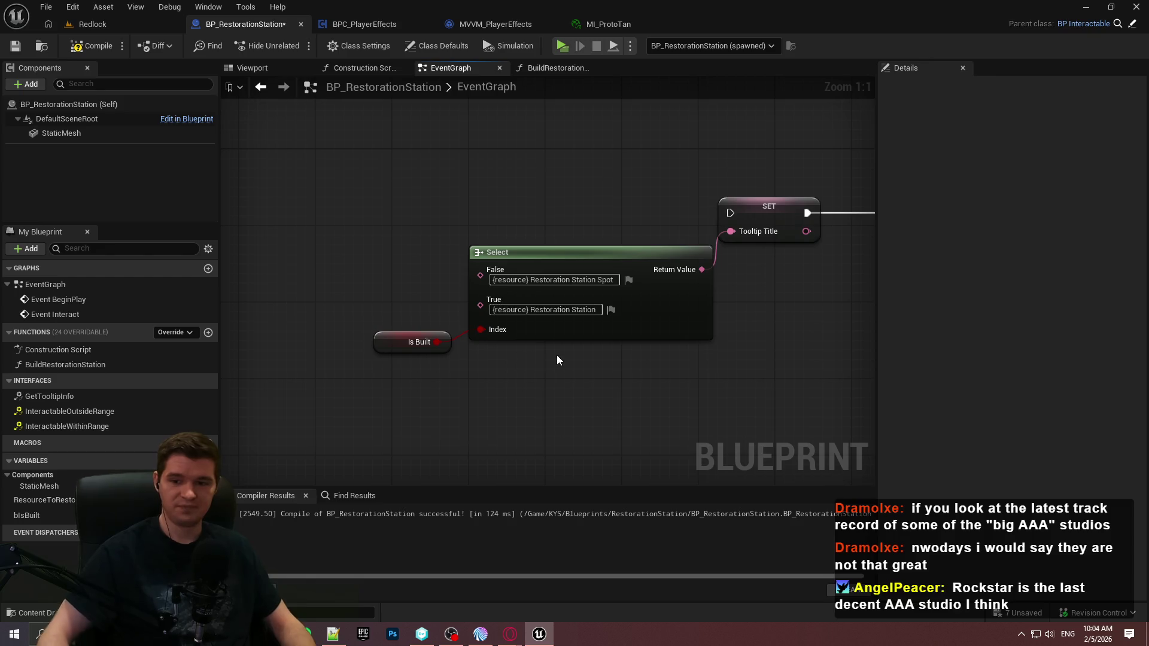
# Step: Change the False text to 'Unbuilt {resource} Restoration Station', removing 'Spot', and move the nodes
pyautogui.moveTo(648, 416); pyautogui.dragTo(343, 319)
pyautogui.moveTo(681, 334)
pyautogui.mouseDown()
pyautogui.moveTo(663, 326)
pyautogui.moveTo(687, 344)
pyautogui.mouseUp()
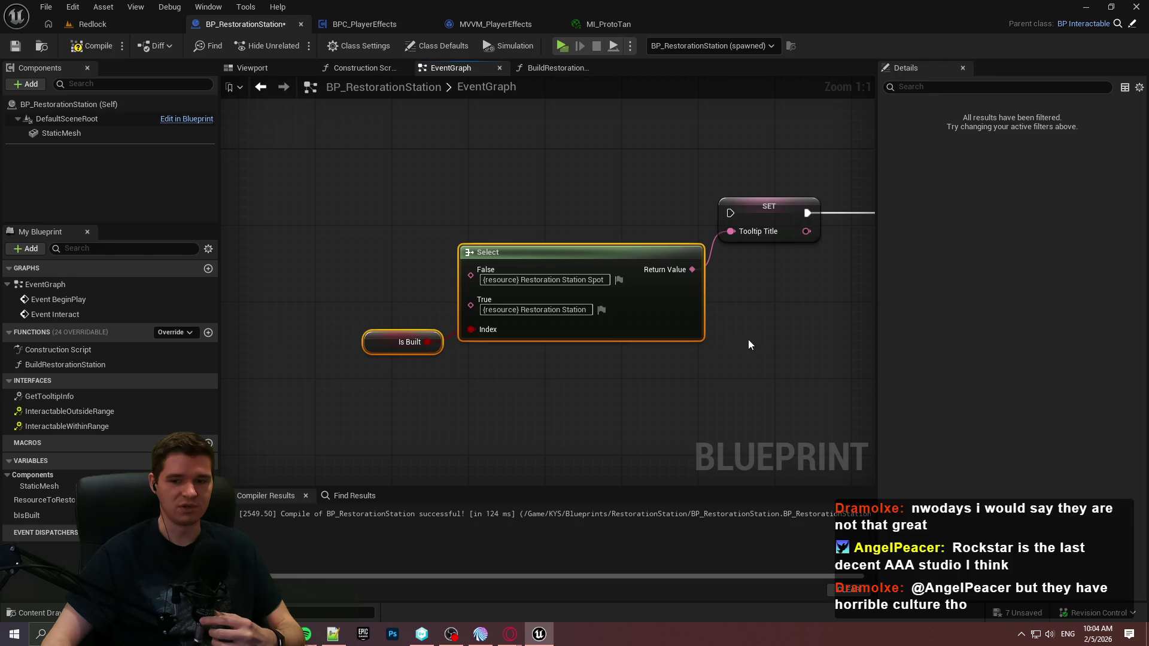
pyautogui.click(755, 358)
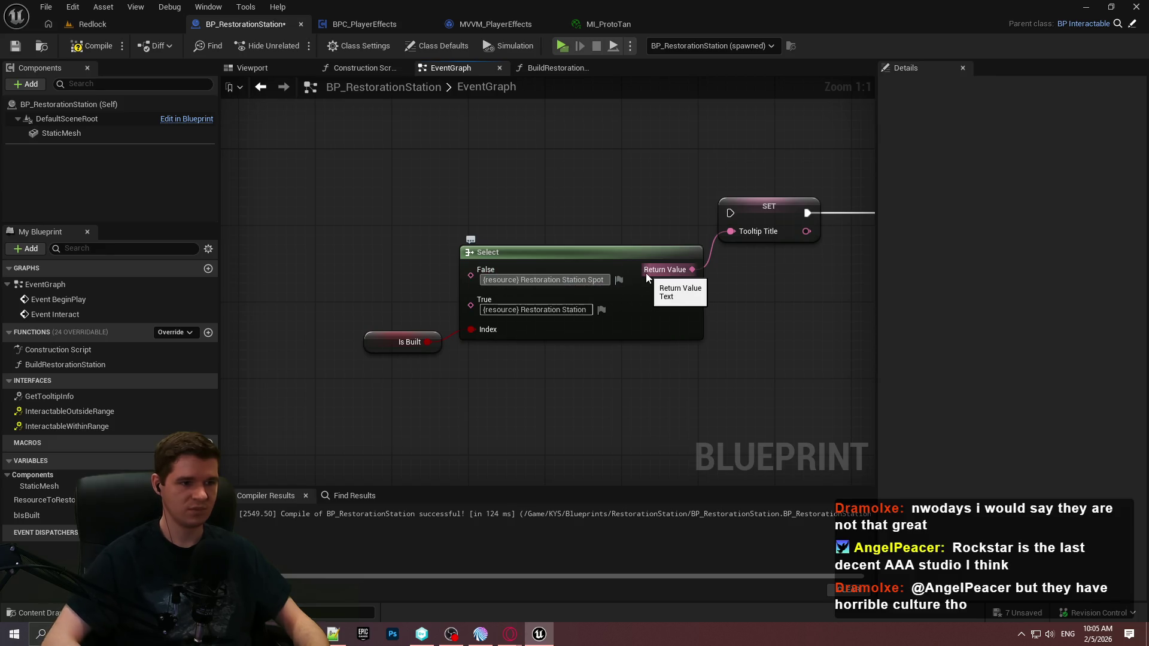
pyautogui.write('Unbuilt')
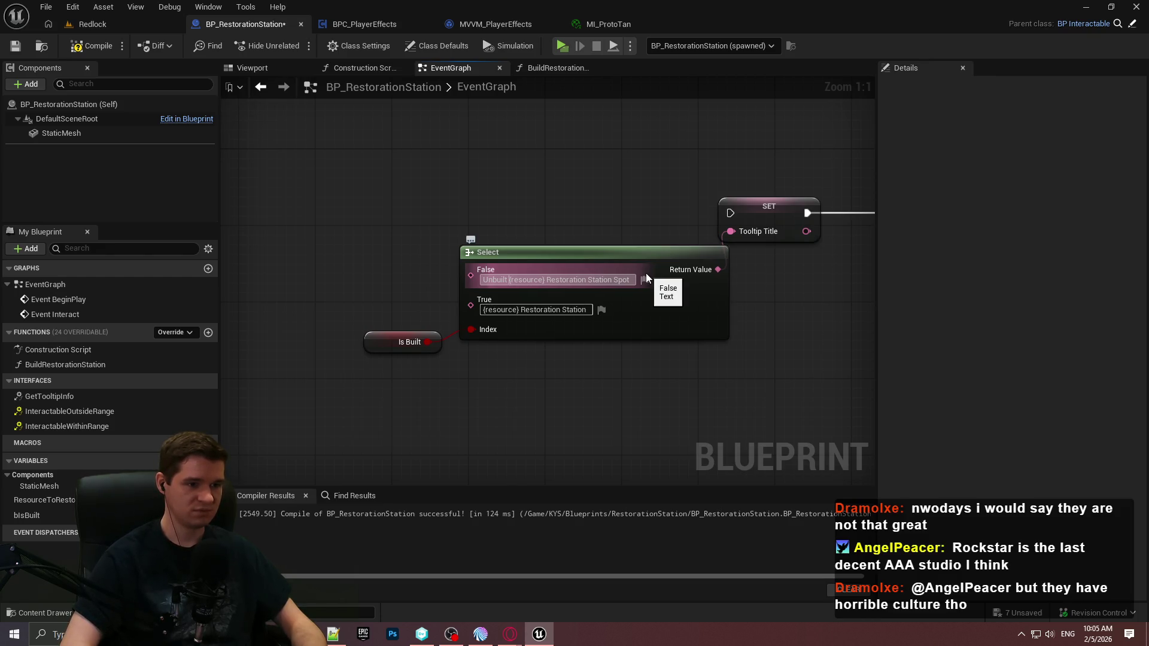
pyautogui.press('End')
pyautogui.press('BackSpace')
pyautogui.press('BackSpace')
pyautogui.press('BackSpace')
pyautogui.press('Return')
pyautogui.moveTo(795, 382)
pyautogui.mouseDown()
pyautogui.moveTo(361, 328)
pyautogui.moveTo(733, 338)
pyautogui.moveTo(336, 325)
pyautogui.moveTo(359, 311)
pyautogui.moveTo(487, 296)
pyautogui.mouseUp()
pyautogui.scroll(-3, 573, 361)
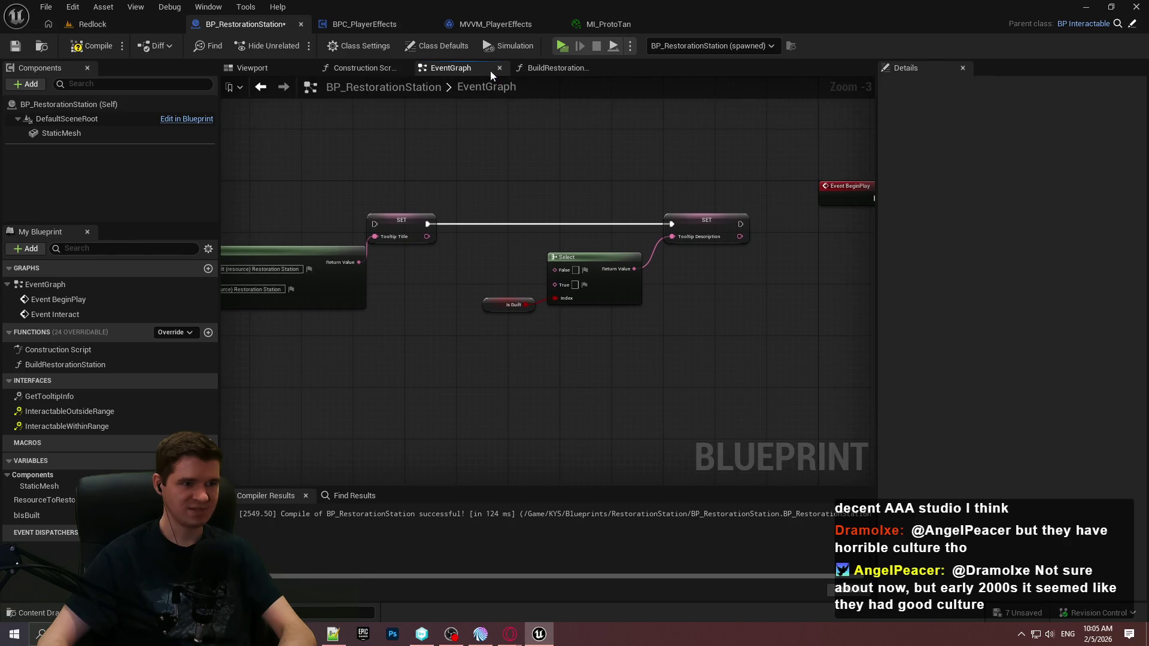
# Step: Paste the default 'Interact to fully restore your {resource}' text into the description Select's True pin
pyautogui.click(430, 45)
pyautogui.click(1033, 175)
pyautogui.scroll(2, 578, 280)
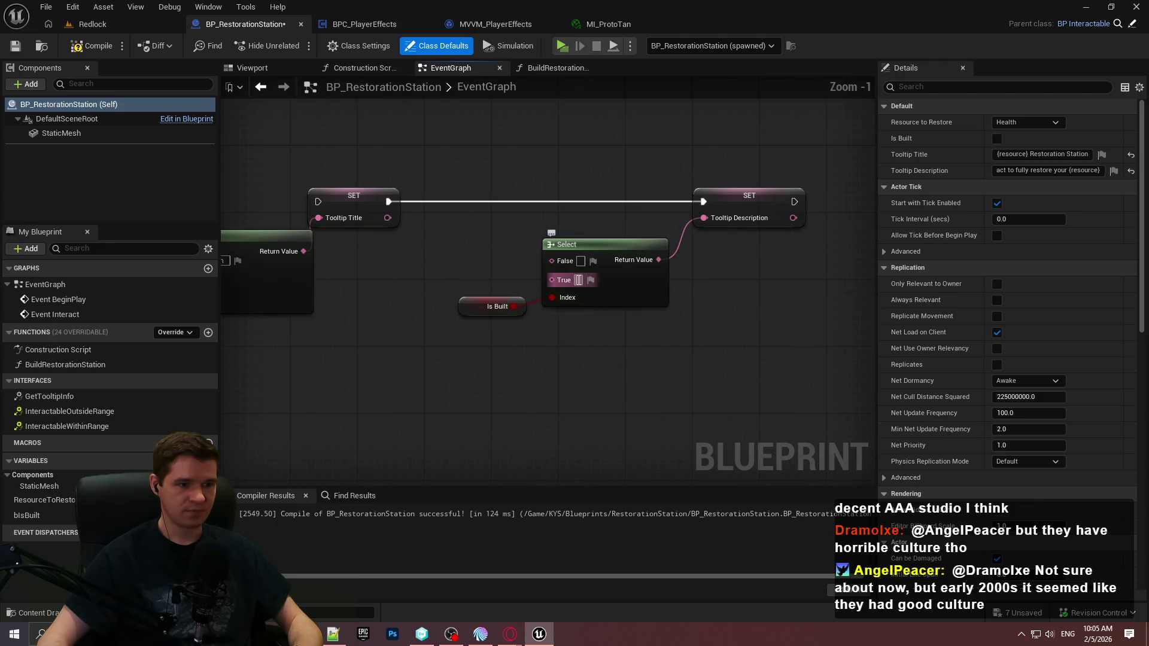
pyautogui.write('Interact to fully restore your {resource}')
# Step: Move the Tooltip Description setter right and create a function named UpdateRestorationStationTooltips
pyautogui.moveTo(758, 270); pyautogui.dragTo(695, 256)
pyautogui.click(703, 179)
pyautogui.moveTo(703, 178); pyautogui.dragTo(798, 177)
pyautogui.click(734, 314)
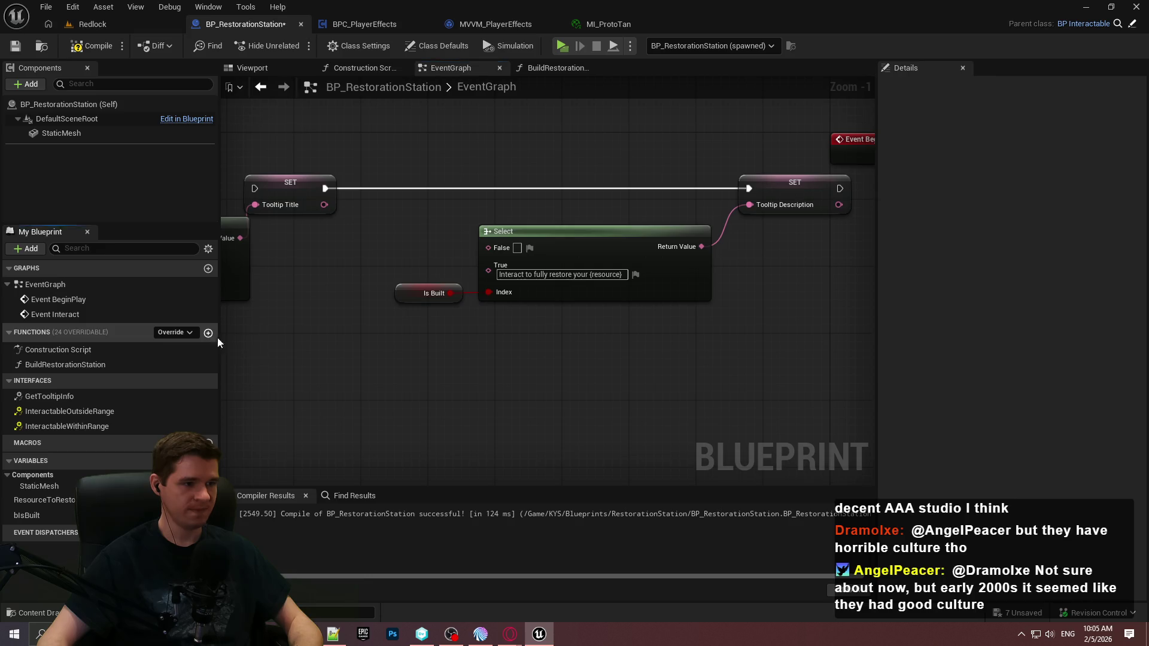
pyautogui.click(208, 333)
pyautogui.write('UpdateRestorationStationTooltips')
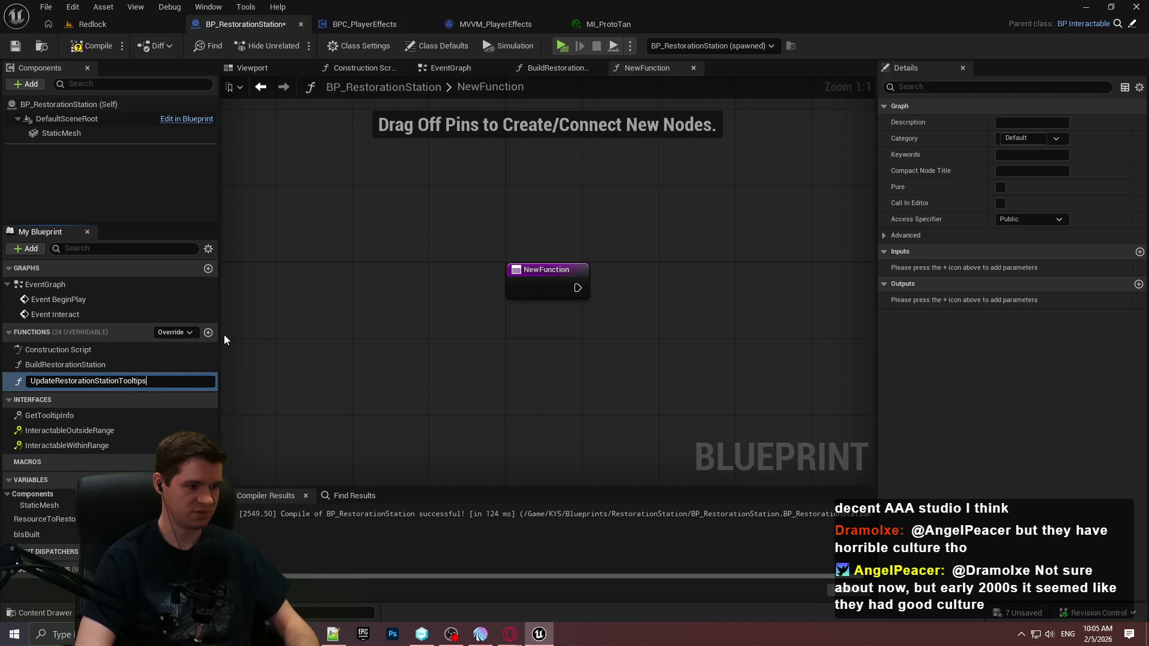
# Step: Confirm the UpdateRestorationStationTooltips function name and return to the EventGraph's tooltip nodes
pyautogui.press('Return')
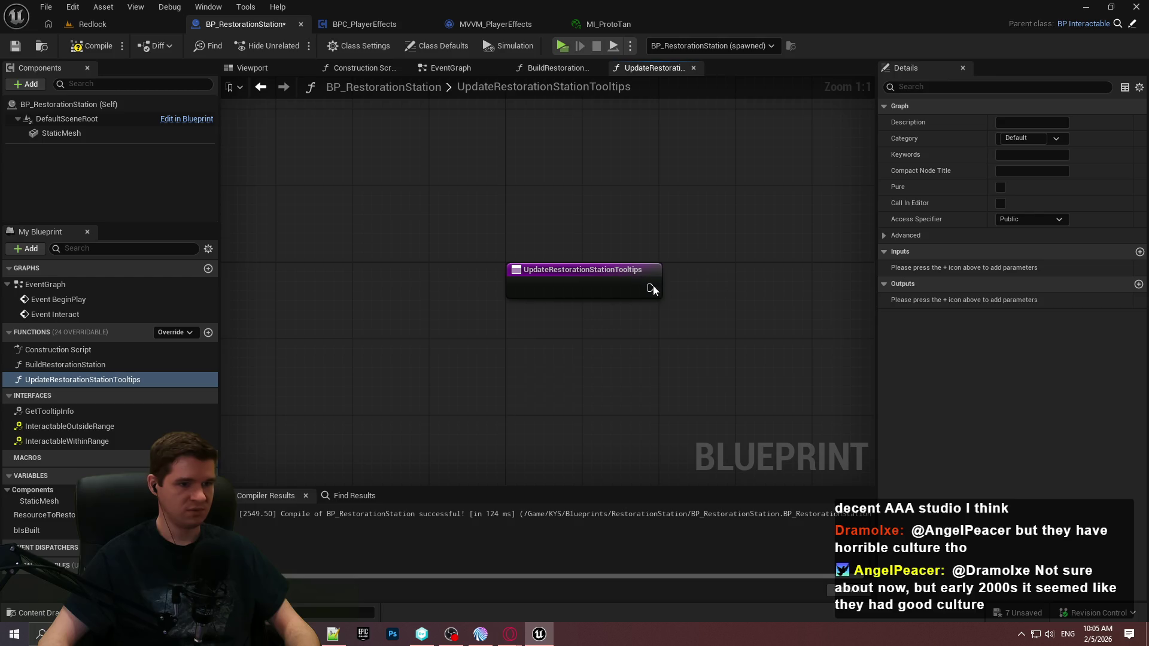
pyautogui.click(475, 67)
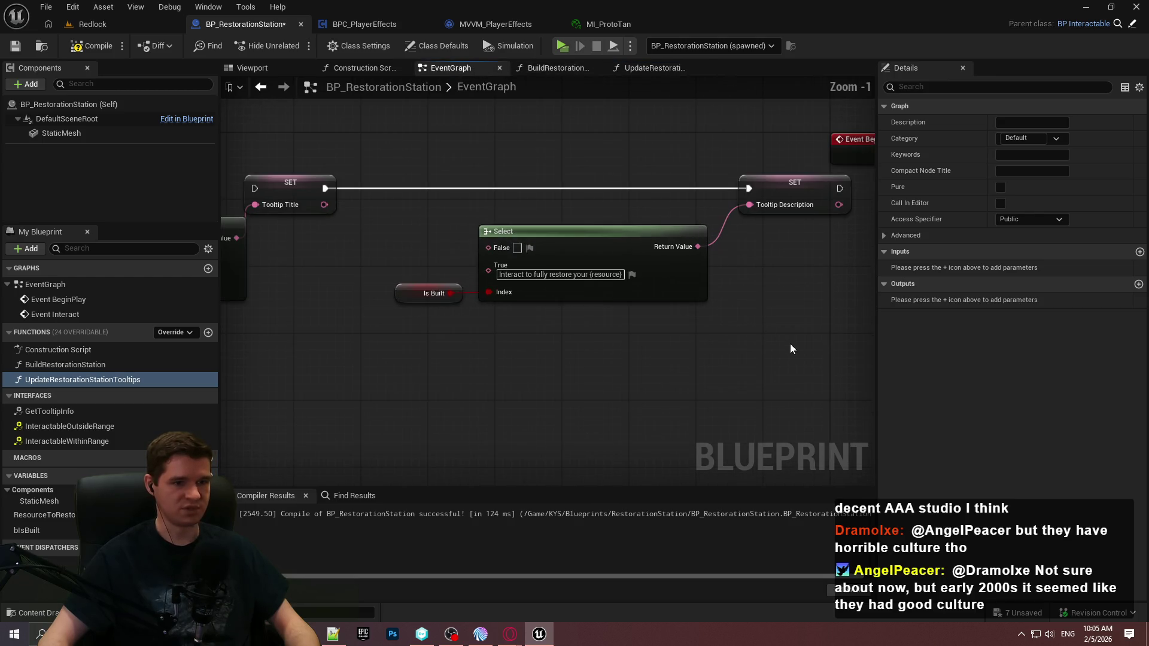
pyautogui.scroll(-3, 788, 347)
pyautogui.moveTo(794, 293); pyautogui.dragTo(308, 200)
pyautogui.click(497, 311)
pyautogui.scroll(3, 353, 293)
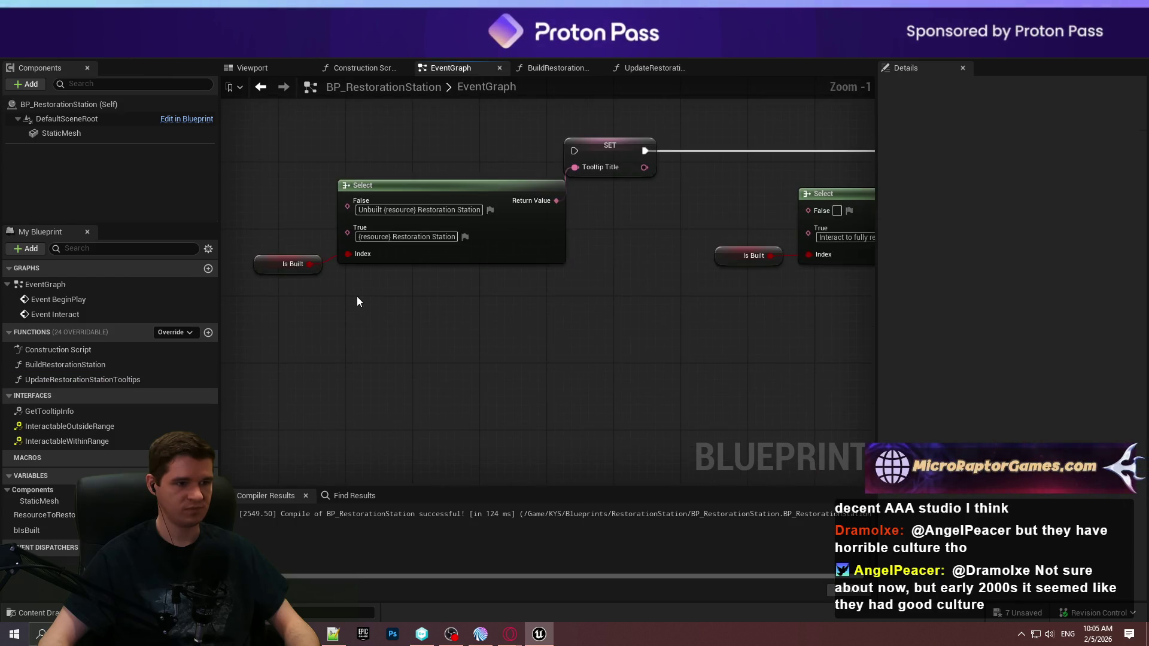
# Step: Move Event BeginPlay away from the Placeholder tooltip setup nodes and survey the nodes beside the comment
pyautogui.scroll(-2, 356, 301)
pyautogui.moveTo(357, 301)
pyautogui.mouseDown()
pyautogui.moveTo(696, 202)
pyautogui.moveTo(754, 204)
pyautogui.moveTo(519, 239)
pyautogui.moveTo(477, 224)
pyautogui.mouseUp()
pyautogui.moveTo(508, 187); pyautogui.dragTo(361, 126)
pyautogui.scroll(-2, 563, 216)
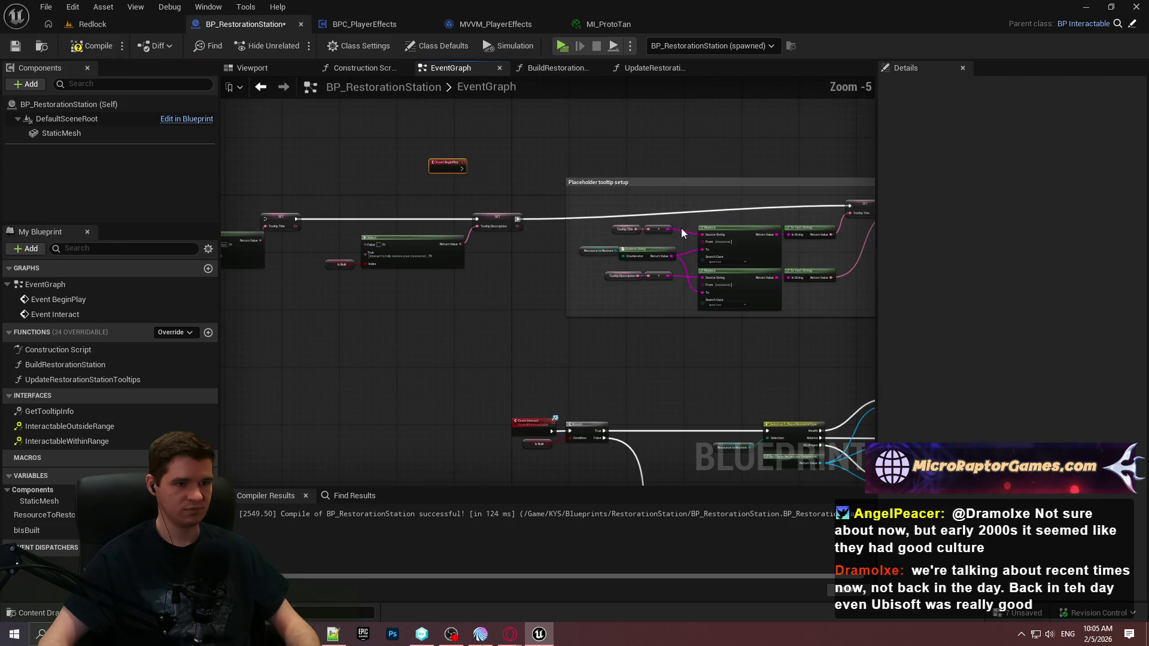
pyautogui.moveTo(681, 228)
pyautogui.mouseDown()
pyautogui.moveTo(562, 218)
pyautogui.moveTo(785, 236)
pyautogui.moveTo(713, 231)
pyautogui.mouseUp()
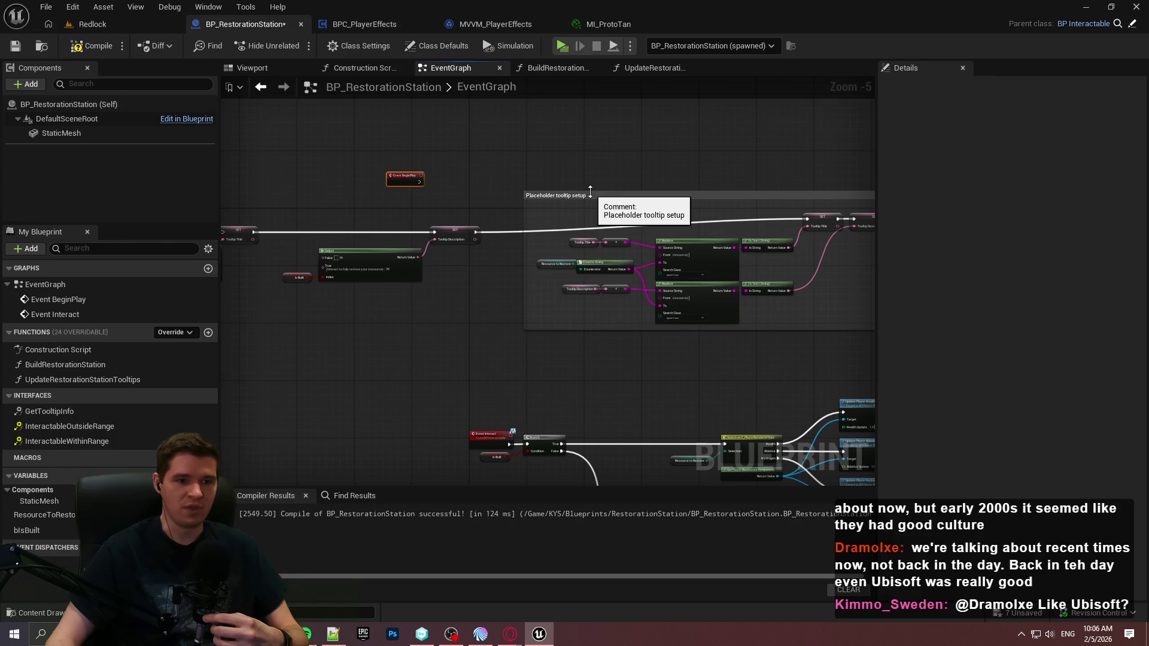
pyautogui.moveTo(598, 191)
pyautogui.mouseDown()
pyautogui.moveTo(630, 194)
pyautogui.moveTo(677, 323)
pyautogui.mouseUp()
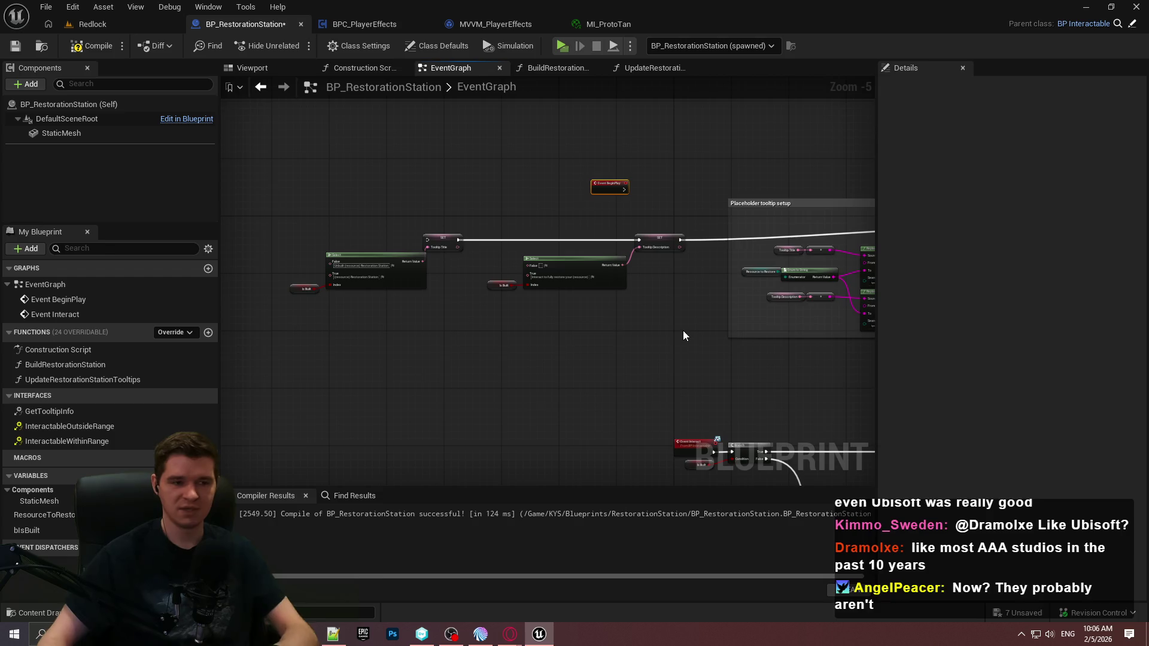
pyautogui.moveTo(683, 330)
pyautogui.mouseDown()
pyautogui.moveTo(545, 326)
pyautogui.moveTo(594, 328)
pyautogui.moveTo(239, 240)
pyautogui.mouseUp()
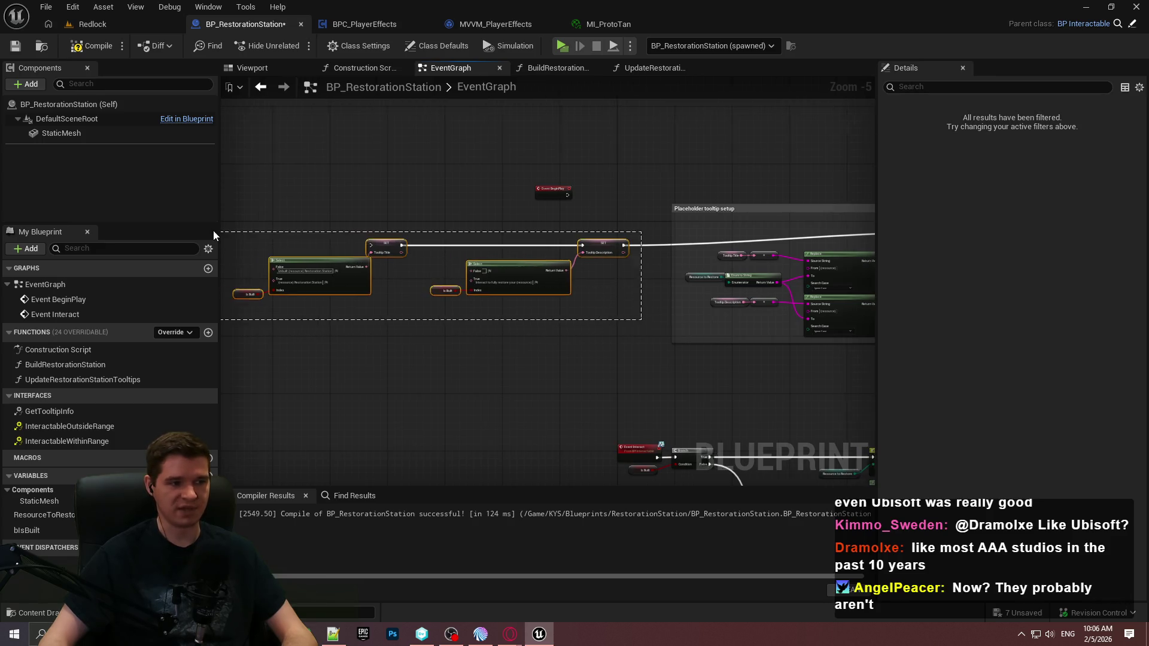
pyautogui.scroll(2, 570, 239)
pyautogui.moveTo(570, 240); pyautogui.dragTo(325, 234)
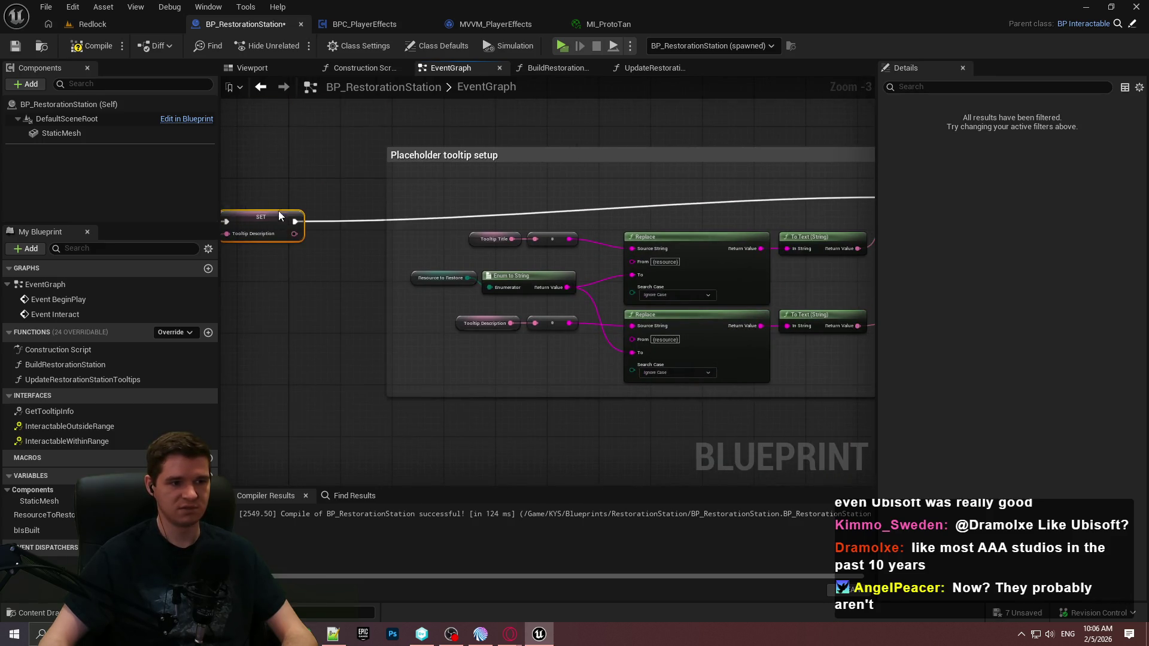
pyautogui.scroll(-1, 282, 189)
pyautogui.moveTo(283, 189); pyautogui.dragTo(568, 247)
pyautogui.click(569, 251)
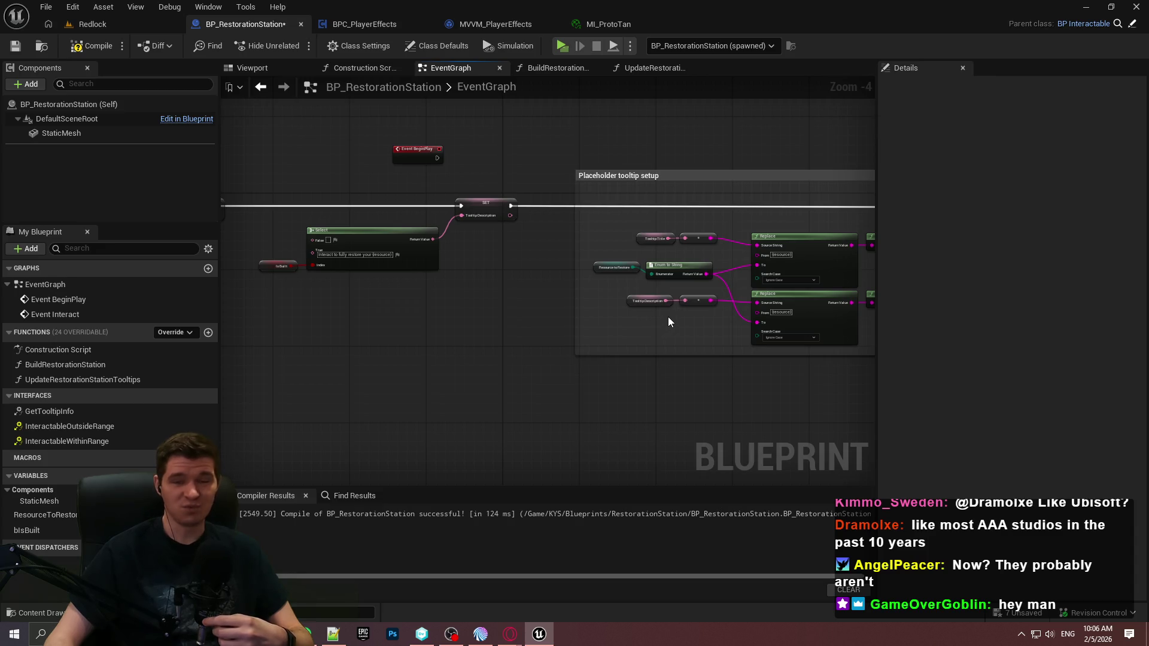
# Step: Widen the Placeholder tooltip setup comment's left edge to enclose the Select and SET nodes
pyautogui.moveTo(620, 334); pyautogui.dragTo(874, 349)
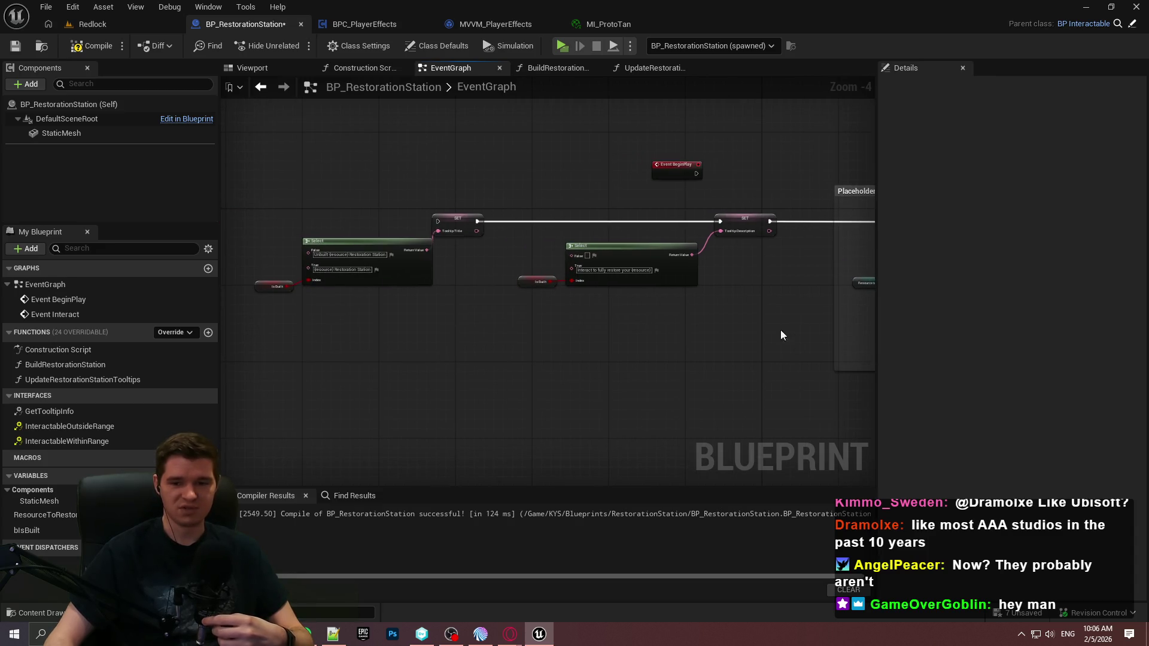
pyautogui.moveTo(792, 328); pyautogui.dragTo(766, 337)
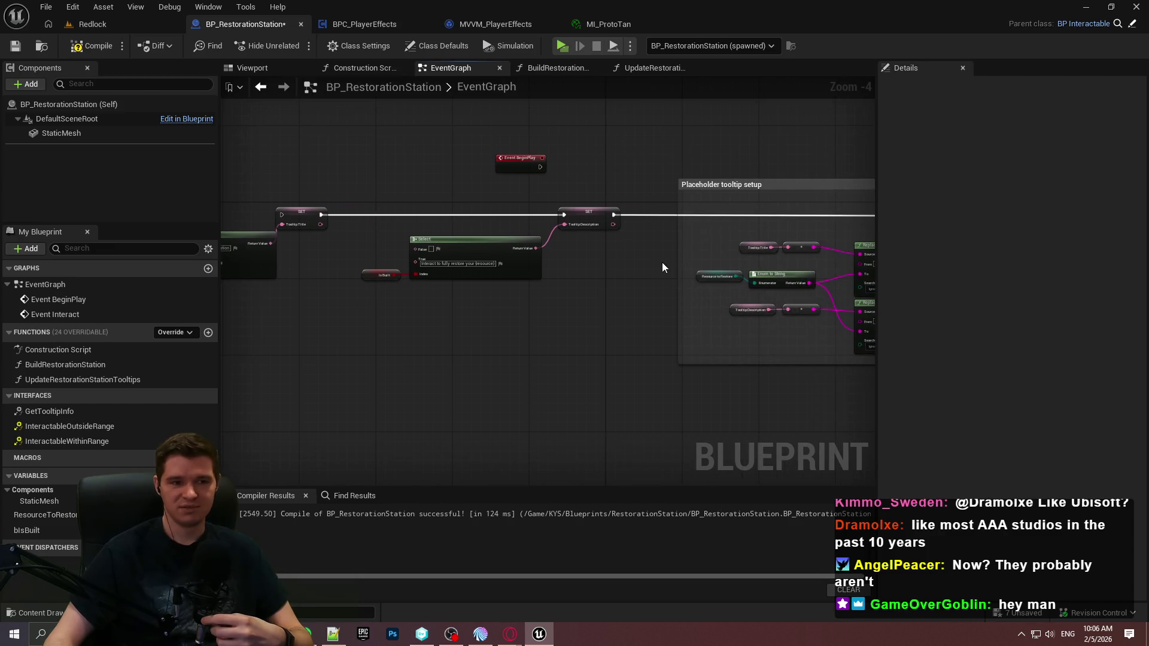
pyautogui.moveTo(691, 252); pyautogui.dragTo(397, 264)
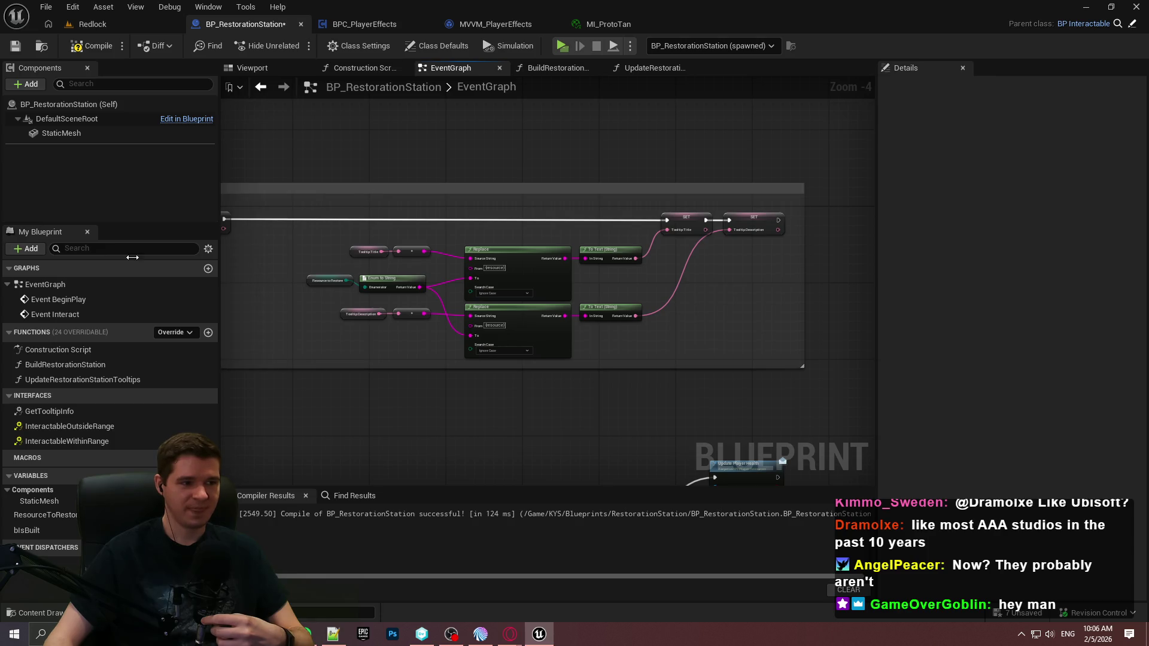
pyautogui.moveTo(304, 266)
pyautogui.mouseDown()
pyautogui.moveTo(634, 263)
pyautogui.moveTo(693, 250)
pyautogui.moveTo(256, 253)
pyautogui.moveTo(487, 254)
pyautogui.mouseUp()
pyautogui.moveTo(451, 293)
pyautogui.mouseDown()
pyautogui.moveTo(703, 279)
pyautogui.moveTo(348, 276)
pyautogui.moveTo(361, 267)
pyautogui.mouseUp()
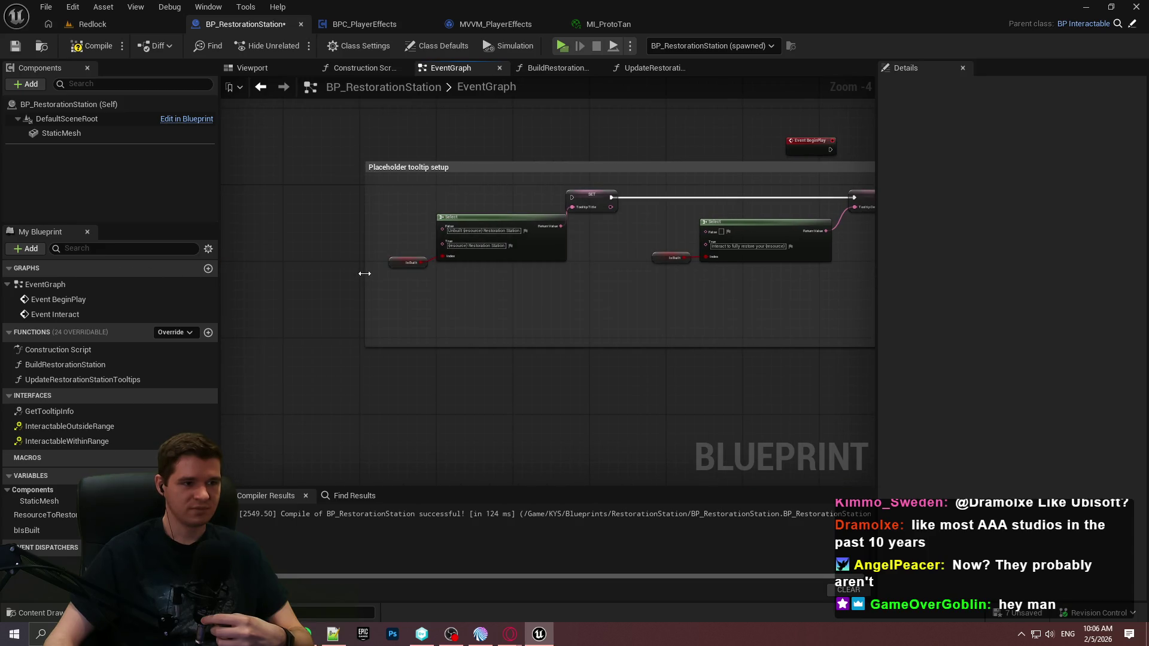
# Step: Marquee-select the whole tooltip setup comment group and remove it from the EventGraph
pyautogui.scroll(-3, 361, 302)
pyautogui.scroll(2, 611, 245)
pyautogui.scroll(-2, 658, 270)
pyautogui.moveTo(757, 310)
pyautogui.mouseDown()
pyautogui.moveTo(142, 212)
pyautogui.moveTo(276, 205)
pyautogui.mouseUp()
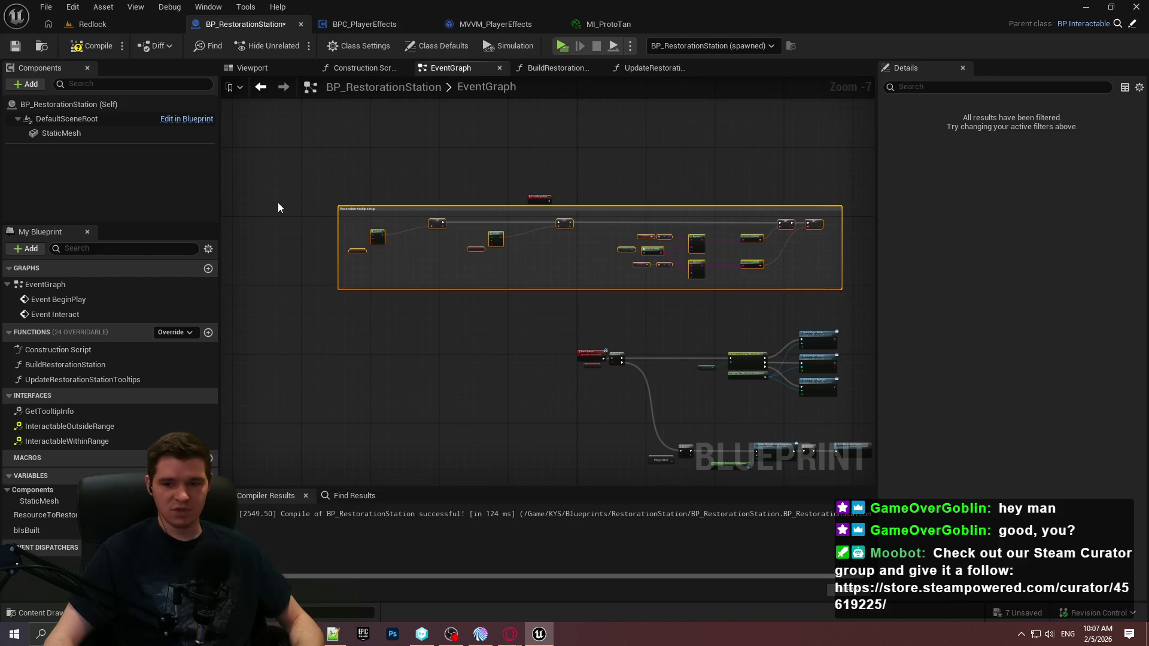
pyautogui.press('Delete')
# Step: In UpdateRestorationStationTooltips, wire the function entry exec pin to the SET Tooltip Title node
pyautogui.moveTo(668, 211); pyautogui.dragTo(525, 214)
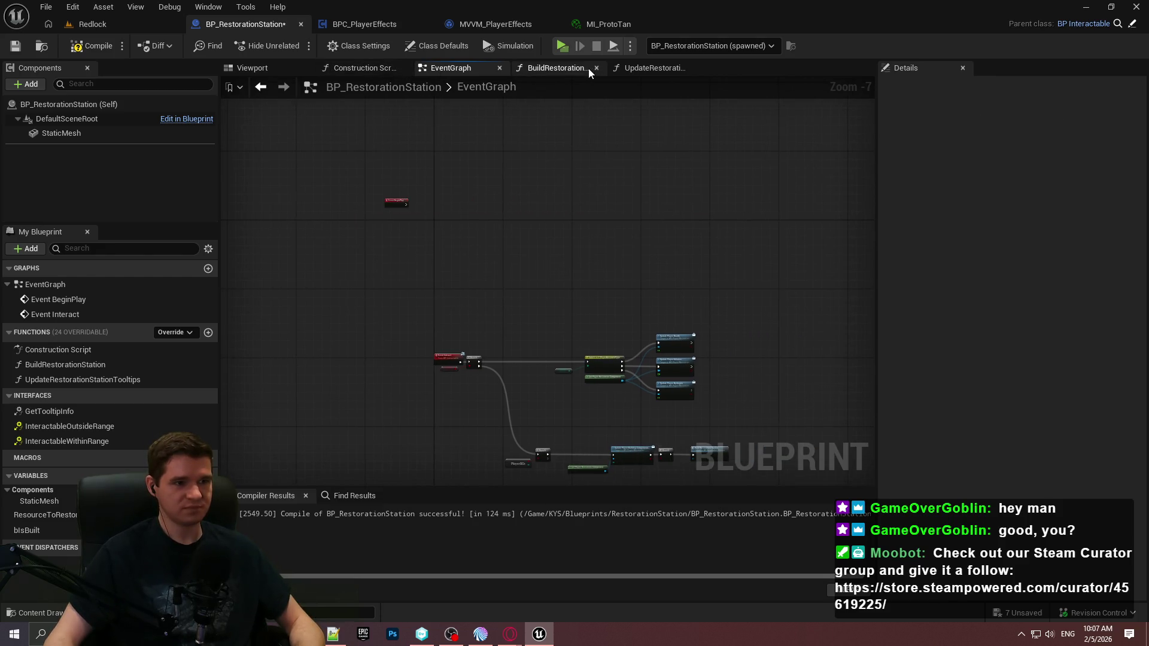
pyautogui.click(541, 71)
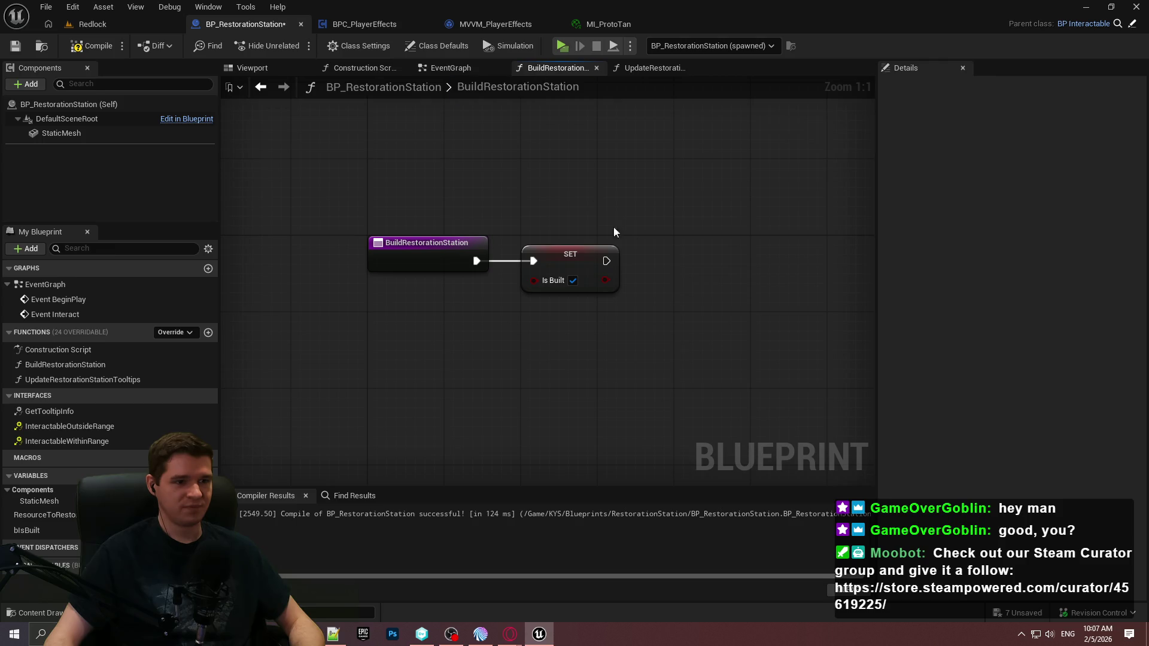
pyautogui.click(685, 70)
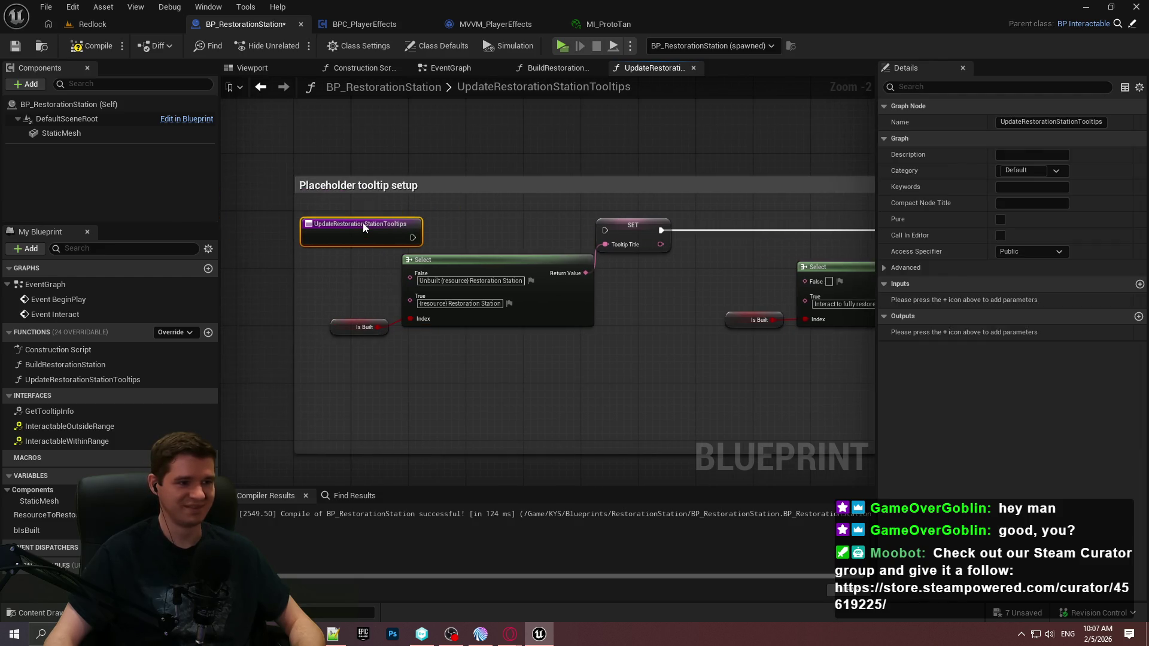
pyautogui.moveTo(413, 230)
pyautogui.mouseDown()
pyautogui.moveTo(664, 235)
pyautogui.moveTo(606, 232)
pyautogui.mouseUp()
# Step: Tidy the Is Built and SET Tooltip Title nodes, then compile and save the blueprint
pyautogui.click(678, 298)
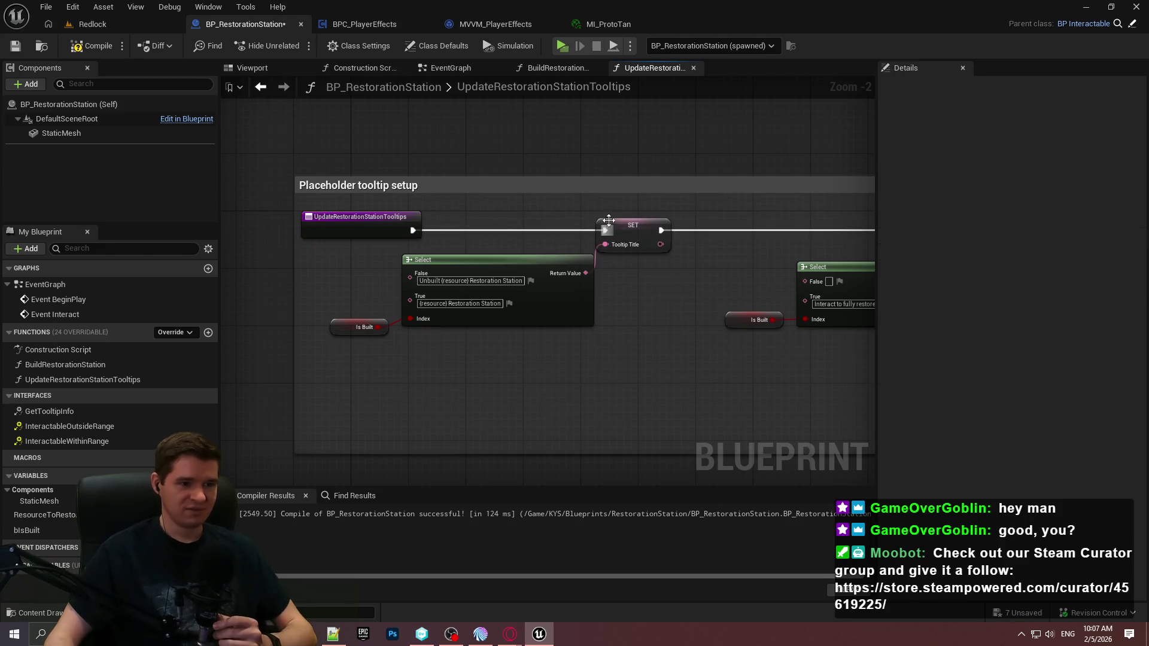
pyautogui.moveTo(742, 320); pyautogui.dragTo(735, 320)
pyautogui.click(686, 313)
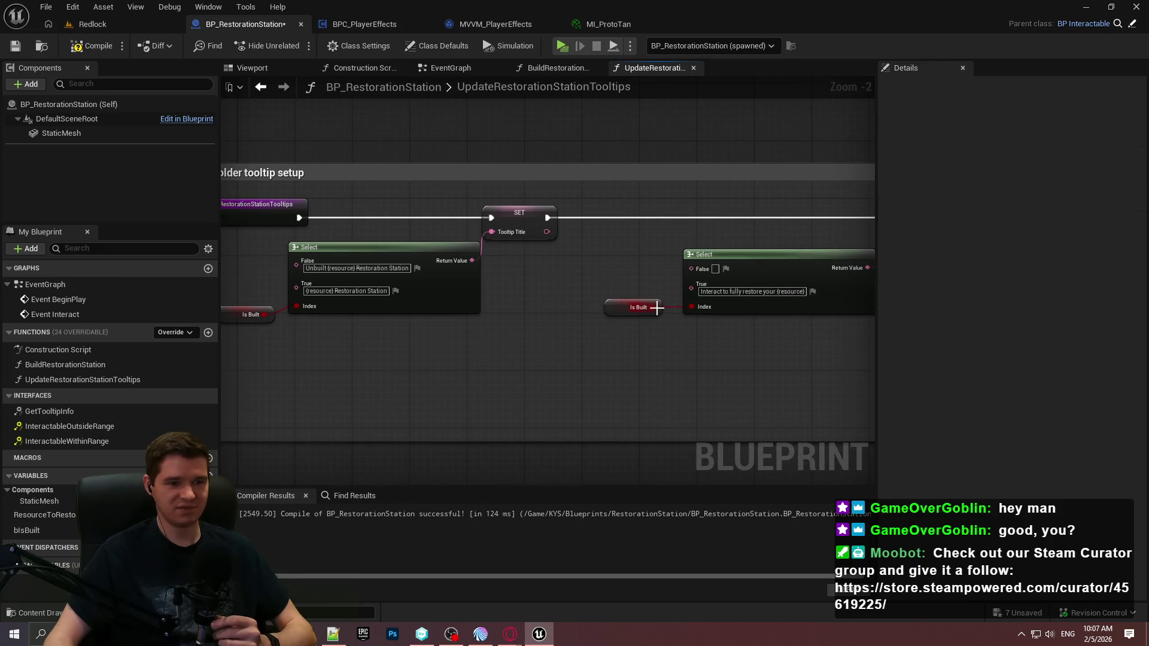
pyautogui.scroll(1, 615, 332)
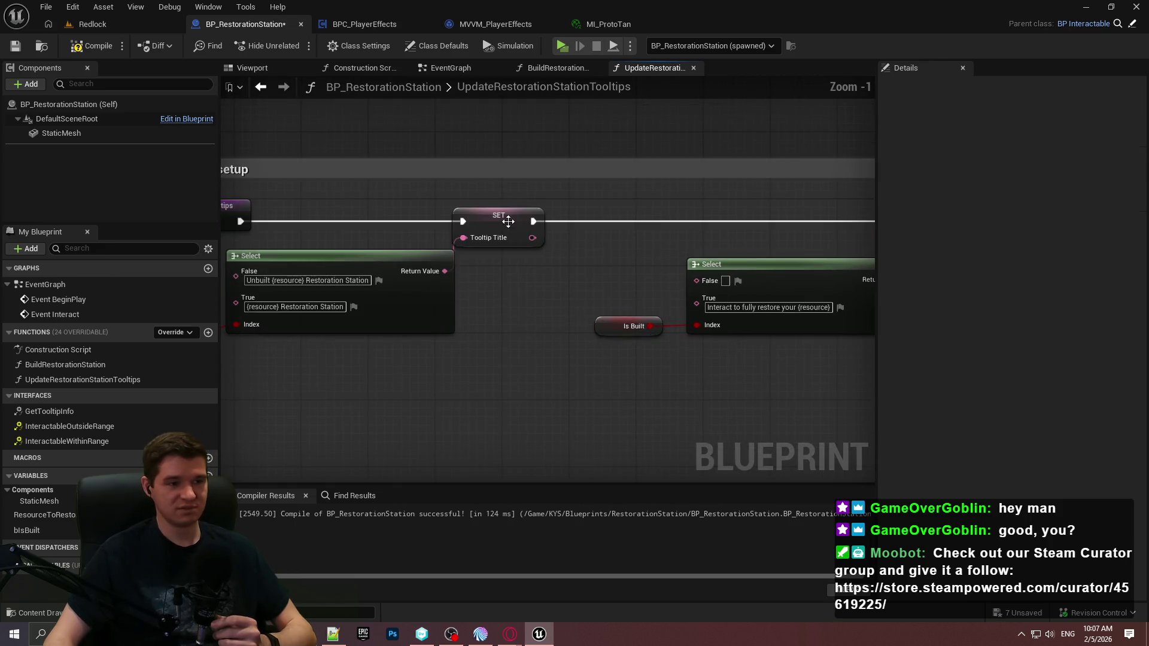
pyautogui.click(516, 221)
pyautogui.moveTo(516, 221); pyautogui.dragTo(535, 222)
pyautogui.moveTo(560, 305)
pyautogui.mouseDown()
pyautogui.moveTo(670, 296)
pyautogui.moveTo(446, 292)
pyautogui.mouseUp()
pyautogui.click(93, 46)
pyautogui.click(15, 45)
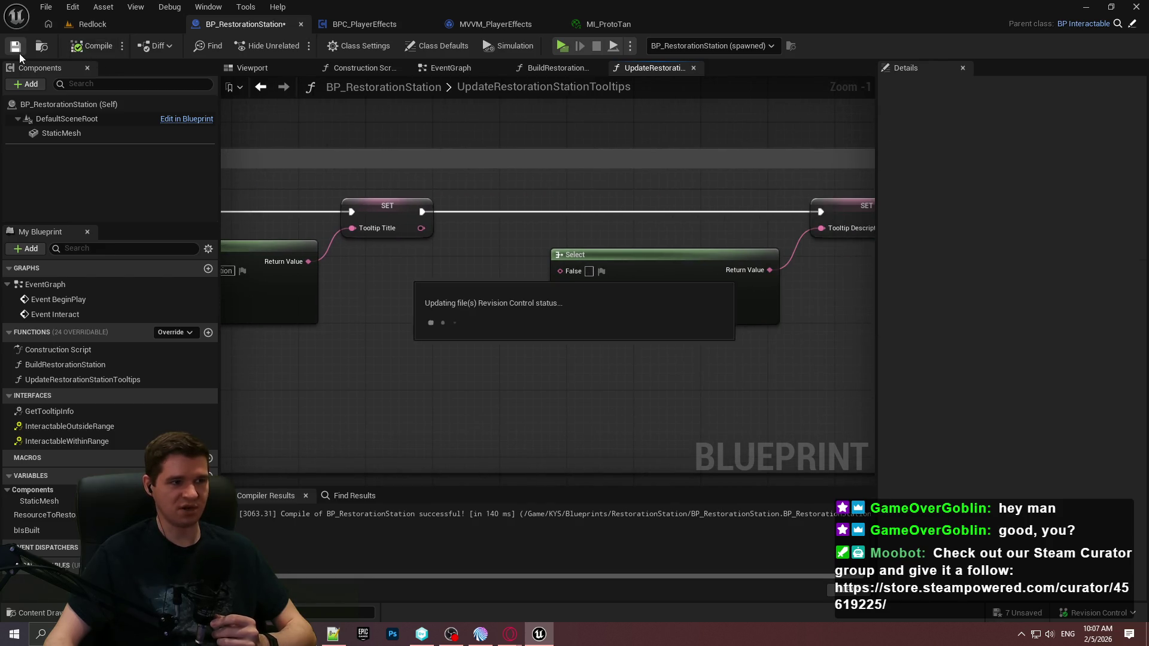
# Step: Align the SET Tooltip Description and Replace nodes, save again, and reveal the Select node's False text
pyautogui.moveTo(401, 309)
pyautogui.mouseDown()
pyautogui.moveTo(500, 359)
pyautogui.moveTo(501, 341)
pyautogui.moveTo(704, 339)
pyautogui.moveTo(701, 285)
pyautogui.mouseUp()
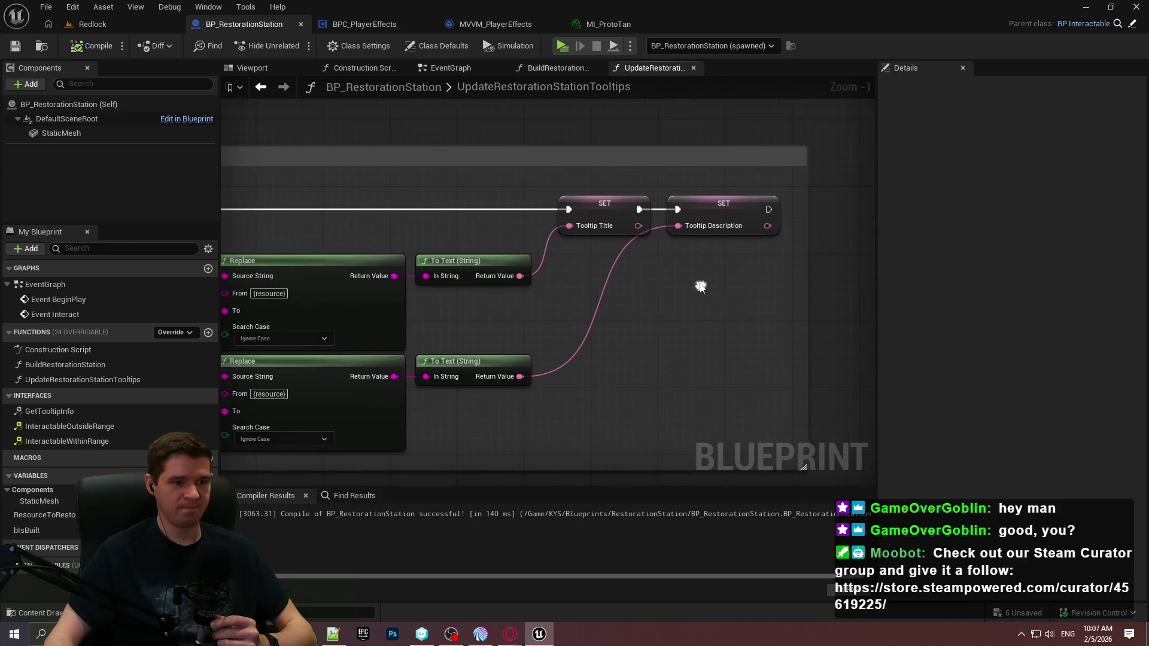
pyautogui.moveTo(723, 207)
pyautogui.mouseDown()
pyautogui.moveTo(737, 204)
pyautogui.moveTo(723, 206)
pyautogui.mouseUp()
pyautogui.click(812, 227)
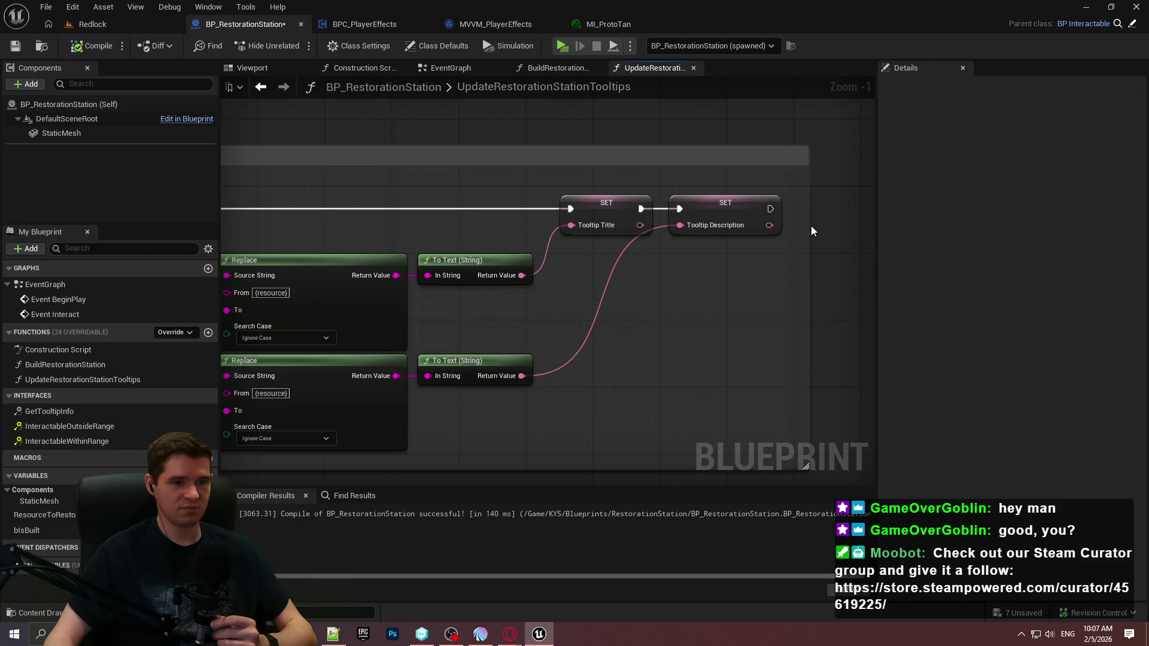
pyautogui.moveTo(556, 317); pyautogui.dragTo(693, 304)
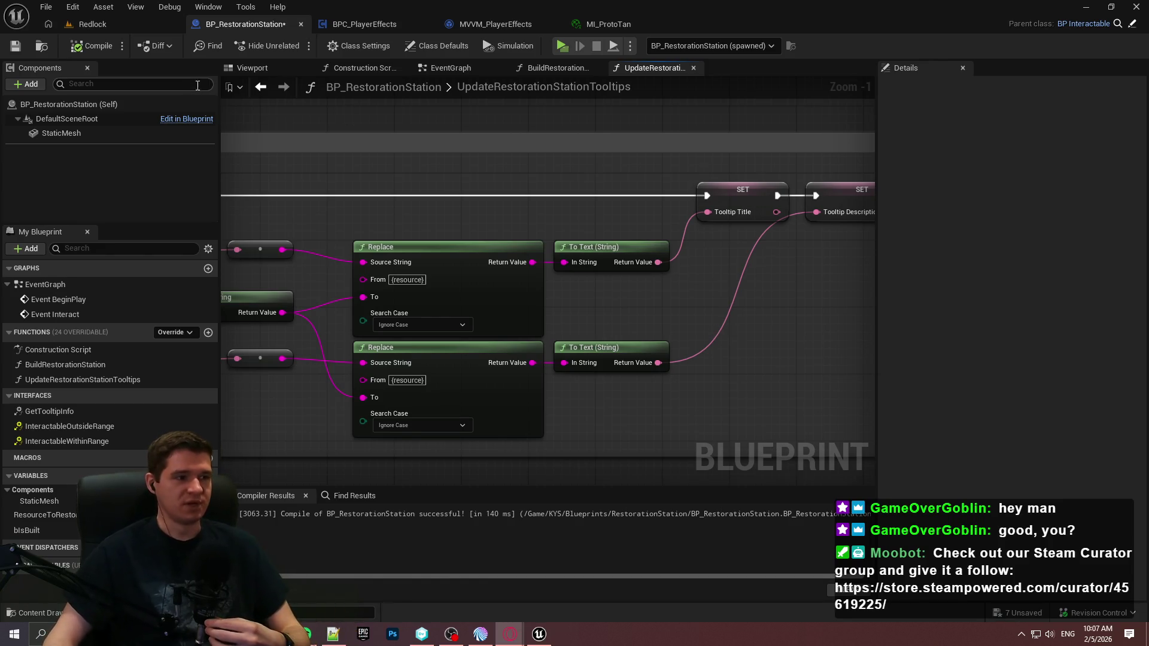
pyautogui.click(16, 46)
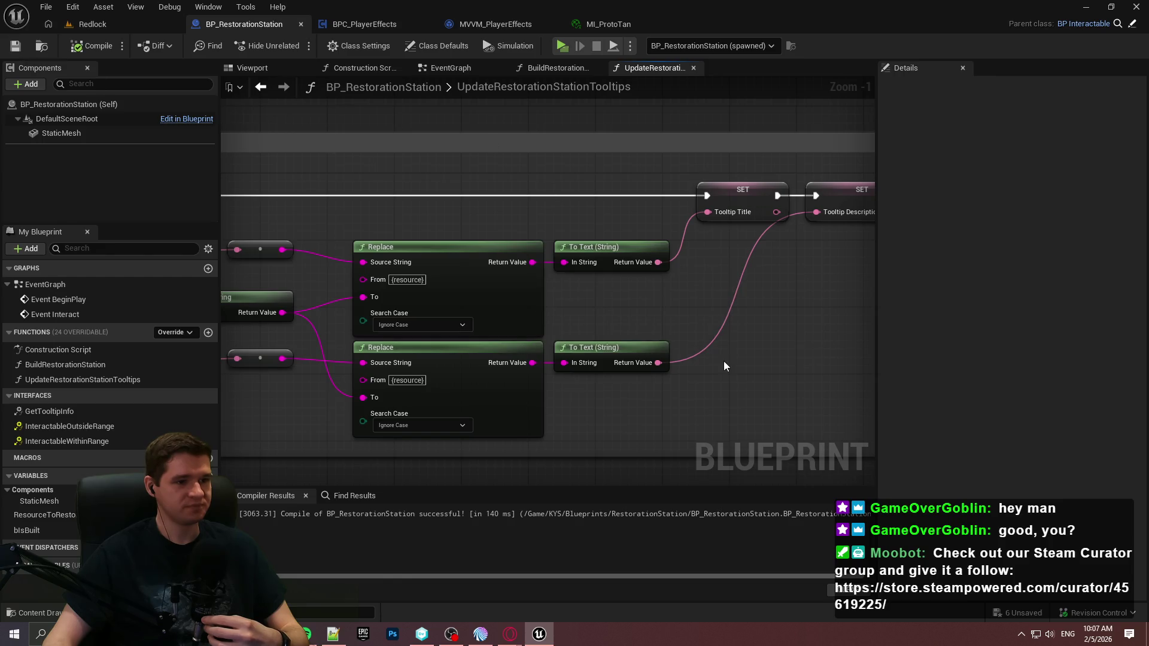
pyautogui.scroll(-1, 754, 327)
pyautogui.scroll(-1, 776, 329)
pyautogui.scroll(3, 695, 315)
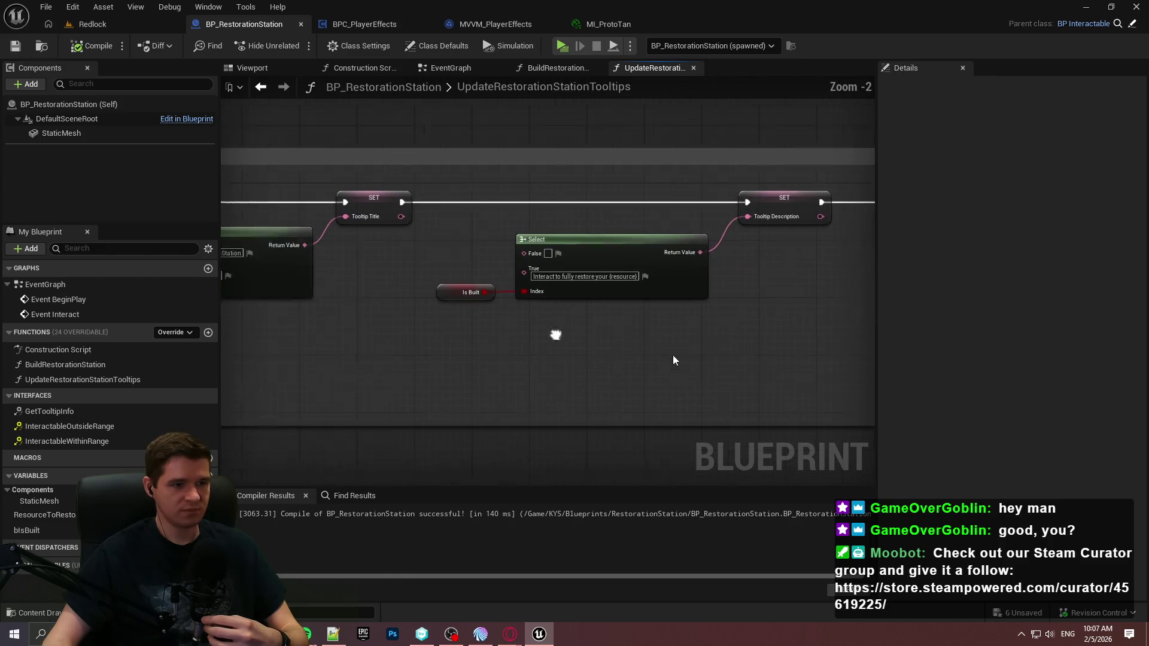
pyautogui.moveTo(681, 261); pyautogui.dragTo(598, 272)
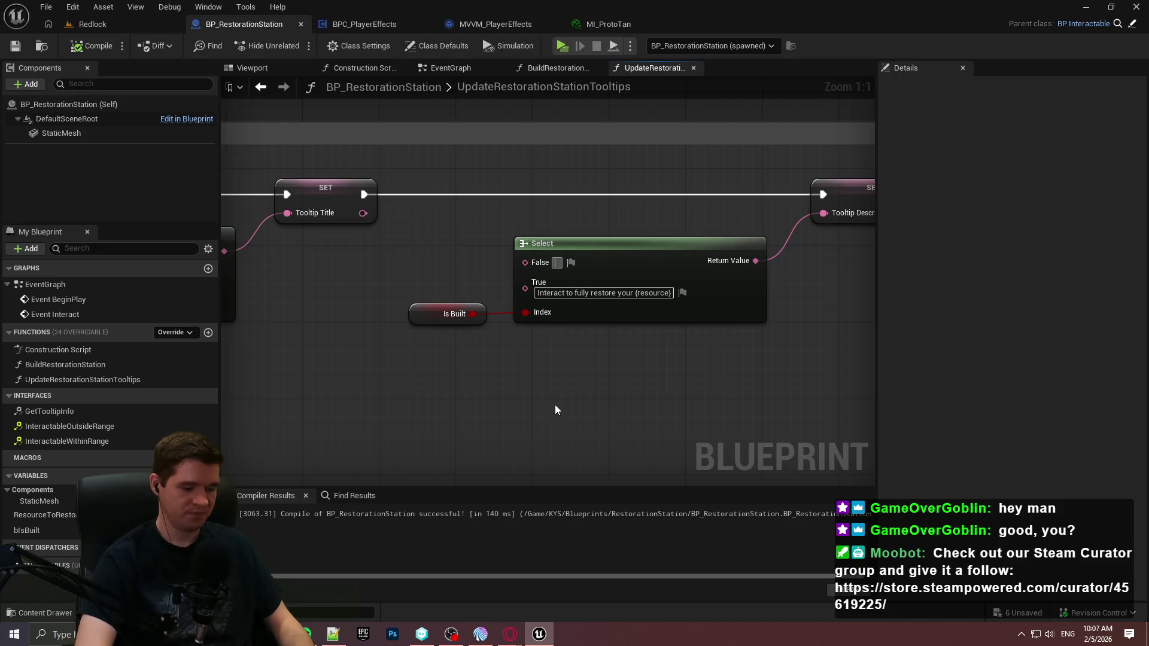
# Step: Set the Select False text to 'Interact to spend 1 Building Component to build the {resource} Restoration Station'
pyautogui.write('Interact t')
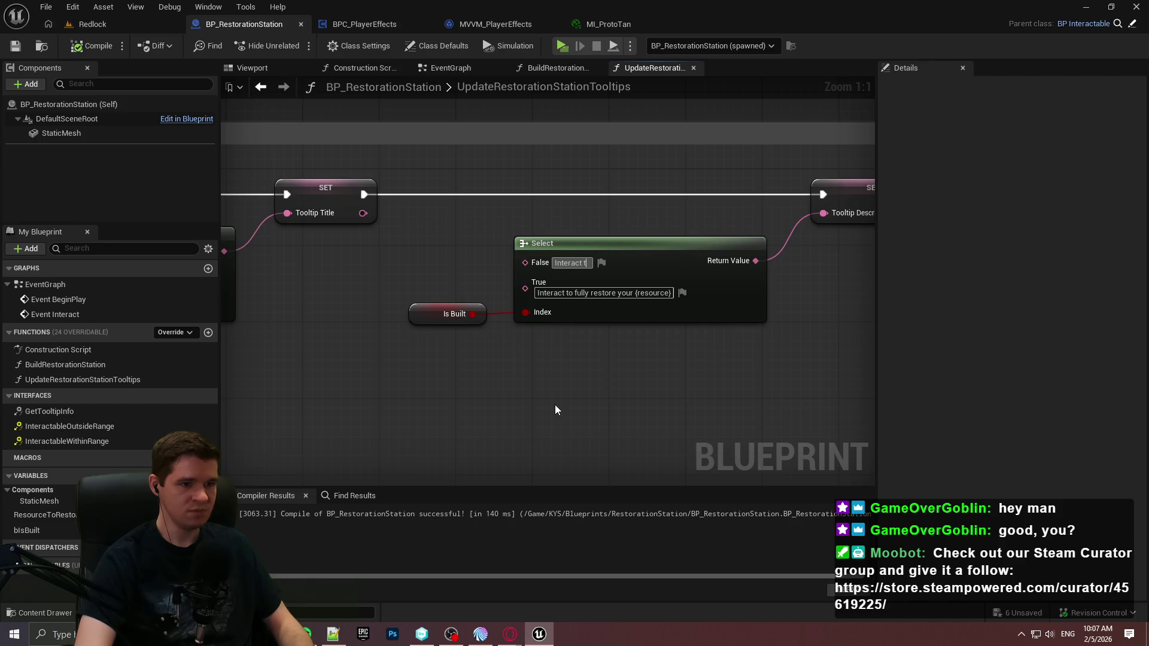
pyautogui.write('o spend 1')
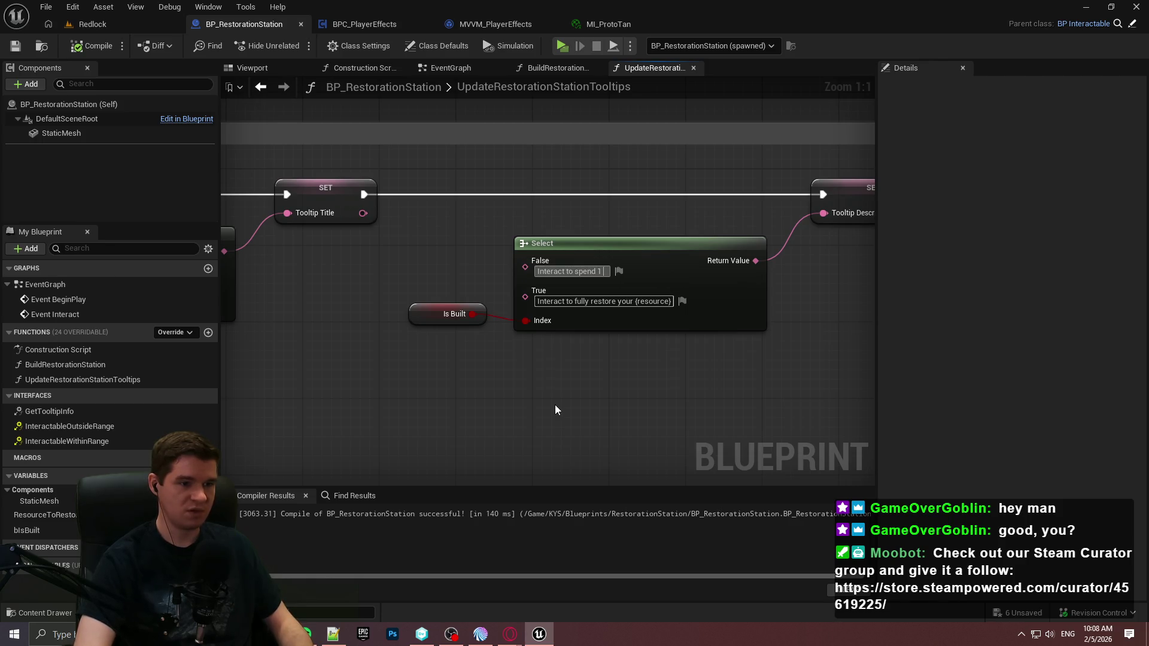
pyautogui.write(' Building Co')
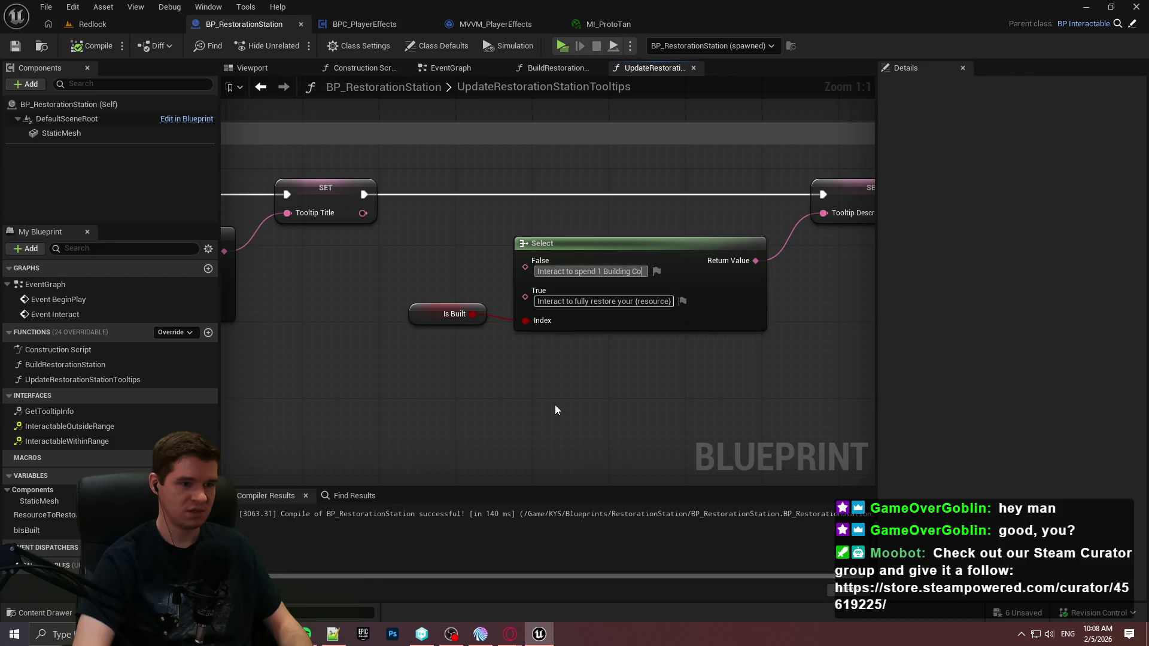
pyautogui.write('mponent to bu')
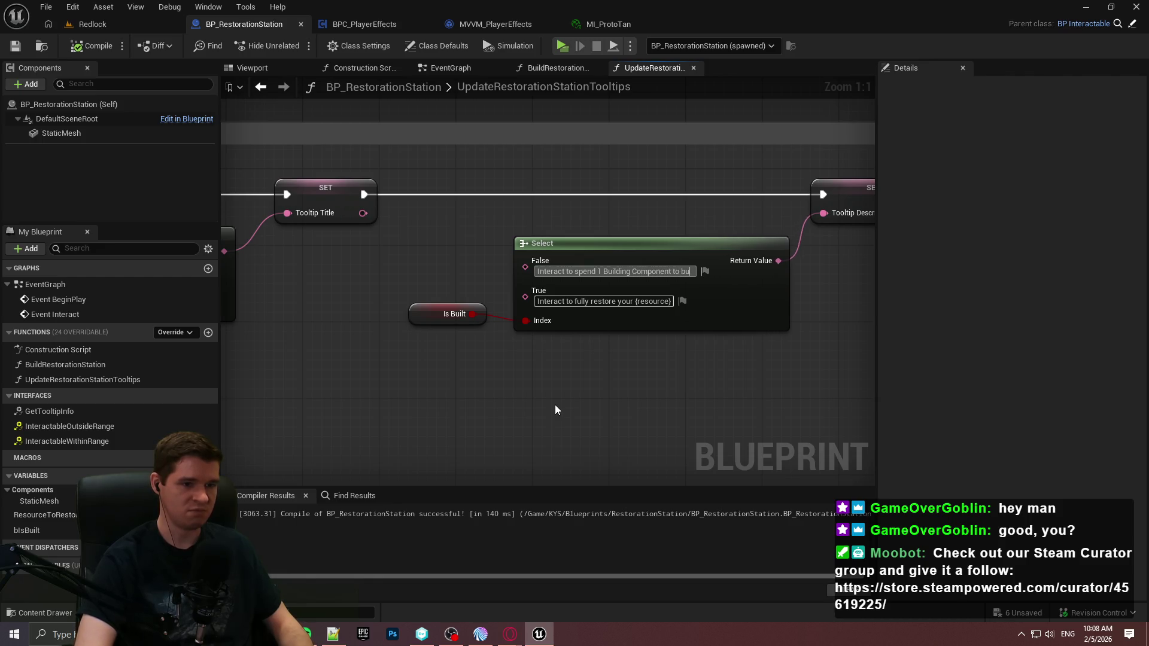
pyautogui.write('ild the')
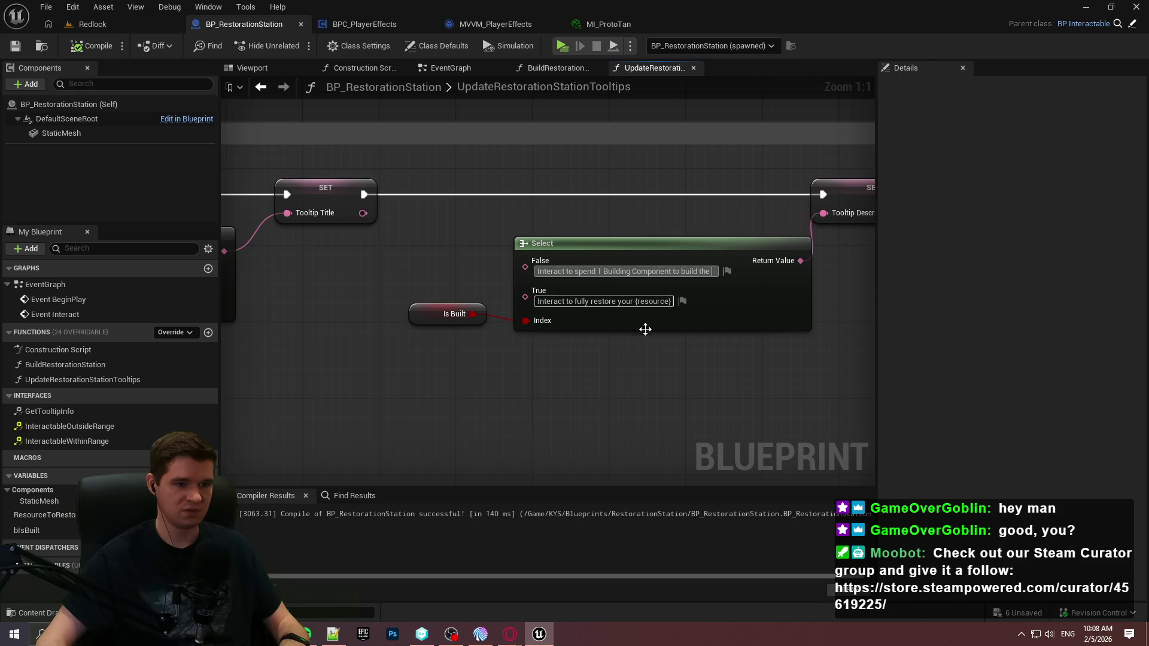
pyautogui.doubleClick(638, 303)
pyautogui.hotkey('ctrl', 'c')
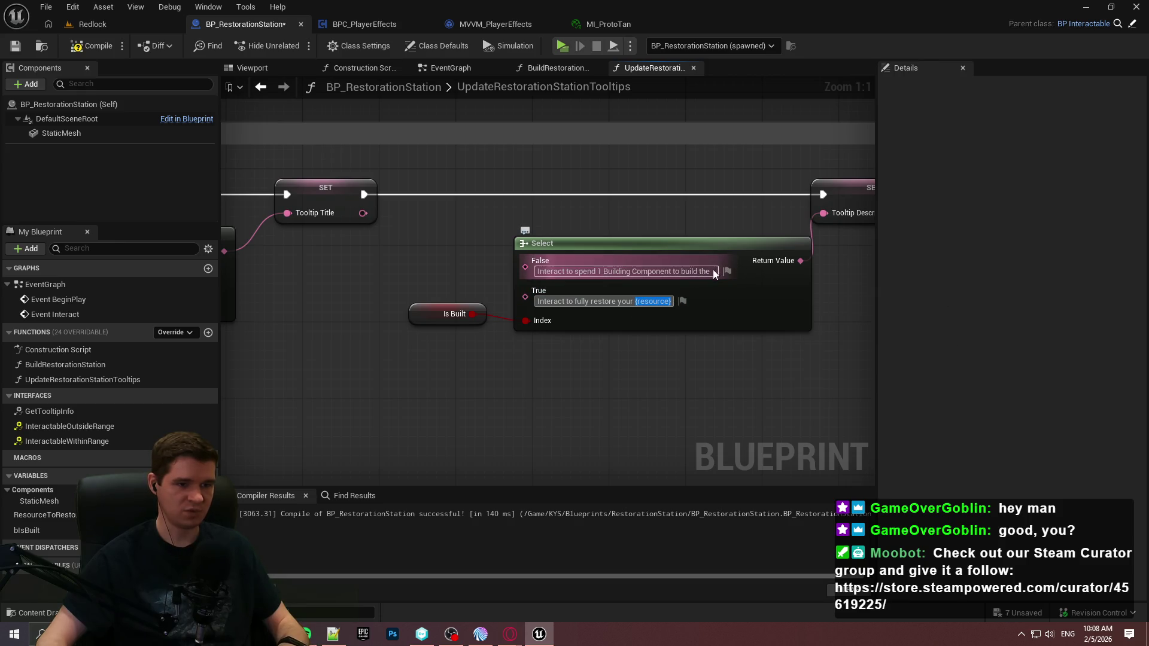
pyautogui.click(713, 269)
pyautogui.hotkey('ctrl', 'v')
pyautogui.write('Resto')
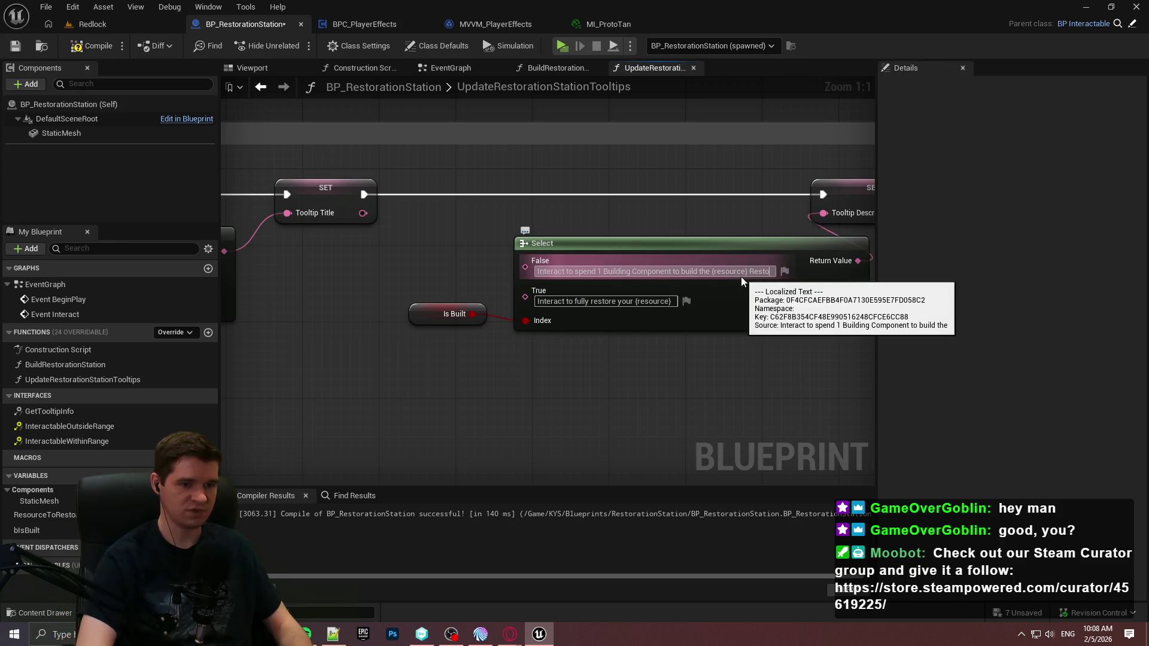
pyautogui.write('ration Station')
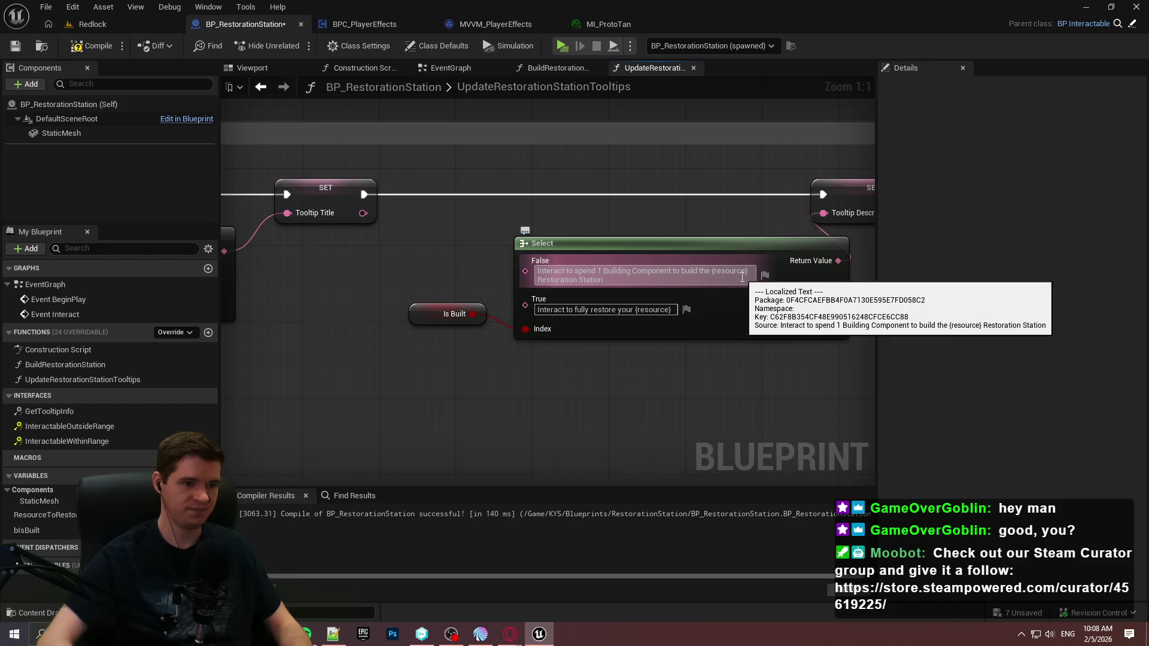
pyautogui.click(695, 393)
# Step: Shift the Is Built and Select nodes into a tidier layout, then compile and save
pyautogui.moveTo(488, 314)
pyautogui.mouseDown()
pyautogui.moveTo(492, 352)
pyautogui.moveTo(499, 334)
pyautogui.mouseUp()
pyautogui.keyDown('ctrl'); pyautogui.click(770, 321); pyautogui.keyUp('ctrl')
pyautogui.moveTo(770, 321)
pyautogui.mouseDown()
pyautogui.moveTo(661, 317)
pyautogui.moveTo(707, 314)
pyautogui.mouseUp()
pyautogui.click(737, 347)
pyautogui.click(63, 53)
pyautogui.hotkey('ctrl', 's')
pyautogui.scroll(-5, 649, 392)
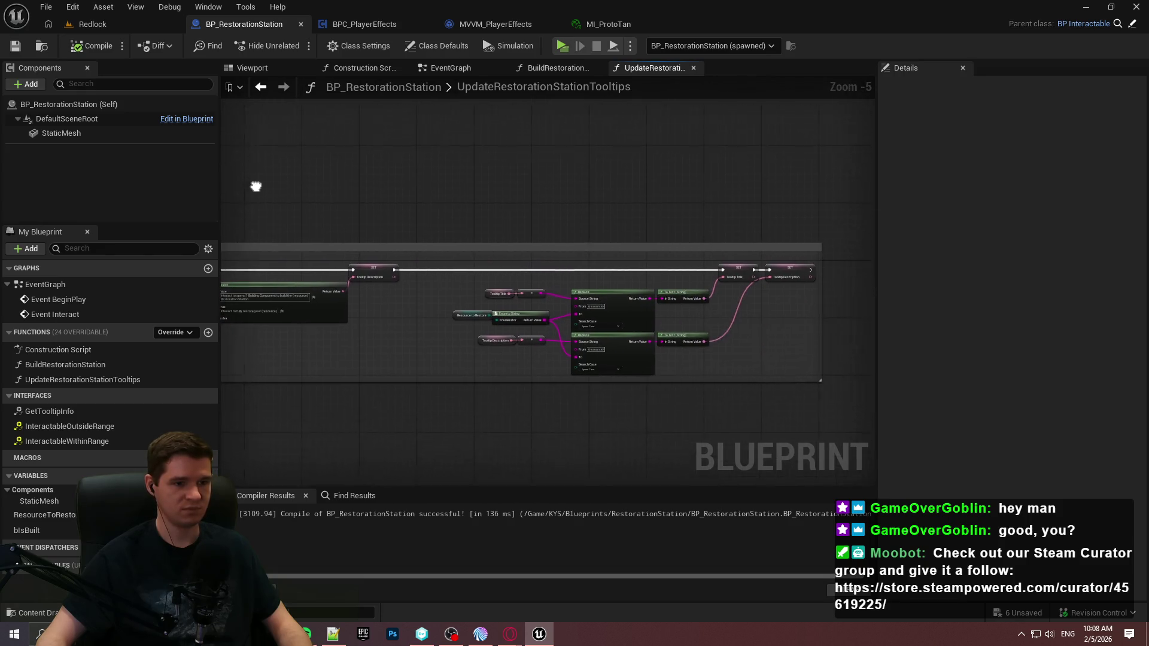
# Step: Add a Return Node after SET Tooltip Description, then switch to the Redlock level tab
pyautogui.scroll(3, 606, 236)
pyautogui.moveTo(557, 222); pyautogui.dragTo(637, 220)
pyautogui.write('return')
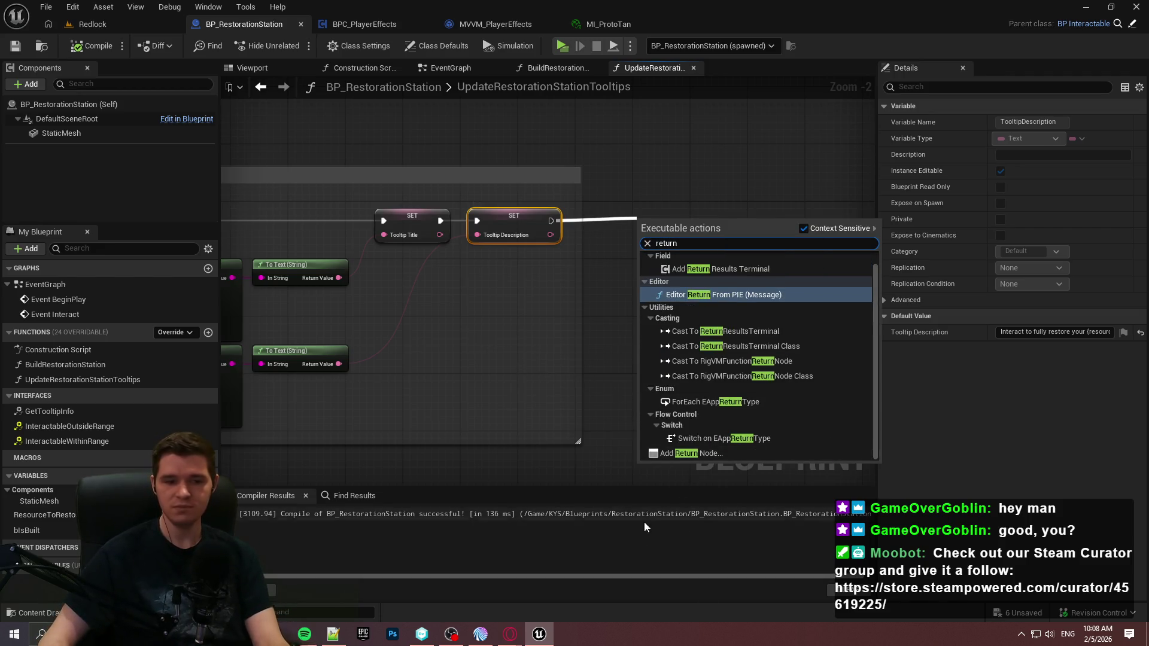
pyautogui.click(682, 453)
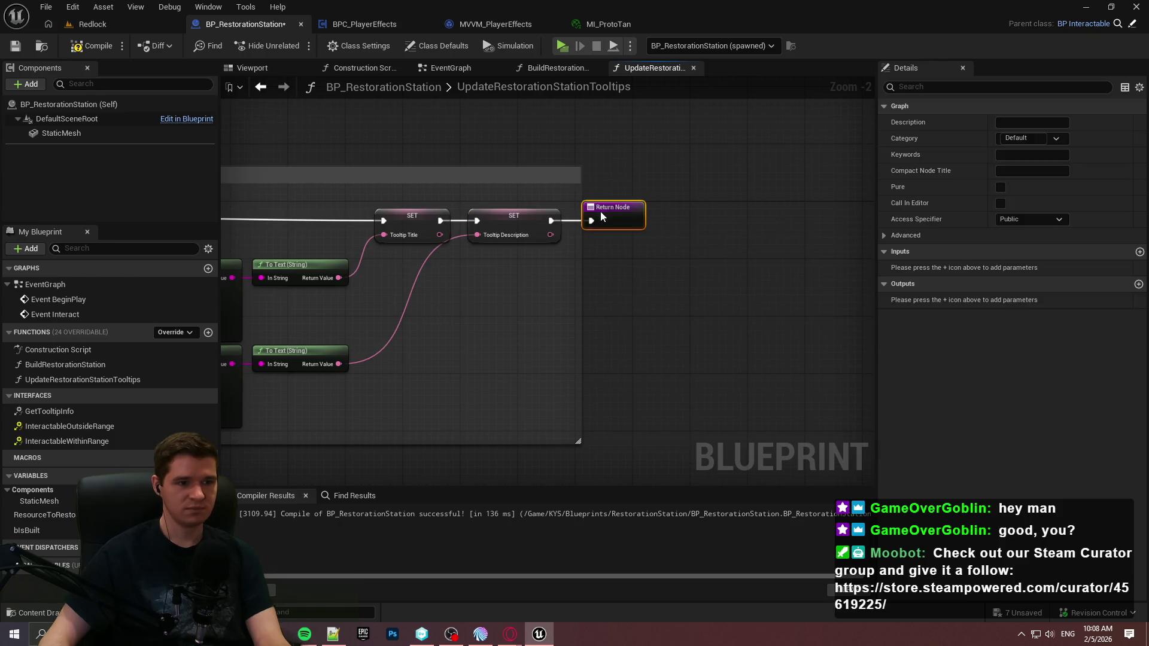
pyautogui.click(79, 68)
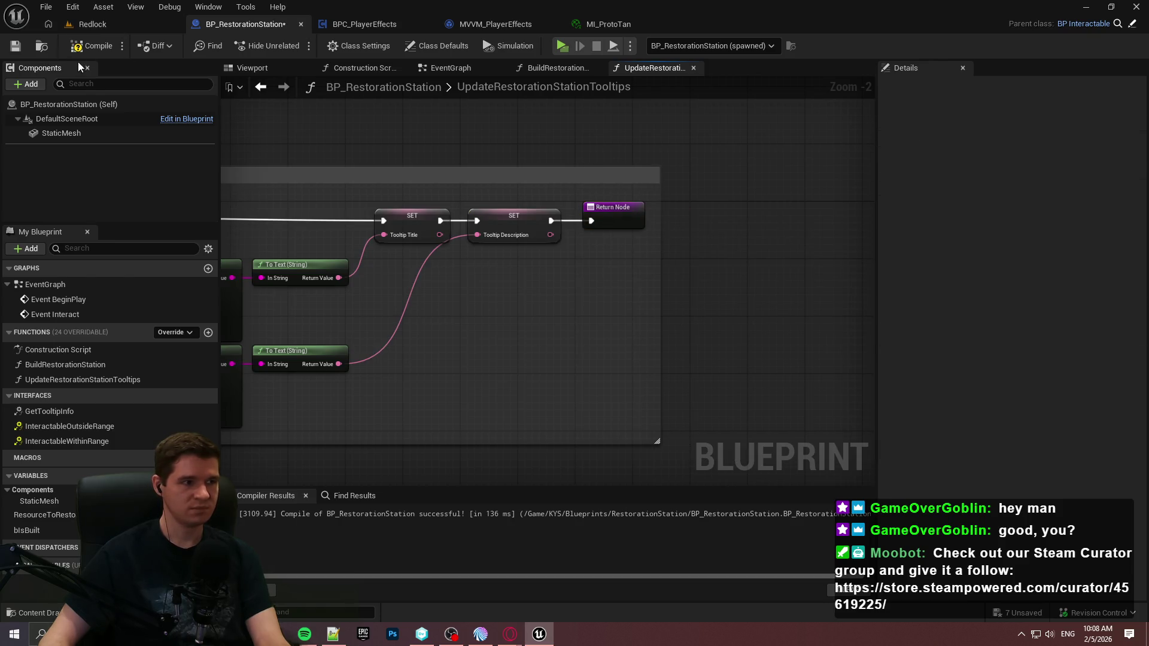
pyautogui.moveTo(731, 183); pyautogui.dragTo(651, 305)
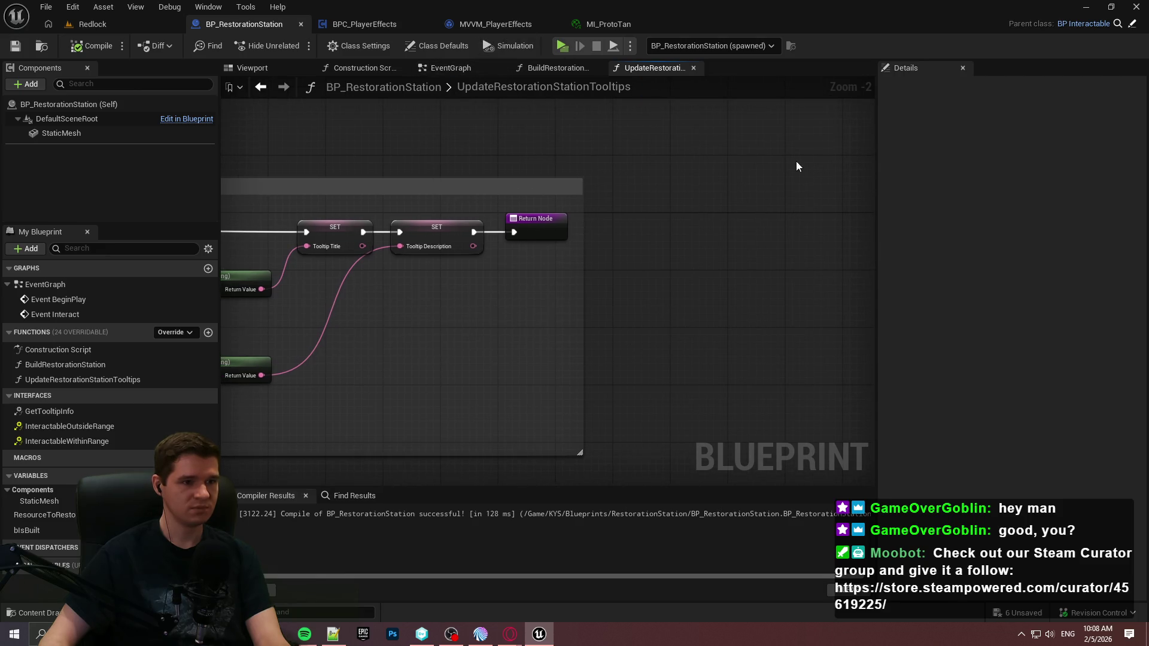
pyautogui.click(90, 24)
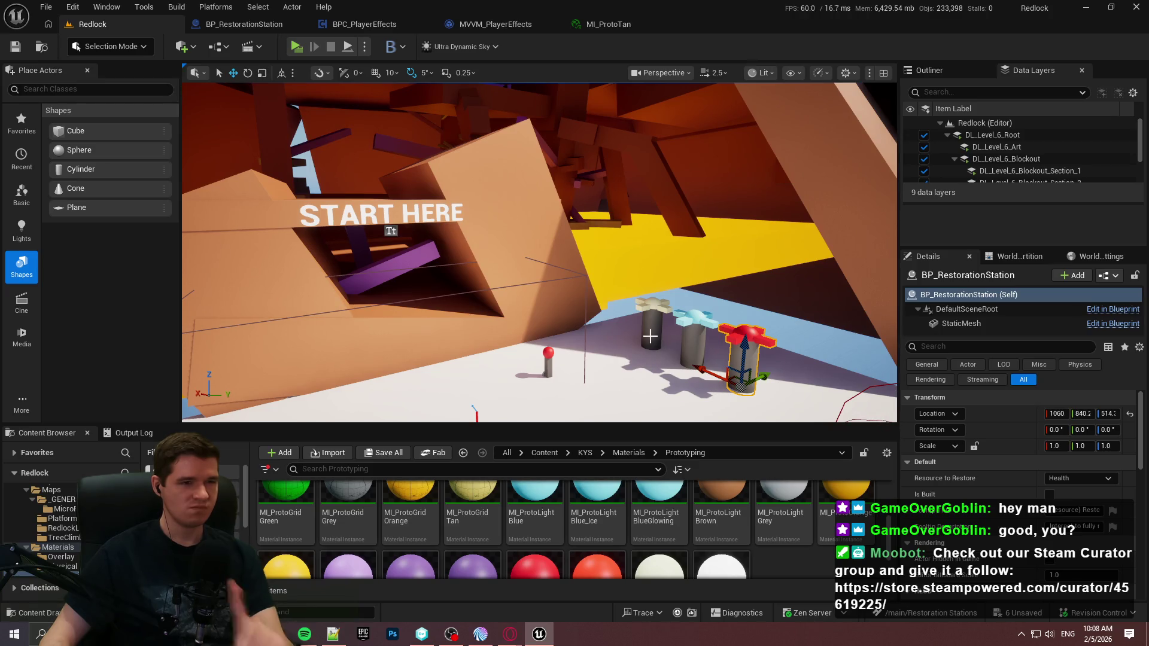
# Step: Close the MI_ProtoTan material instance and select the tan restoration station pillar in the Redlock viewport
pyautogui.click(646, 25)
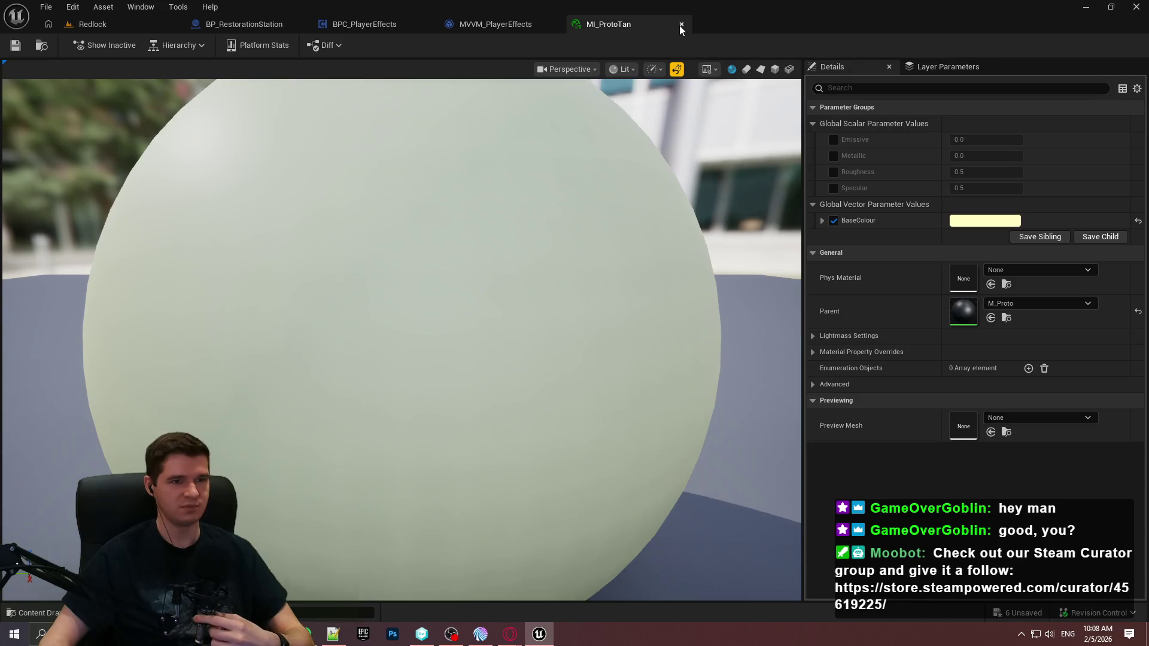
pyautogui.click(681, 25)
pyautogui.click(90, 24)
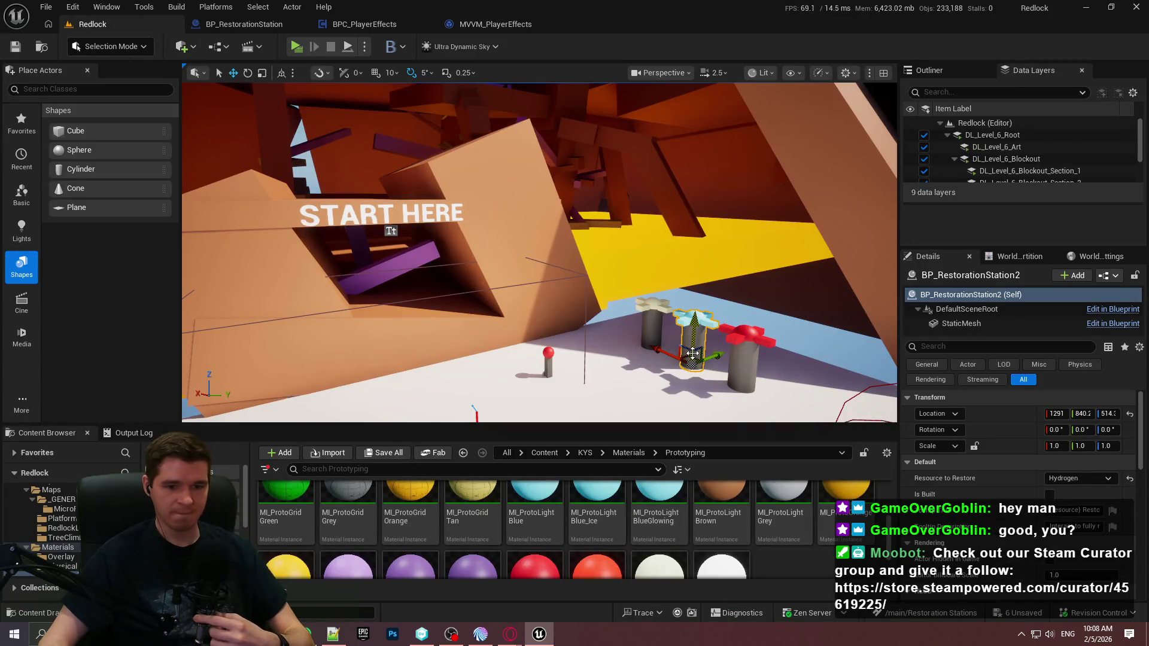
pyautogui.click(648, 336)
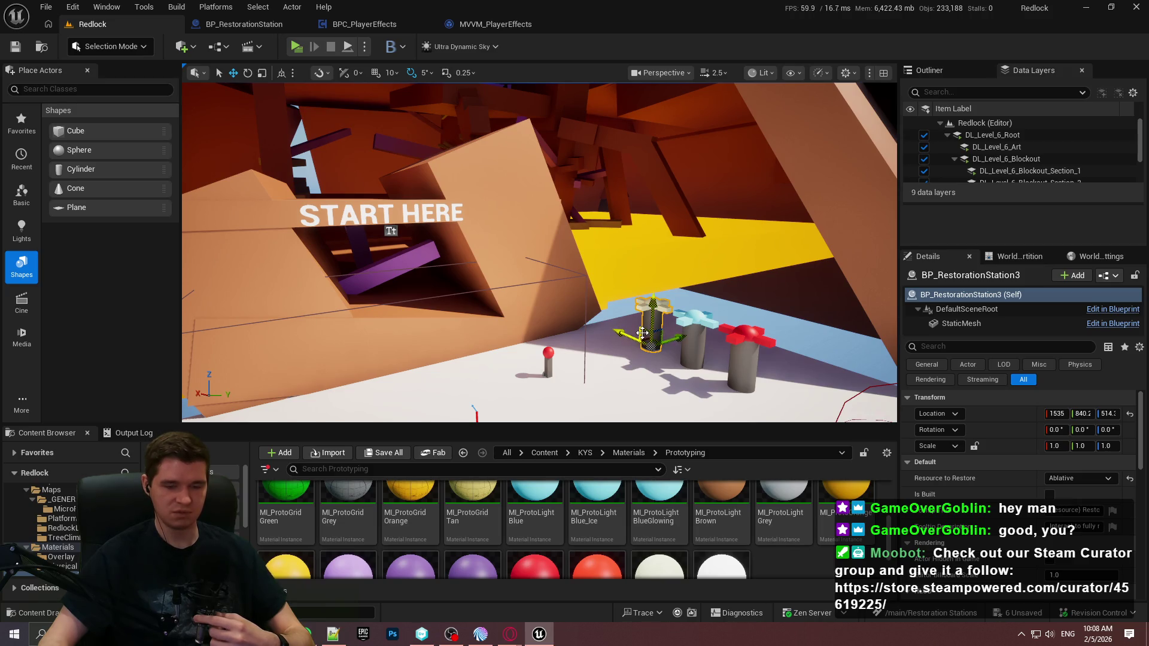
# Step: Start a Play session, dismiss the intro dialog, and run toward the red station
pyautogui.click(296, 47)
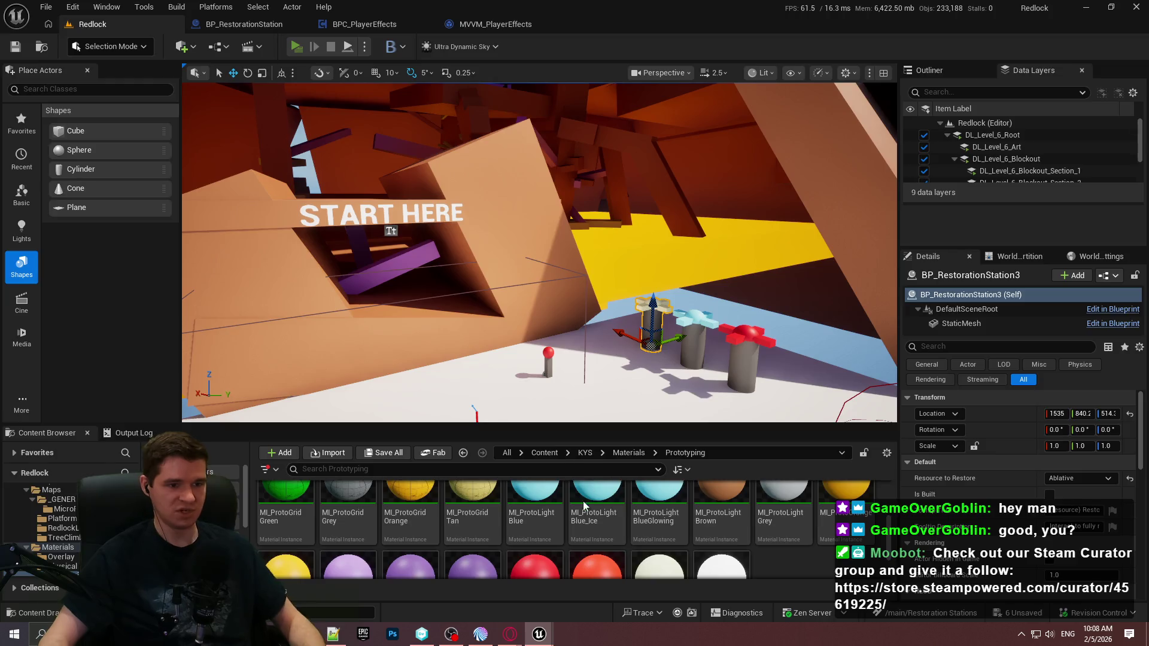
pyautogui.click(575, 511)
pyautogui.press('w')
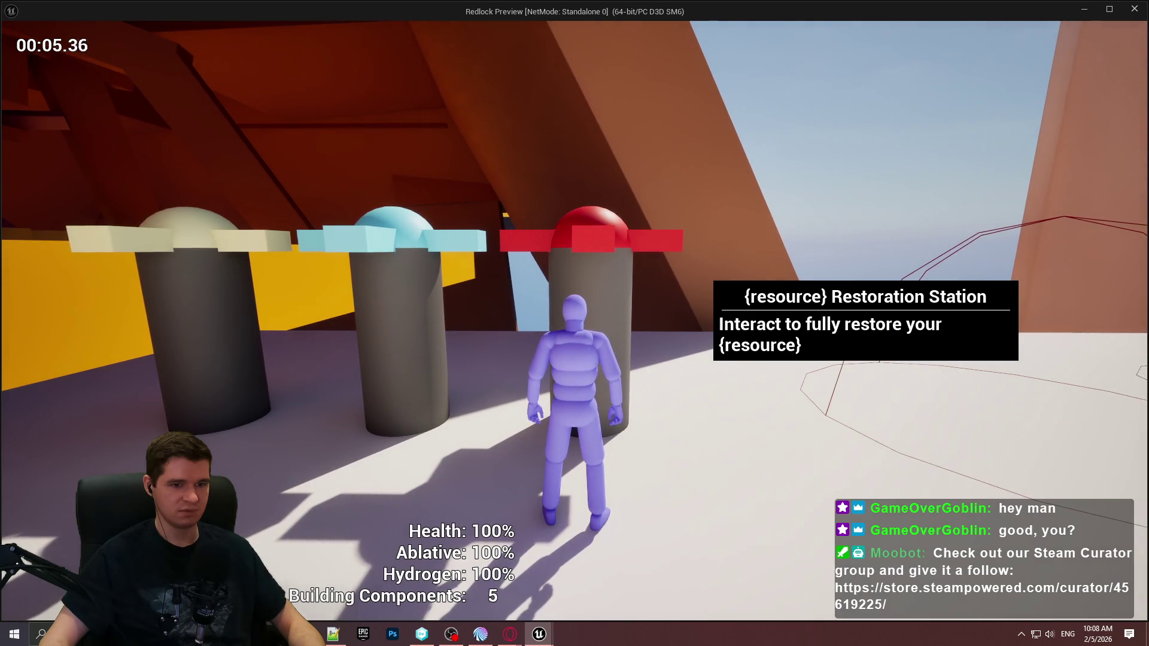
# Step: Stop play after seeing the {resource} placeholder tooltip and return to the BP_RestorationStation tab
pyautogui.press('Escape')
pyautogui.click(256, 25)
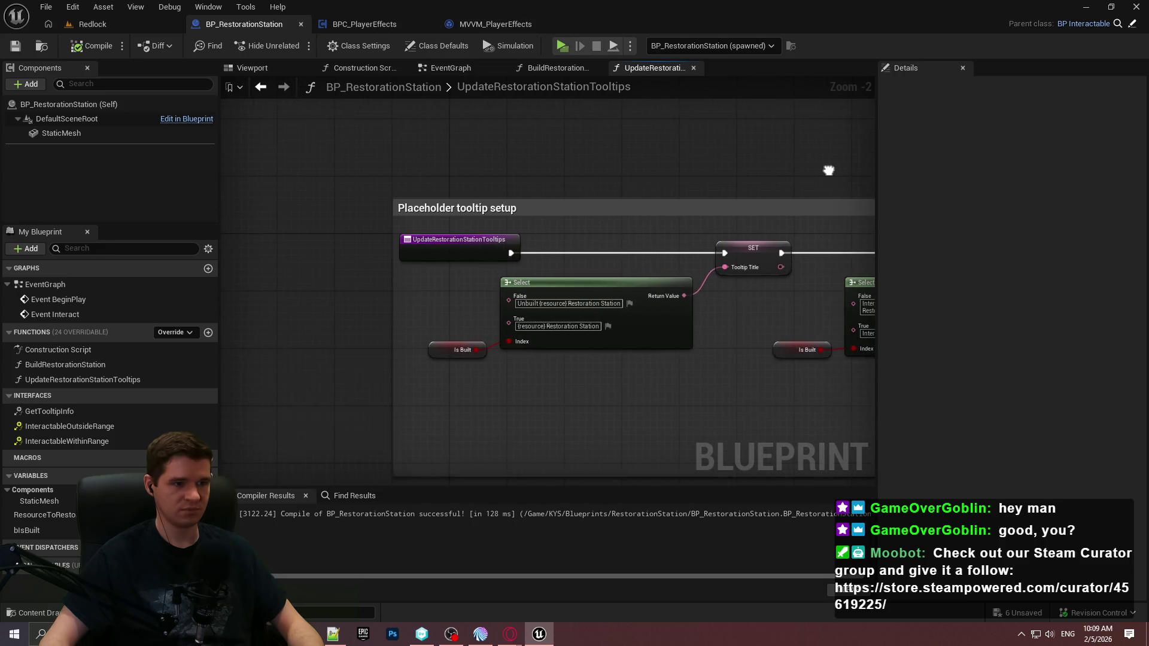
# Step: Place an Update Restoration Station Tooltips call after Event BeginPlay in the EventGraph
pyautogui.click(450, 67)
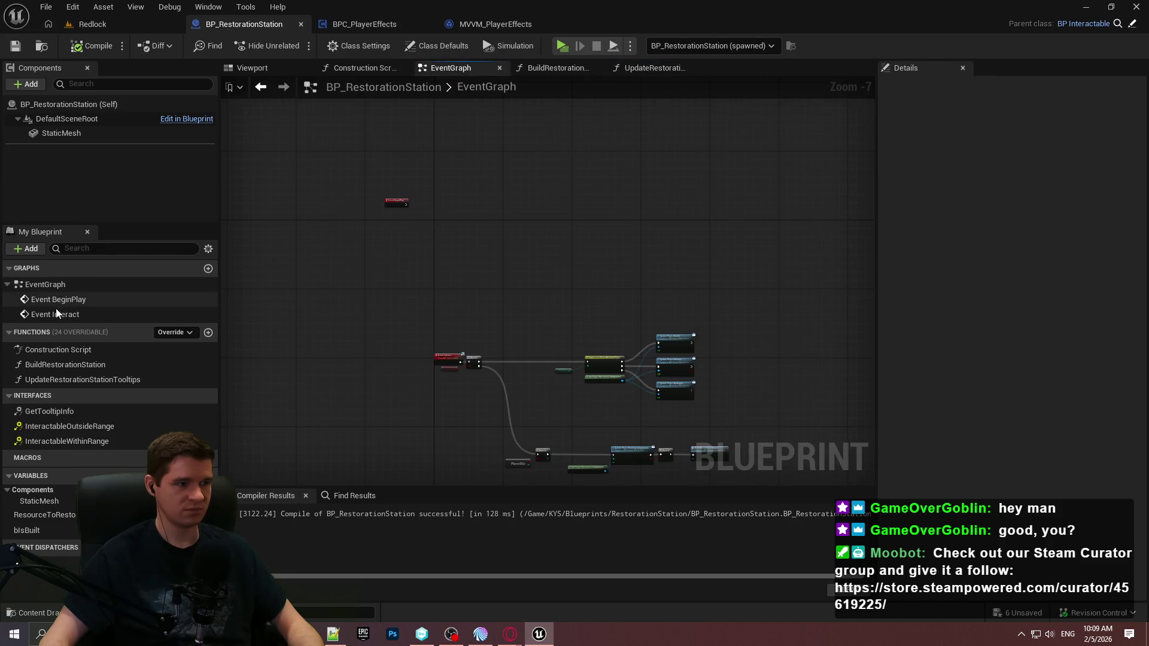
pyautogui.moveTo(77, 379)
pyautogui.mouseDown()
pyautogui.moveTo(436, 234)
pyautogui.moveTo(425, 211)
pyautogui.moveTo(379, 195)
pyautogui.moveTo(479, 205)
pyautogui.mouseUp()
pyautogui.scroll(2, 425, 210)
pyautogui.scroll(3, 479, 204)
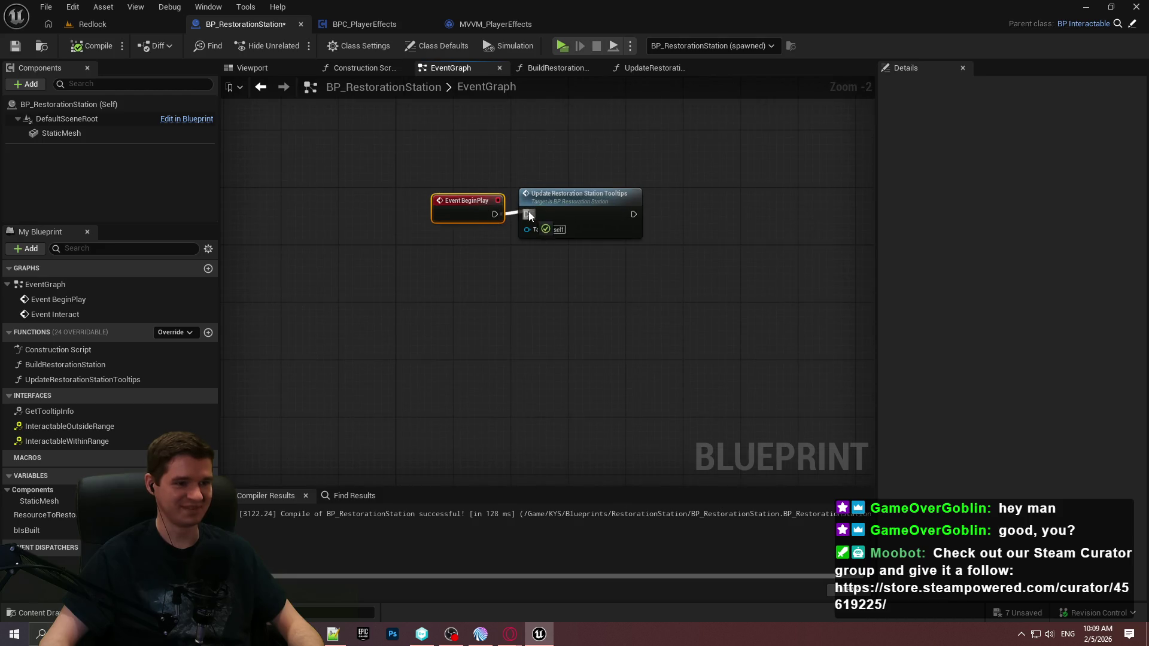
pyautogui.click(598, 230)
pyautogui.scroll(-4, 599, 256)
pyautogui.scroll(3, 642, 206)
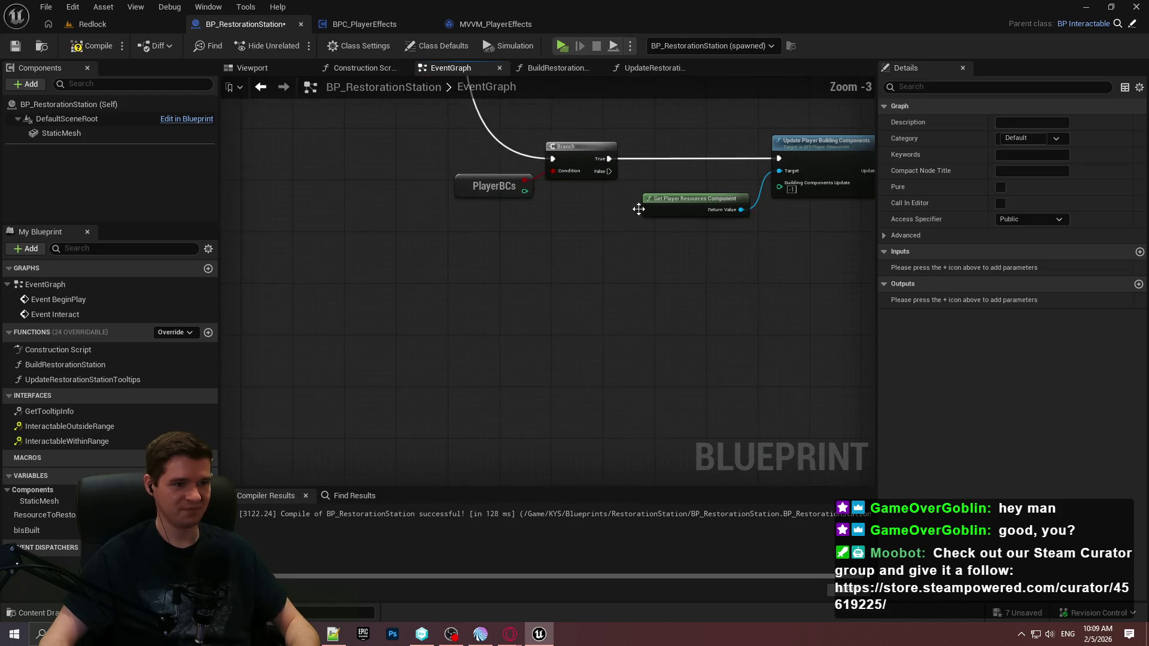
pyautogui.click(756, 236)
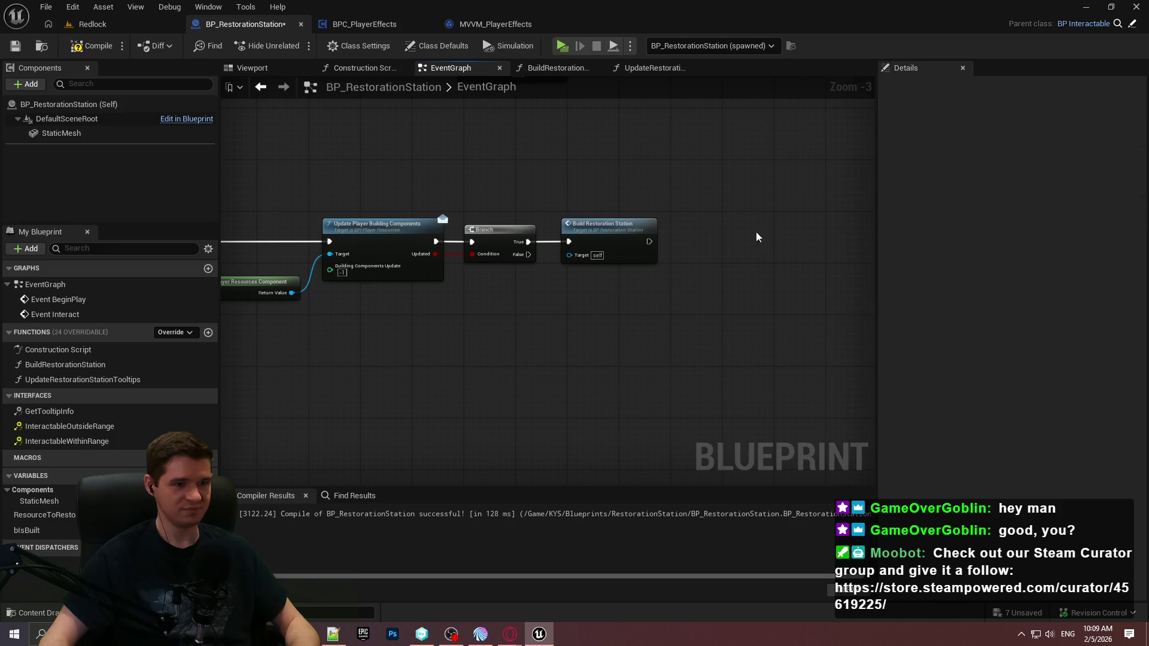
# Step: Paste the tooltip update call into BuildRestorationStation and wire it after SET Is Built
pyautogui.doubleClick(640, 239)
pyautogui.hotkey('ctrl', 'v')
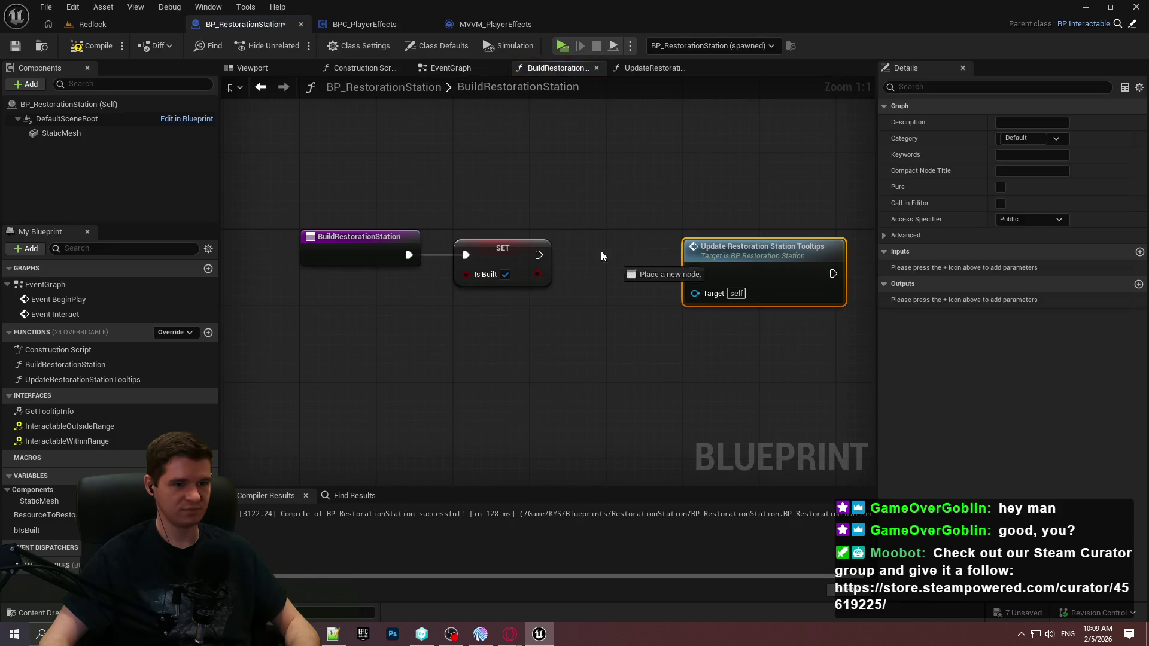
pyautogui.moveTo(539, 255); pyautogui.dragTo(539, 255)
pyautogui.moveTo(753, 261); pyautogui.dragTo(661, 240)
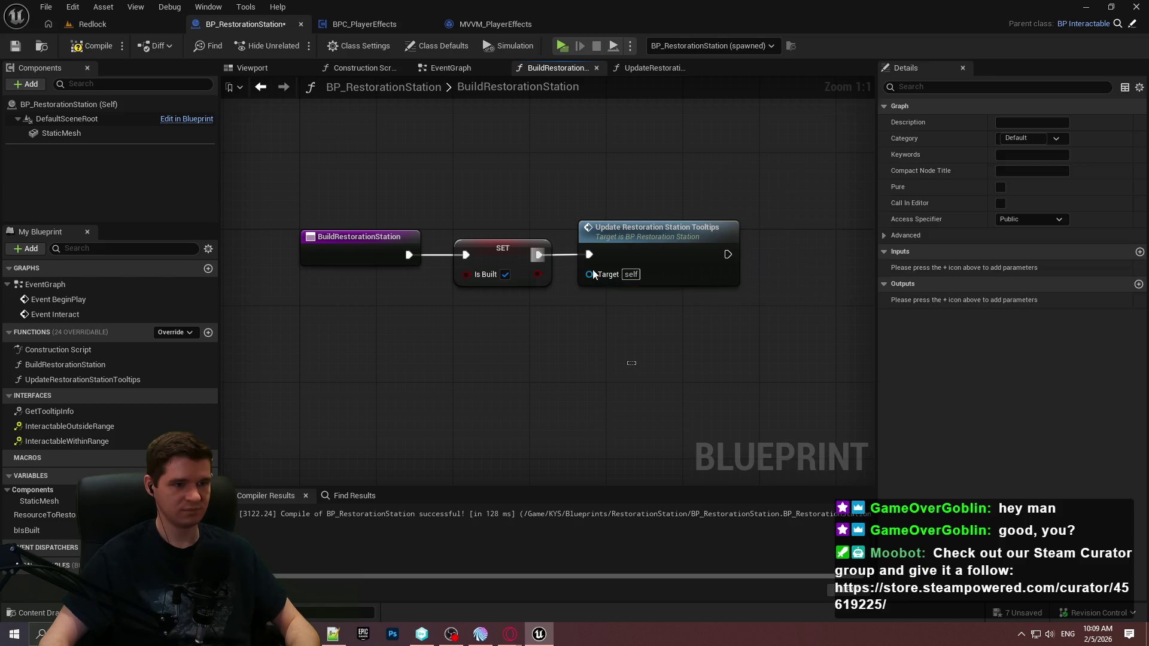
# Step: Play, walk to the red station, and build it by spending a Building Component
pyautogui.click(561, 46)
pyautogui.click(575, 510)
pyautogui.press('w')
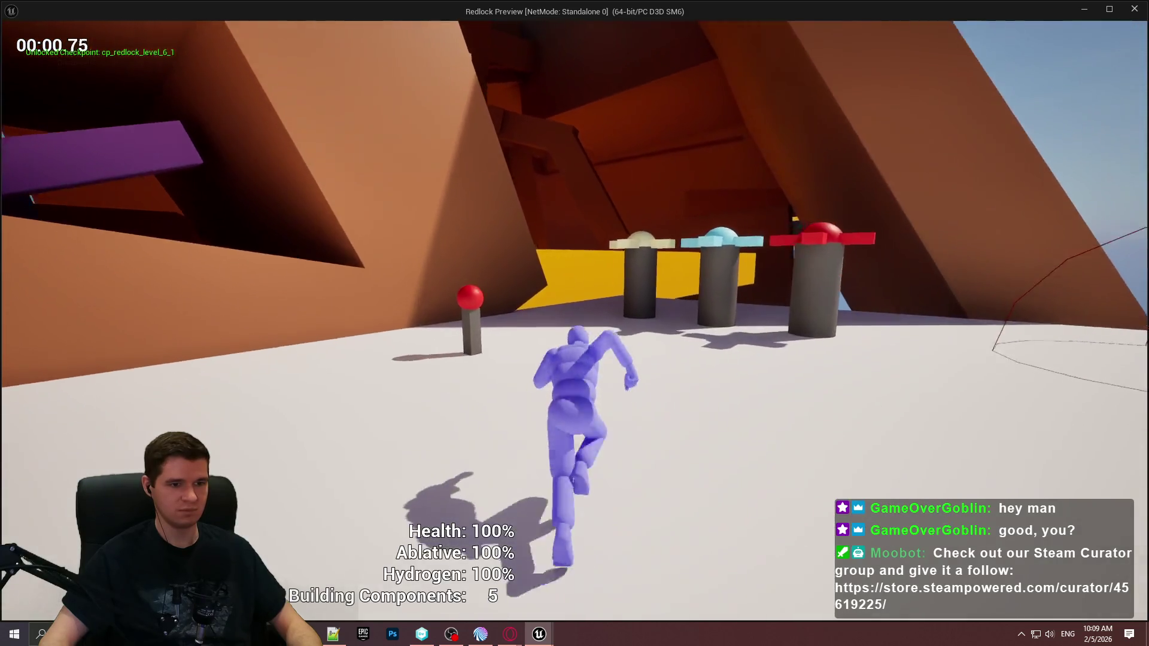
pyautogui.press('a')
pyautogui.press('e')
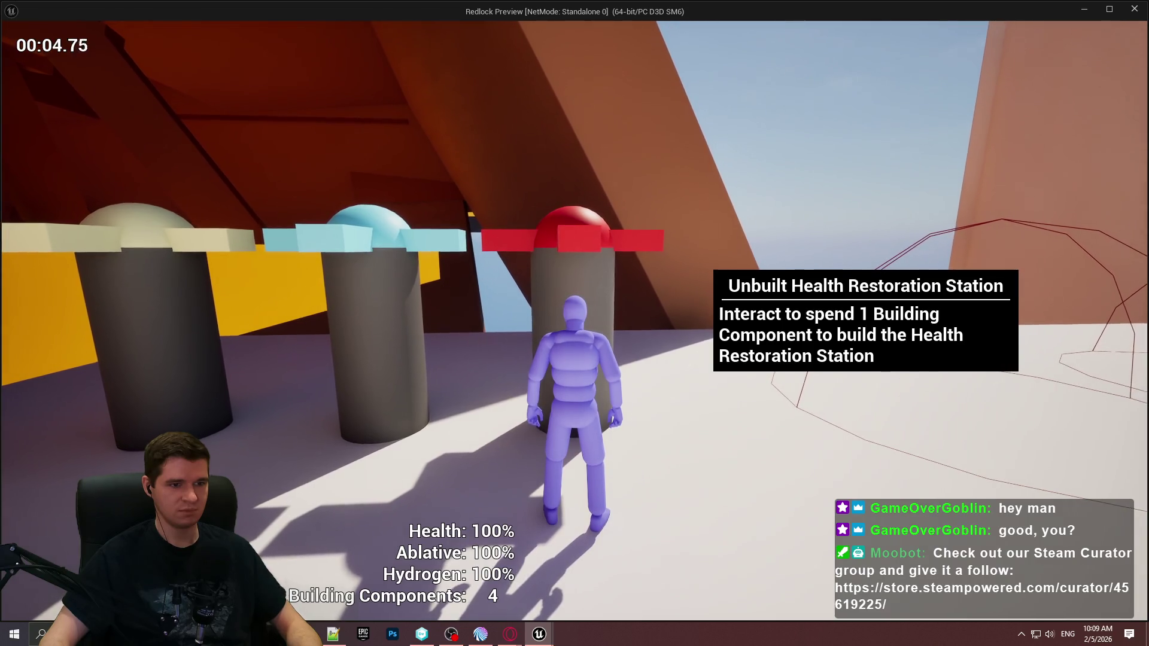
# Step: Step around the built station to recheck its Health Restoration Station tooltip, then exit play
pyautogui.press('a')
pyautogui.press('d')
pyautogui.press('a')
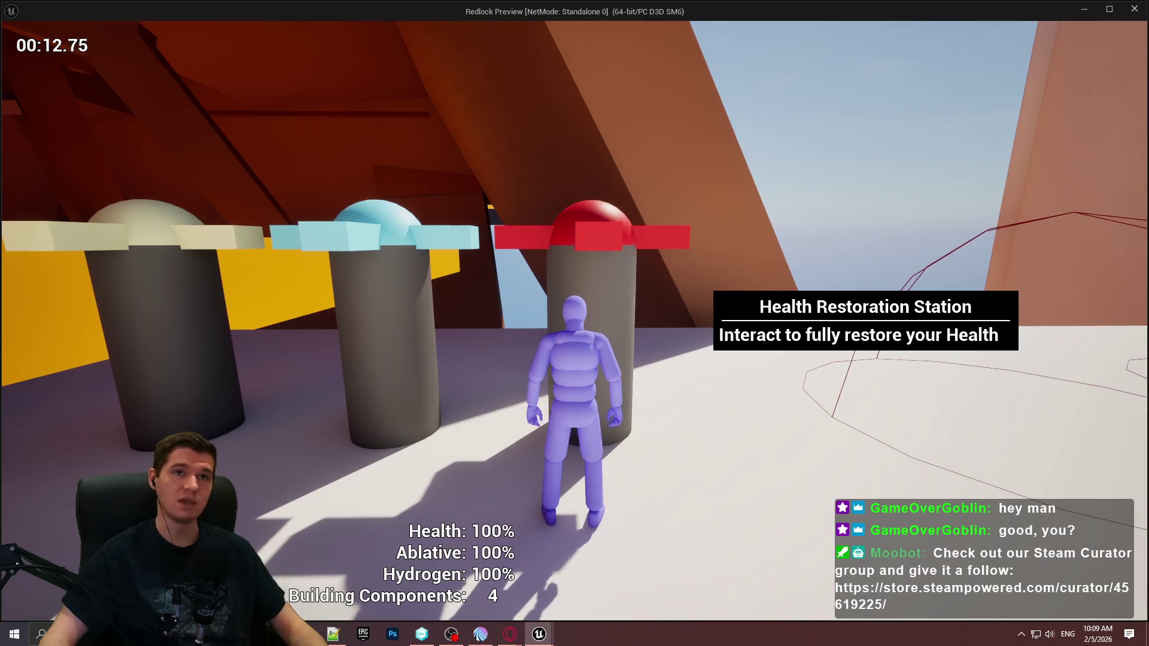
pyautogui.hotkey('alt', 'Tab')
pyautogui.rightClick(536, 322)
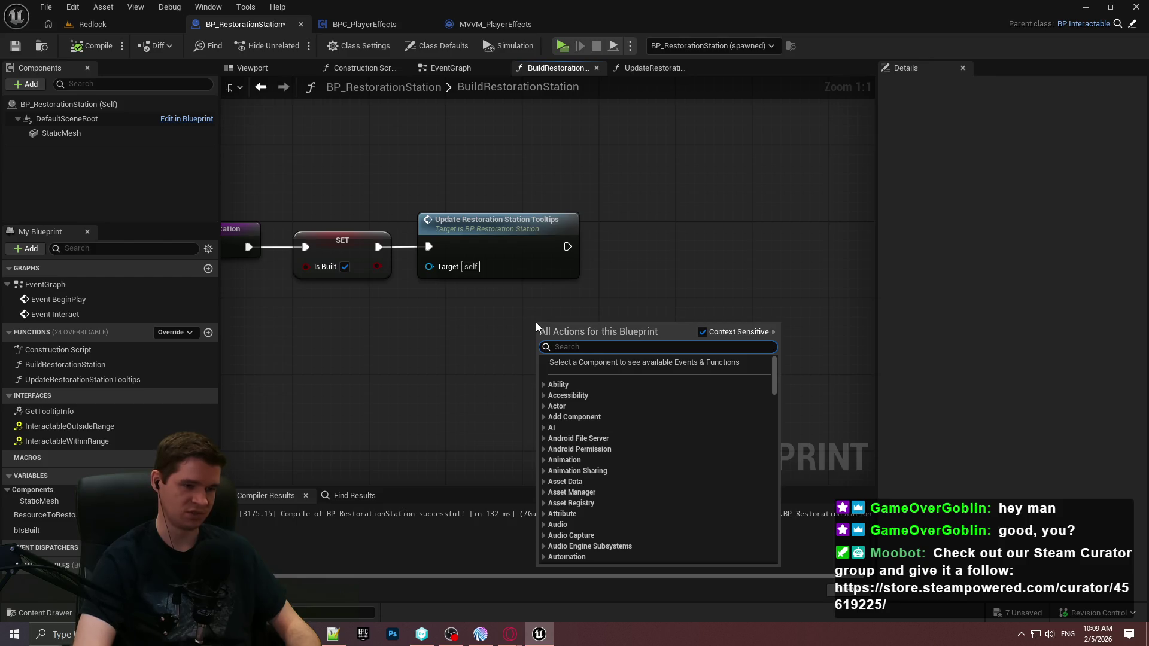
# Step: Add a Create Tooltip node wired after Update Restoration Station Tooltips
pyautogui.write('tooltip')
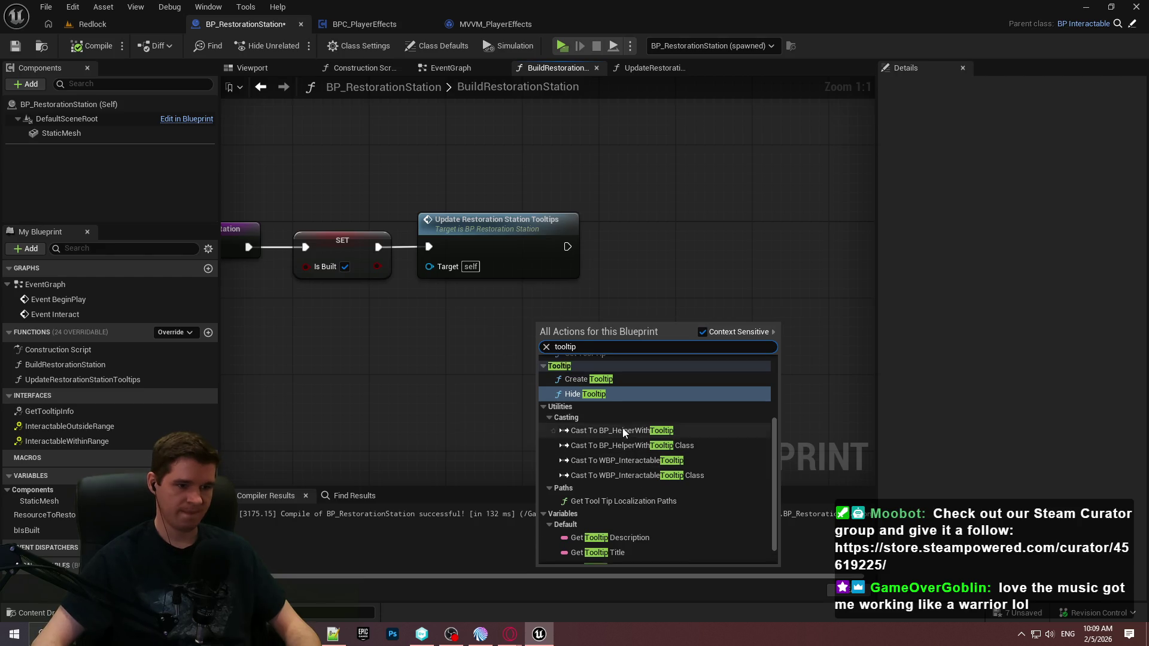
pyautogui.scroll(2, 623, 432)
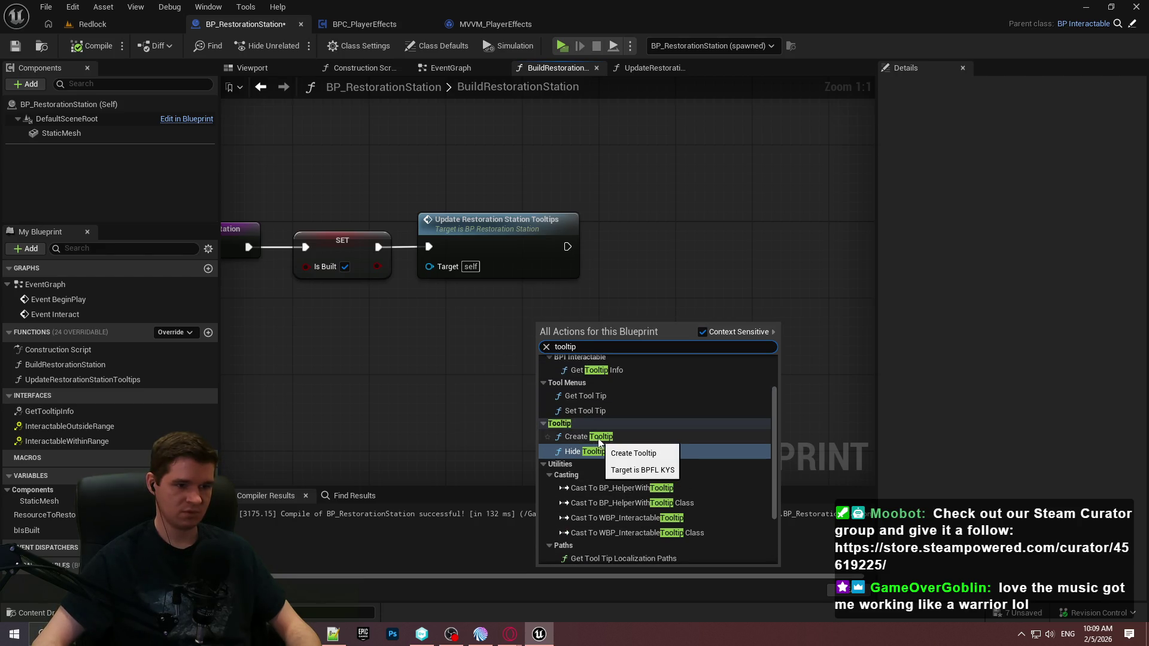
pyautogui.scroll(2, 598, 442)
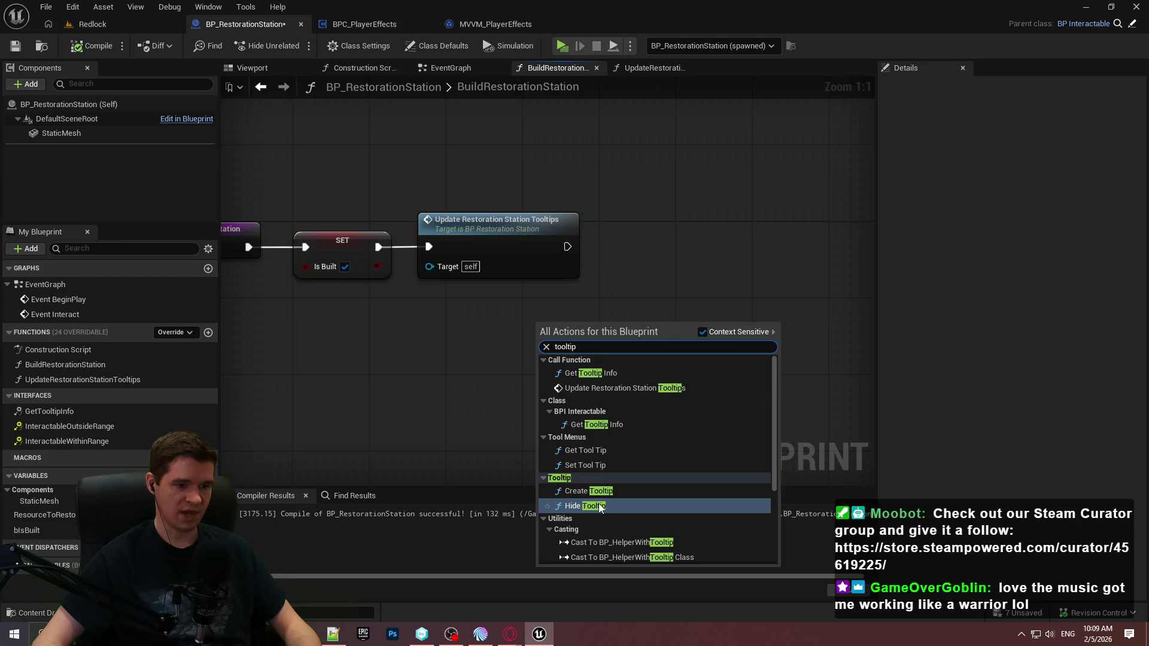
pyautogui.click(598, 491)
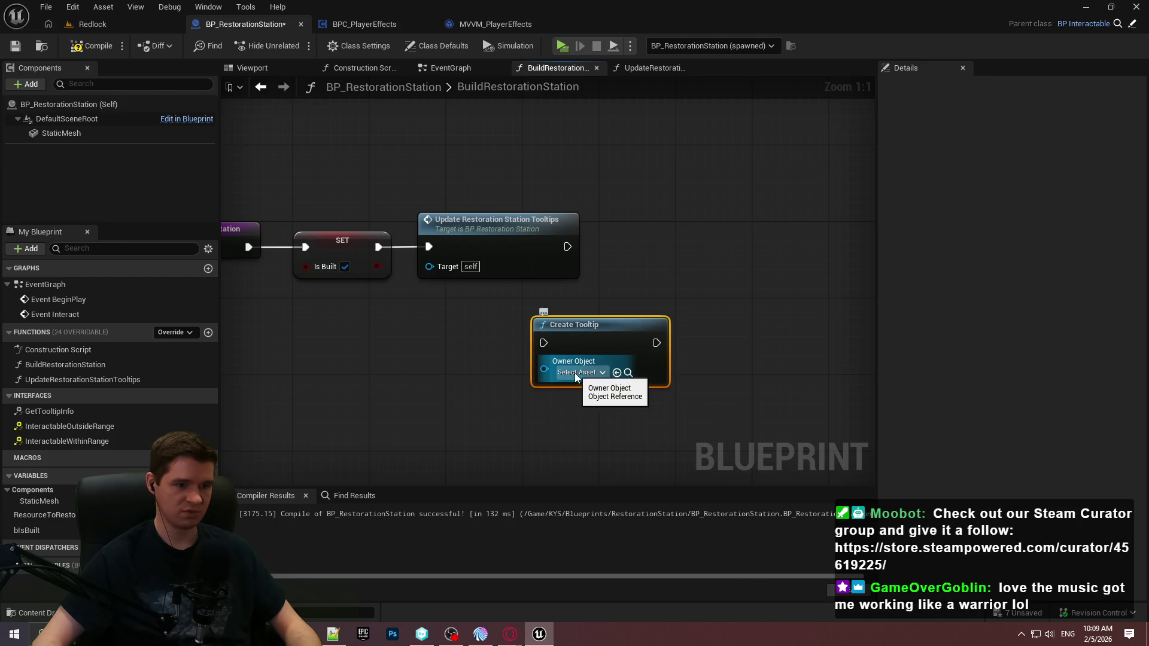
pyautogui.moveTo(599, 324)
pyautogui.mouseDown()
pyautogui.moveTo(713, 238)
pyautogui.moveTo(580, 252)
pyautogui.mouseUp()
# Step: Connect a Self node to Create Tooltip's Owner Object input
pyautogui.moveTo(703, 238); pyautogui.dragTo(674, 231)
pyautogui.moveTo(631, 274); pyautogui.dragTo(569, 310)
pyautogui.write('self')
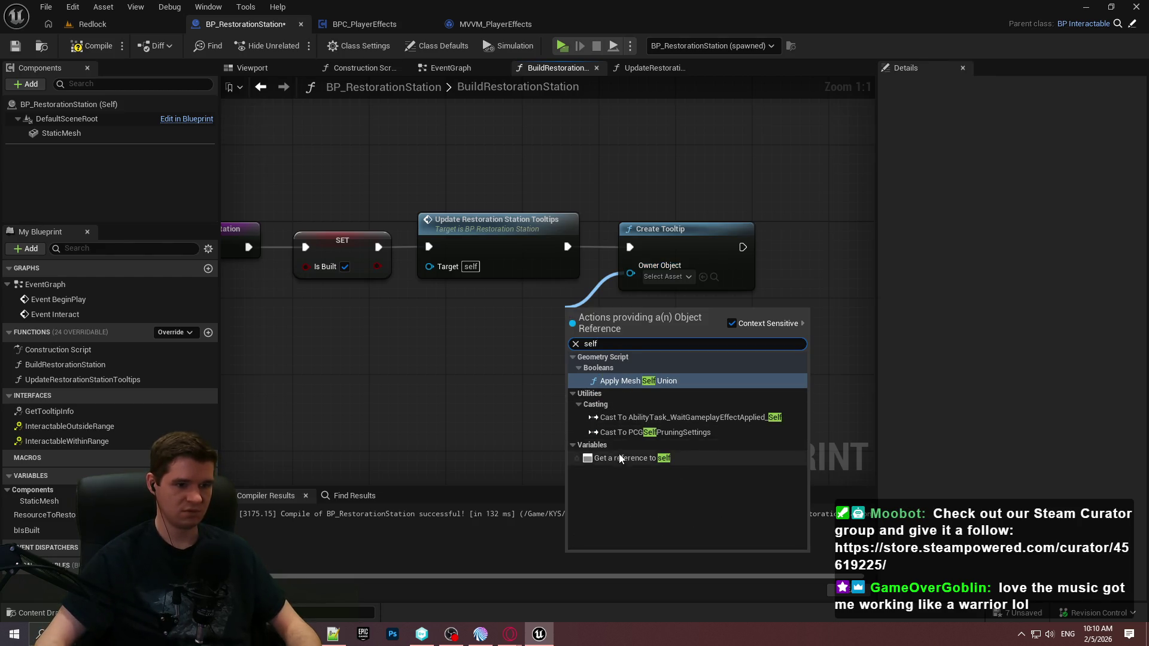
pyautogui.click(632, 457)
# Step: Compile BP_RestorationStation and start a play session with Alt+P
pyautogui.click(93, 45)
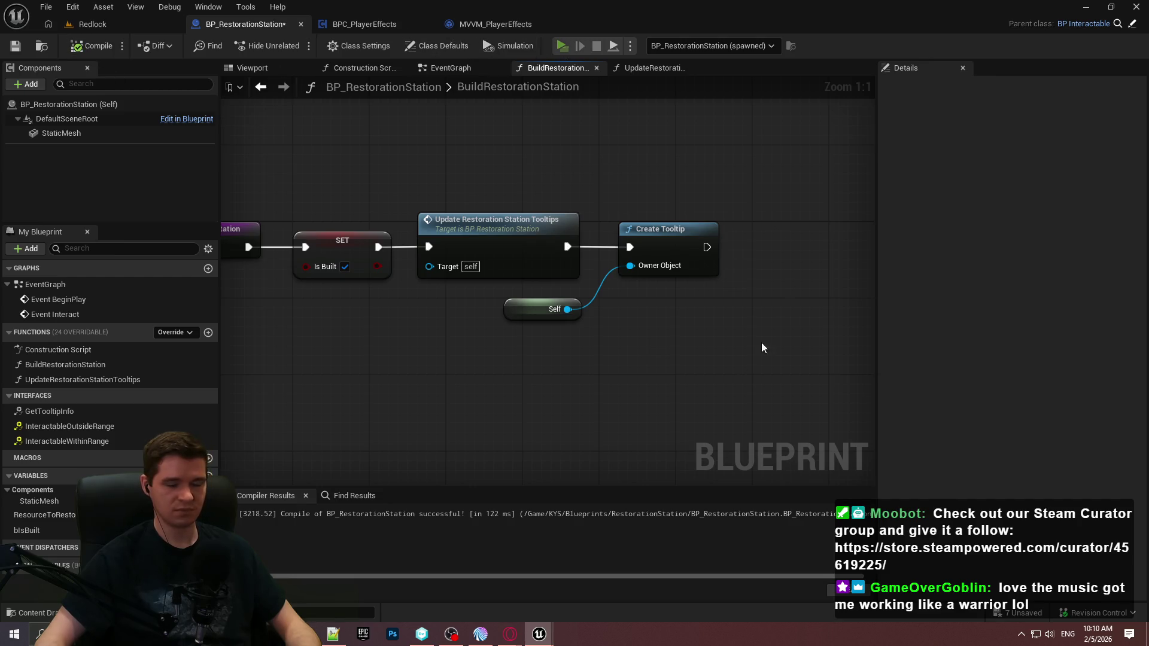
pyautogui.hotkey('alt', 'p')
pyautogui.click(574, 511)
# Step: Build the Health station in play, then stop the session
pyautogui.press('w')
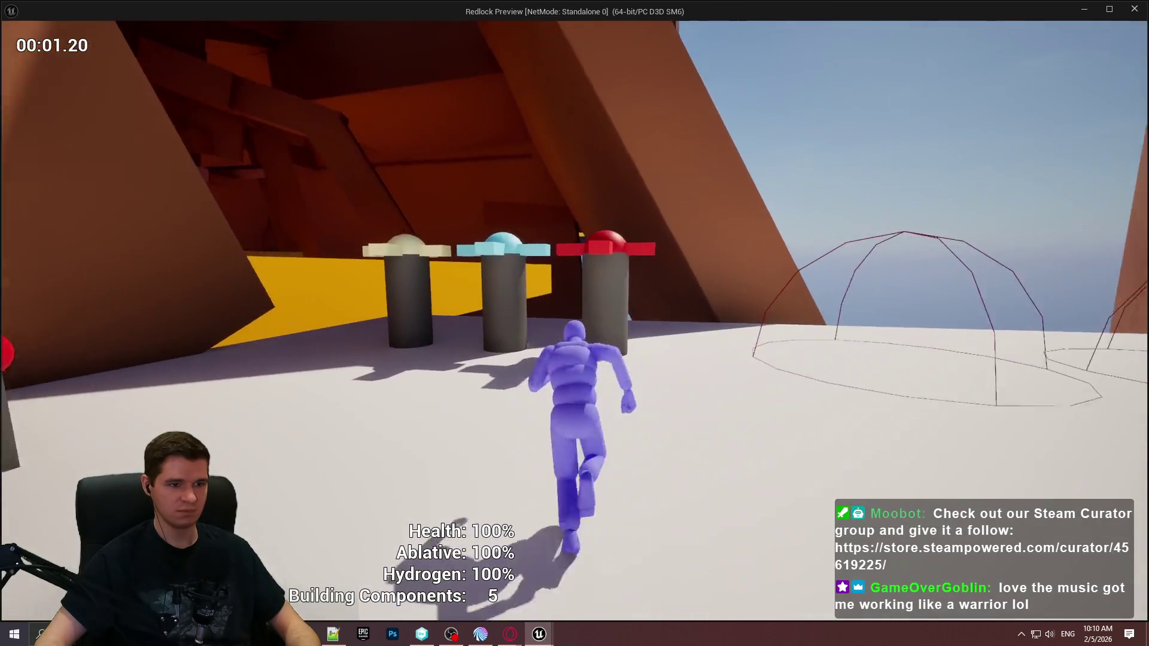
pyautogui.press('e')
pyautogui.press('Escape')
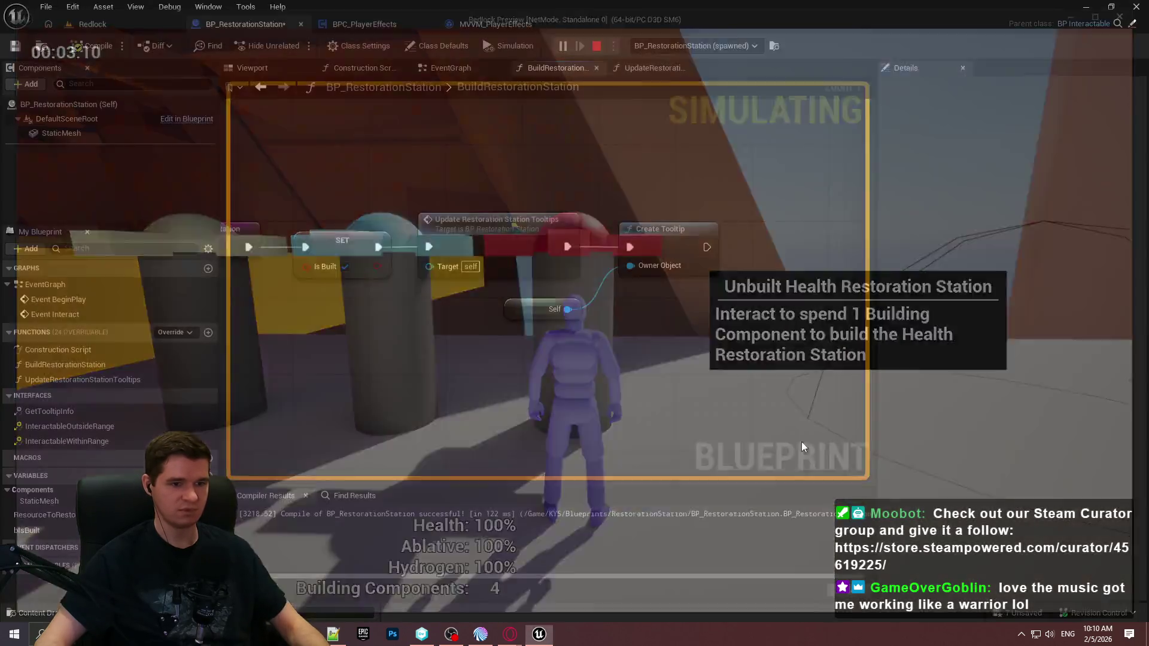
# Step: Insert a Hide Tooltip node before Create Tooltip, tidy the nodes, compile, and play again
pyautogui.moveTo(606, 343); pyautogui.dragTo(606, 343)
pyautogui.write('hide tool')
pyautogui.press('Return')
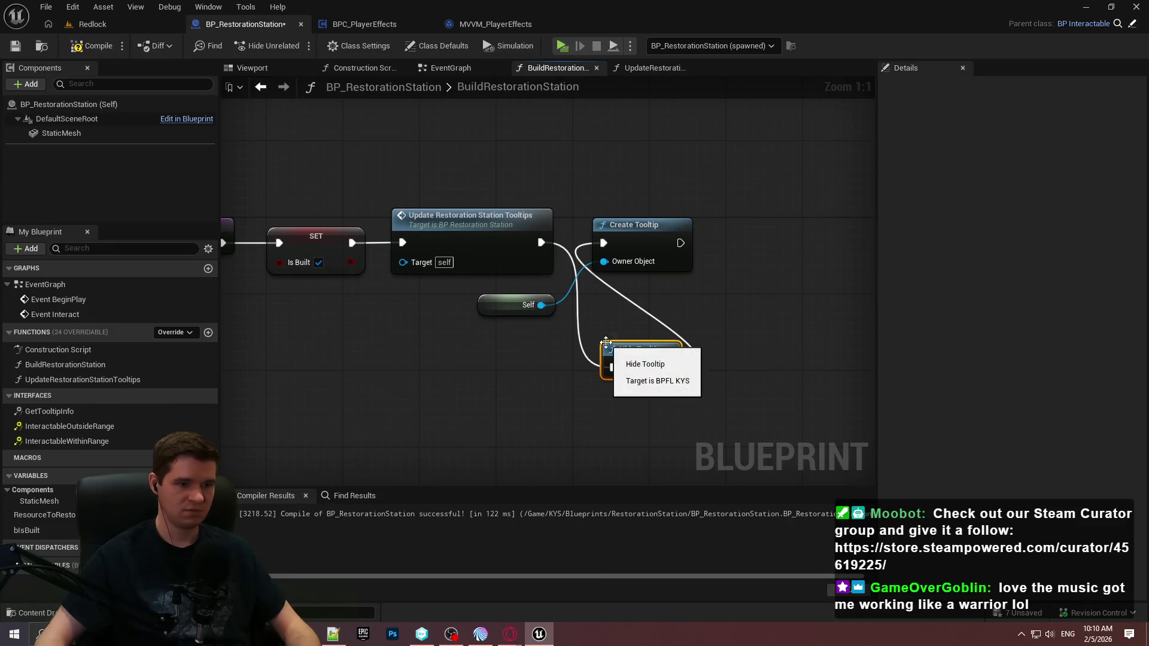
pyautogui.moveTo(640, 227); pyautogui.dragTo(850, 237)
pyautogui.moveTo(642, 369); pyautogui.dragTo(622, 247)
pyautogui.moveTo(841, 235); pyautogui.dragTo(736, 225)
pyautogui.moveTo(552, 310)
pyautogui.mouseDown()
pyautogui.moveTo(637, 301)
pyautogui.moveTo(659, 282)
pyautogui.mouseUp()
pyautogui.click(16, 45)
pyautogui.hotkey('alt', 'p')
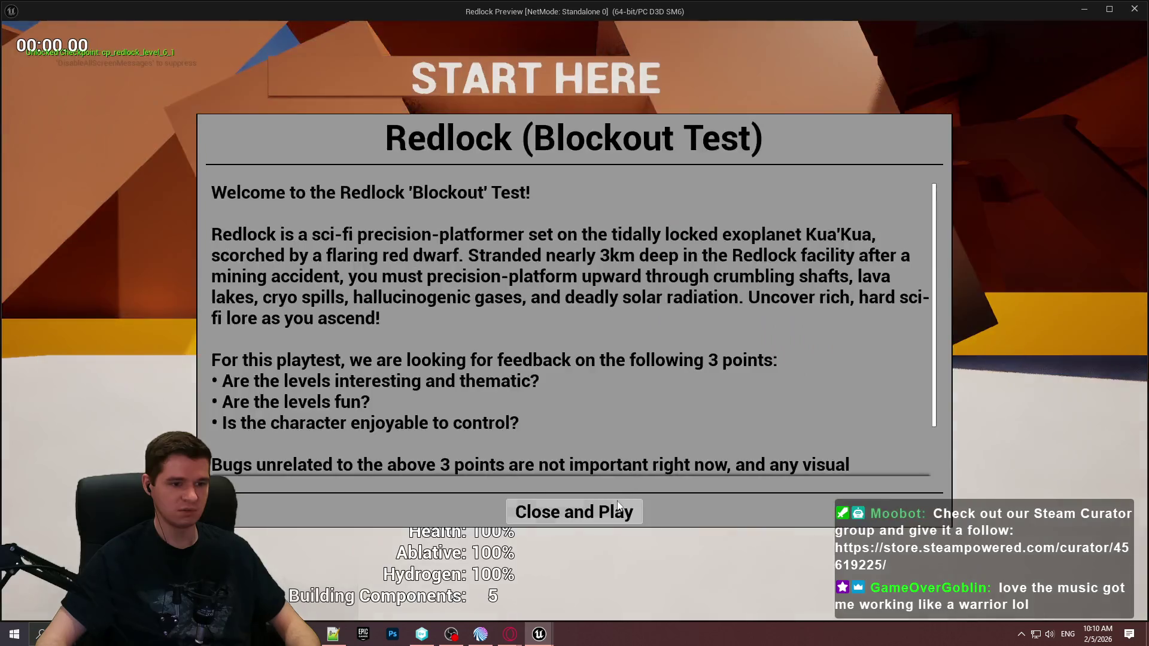
# Step: Start playing and build the Health, Hydrogen and Ablative Restoration Stations
pyautogui.click(574, 511)
pyautogui.press('w')
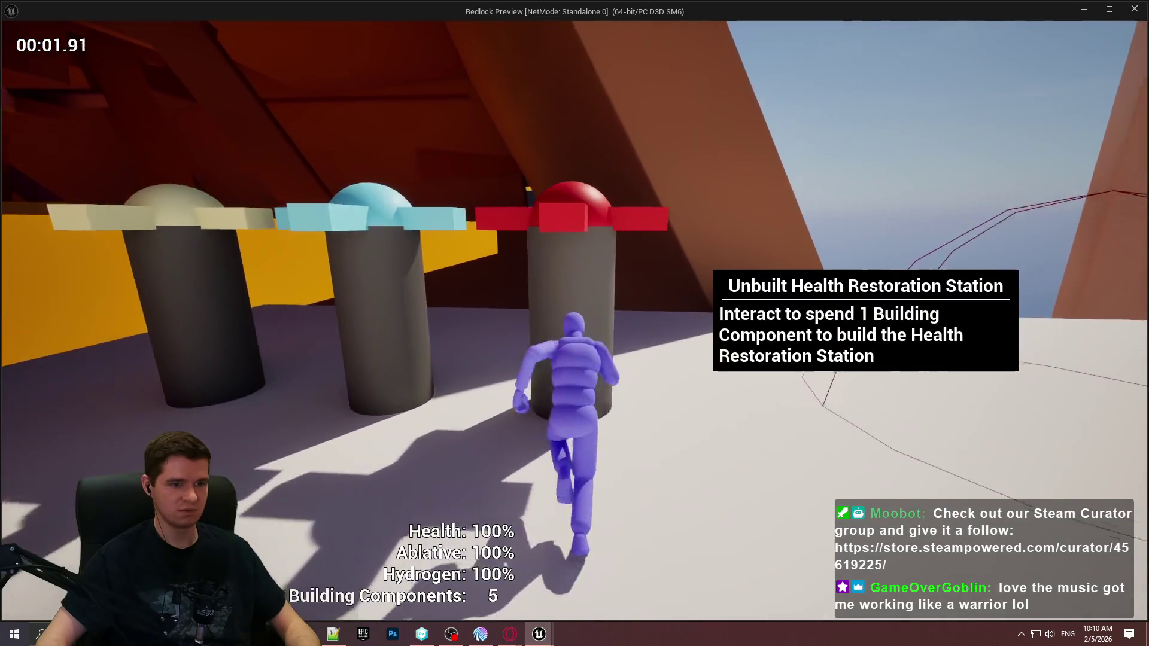
pyautogui.press('e')
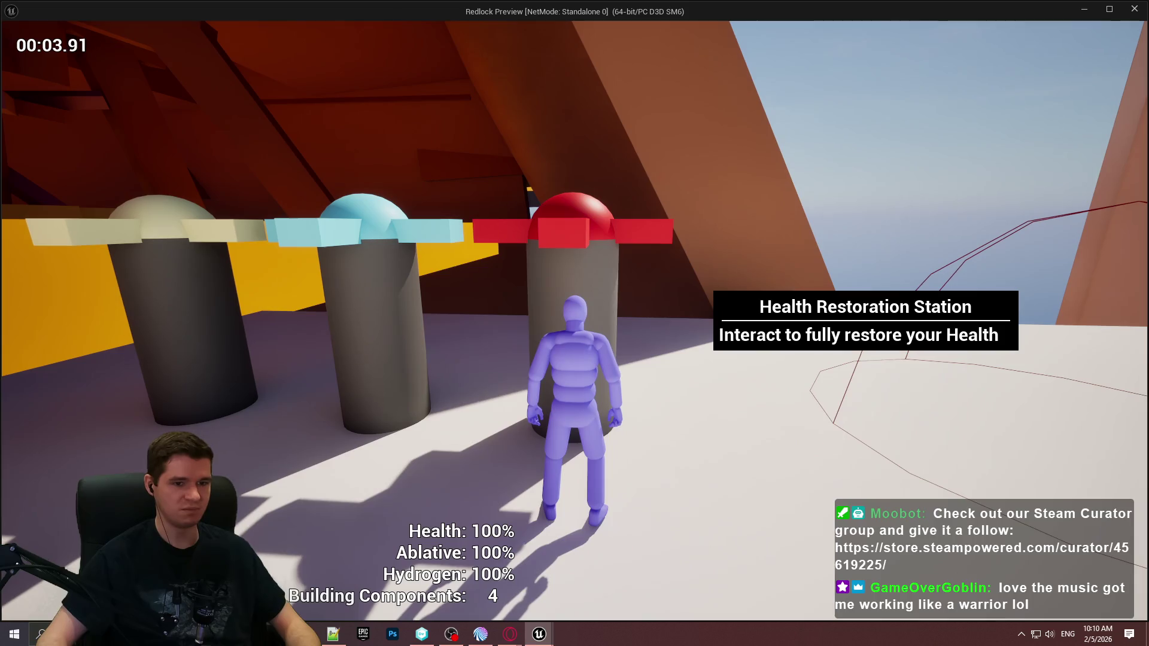
pyautogui.press('a')
pyautogui.press('e')
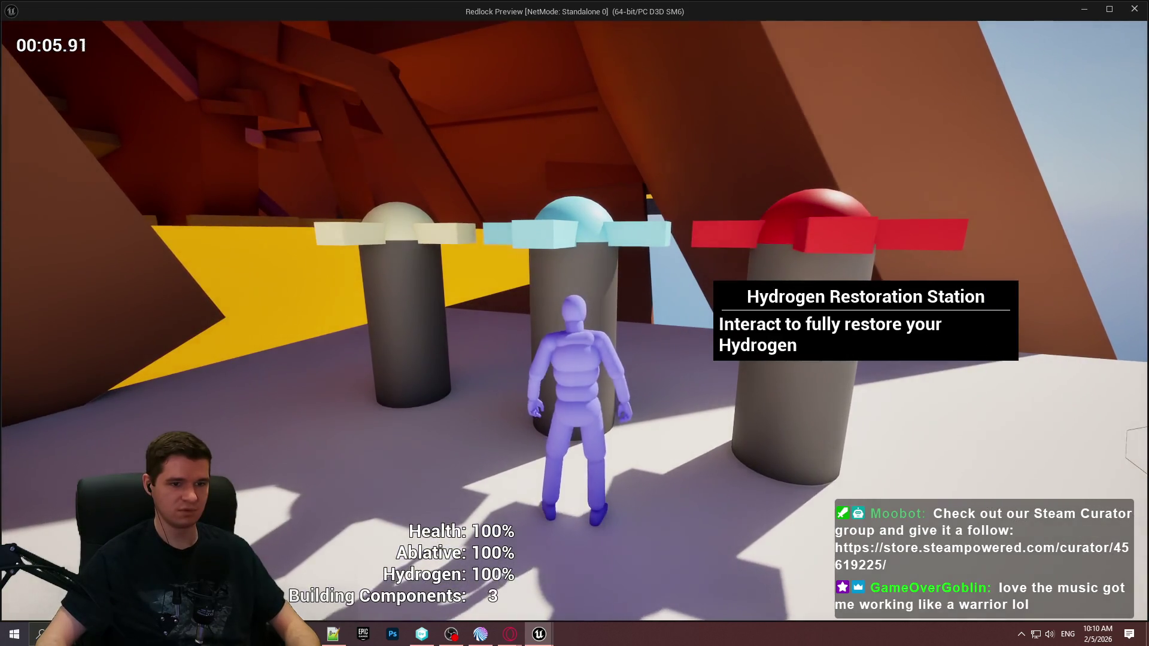
pyautogui.press('w')
pyautogui.press('e')
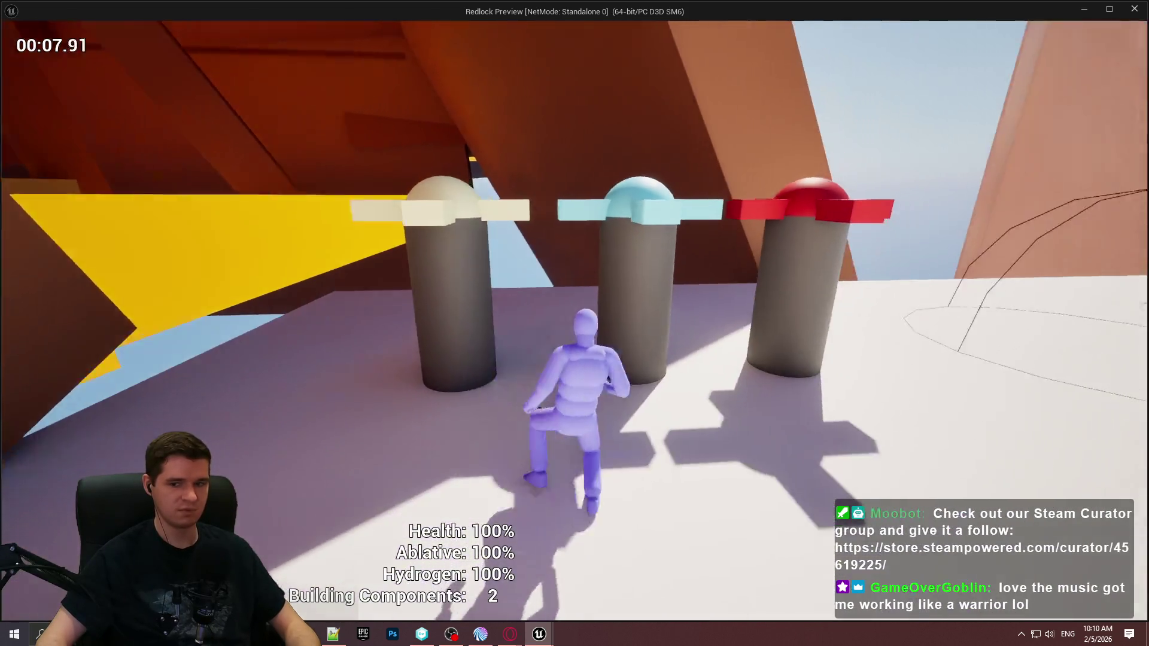
# Step: Move around the built stations to check their tooltips show components at 2, then stop play
pyautogui.press('w')
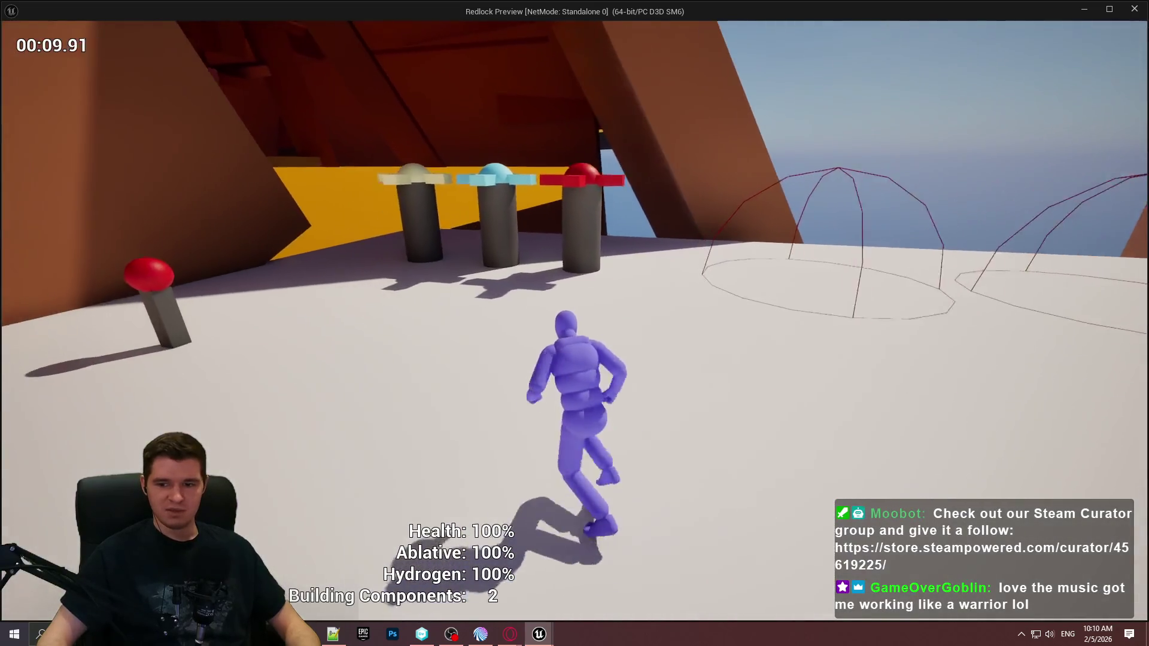
pyautogui.press('space')
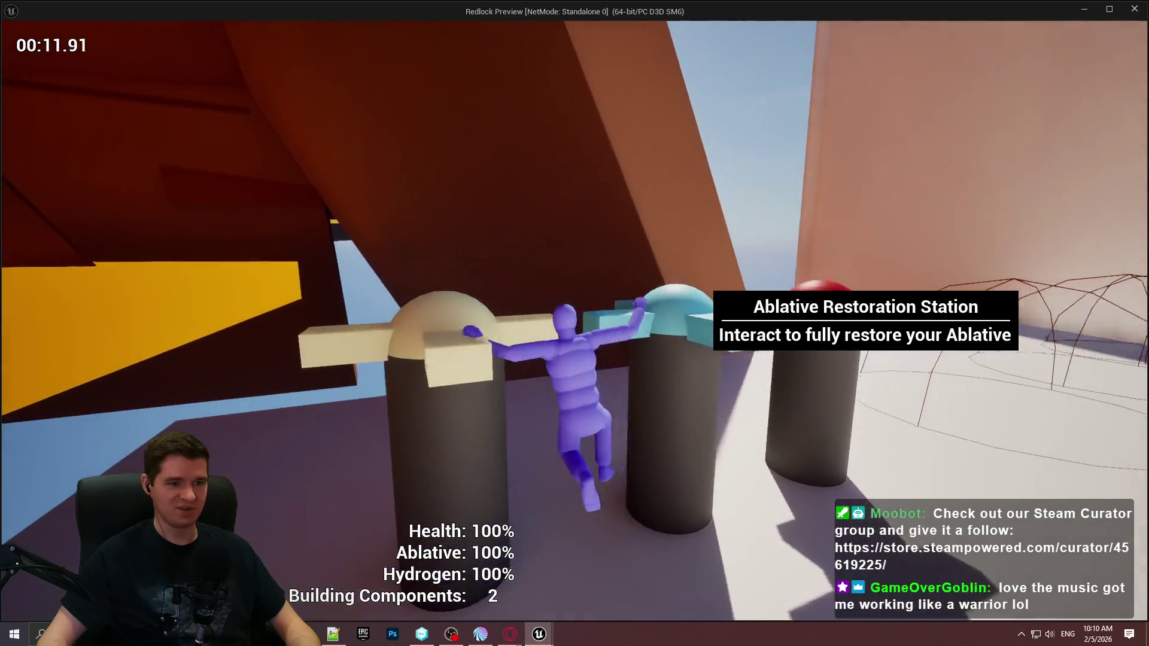
pyautogui.press('w')
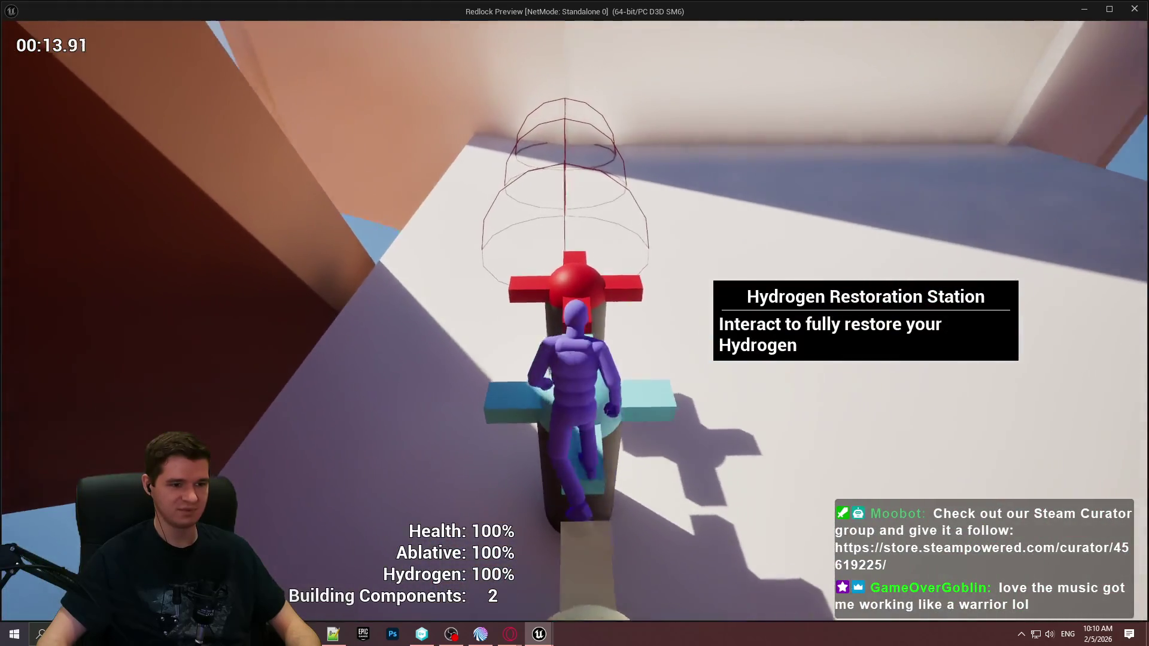
pyautogui.press('space')
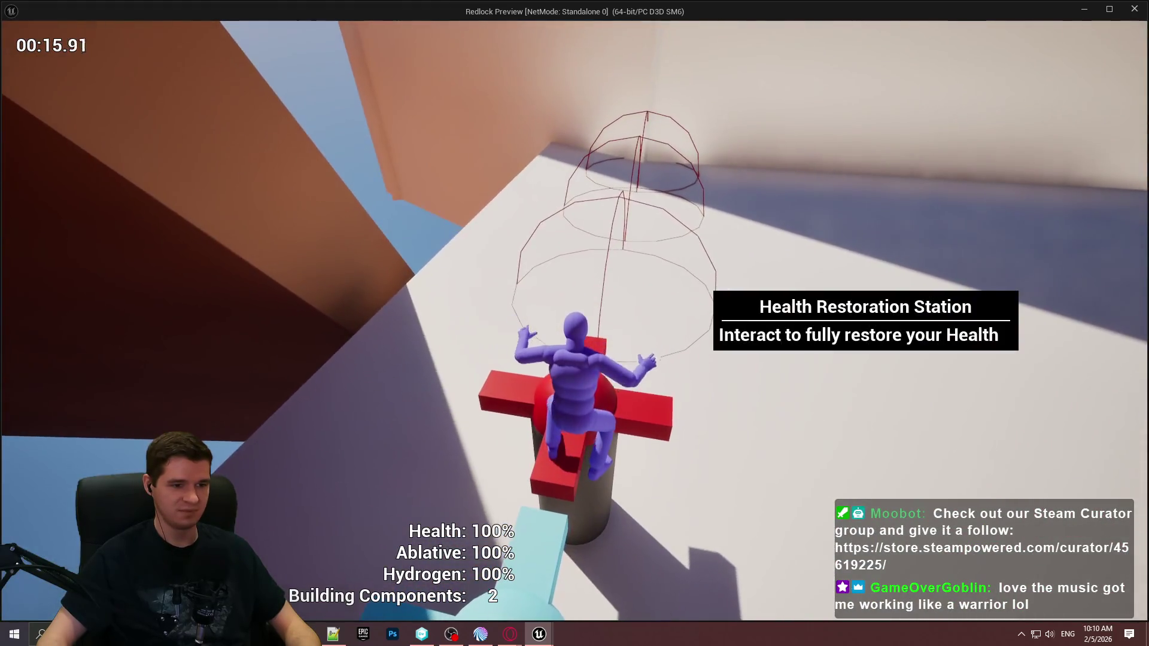
pyautogui.press('w')
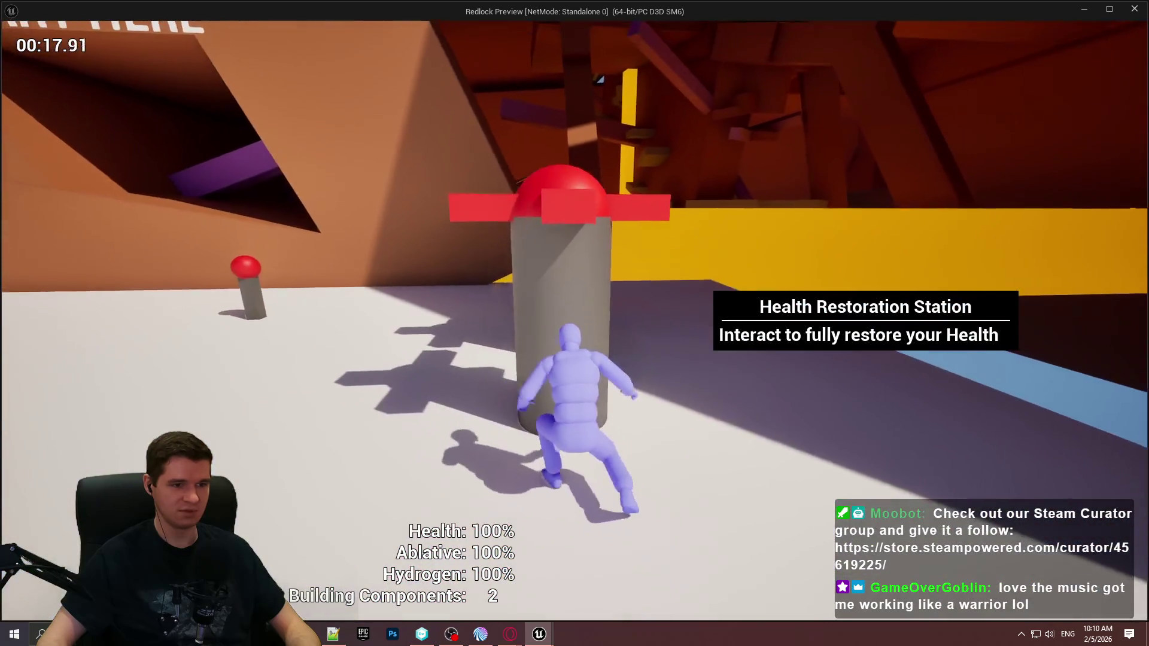
pyautogui.press('w')
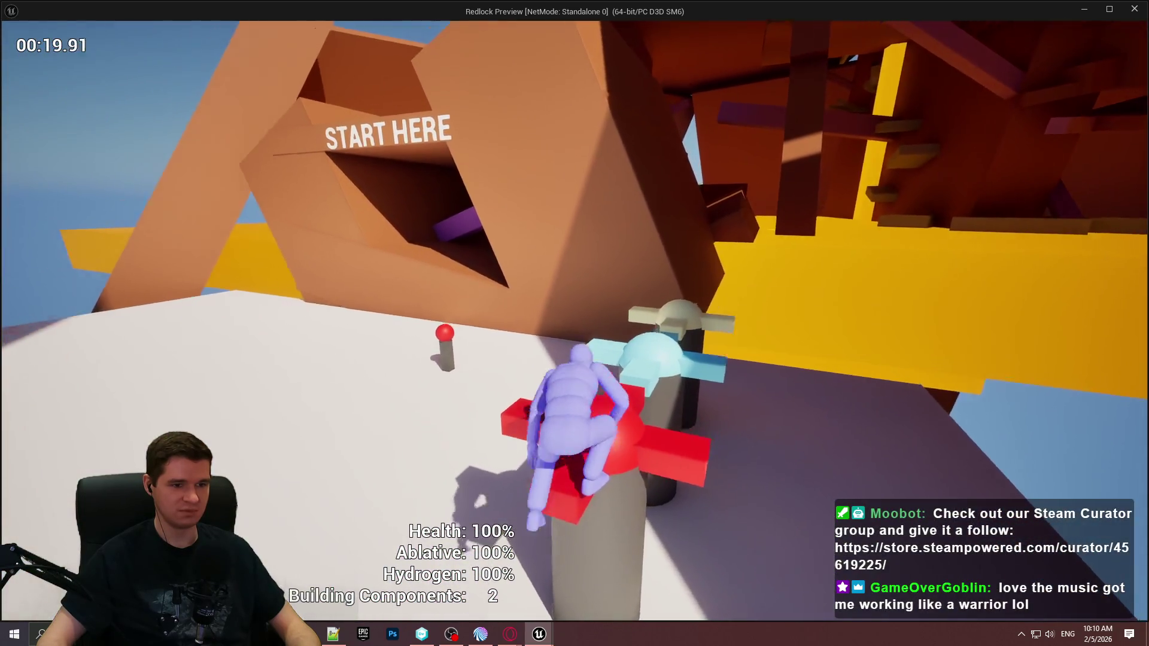
pyautogui.press('w')
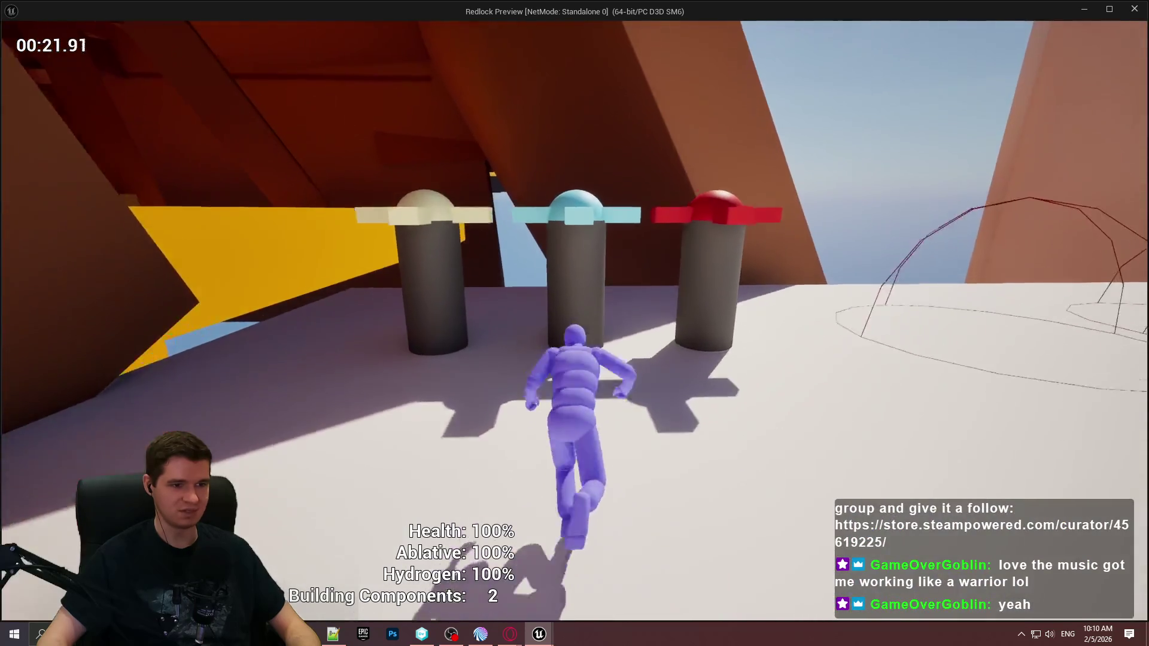
pyautogui.press('w')
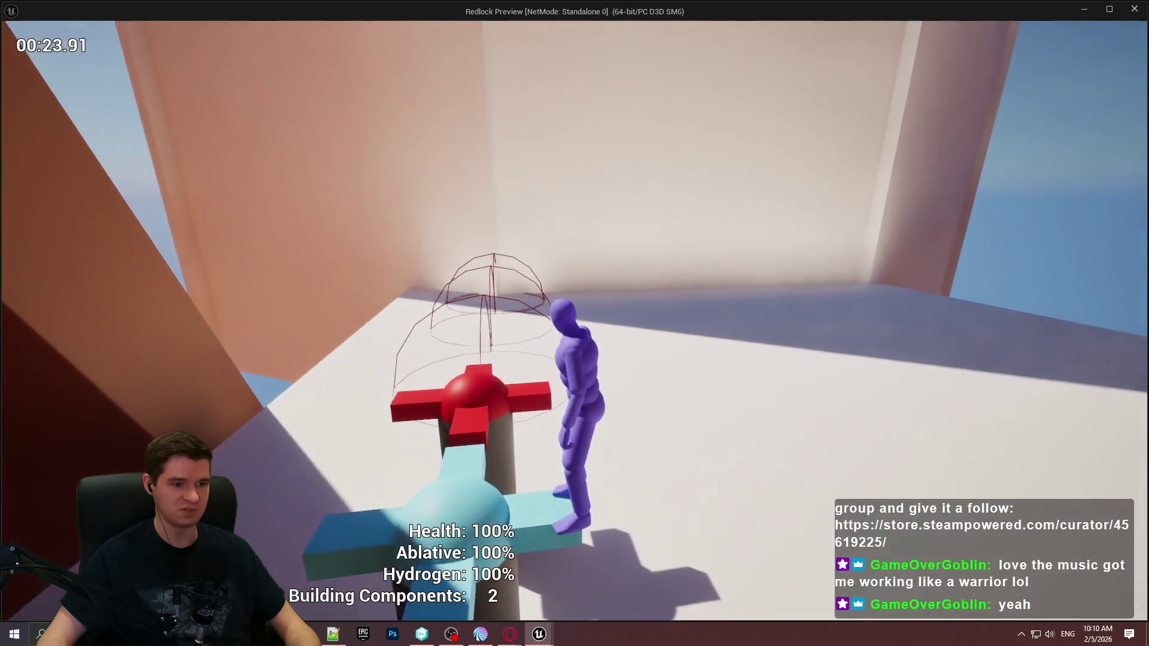
pyautogui.press('w')
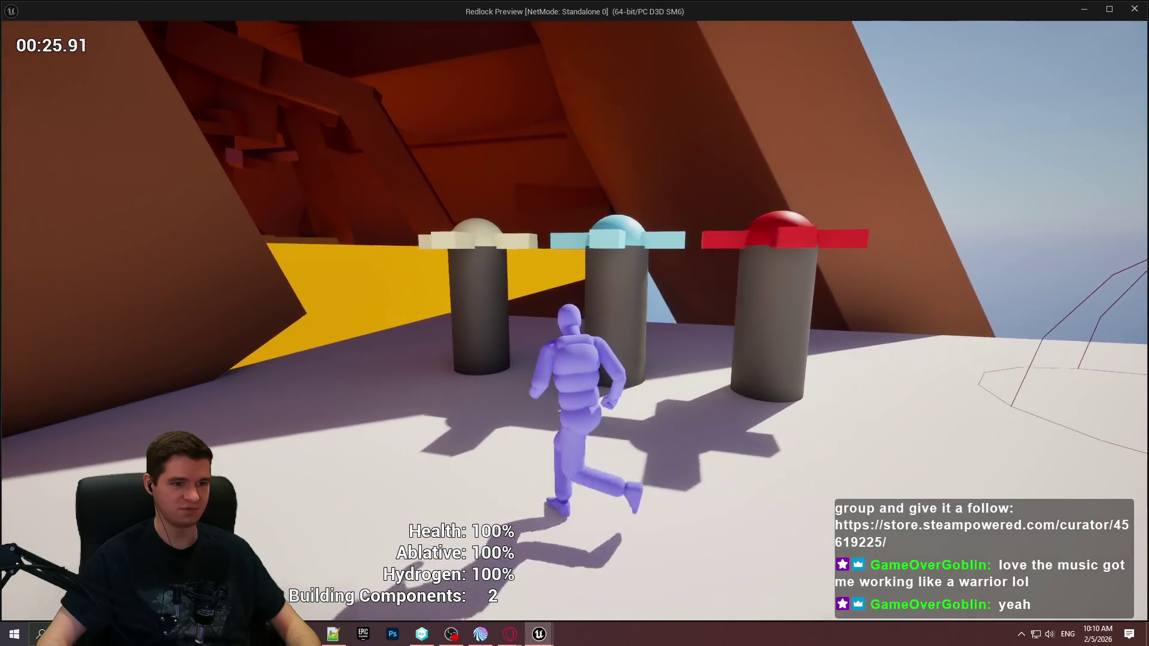
pyautogui.press('Escape')
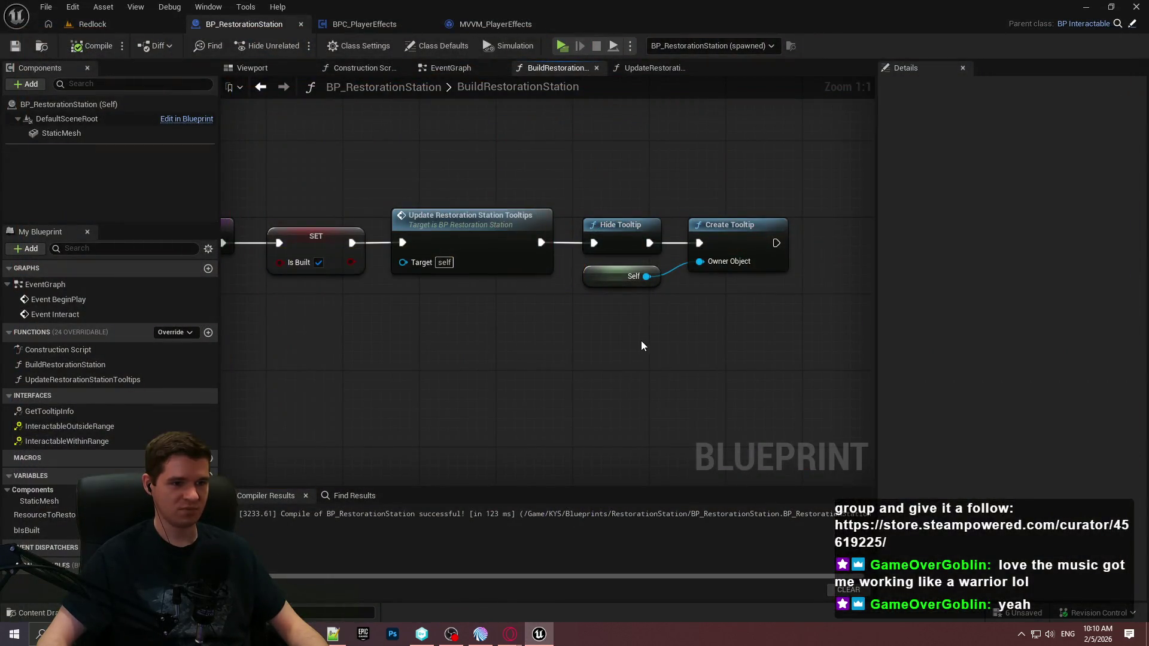
pyautogui.scroll(-2, 642, 346)
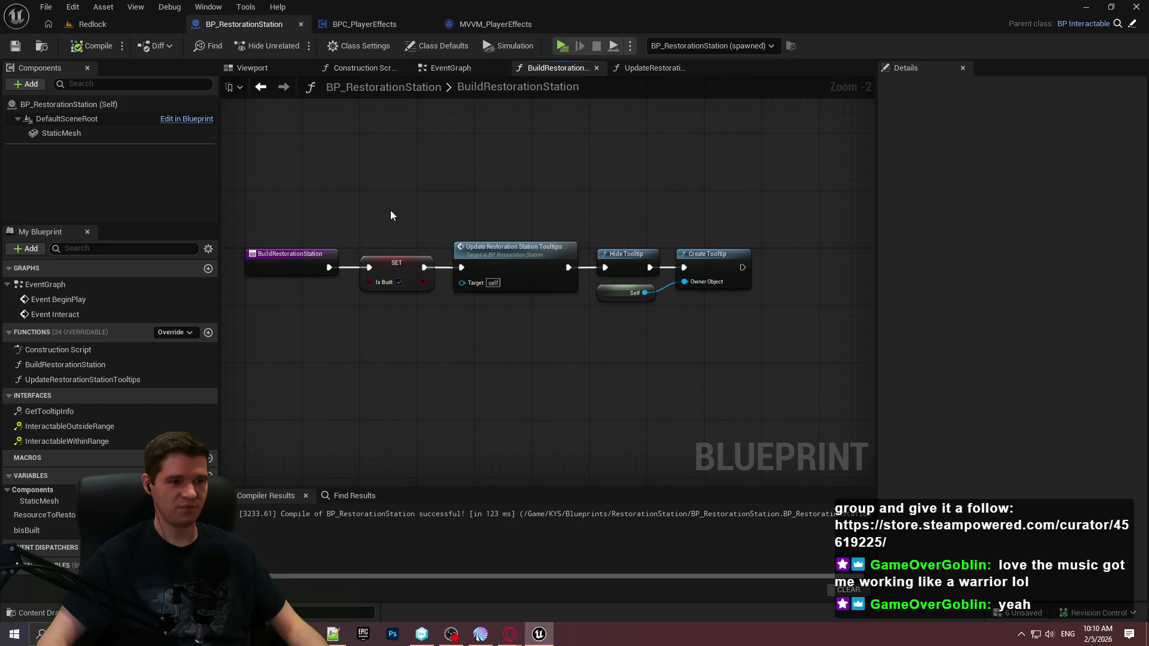
pyautogui.moveTo(441, 219); pyautogui.dragTo(469, 216)
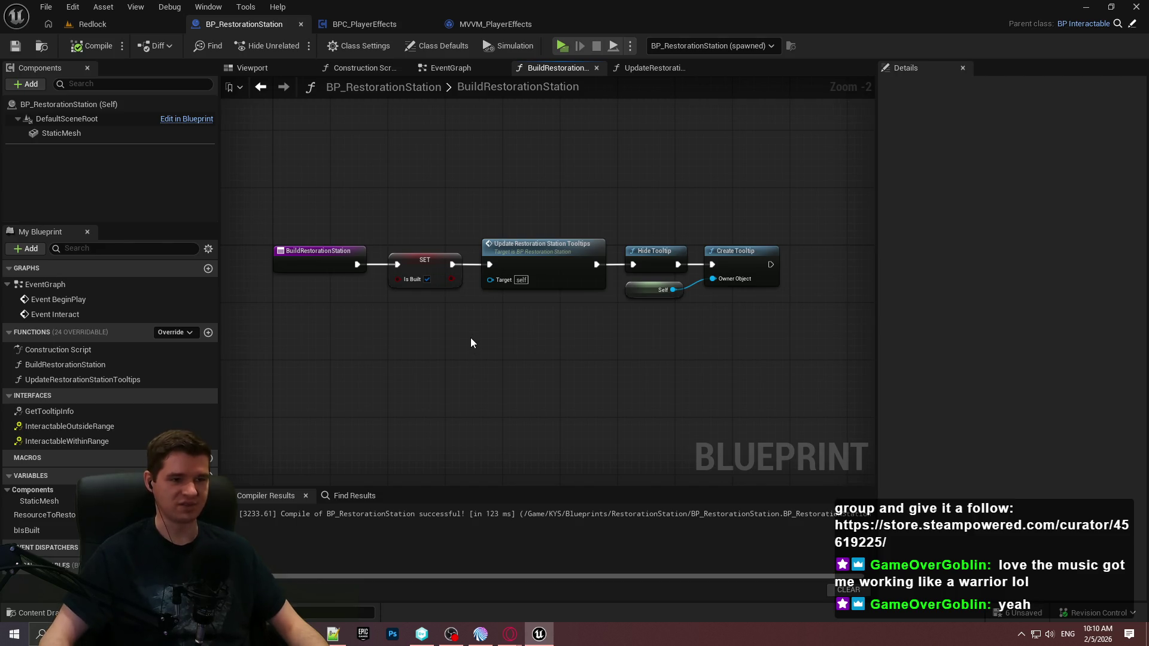
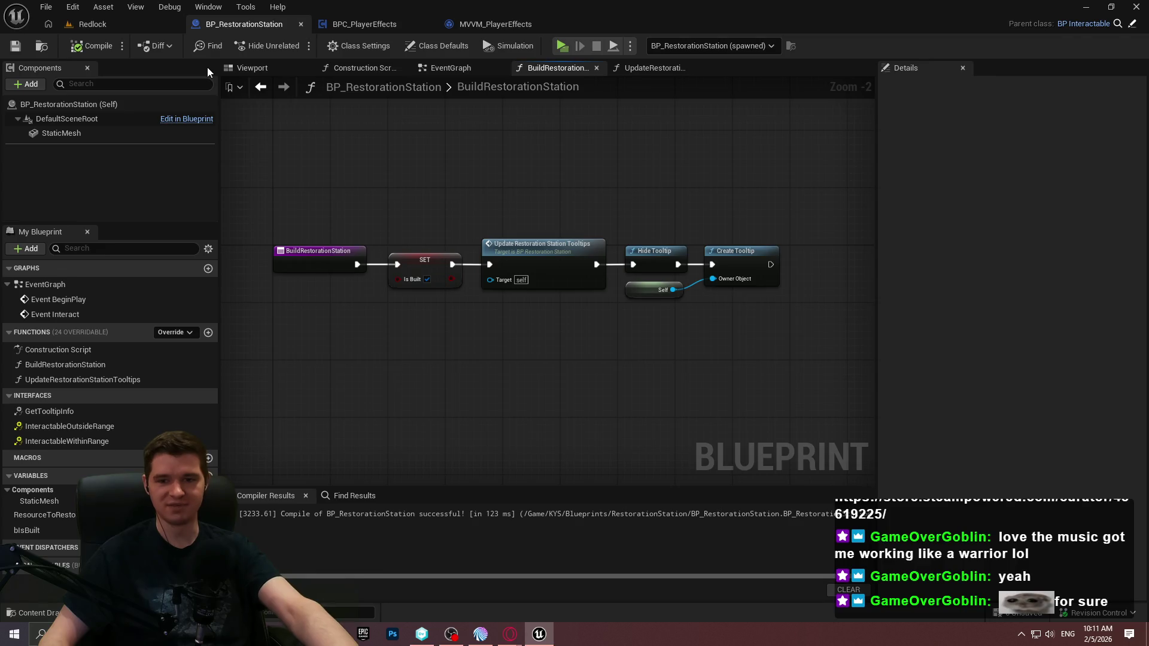
# Step: Return to the Redlock level, then bring Unity DevOps Version Control to the front
pyautogui.click(127, 21)
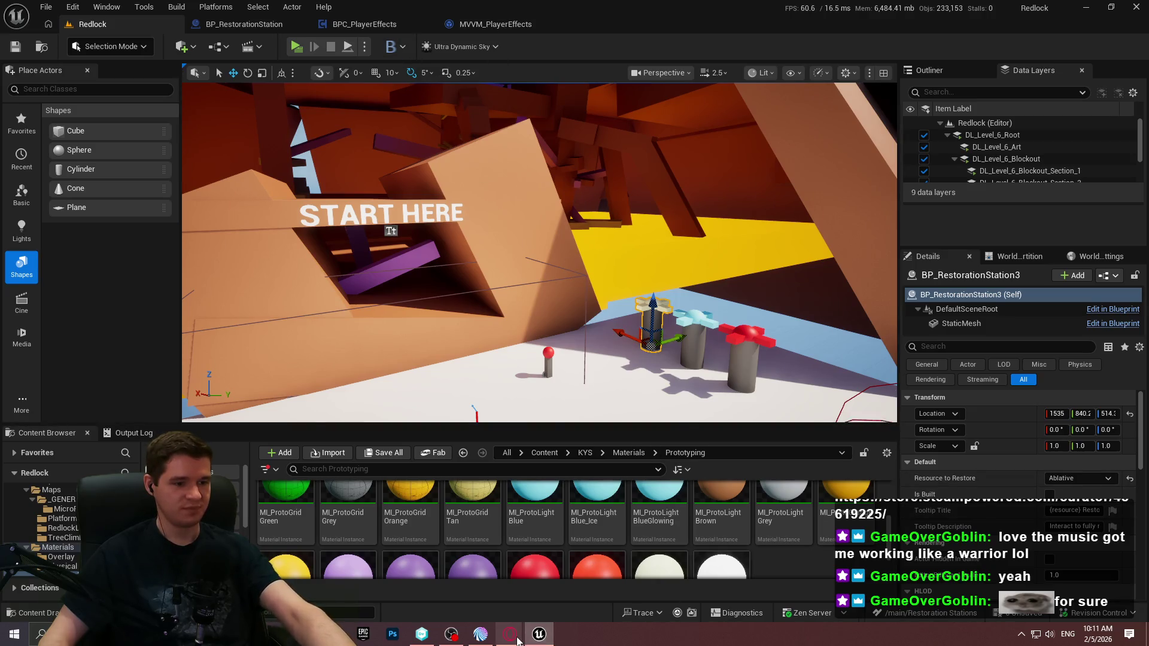
pyautogui.click(431, 639)
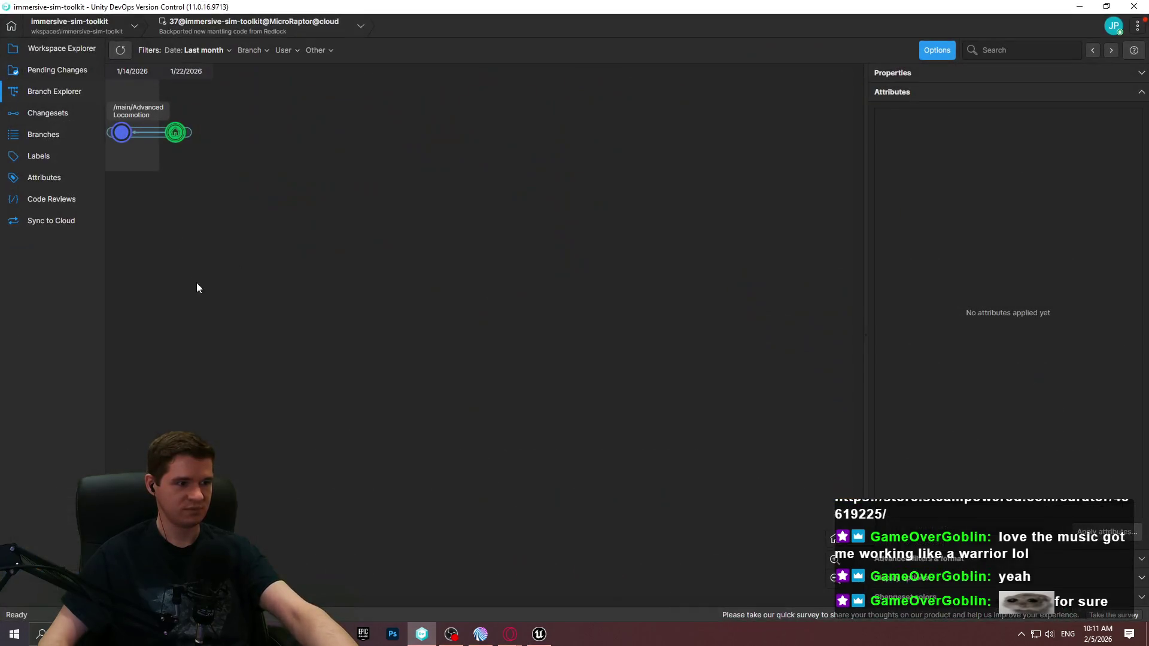
# Step: Show the immersive-sim-toolkit workspace's file tree in Workspace Explorer
pyautogui.click(72, 52)
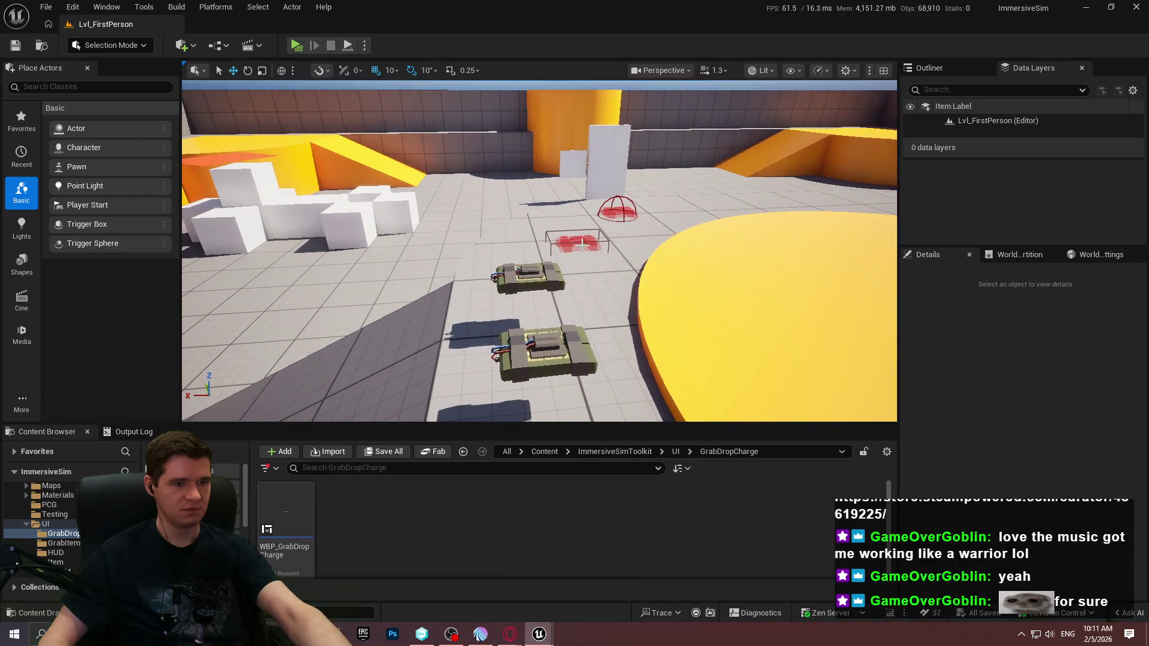
# Step: Open the selected item slot's BP_ItemSlot_Manual_C4 blueprint and view its overlap event nodes
pyautogui.click(579, 242)
pyautogui.click(1110, 275)
pyautogui.click(1054, 307)
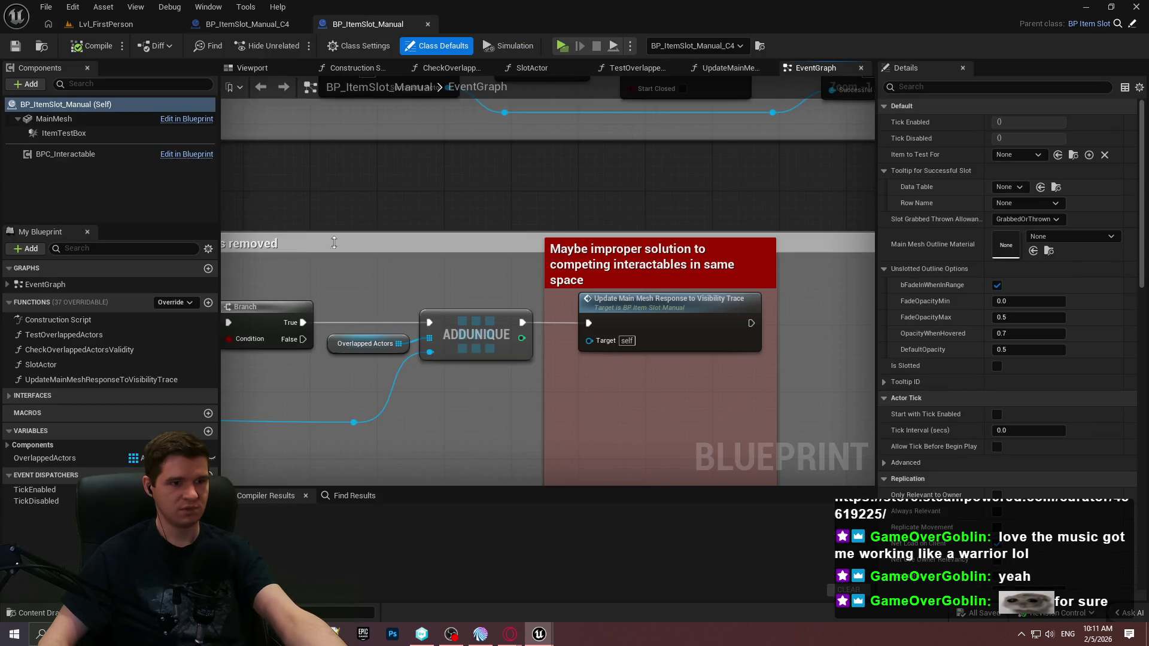
pyautogui.scroll(-3, 420, 220)
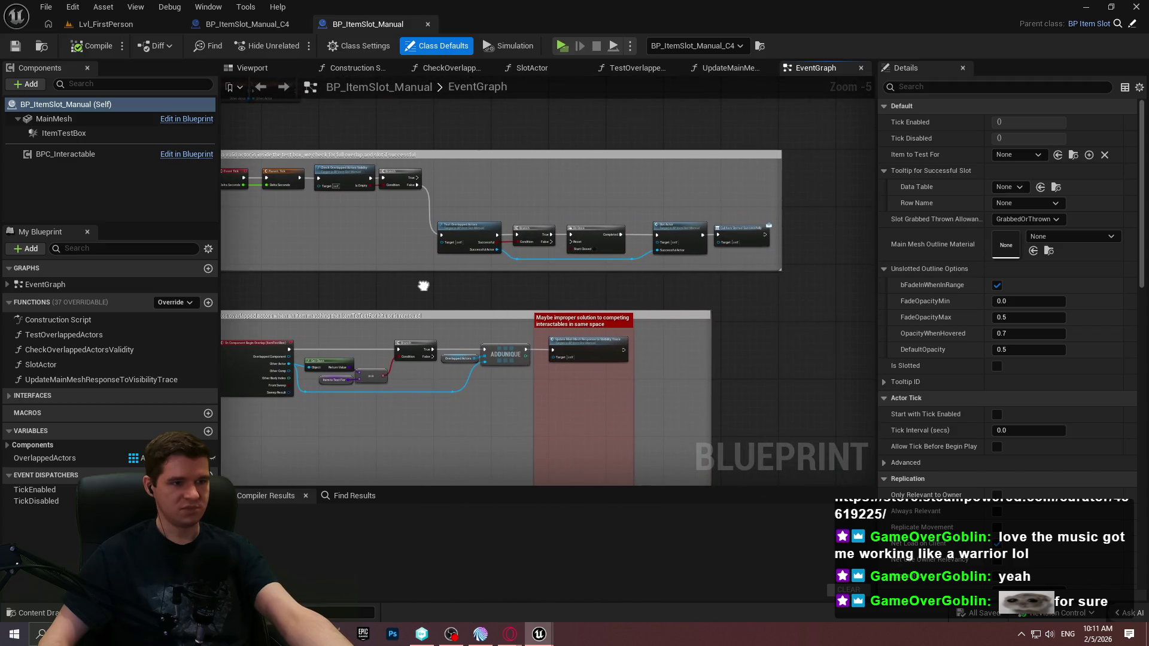
pyautogui.moveTo(853, 204); pyautogui.dragTo(974, 17)
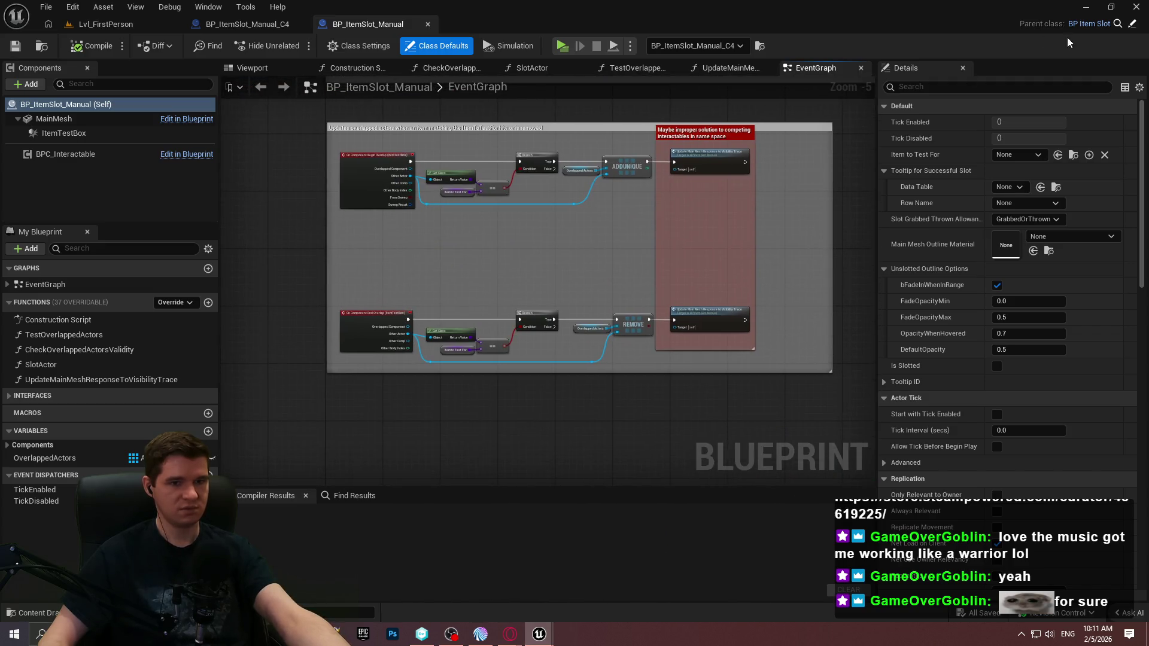
# Step: Open the parent BP_ItemSlot blueprint and inspect its MainMesh and BPC_Interactable components
pyautogui.click(1133, 26)
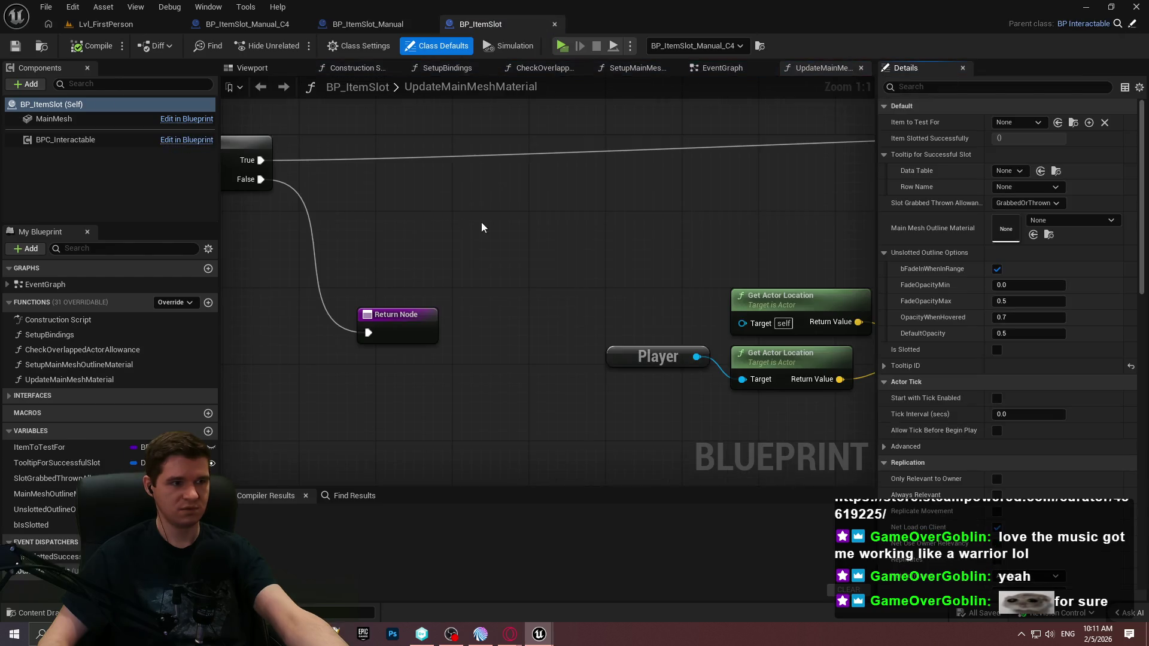
pyautogui.scroll(-6, 479, 224)
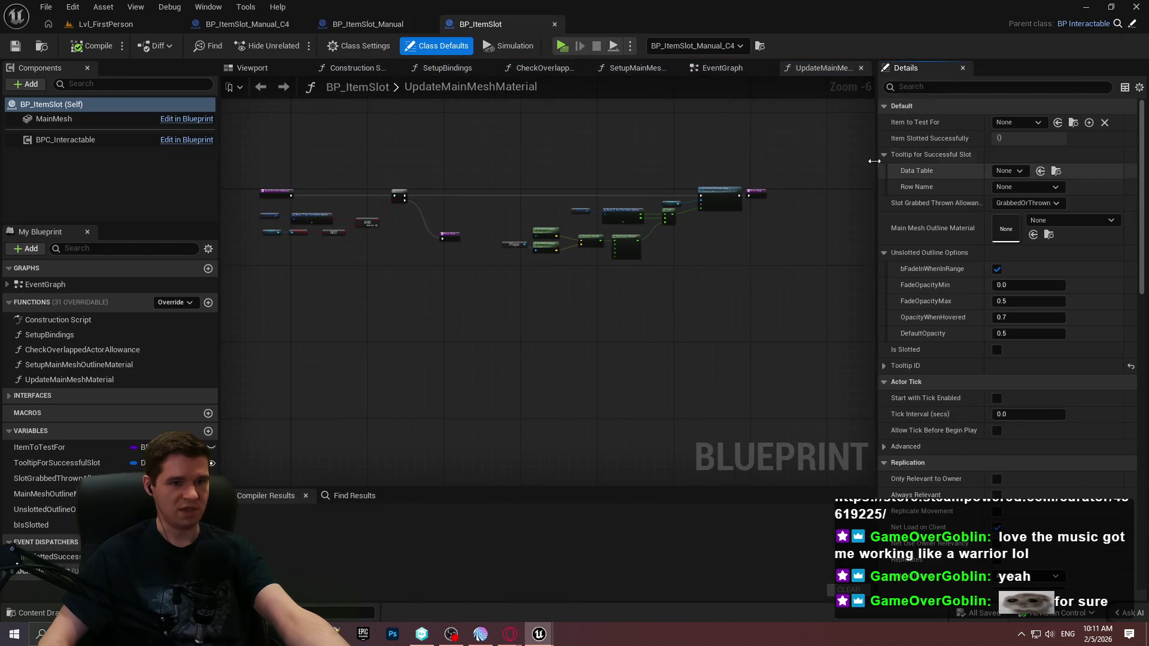
pyautogui.moveTo(875, 162)
pyautogui.mouseDown()
pyautogui.moveTo(977, 161)
pyautogui.moveTo(945, 161)
pyautogui.mouseUp()
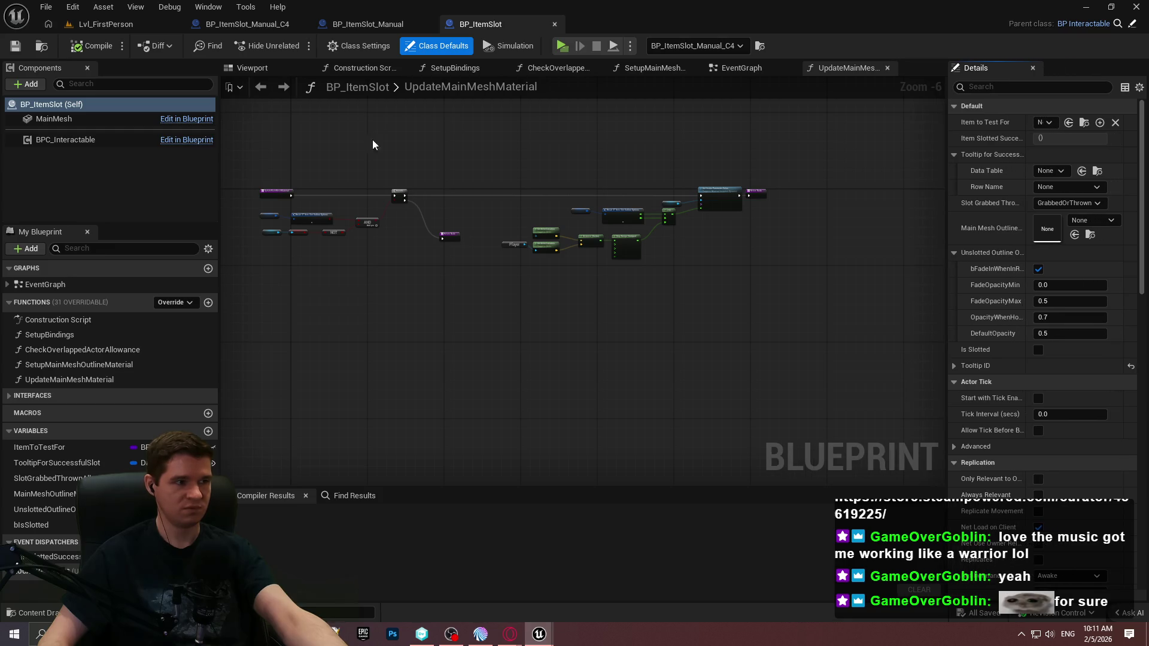
pyautogui.click(54, 119)
pyautogui.click(286, 74)
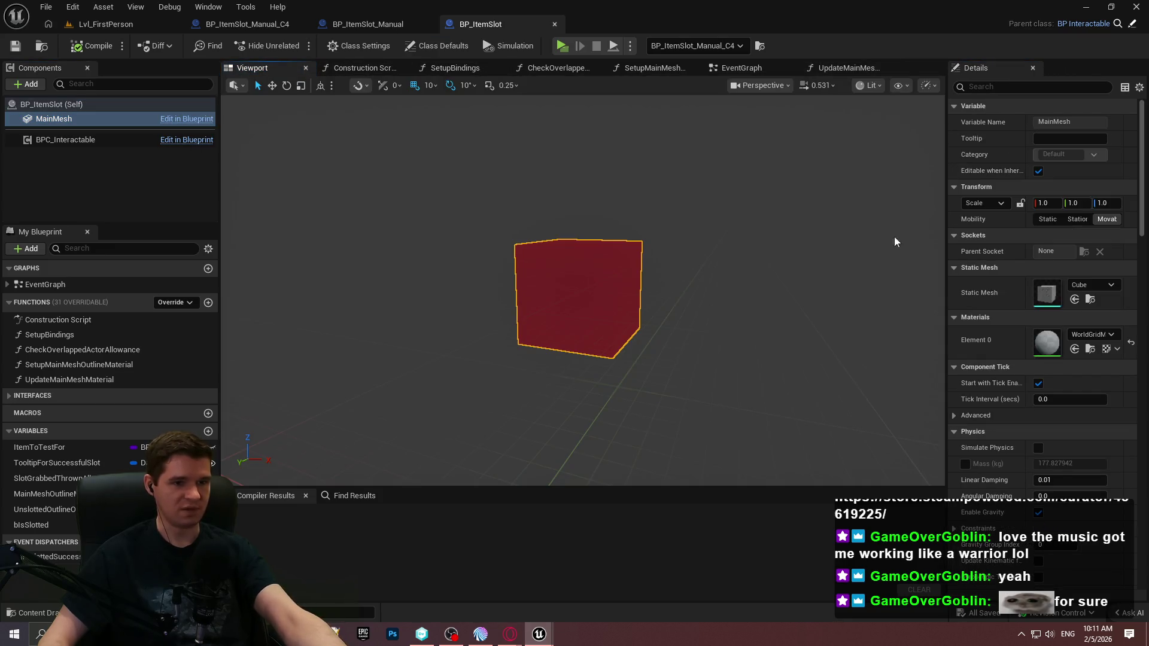
pyautogui.moveTo(869, 184); pyautogui.dragTo(849, 186)
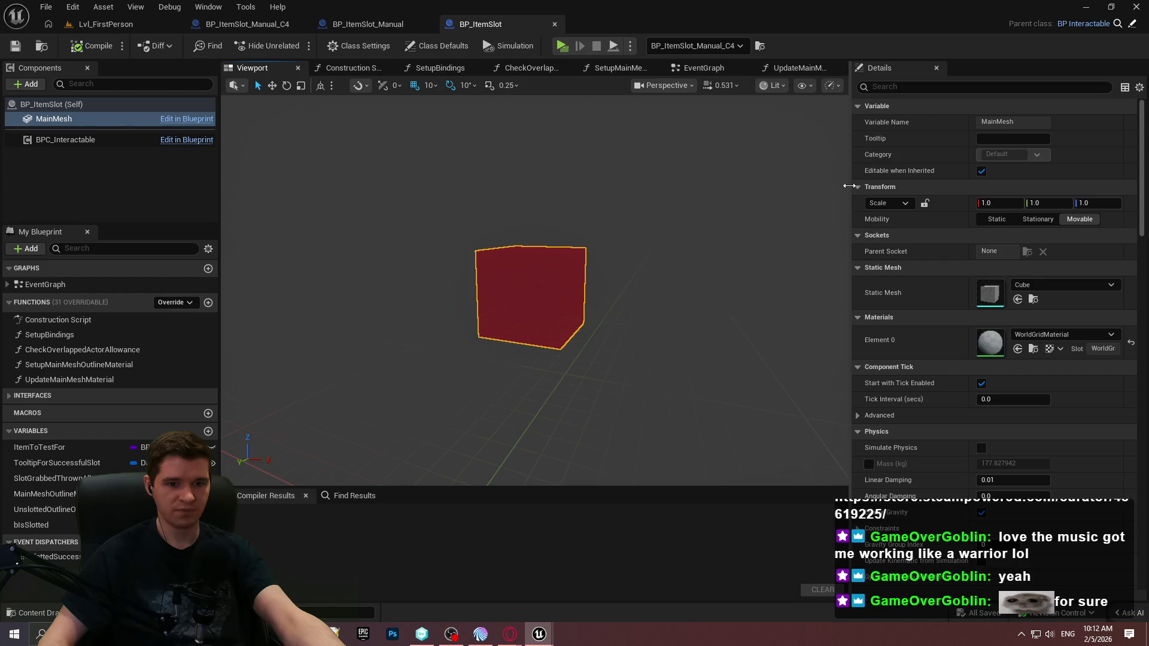
pyautogui.click(63, 139)
pyautogui.click(54, 119)
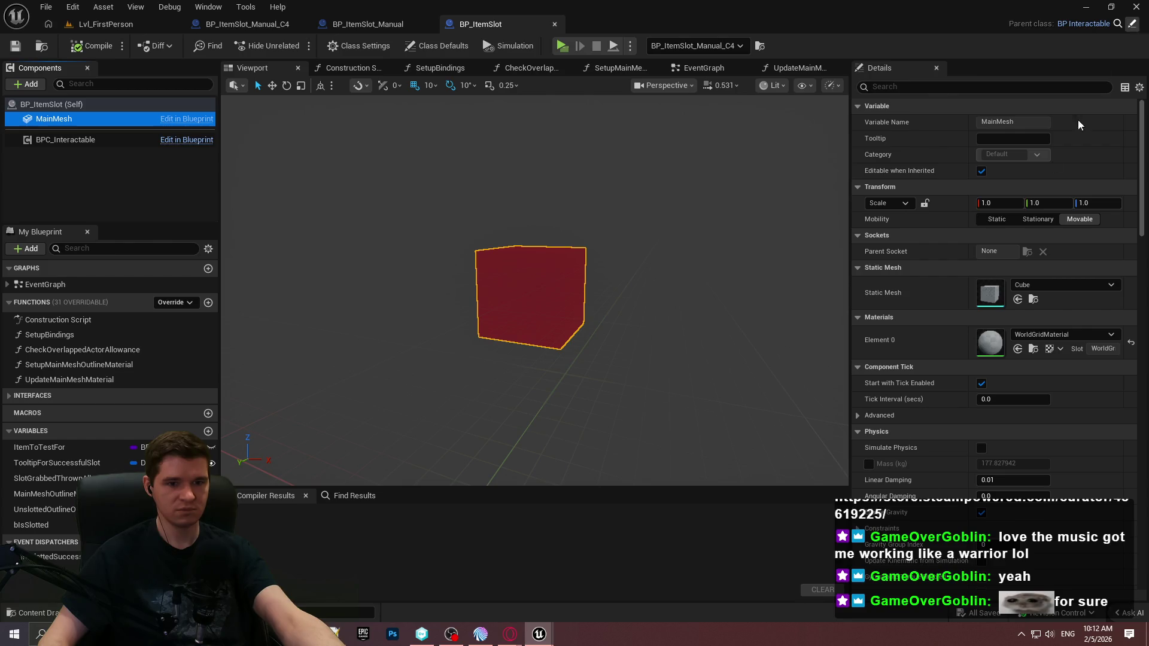
# Step: Browse from the Construction Script's Set Material node to MI_ItemSlot
pyautogui.click(353, 68)
pyautogui.moveTo(480, 226)
pyautogui.mouseDown()
pyautogui.moveTo(253, 308)
pyautogui.moveTo(590, 307)
pyautogui.mouseUp()
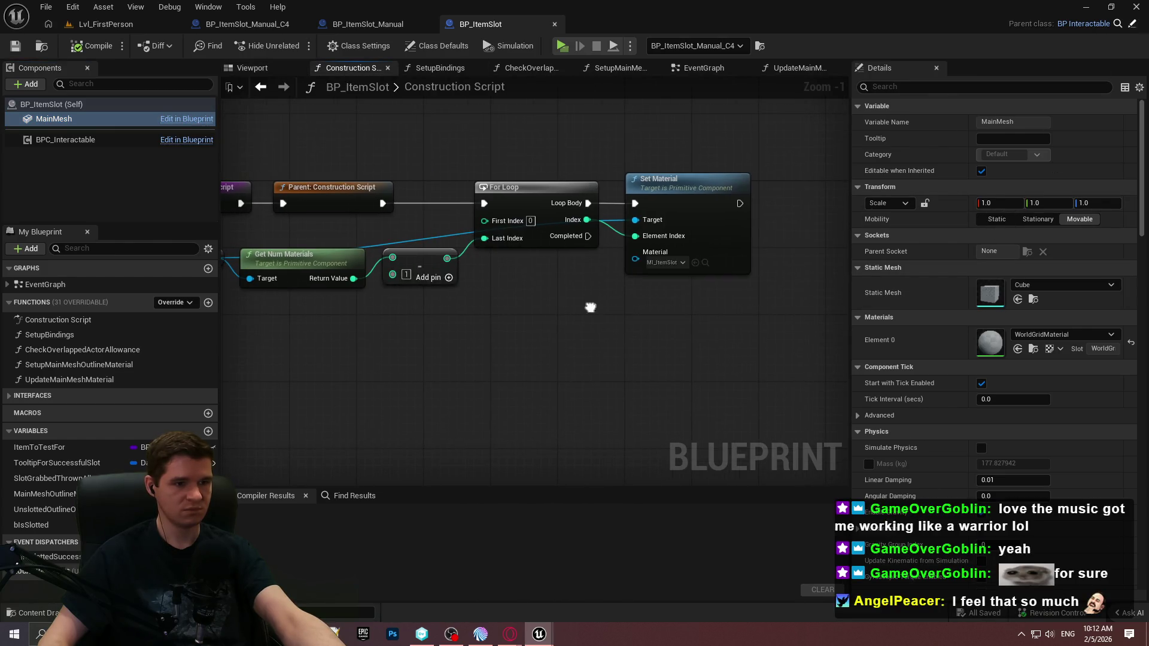
pyautogui.click(705, 263)
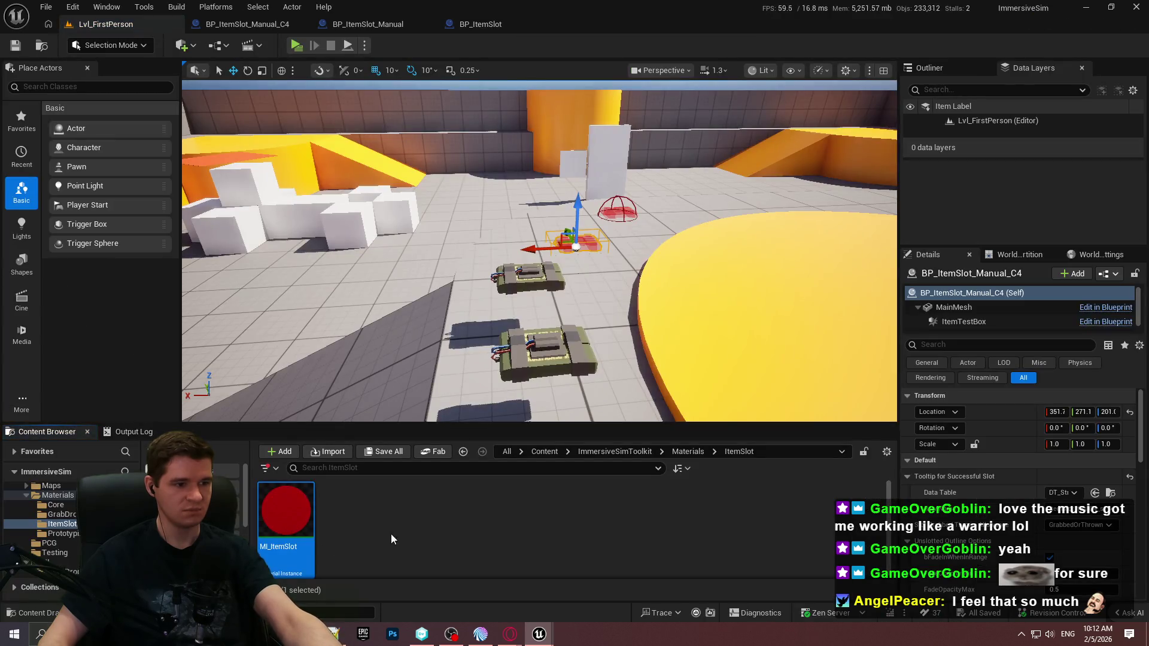
# Step: Open MI_ItemSlot and its parent M_TranslucentBase, dock both editors, then switch to Redlock
pyautogui.doubleClick(286, 508)
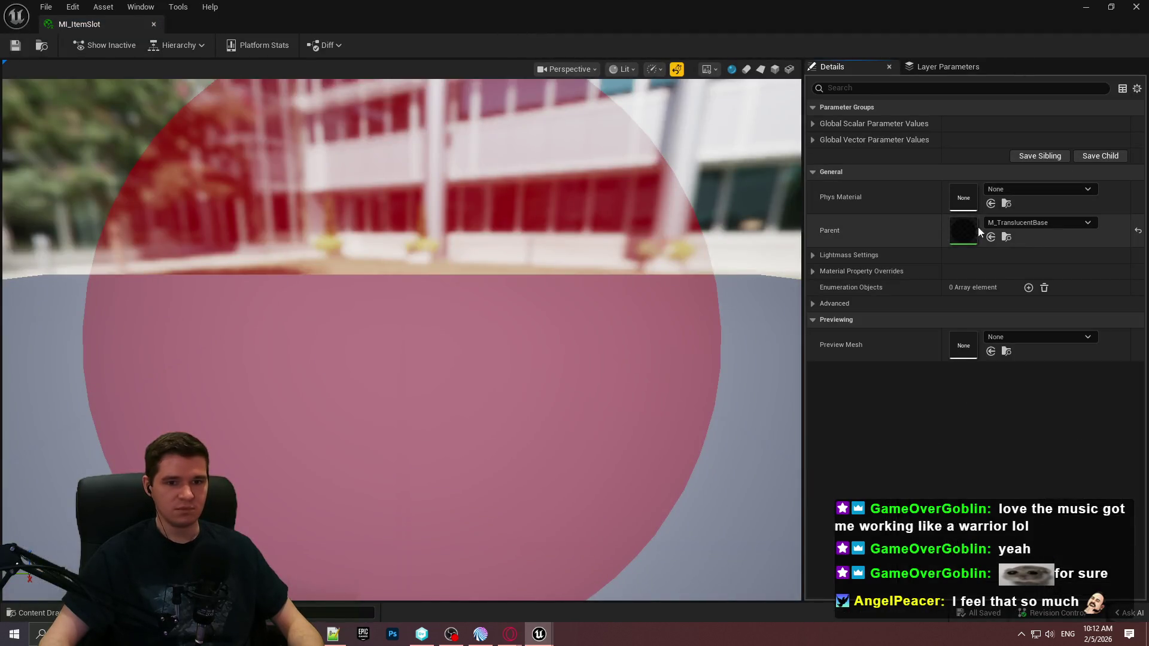
pyautogui.doubleClick(955, 231)
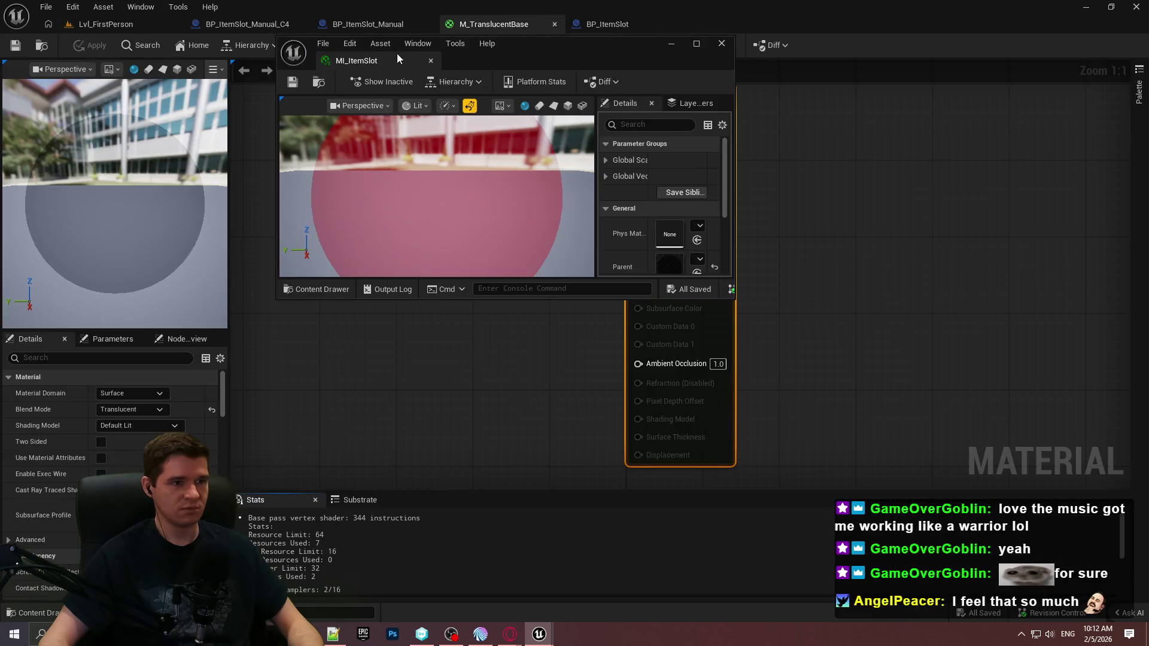
pyautogui.moveTo(397, 53); pyautogui.dragTo(650, 19)
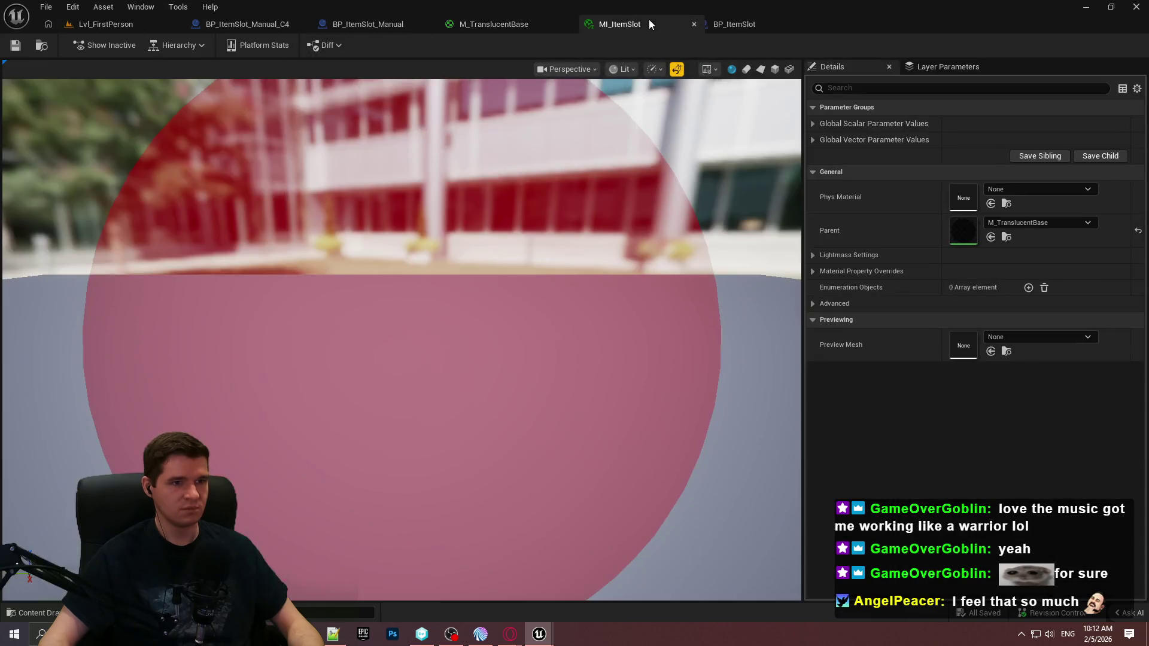
pyautogui.moveTo(508, 26)
pyautogui.mouseDown()
pyautogui.moveTo(791, 21)
pyautogui.moveTo(616, 29)
pyautogui.mouseUp()
pyautogui.click(616, 29)
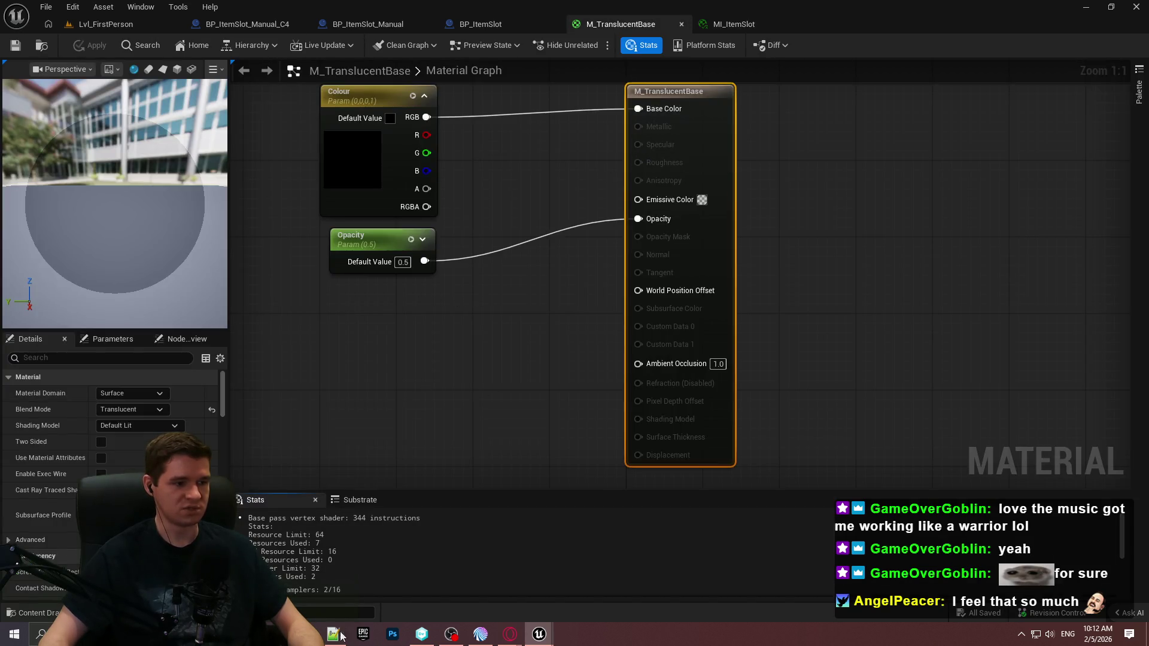
pyautogui.moveTo(510, 638)
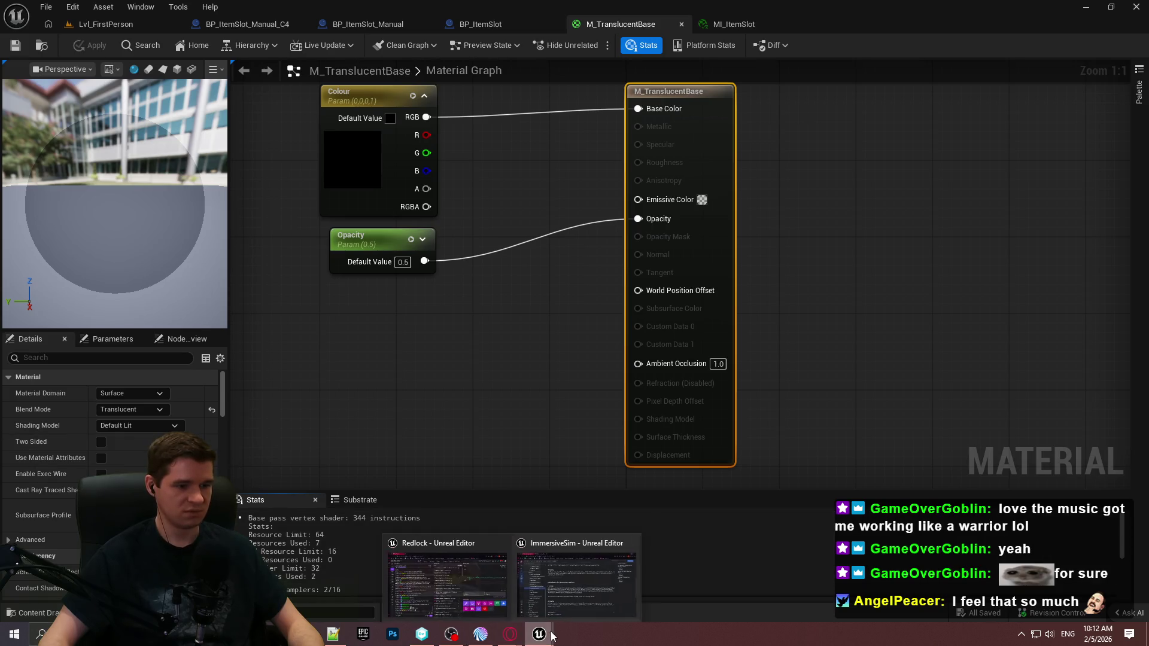
pyautogui.click(472, 575)
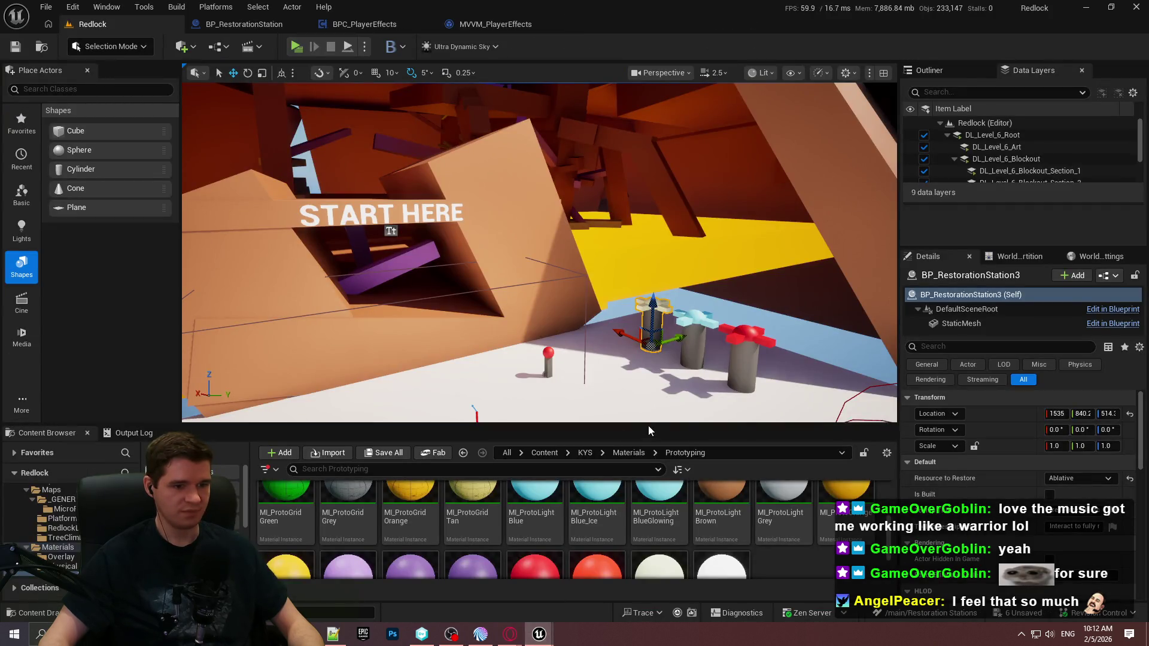
# Step: Create an ItemOutline folder inside Materials, then return to Materials
pyautogui.moveTo(647, 419); pyautogui.dragTo(636, 295)
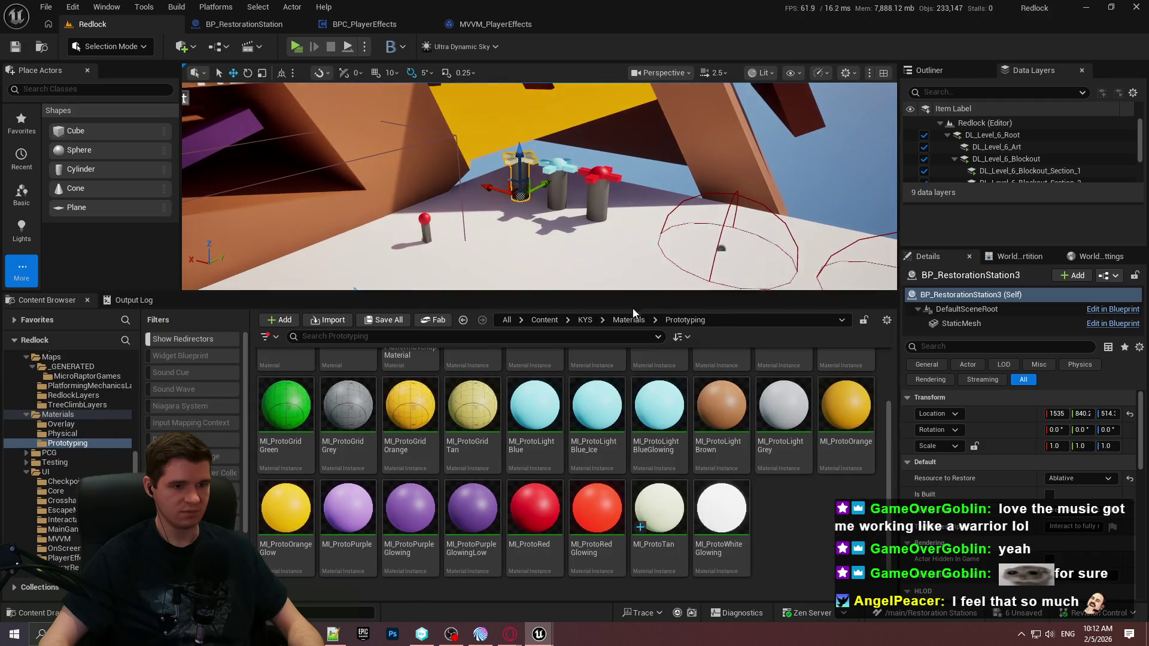
pyautogui.click(628, 319)
pyautogui.rightClick(479, 419)
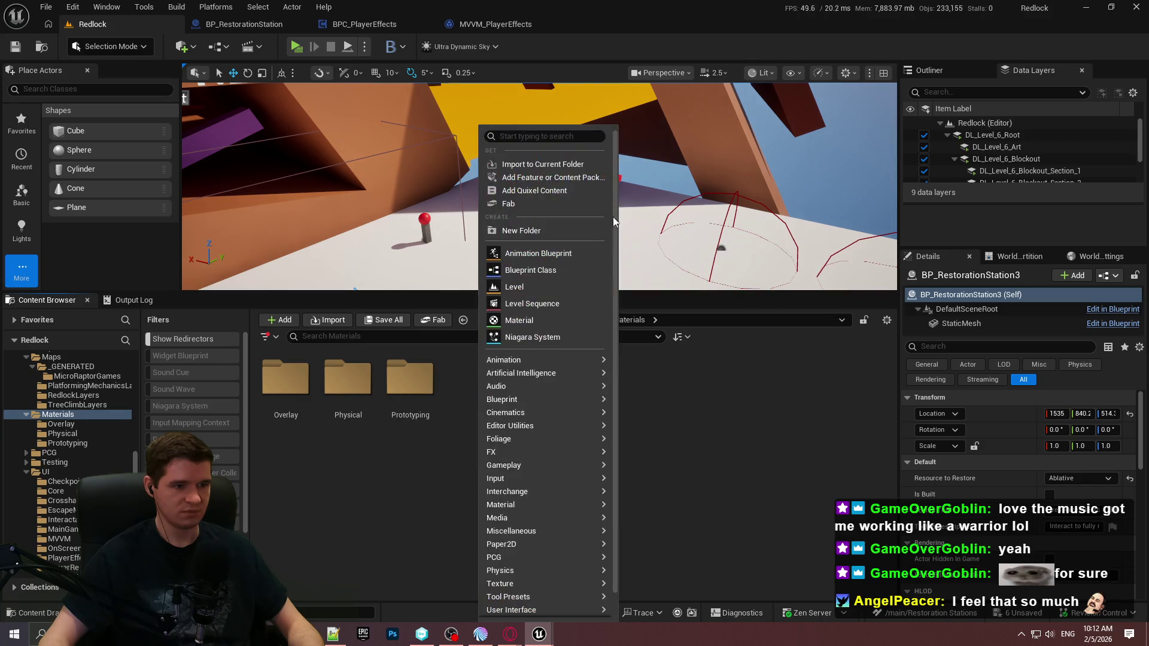
pyautogui.click(535, 230)
pyautogui.write('ItemOutl')
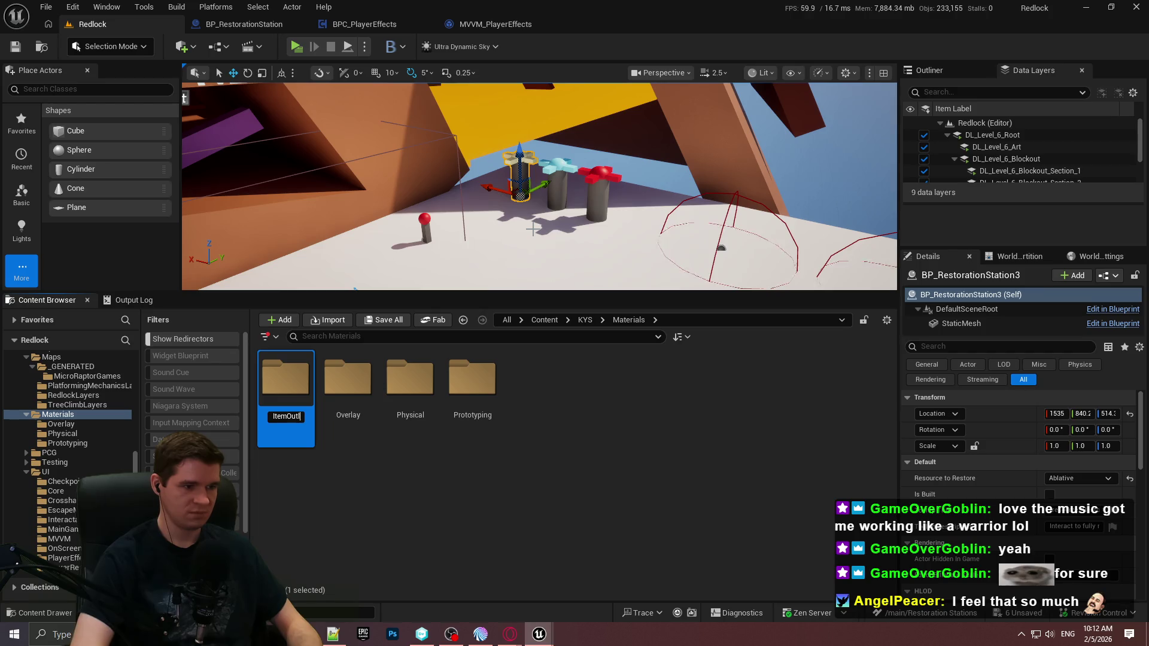
pyautogui.write('ine')
pyautogui.press('Return')
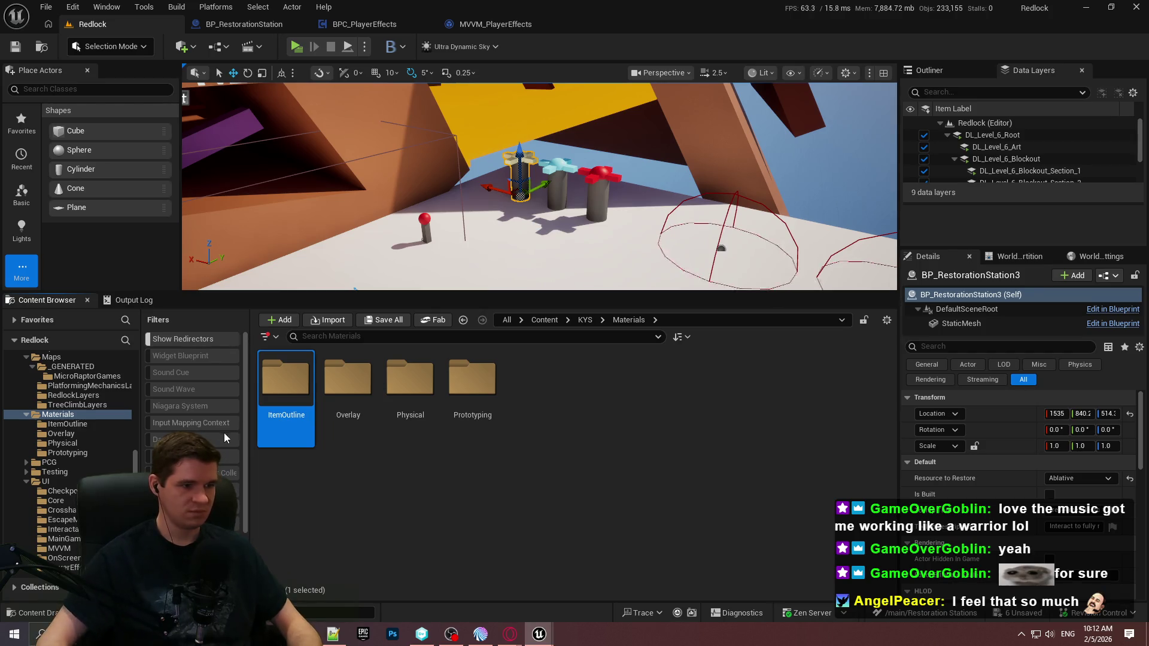
pyautogui.doubleClick(281, 376)
pyautogui.rightClick(291, 399)
pyautogui.moveTo(353, 399)
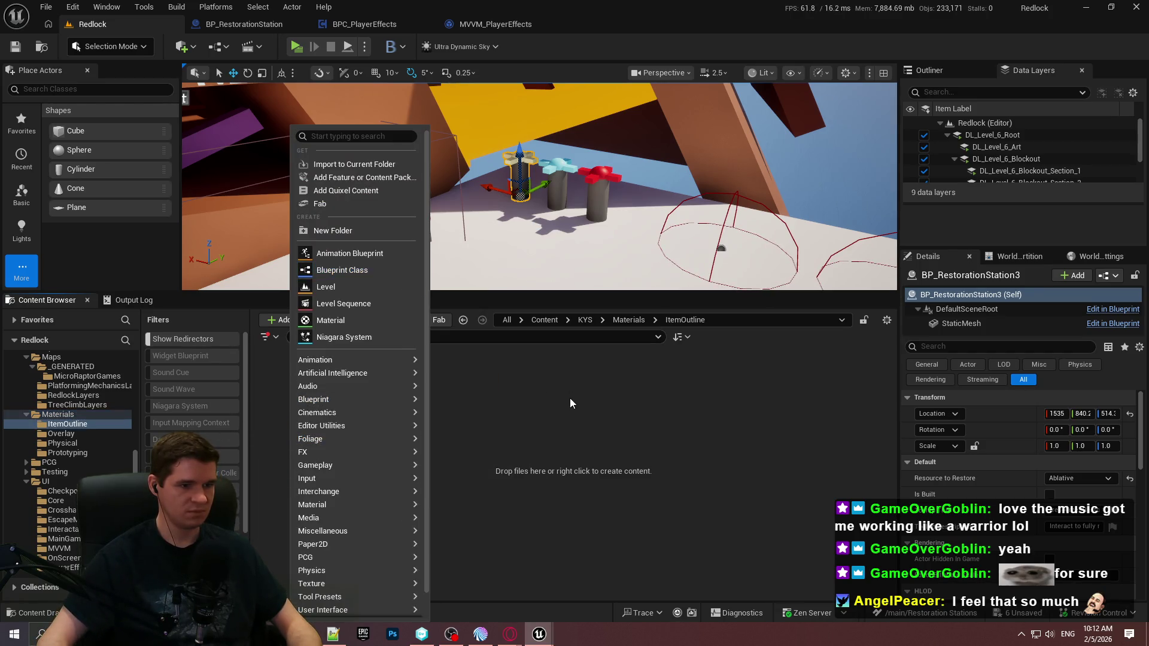
pyautogui.click(572, 402)
pyautogui.hotkey('alt', 'Left')
# Step: Create a Core folder in Materials and open it
pyautogui.rightClick(571, 448)
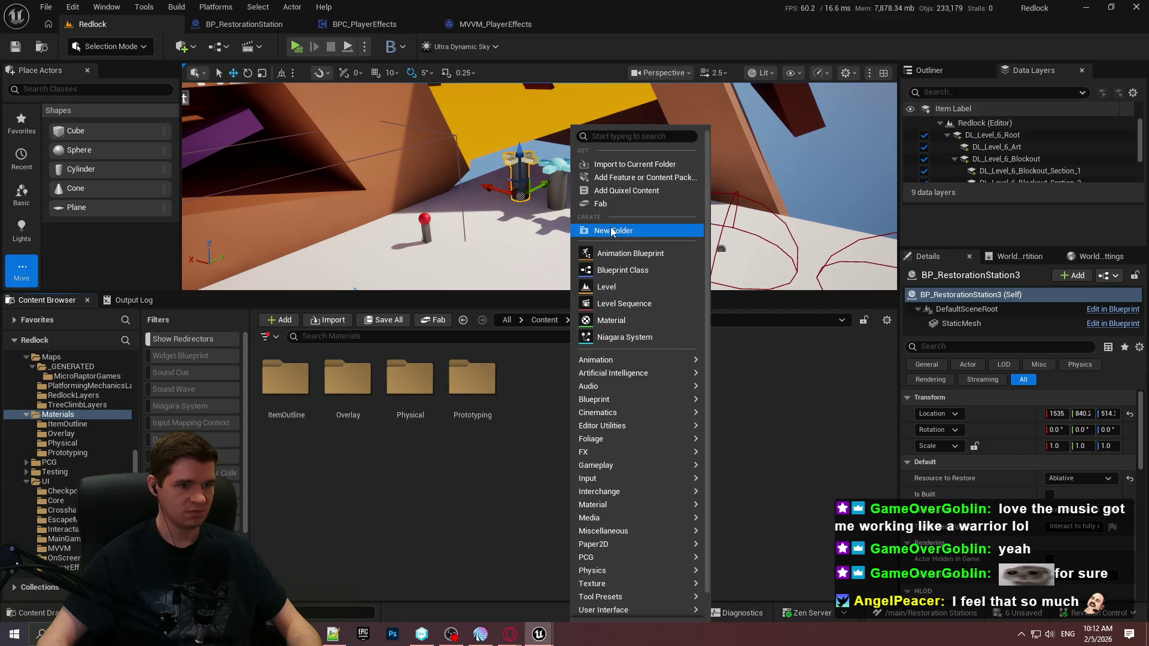
pyautogui.click(612, 232)
pyautogui.write('Core')
pyautogui.press('Return')
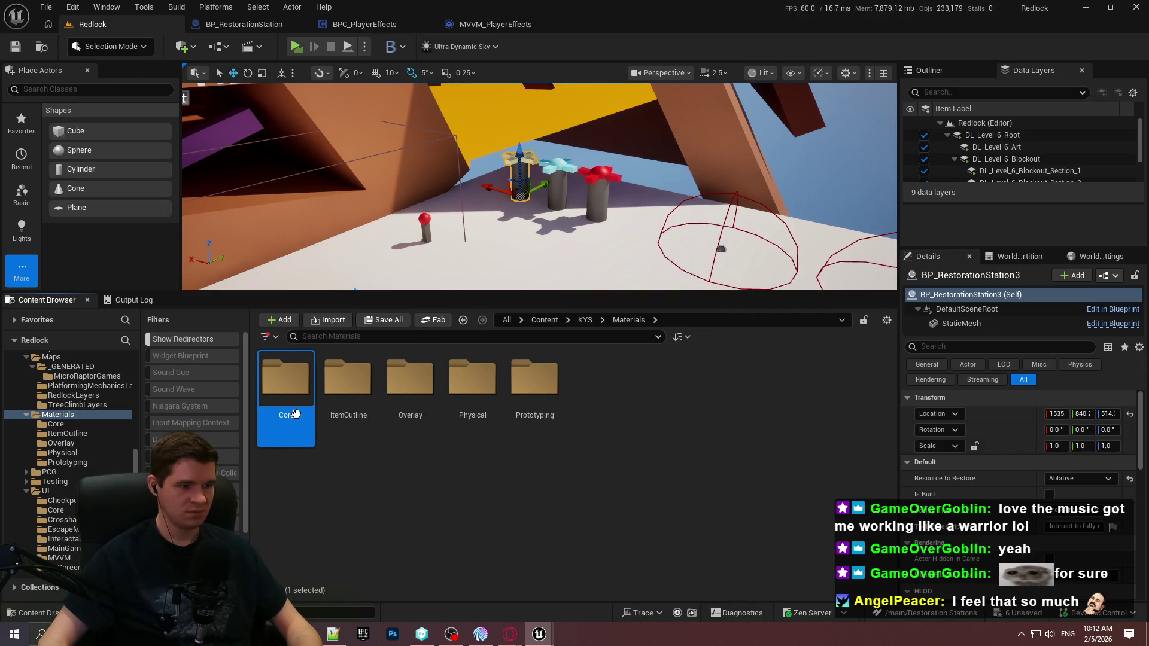
pyautogui.doubleClick(306, 407)
# Step: Add a material named M_TranslucentBase in Core, save it, and open it
pyautogui.rightClick(334, 423)
pyautogui.press('Escape')
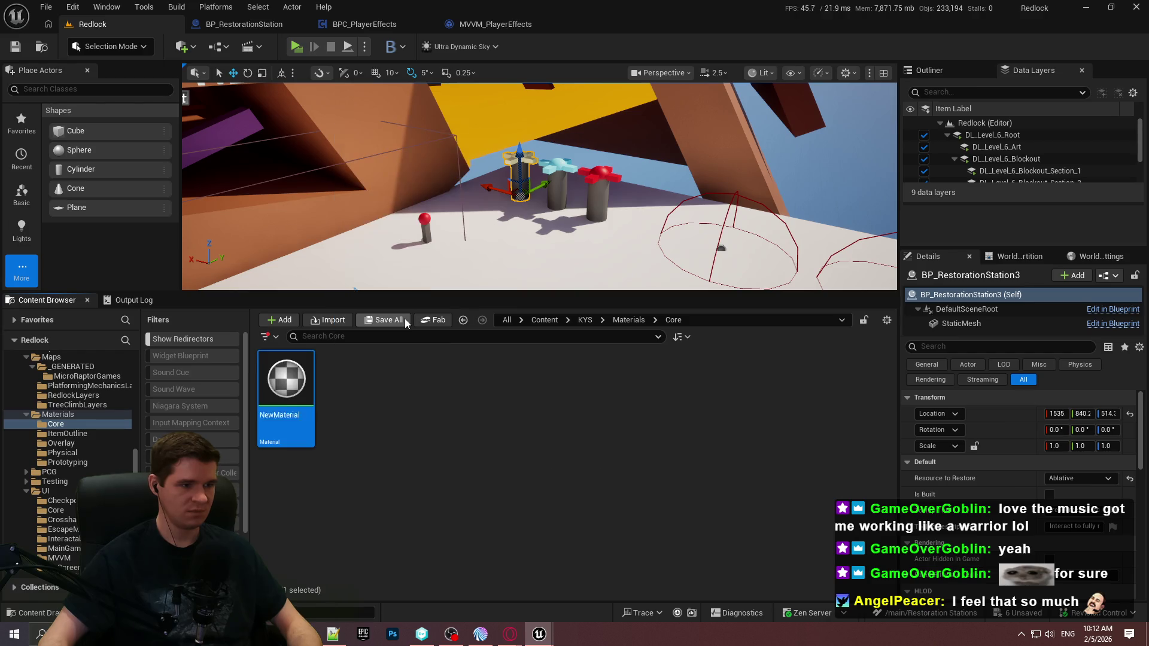
pyautogui.write('M_Transl')
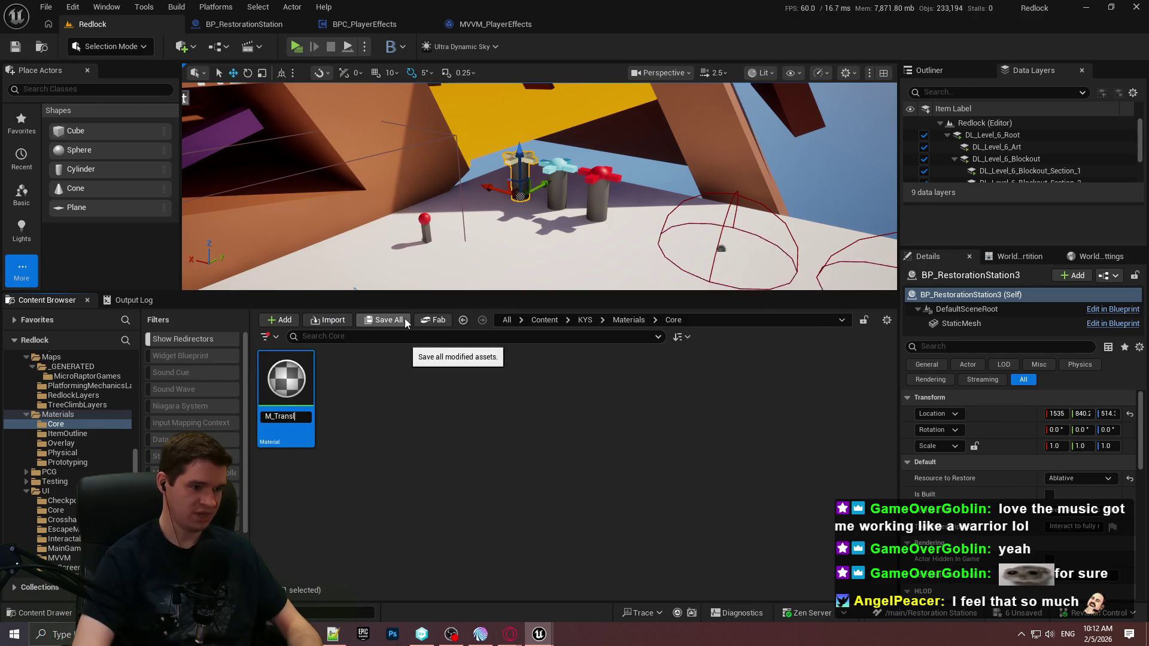
pyautogui.write('uscentBa')
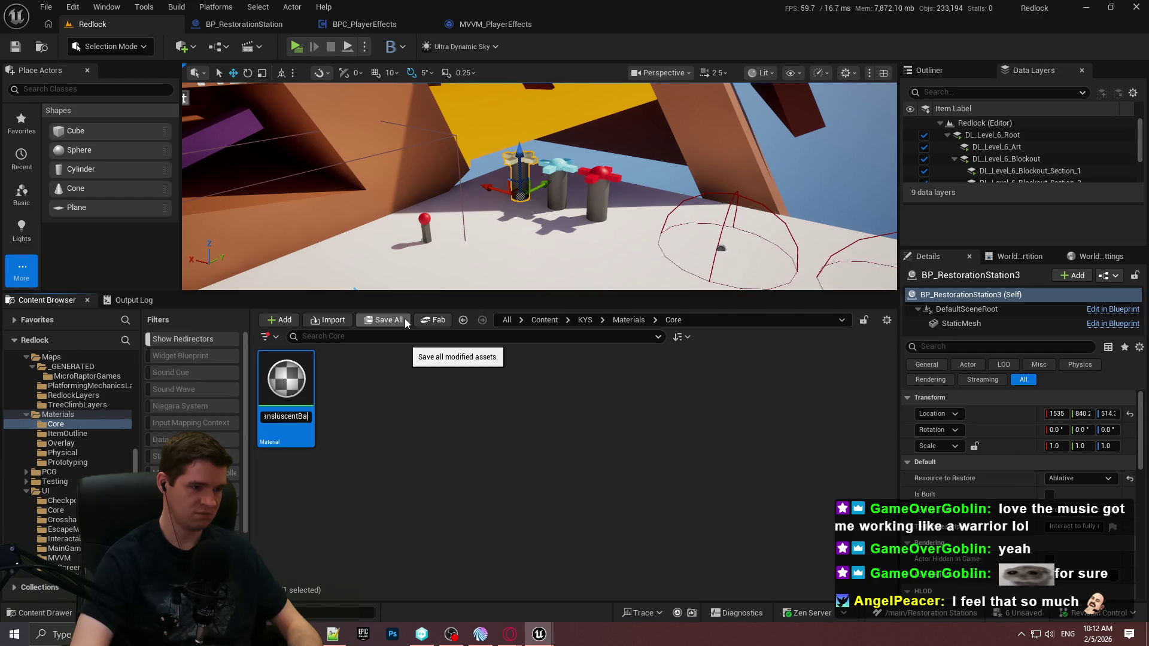
pyautogui.write('se')
pyautogui.press('Return')
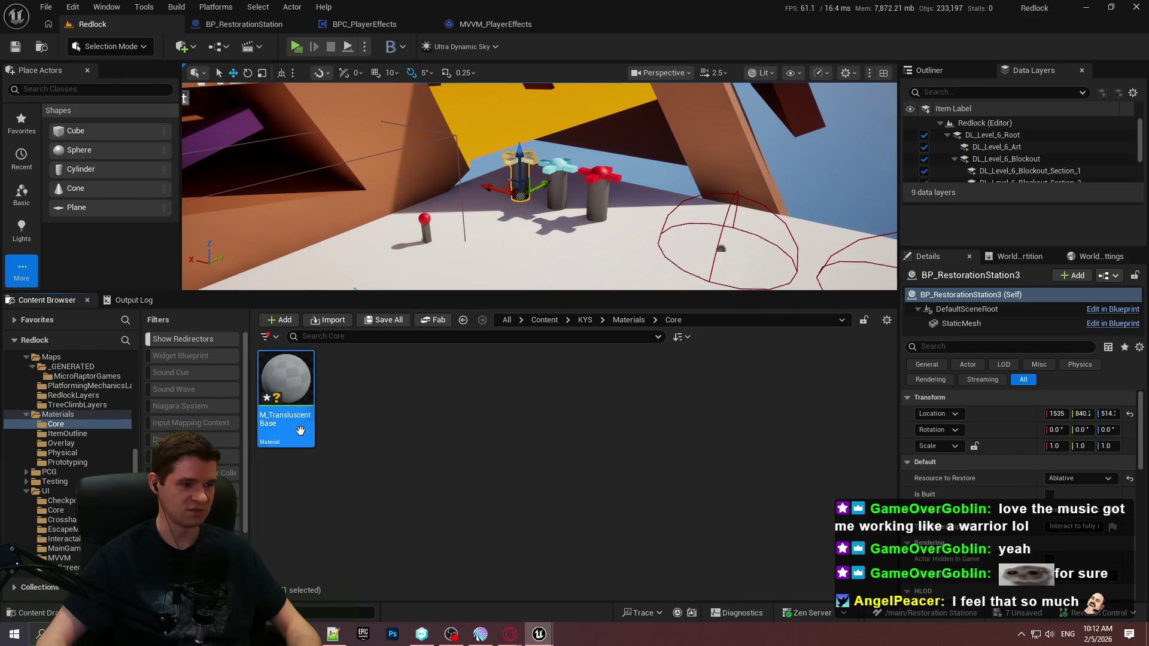
pyautogui.hotkey('ctrl', 's')
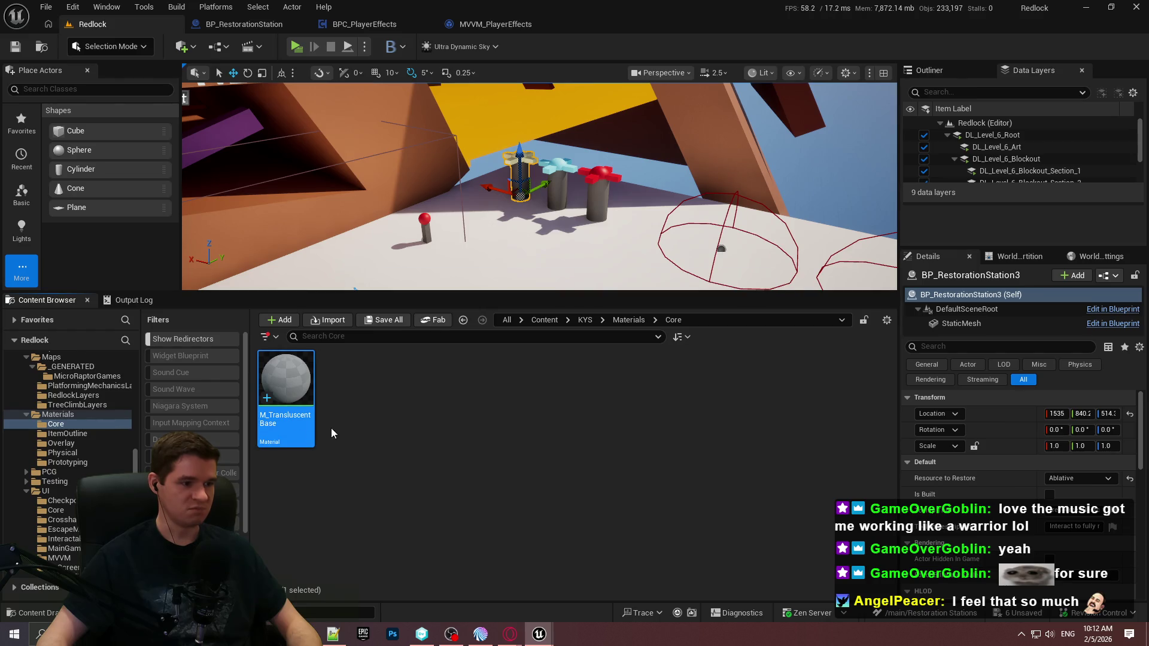
pyautogui.doubleClick(305, 431)
# Step: Set Blend Mode to Translucent and wire a Colour vector parameter into Base Color
pyautogui.click(158, 410)
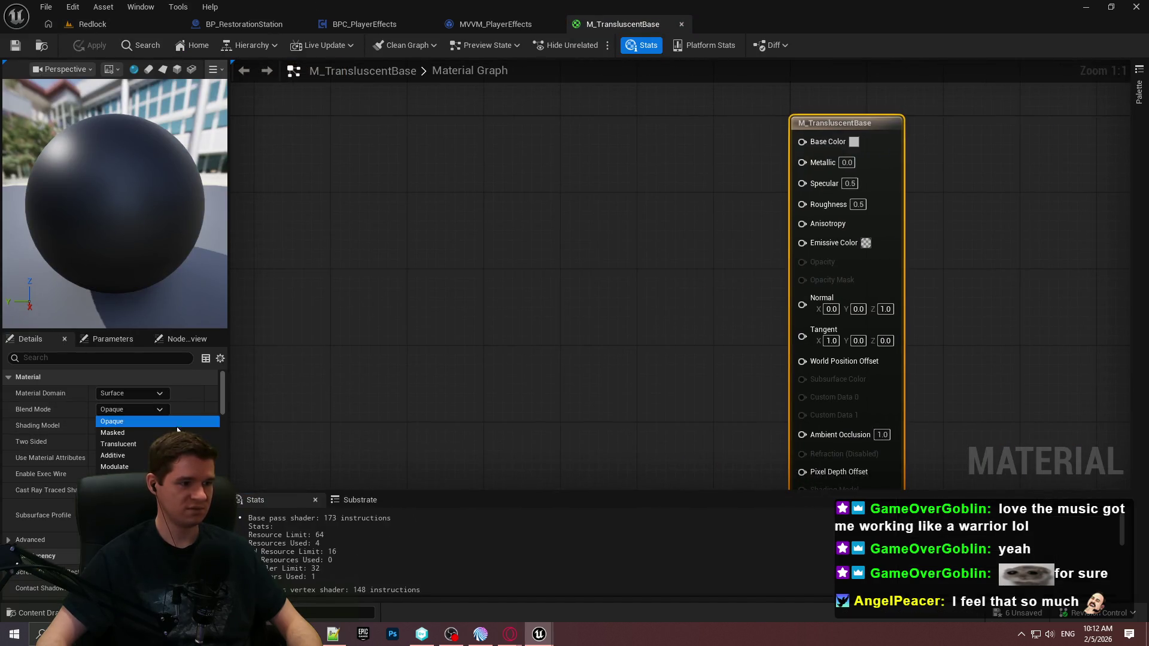
pyautogui.click(177, 444)
pyautogui.click(527, 140)
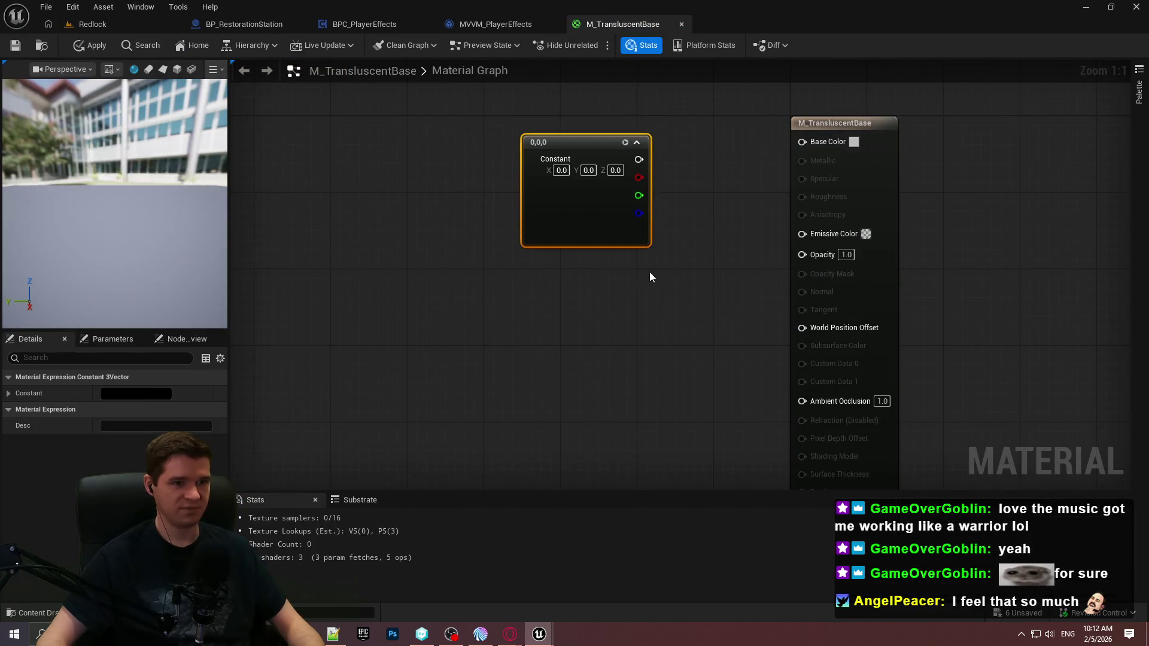
pyautogui.click(546, 340)
pyautogui.rightClick(584, 149)
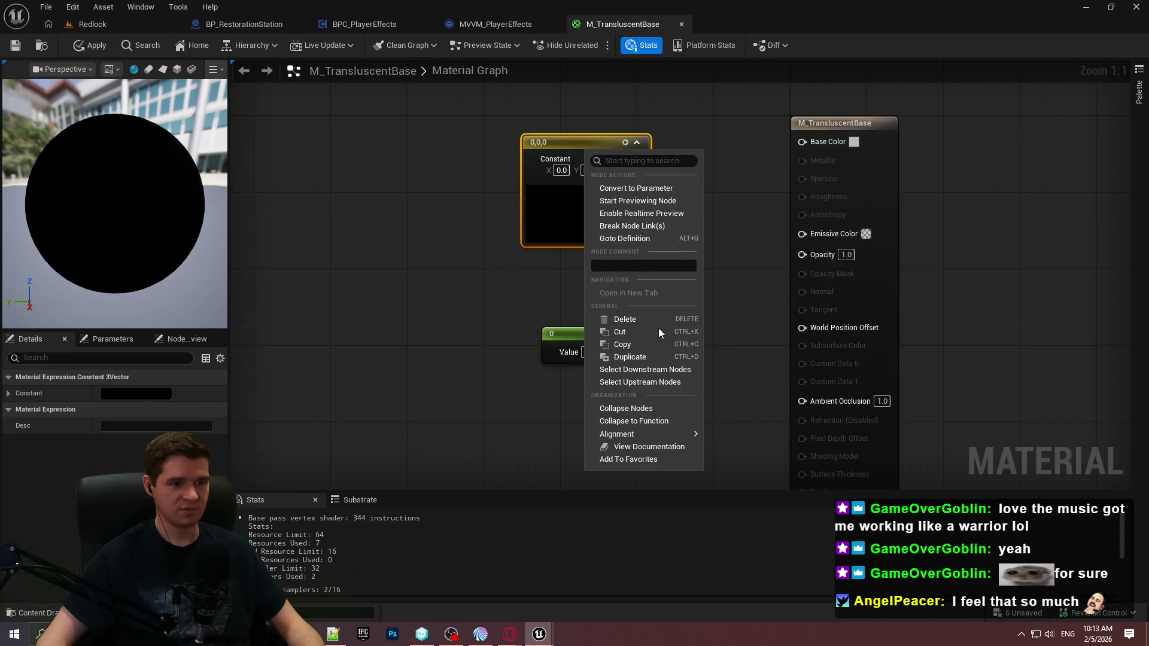
pyautogui.click(636, 188)
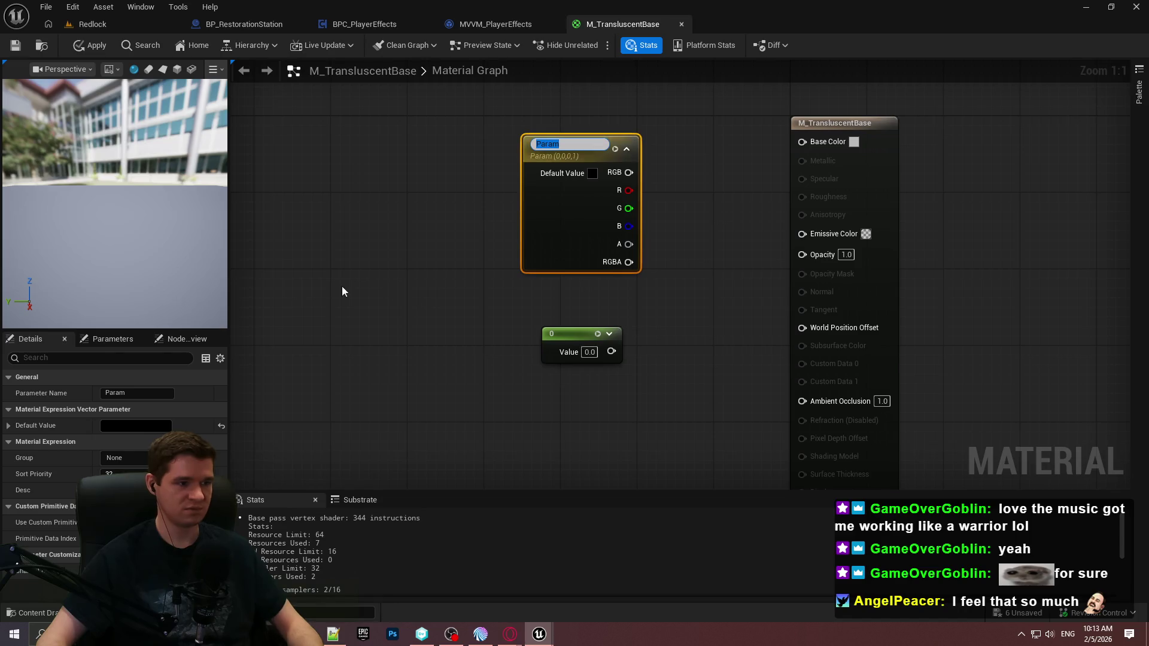
pyautogui.write('Colour')
pyautogui.press('Return')
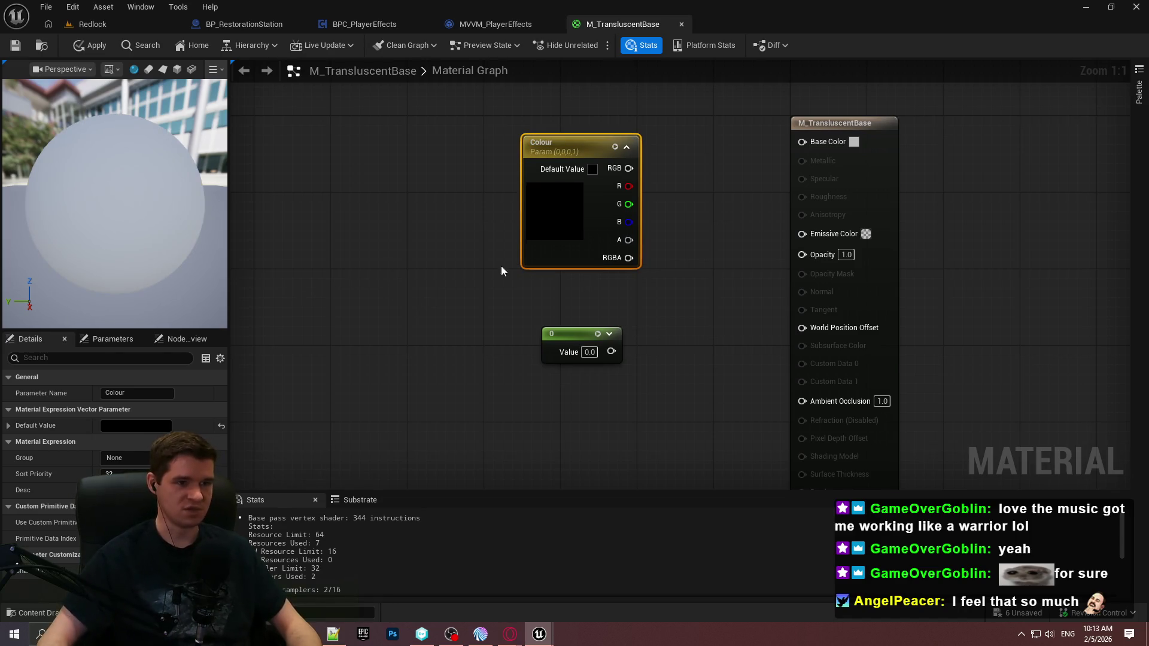
pyautogui.moveTo(573, 152)
pyautogui.mouseDown()
pyautogui.moveTo(535, 119)
pyautogui.moveTo(829, 141)
pyautogui.mouseUp()
# Step: Turn the scalar constant into an Opacity parameter of 0.5 wired into Opacity
pyautogui.moveTo(585, 335); pyautogui.dragTo(564, 306)
pyautogui.rightClick(564, 307)
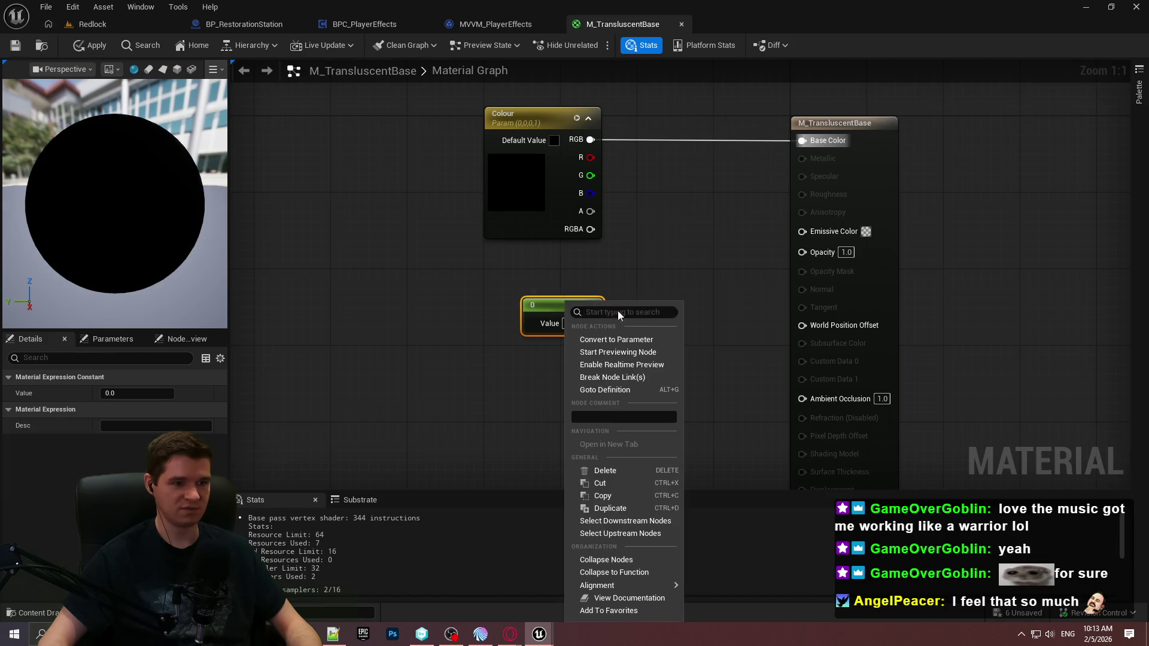
pyautogui.click(647, 341)
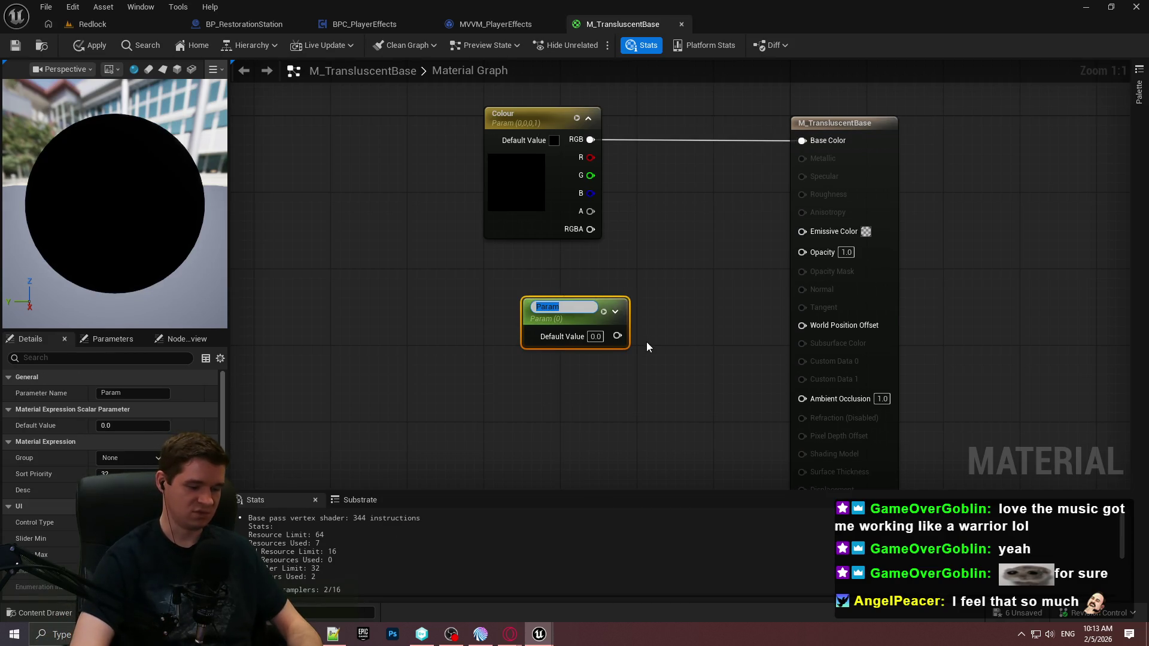
pyautogui.write('Opacity')
pyautogui.press('Return')
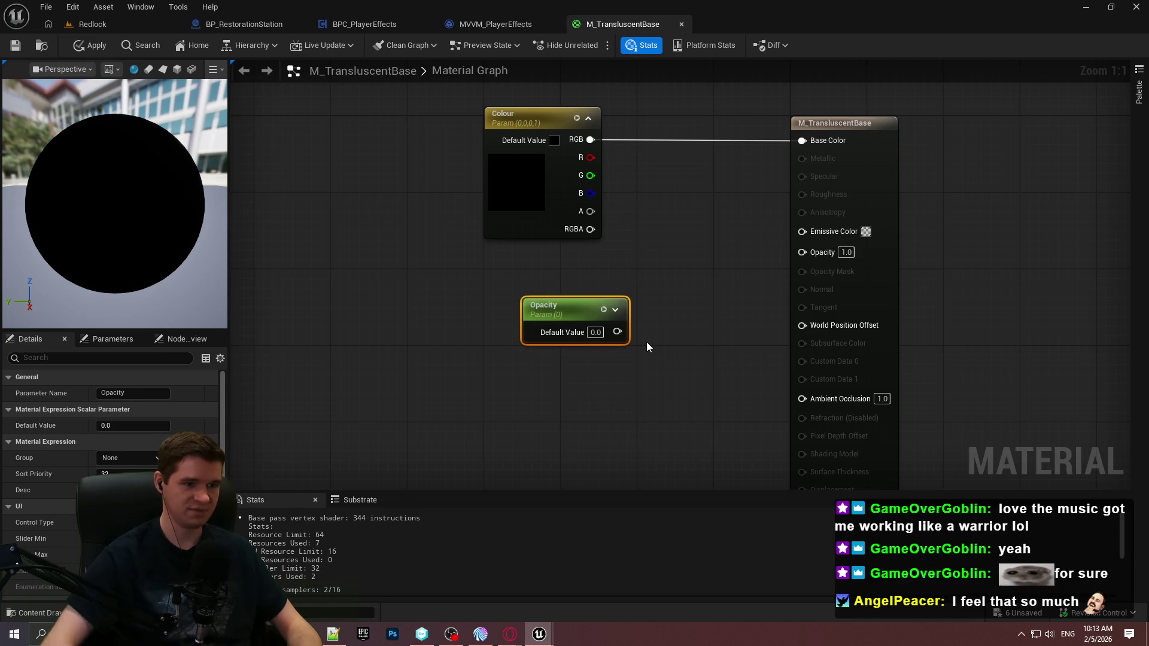
pyautogui.moveTo(557, 305); pyautogui.dragTo(519, 286)
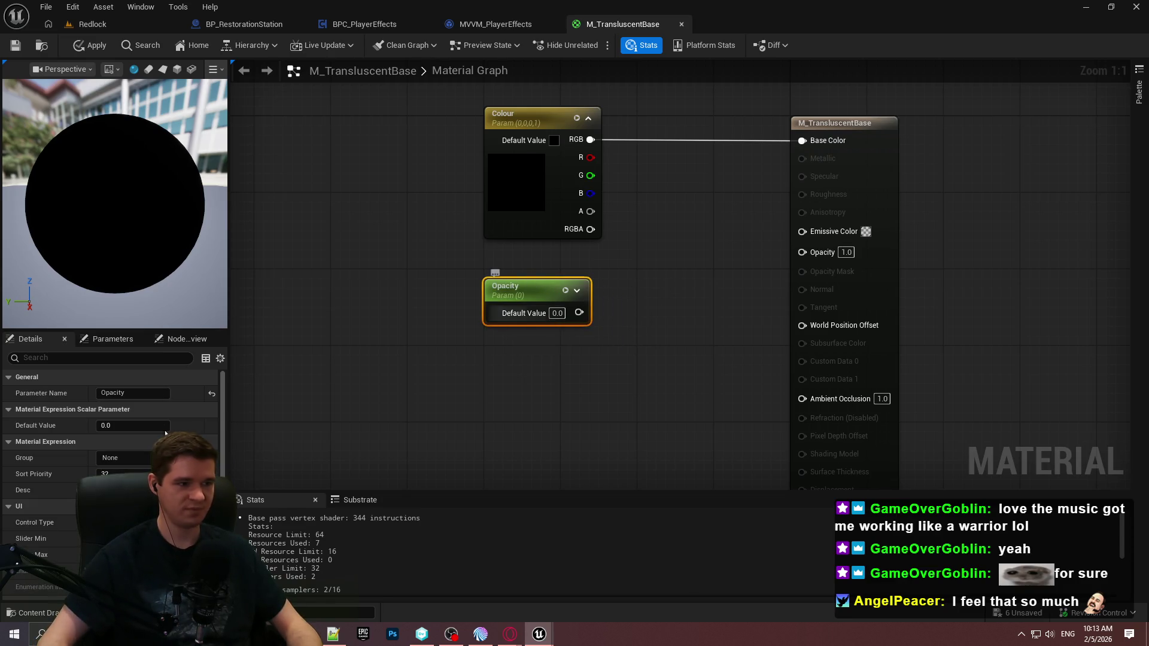
pyautogui.click(557, 313)
pyautogui.write('0.5')
pyautogui.press('Return')
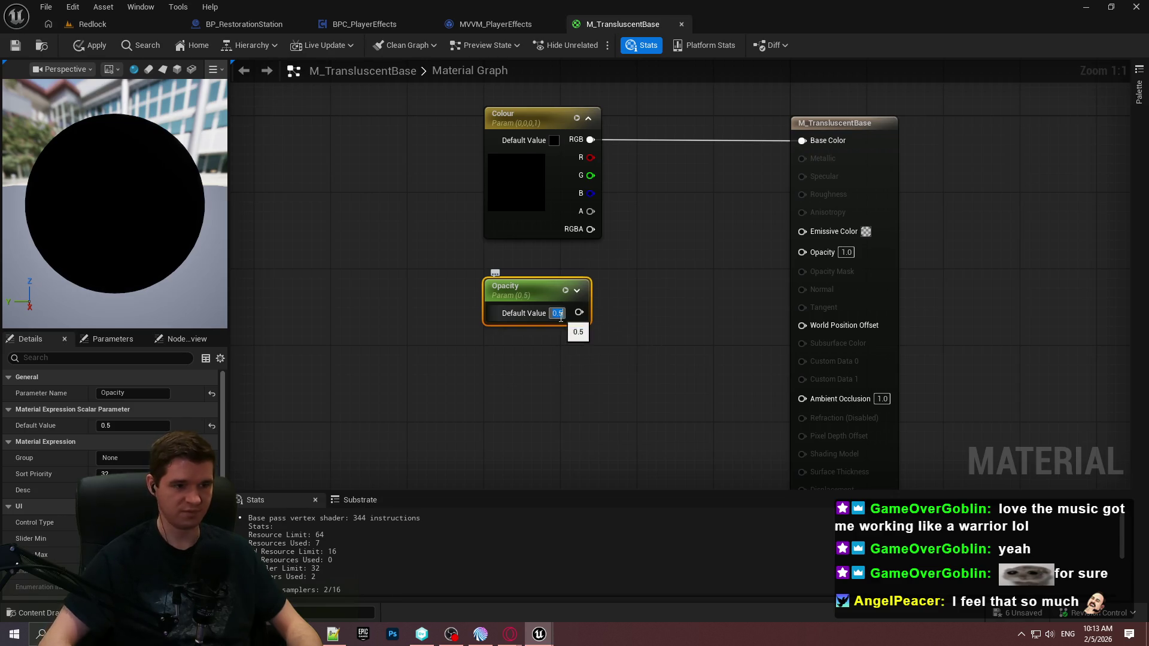
pyautogui.moveTo(579, 312)
pyautogui.mouseDown()
pyautogui.moveTo(784, 146)
pyautogui.moveTo(774, 275)
pyautogui.moveTo(802, 251)
pyautogui.mouseUp()
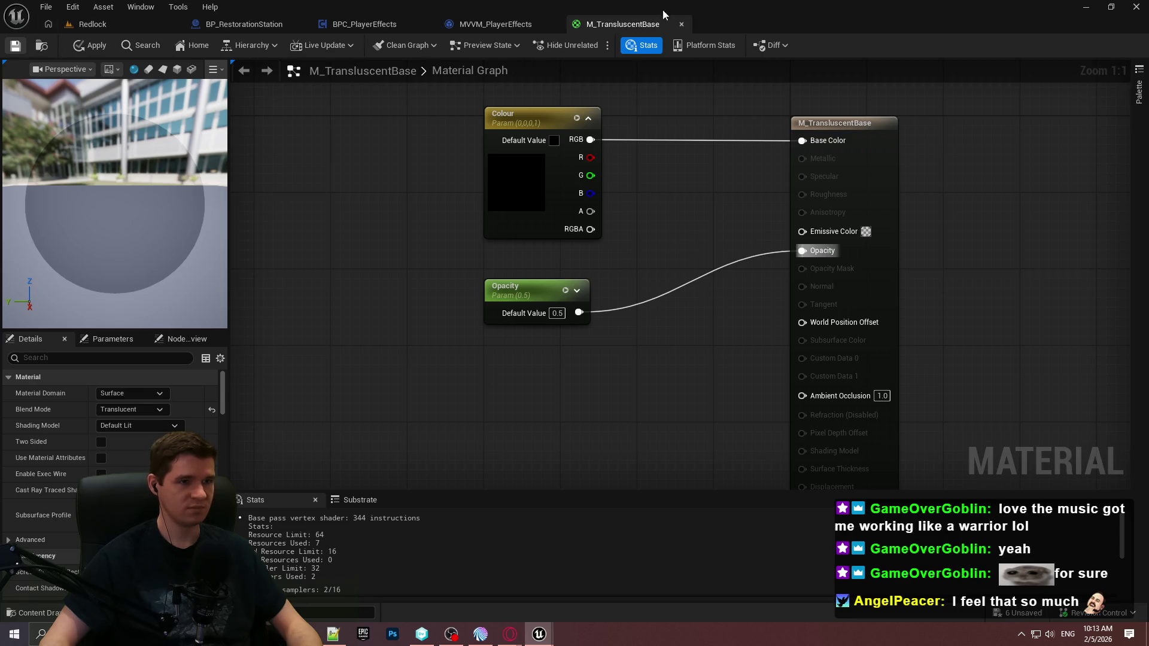
# Step: Close the material editor and return to the KYS/Materials folder
pyautogui.click(681, 24)
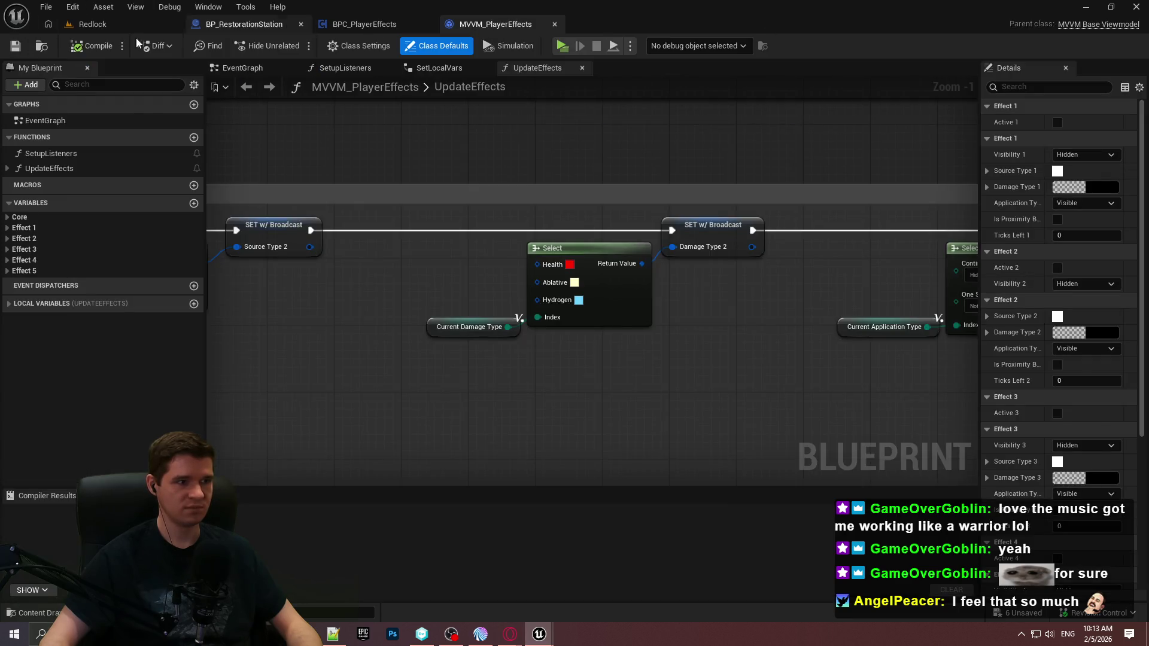
pyautogui.click(137, 25)
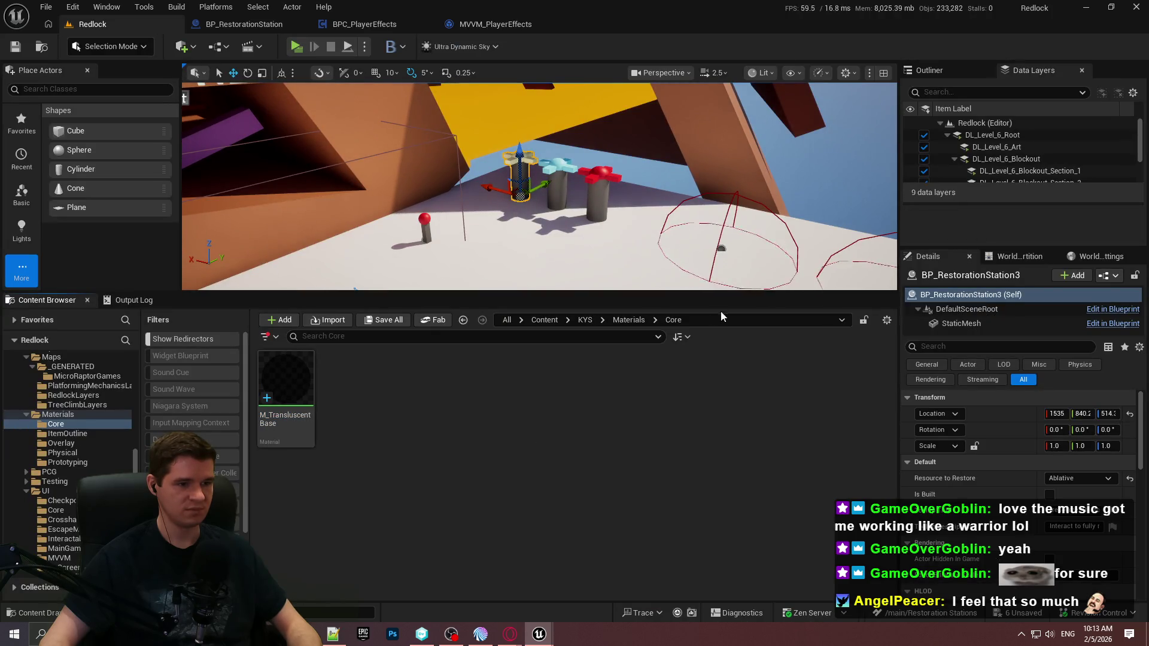
pyautogui.click(628, 320)
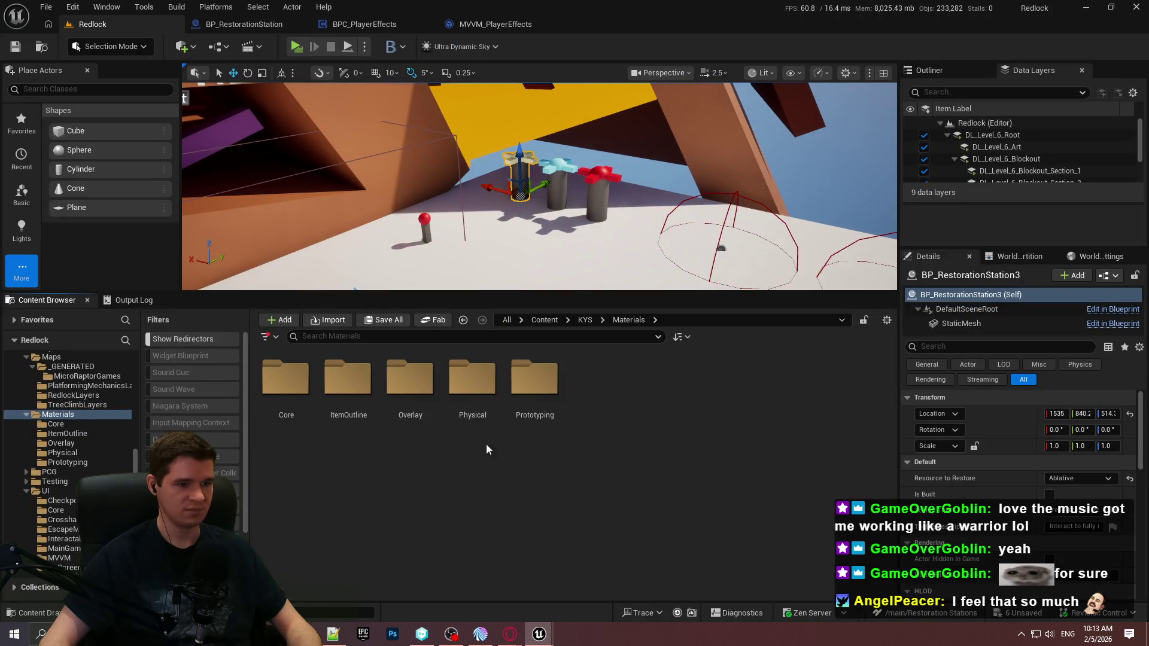
pyautogui.click(586, 319)
pyautogui.doubleClick(659, 377)
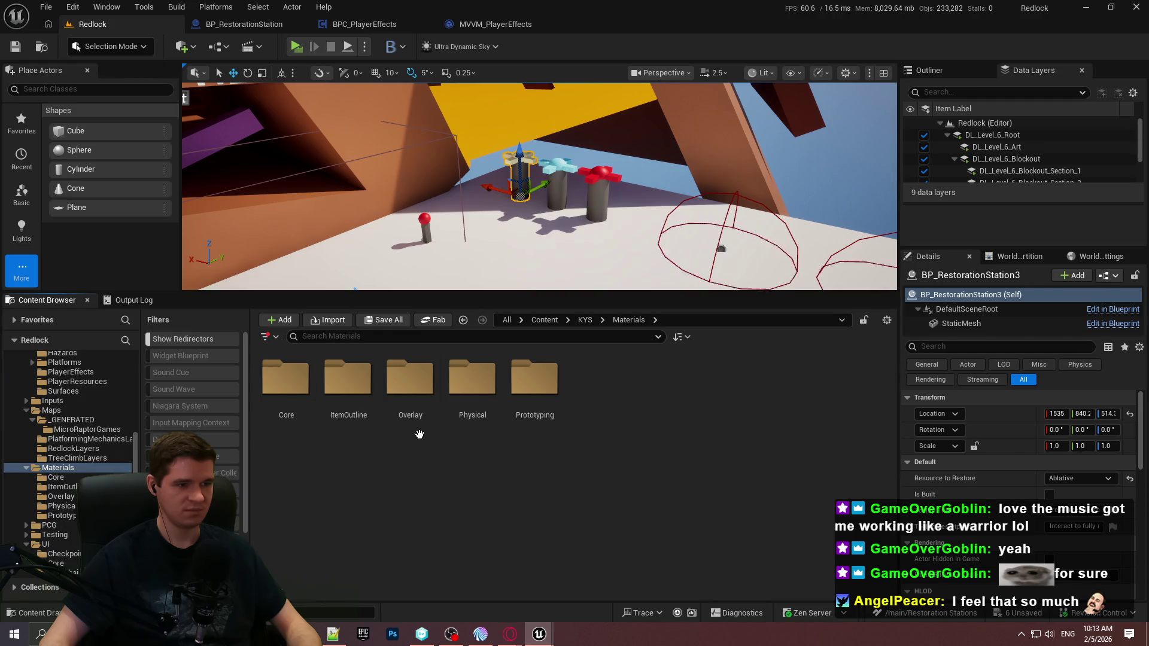
# Step: In Core, delete the accidental duplicate of M_TranslucentBase
pyautogui.doubleClick(286, 377)
pyautogui.click(286, 383)
pyautogui.hotkey('ctrl', 'd')
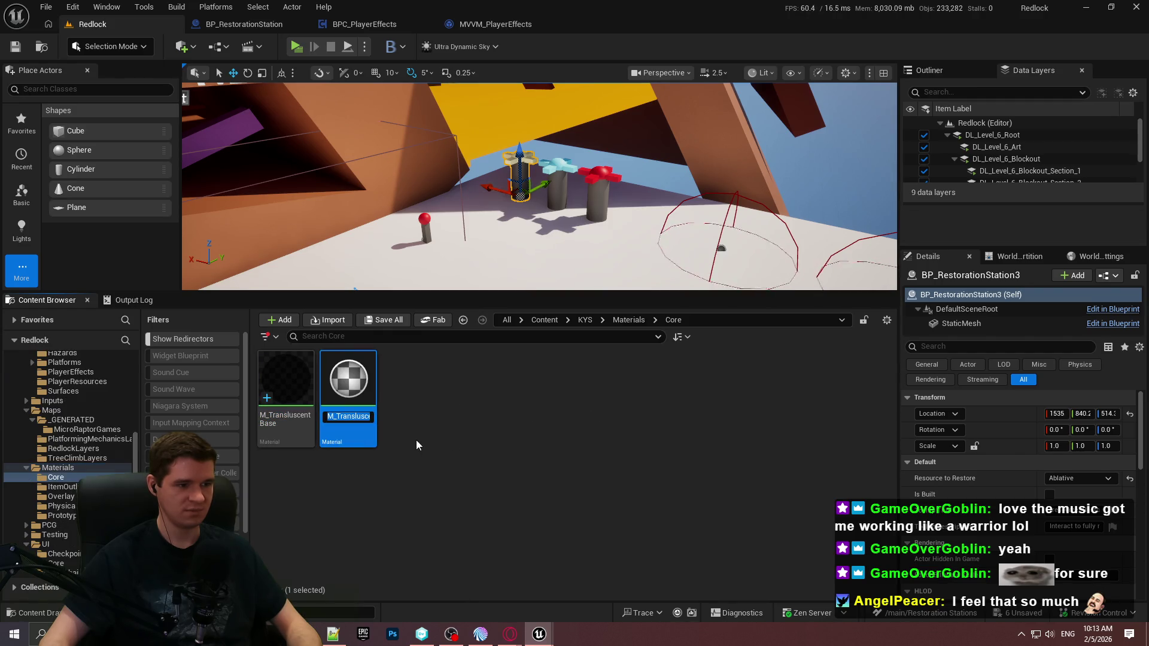
pyautogui.press('Delete')
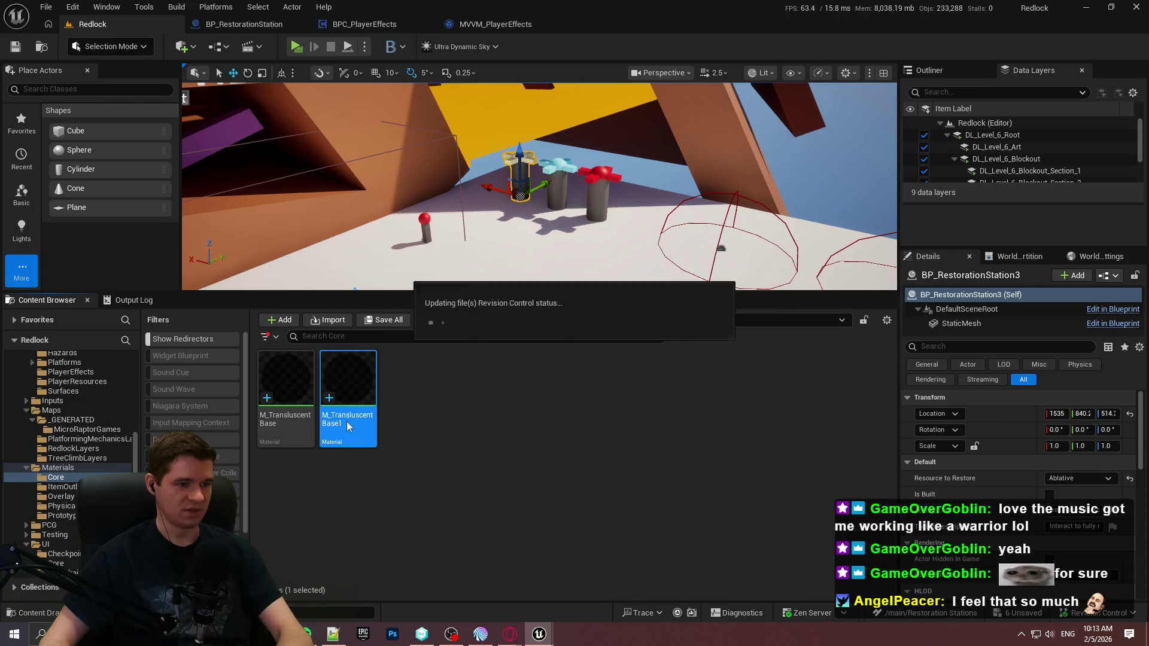
pyautogui.click(495, 512)
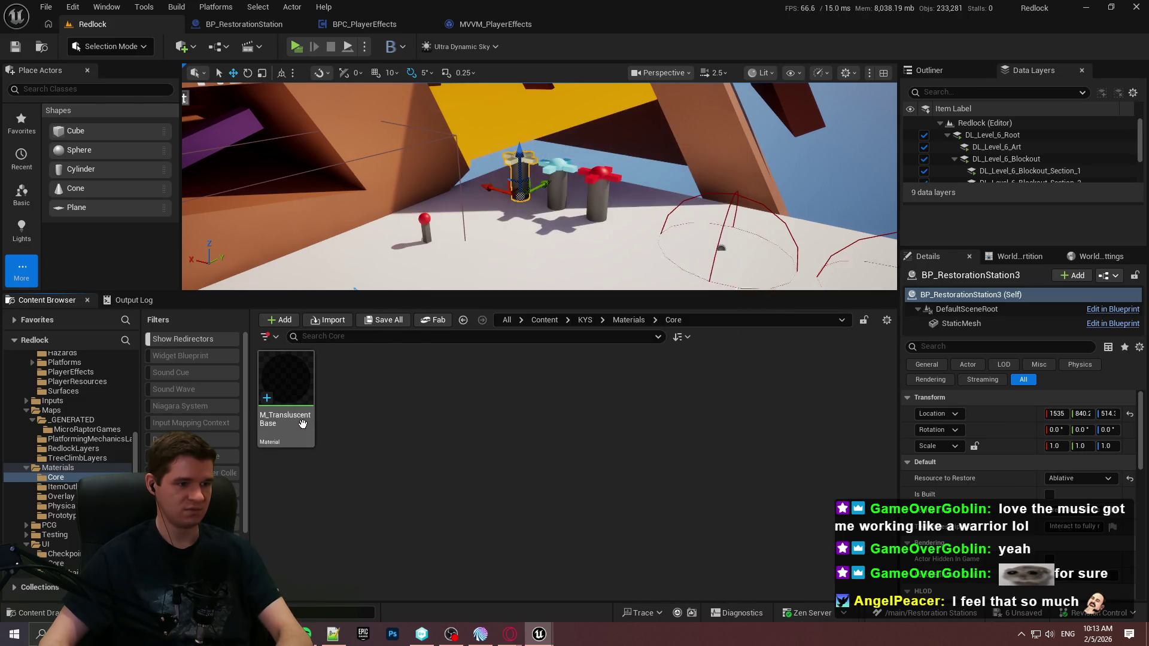
# Step: Create MI_ItemOutline from M_TranslucentBase, move it to another folder, and open it
pyautogui.rightClick(303, 419)
pyautogui.click(407, 68)
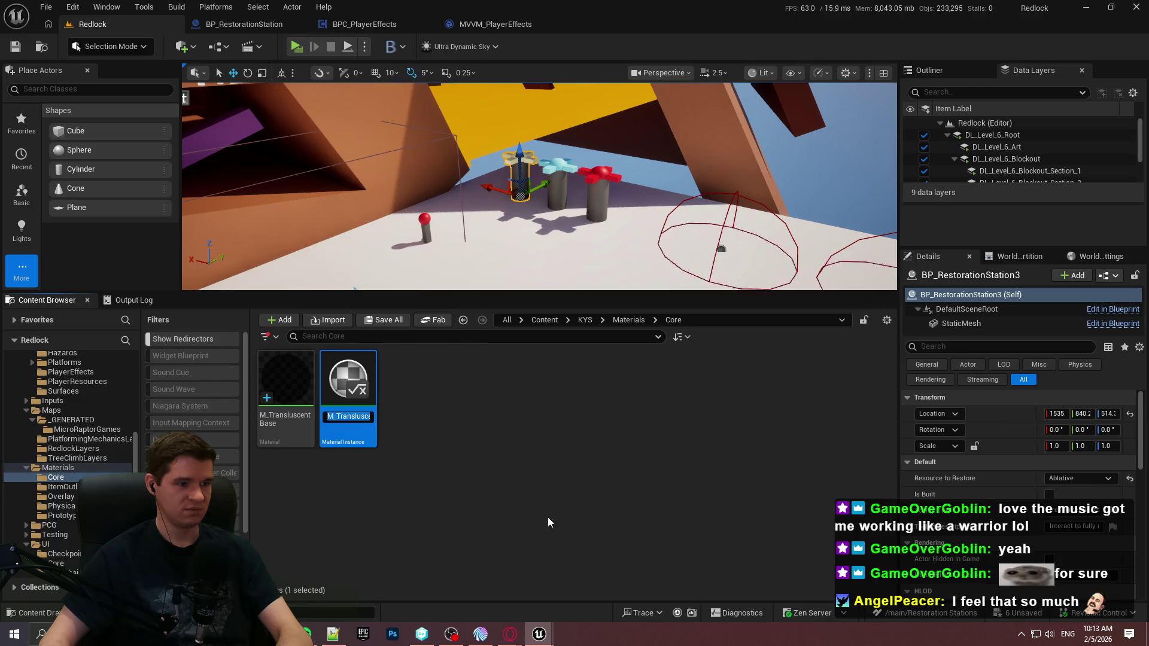
pyautogui.write('MI_ItemOutli')
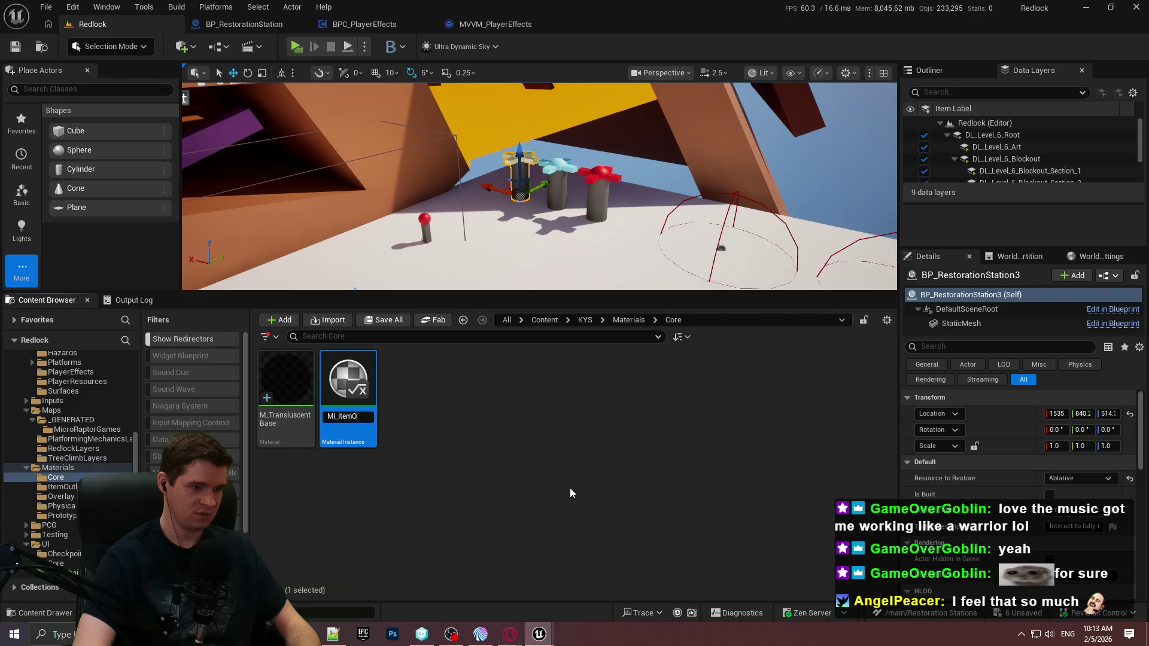
pyautogui.write('ne')
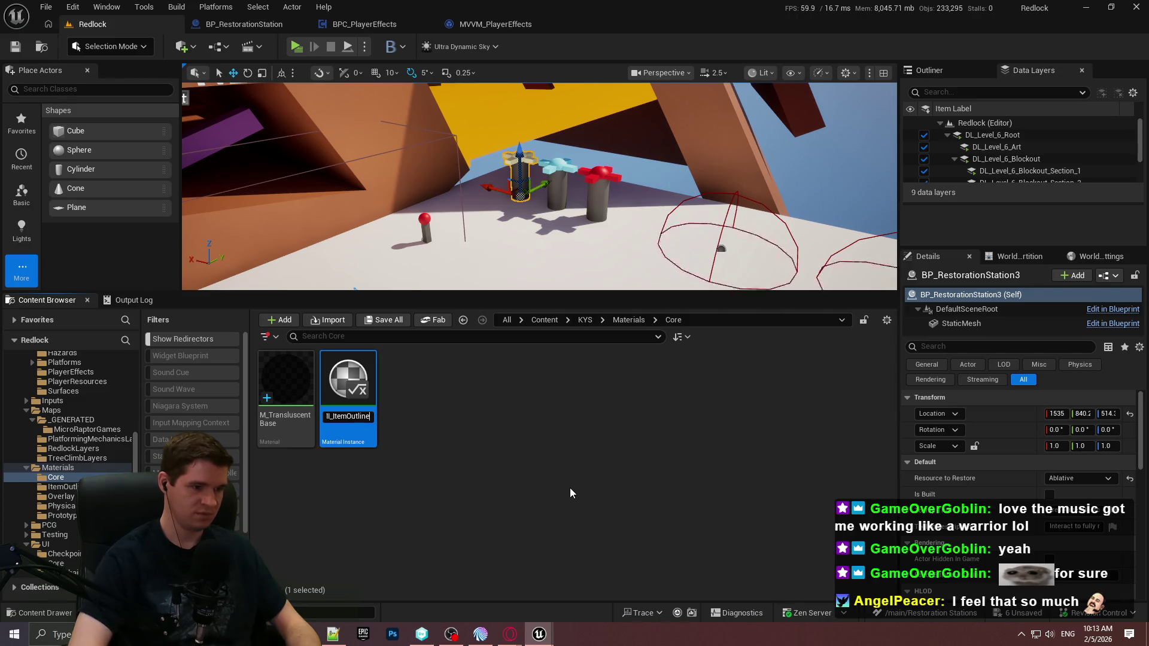
pyautogui.press('Return')
pyautogui.moveTo(344, 406)
pyautogui.mouseDown()
pyautogui.moveTo(232, 506)
pyautogui.moveTo(62, 487)
pyautogui.mouseUp()
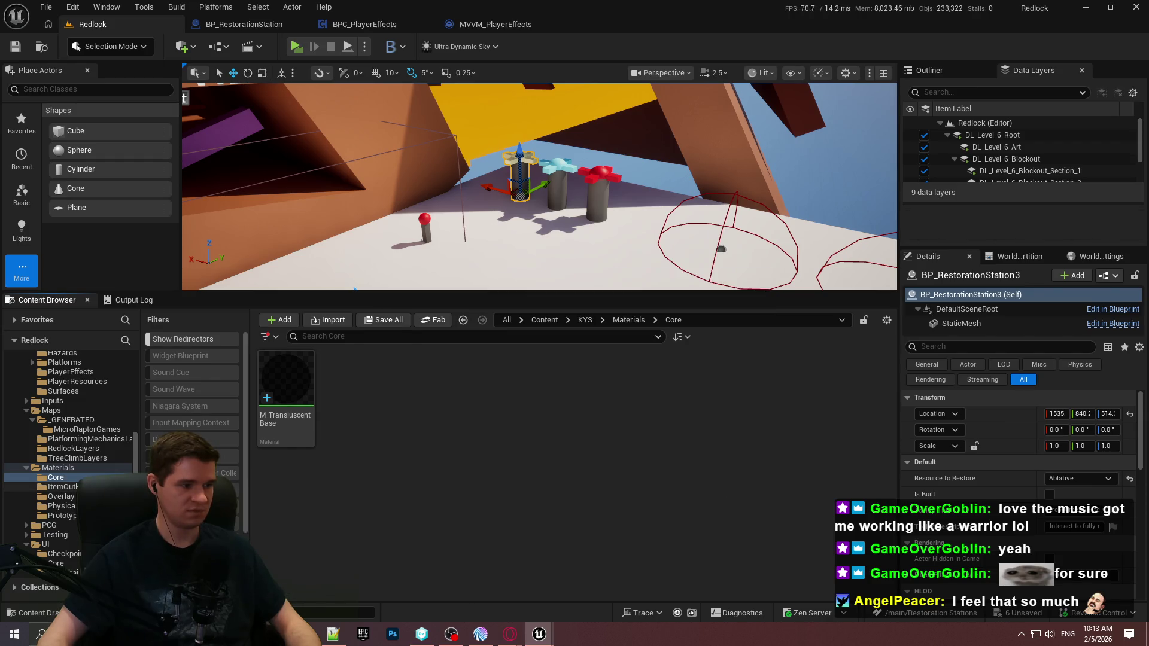
pyautogui.doubleClick(285, 383)
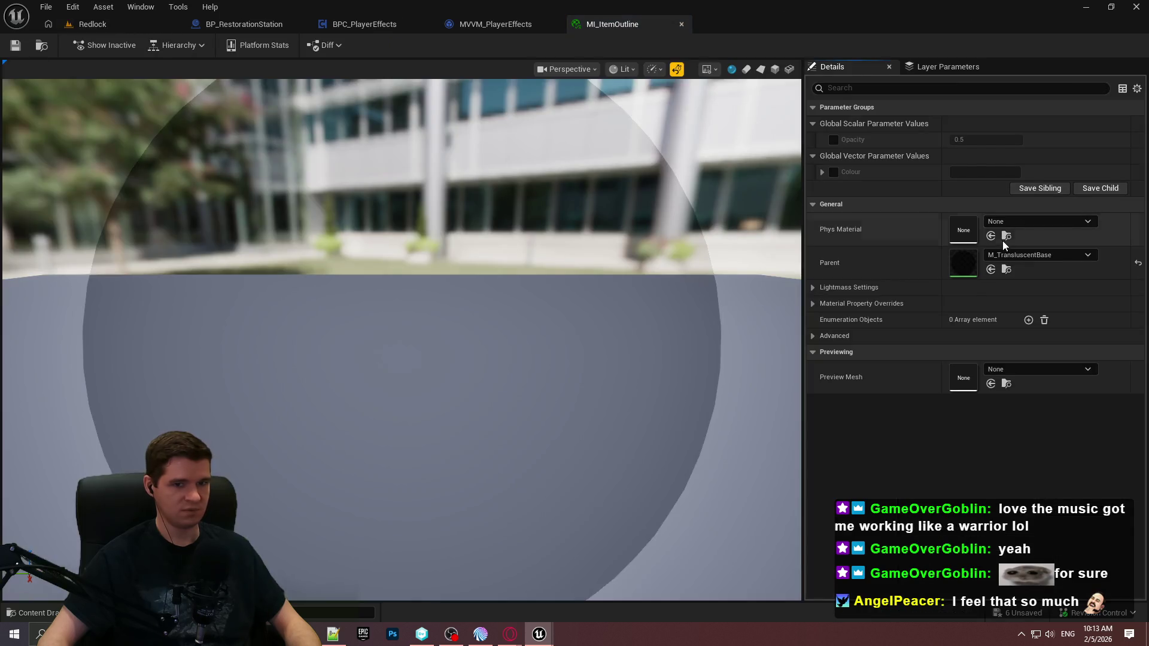
# Step: Override MI_ItemOutline's Colour to pure red (FF0000), save it, and close the editor
pyautogui.click(834, 172)
pyautogui.click(967, 174)
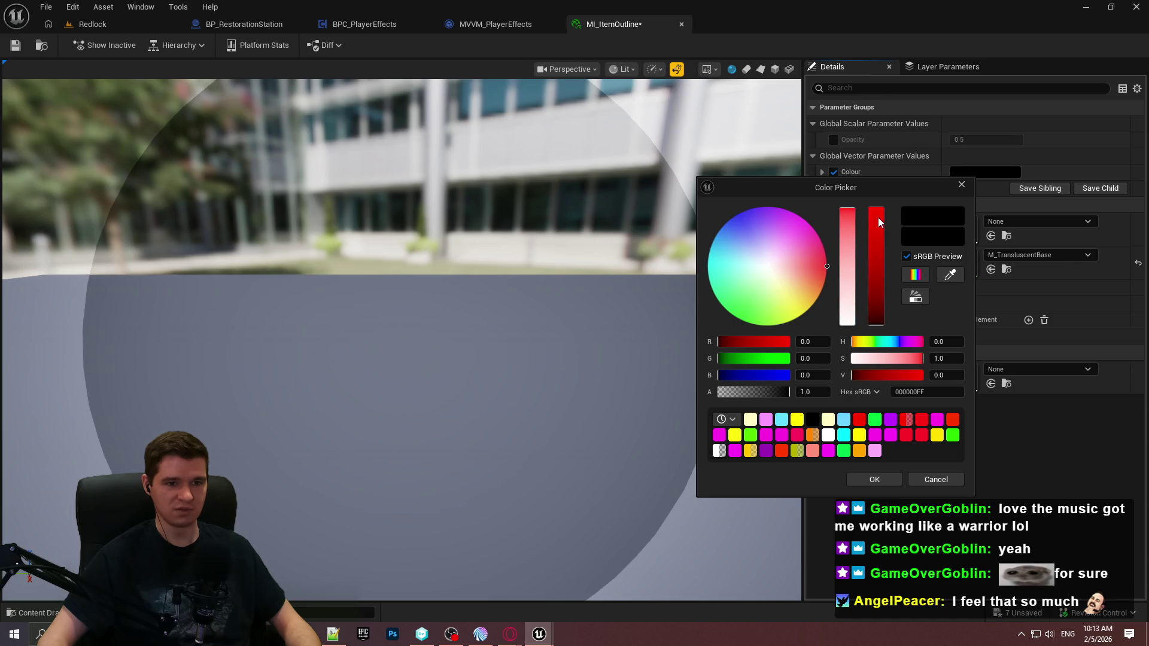
pyautogui.click(859, 419)
pyautogui.click(865, 480)
pyautogui.hotkey('ctrl', 's')
pyautogui.click(682, 24)
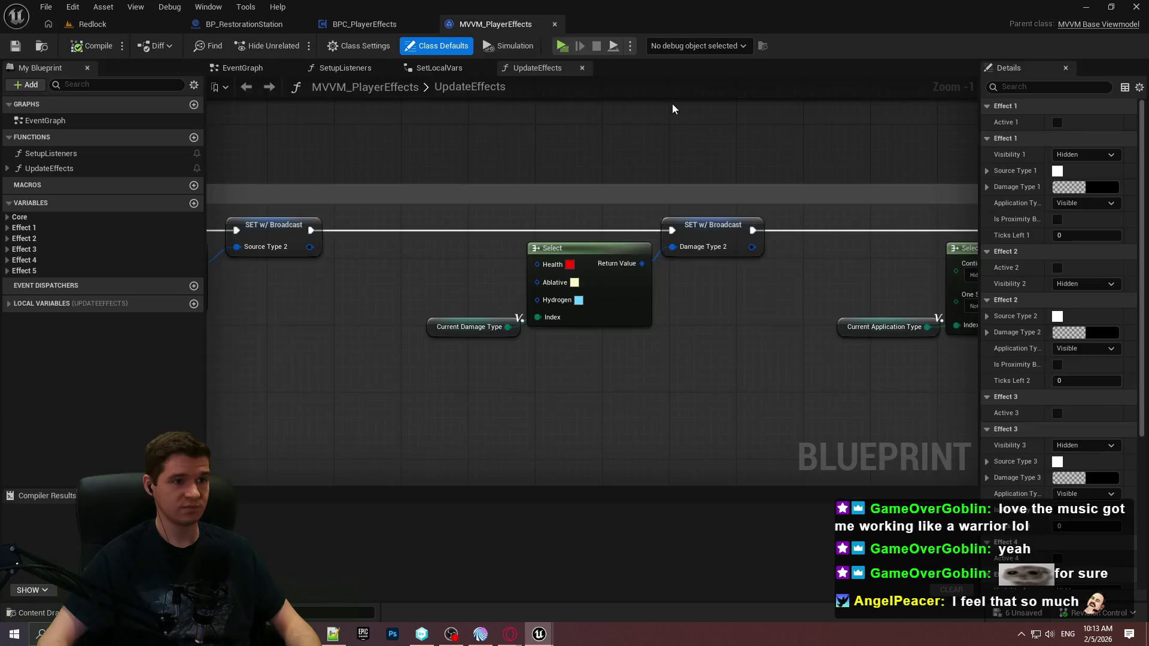
# Step: Bring up BP_ItemSlot's Construction Script and select all its material-loop nodes
pyautogui.moveTo(539, 634)
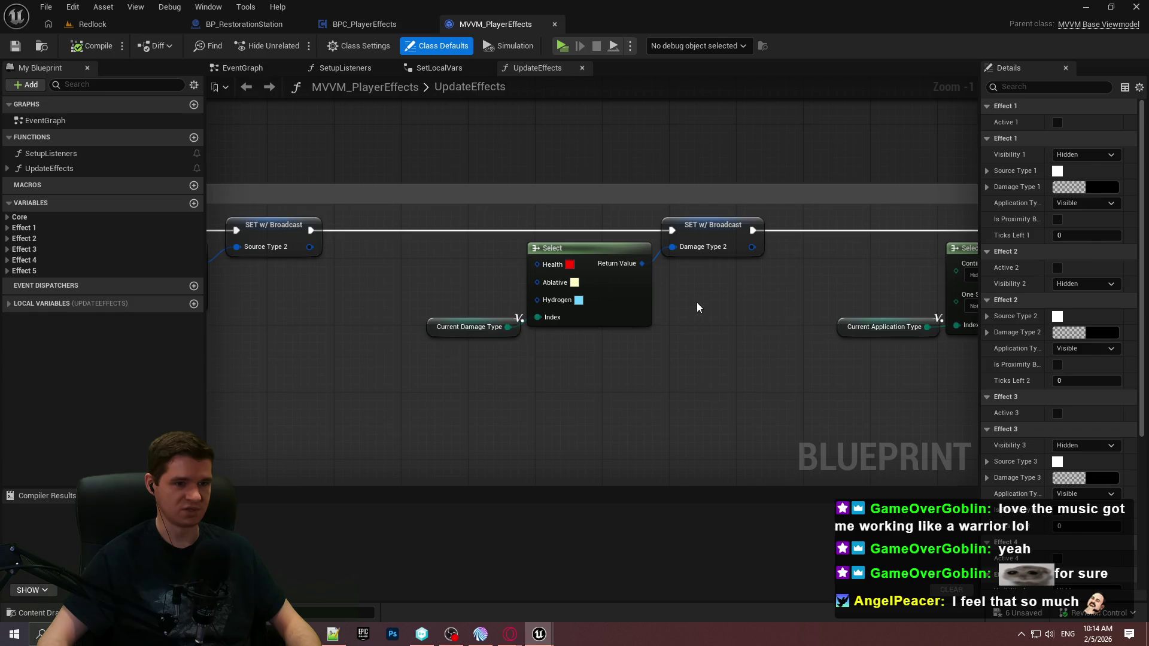
pyautogui.click(659, 581)
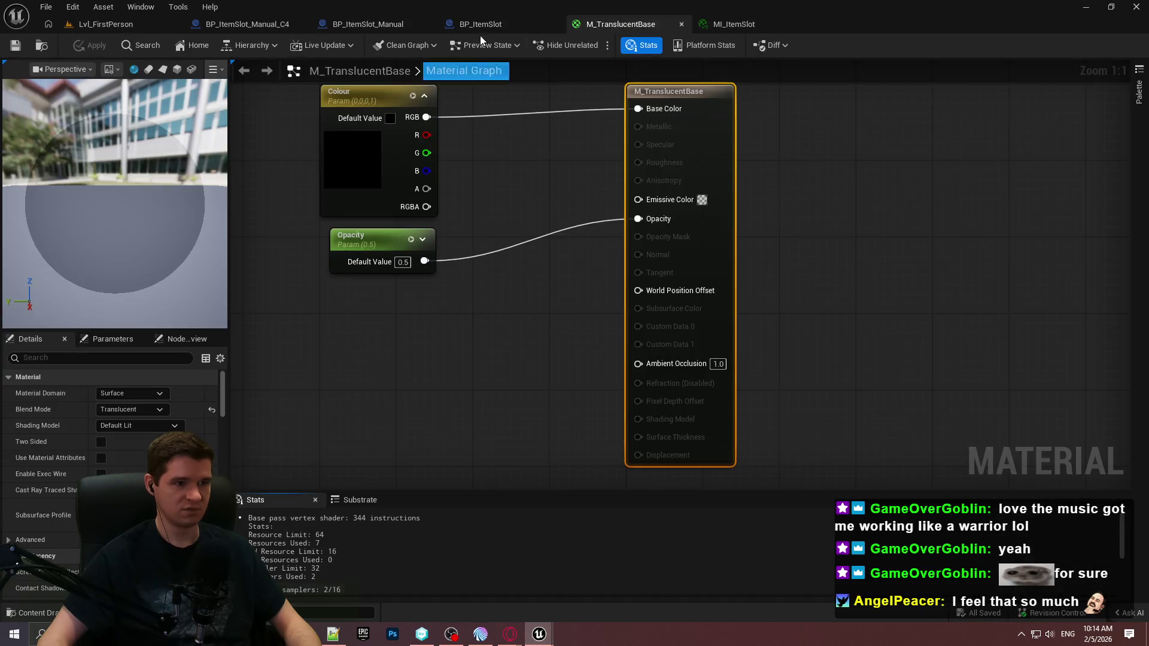
pyautogui.click(498, 29)
pyautogui.moveTo(471, 140)
pyautogui.mouseDown()
pyautogui.moveTo(608, 108)
pyautogui.moveTo(588, 106)
pyautogui.mouseUp()
pyautogui.hotkey('ctrl', 'a')
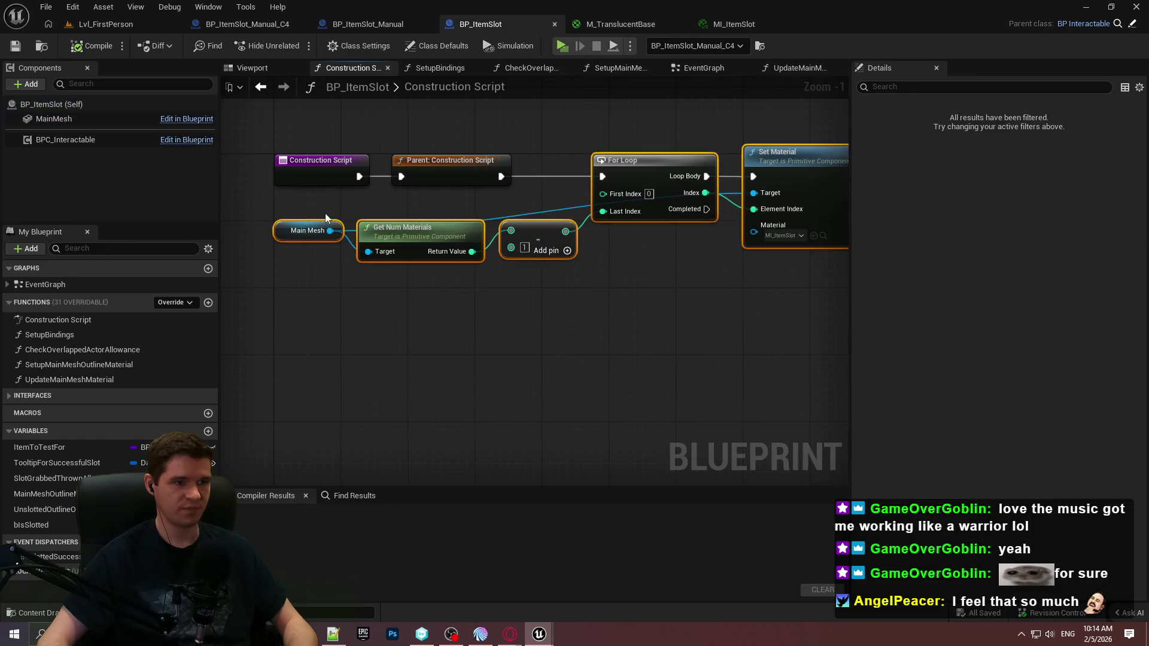
# Step: Minimize that editor window and switch to the BP_RestorationStation blueprint
pyautogui.click(370, 23)
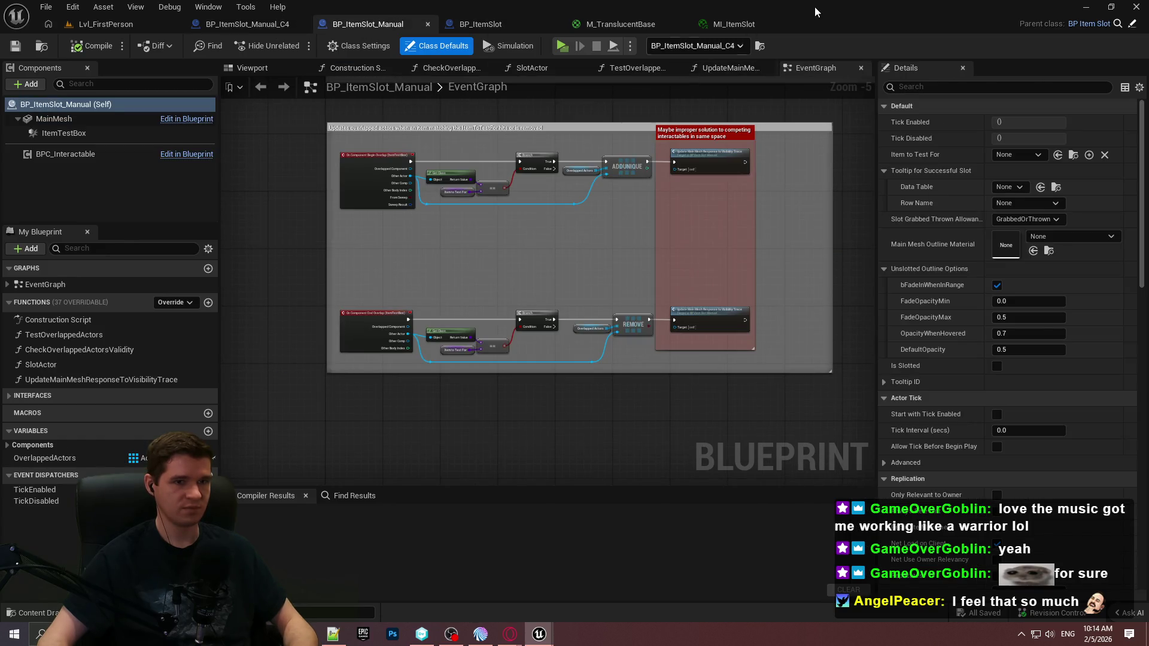
pyautogui.click(1086, 7)
pyautogui.click(251, 21)
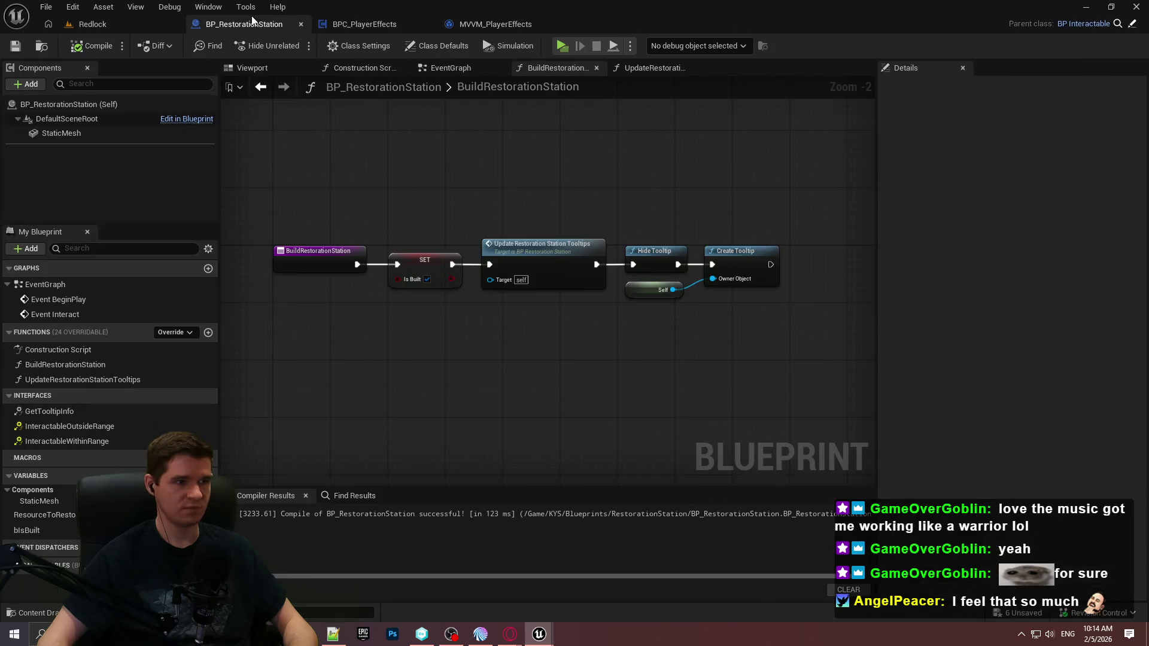
# Step: Paste the material loop into BuildRestorationStation, then delete it from that function
pyautogui.moveTo(650, 388); pyautogui.dragTo(552, 321)
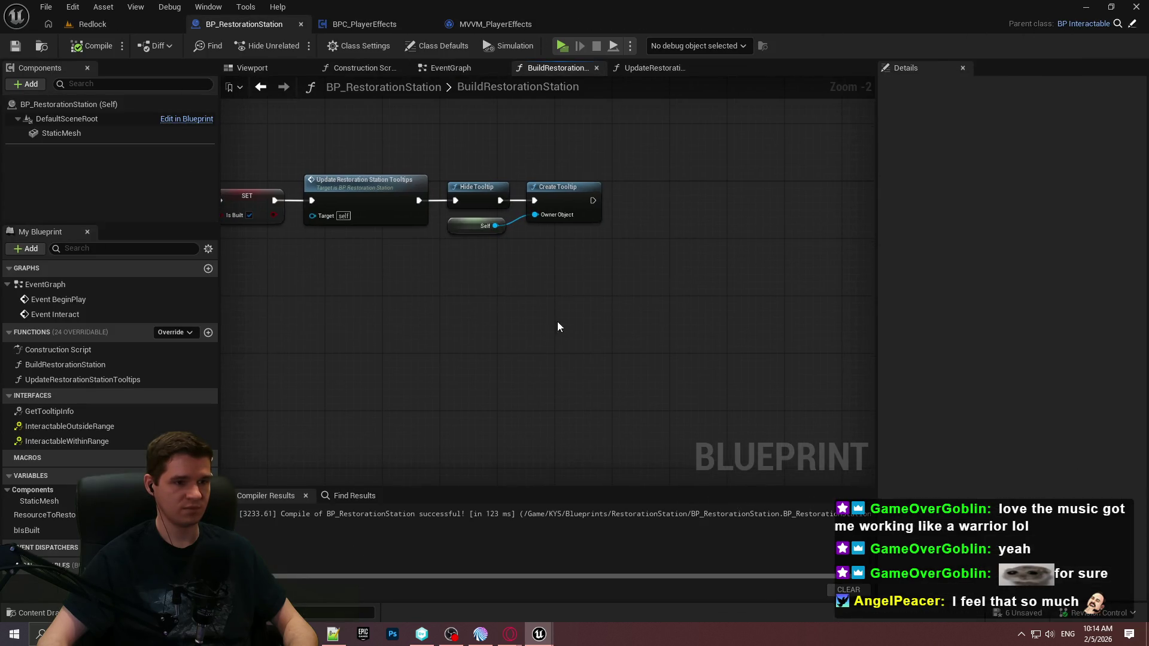
pyautogui.hotkey('ctrl', 'v')
pyautogui.click(600, 295)
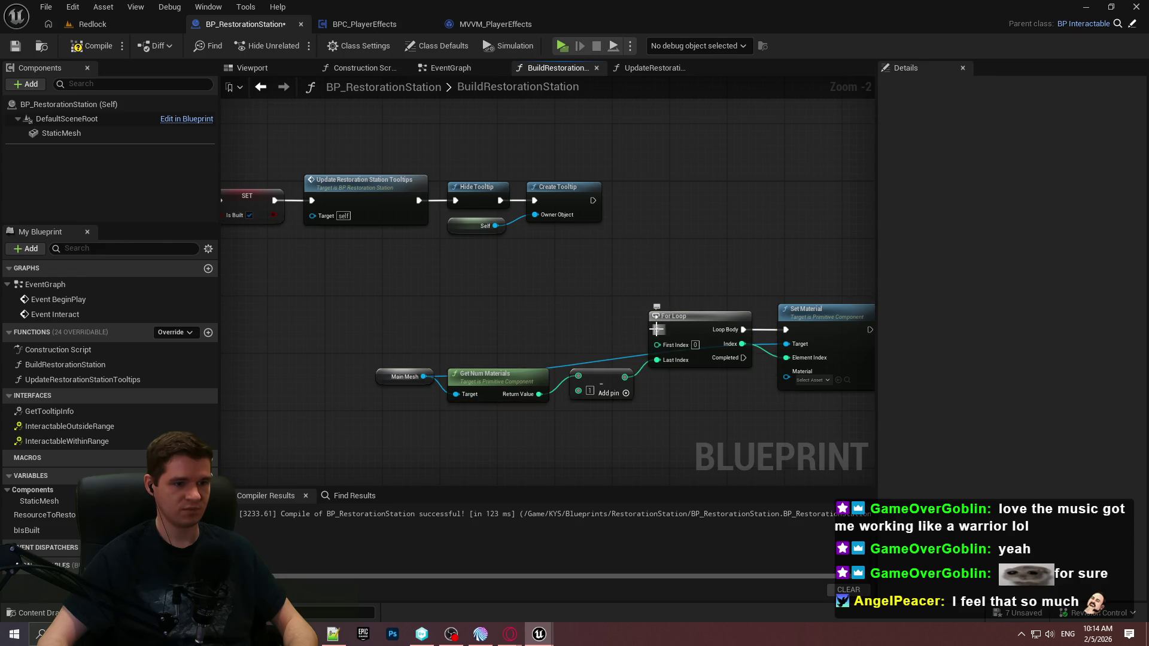
pyautogui.moveTo(375, 324)
pyautogui.mouseDown()
pyautogui.moveTo(468, 305)
pyautogui.moveTo(257, 284)
pyautogui.mouseUp()
pyautogui.moveTo(726, 425)
pyautogui.mouseDown()
pyautogui.moveTo(207, 278)
pyautogui.moveTo(295, 282)
pyautogui.mouseUp()
pyautogui.press('Delete')
# Step: Paste the copied material loop into BP_RestorationStation's Construction Script
pyautogui.click(359, 68)
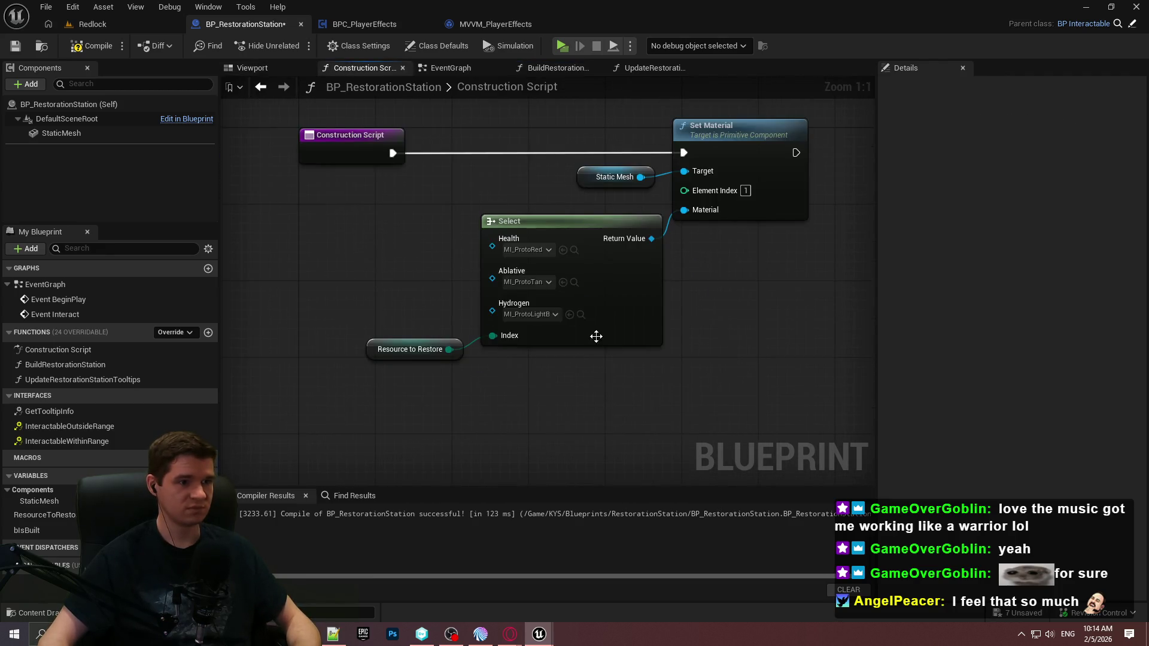
pyautogui.scroll(-2, 608, 318)
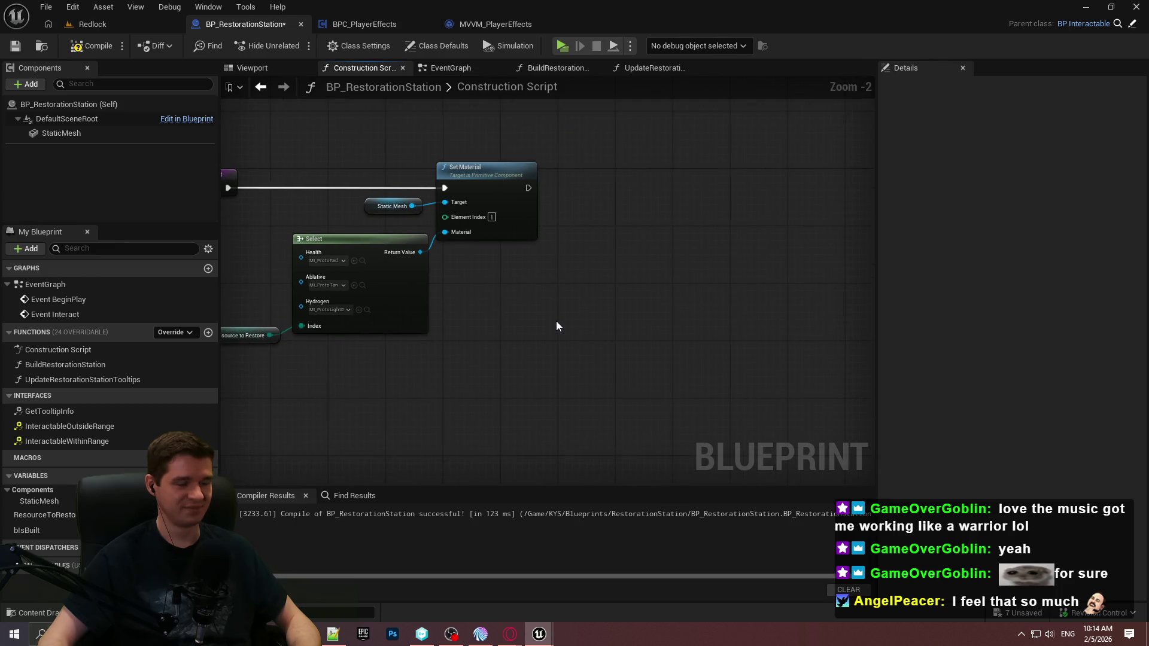
pyautogui.hotkey('ctrl', 'v')
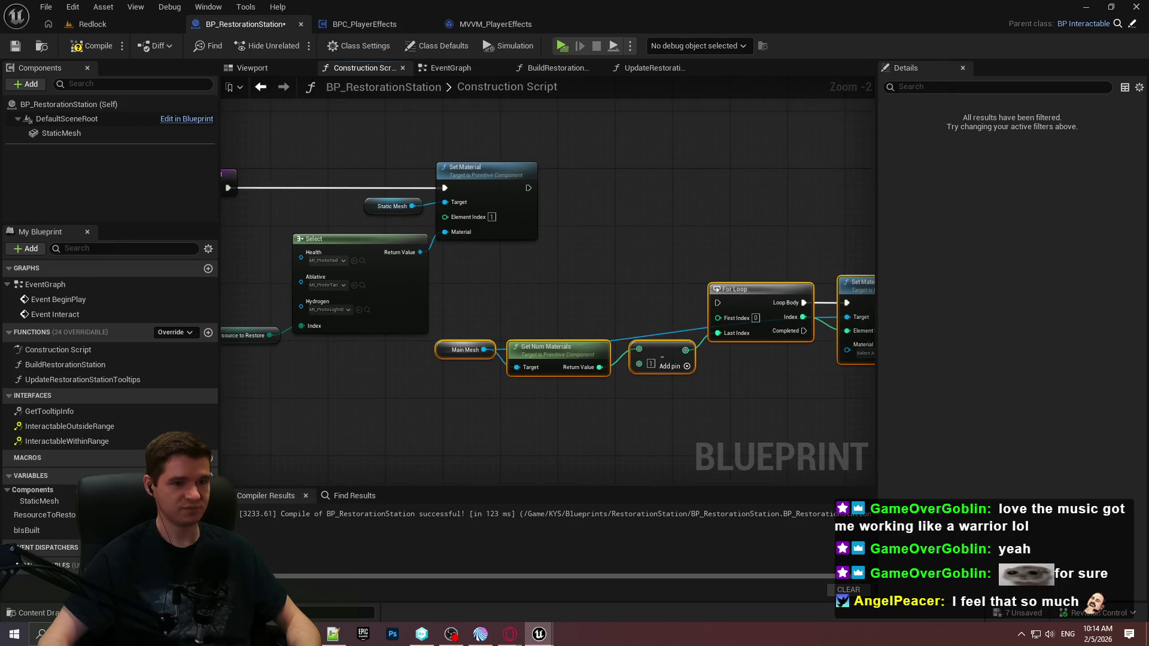
pyautogui.moveTo(283, 164); pyautogui.dragTo(449, 348)
pyautogui.keyDown('shift'); pyautogui.click(491, 198); pyautogui.keyUp('shift')
pyautogui.click(580, 283)
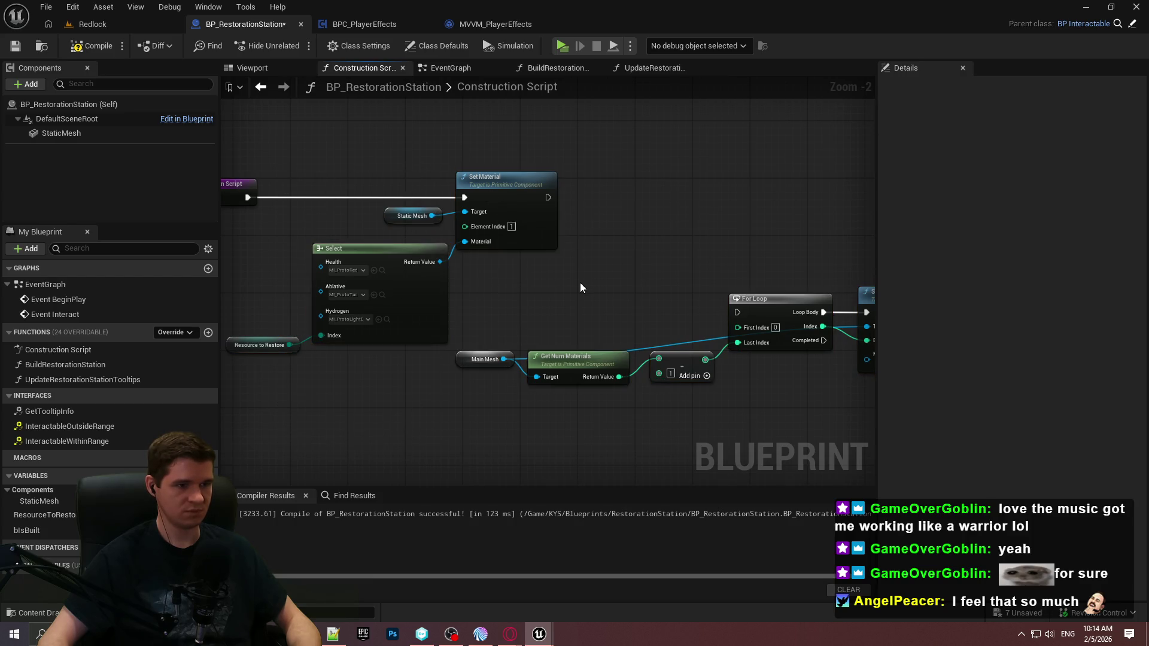
pyautogui.moveTo(578, 293); pyautogui.dragTo(733, 309)
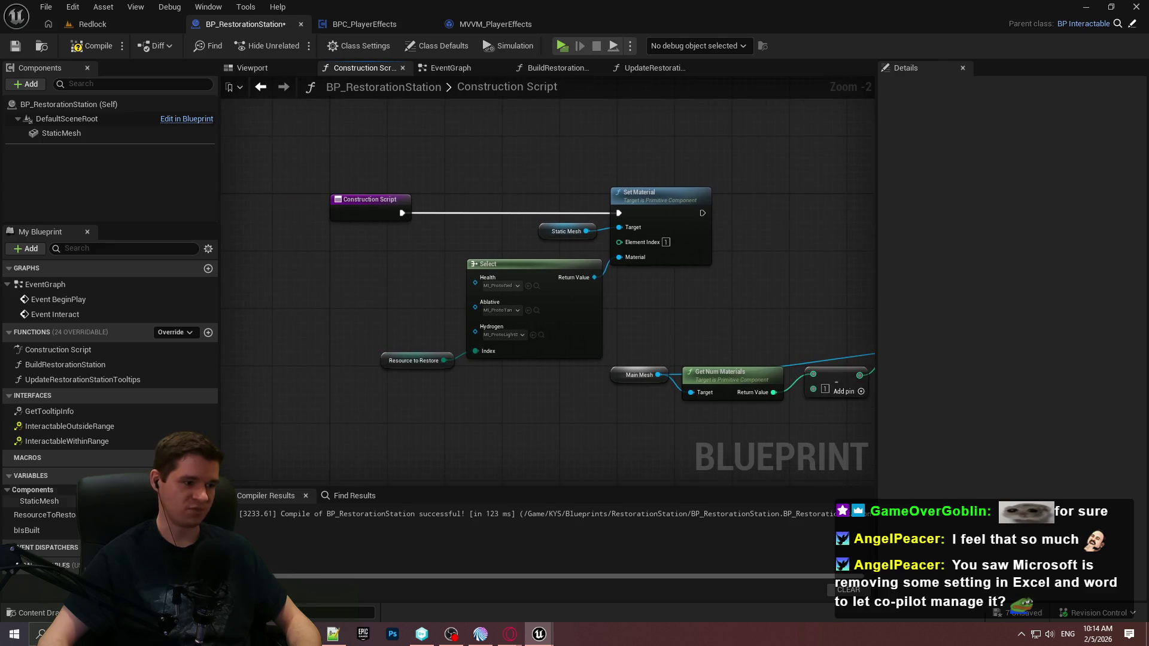
# Step: Add an Is Built getter feeding a new Branch at the Construction Script start
pyautogui.moveTo(45, 529); pyautogui.dragTo(318, 261)
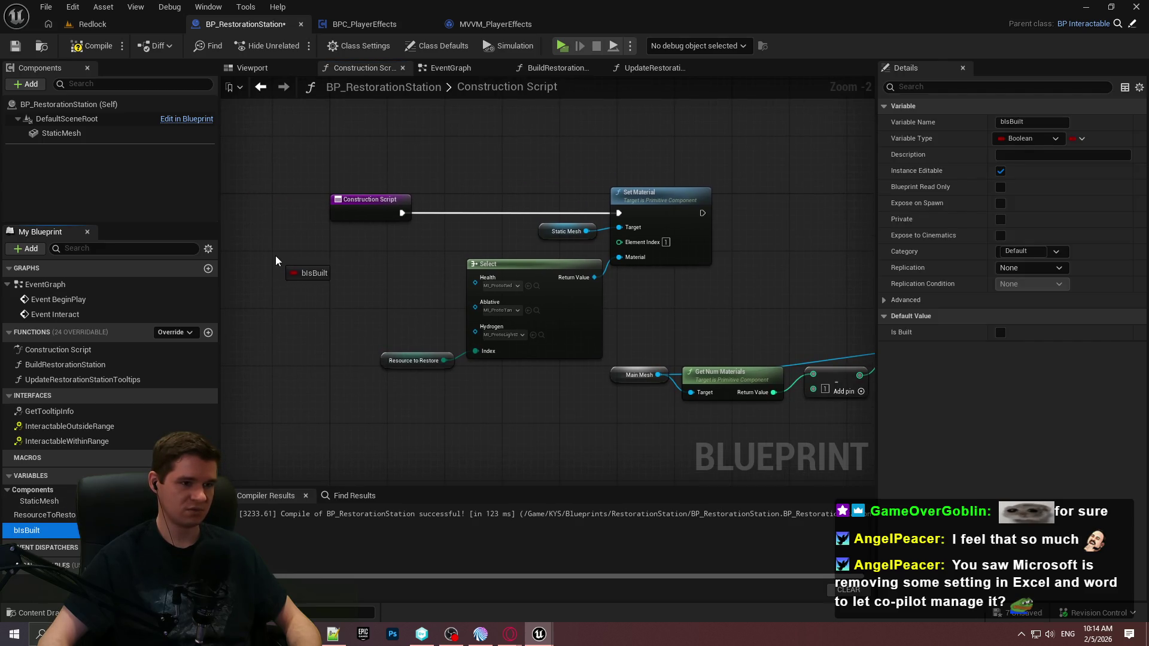
pyautogui.moveTo(274, 261); pyautogui.dragTo(308, 269)
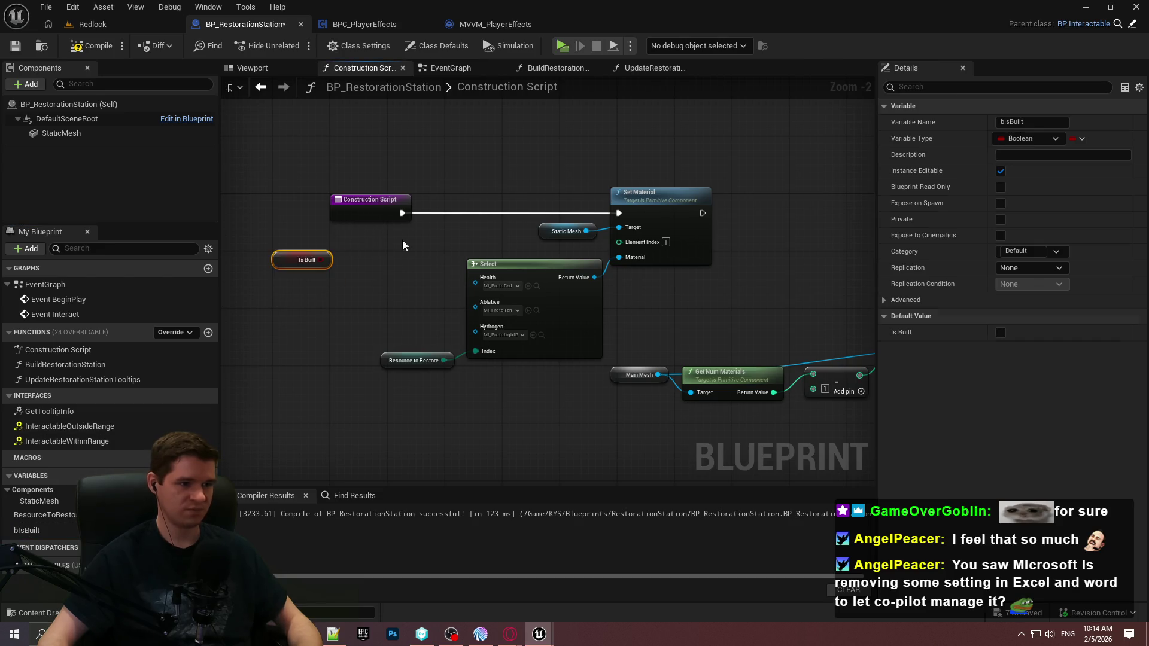
pyautogui.click(354, 251)
pyautogui.moveTo(323, 259)
pyautogui.mouseDown()
pyautogui.moveTo(313, 289)
pyautogui.moveTo(402, 213)
pyautogui.moveTo(290, 250)
pyautogui.moveTo(299, 256)
pyautogui.moveTo(265, 250)
pyautogui.mouseUp()
pyautogui.moveTo(503, 300); pyautogui.dragTo(371, 242)
pyautogui.moveTo(454, 259); pyautogui.dragTo(448, 253)
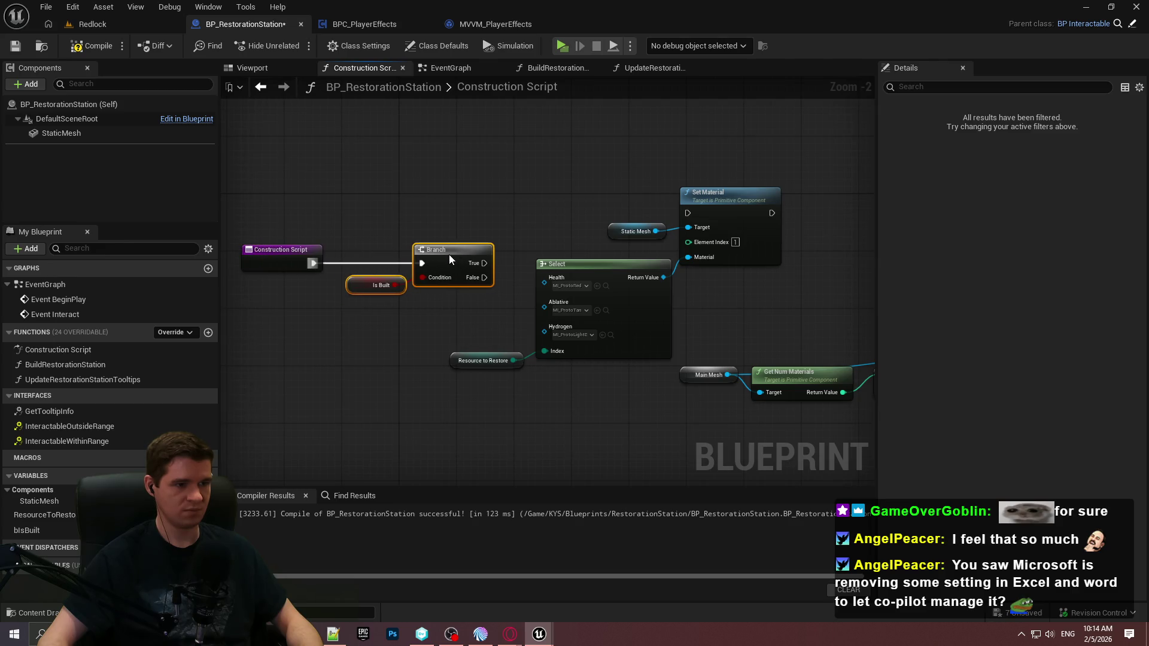
# Step: Replace the Main Mesh getter with Static Mesh and wire Branch True to the resource Set Material
pyautogui.click(424, 202)
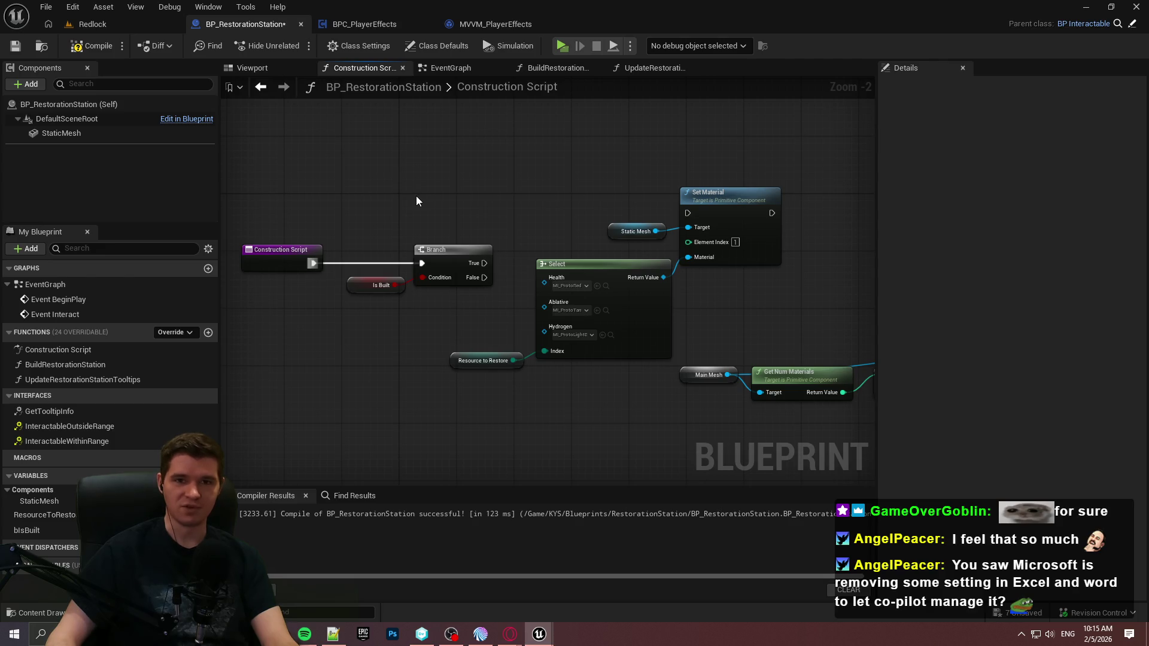
pyautogui.moveTo(293, 207); pyautogui.dragTo(473, 309)
pyautogui.moveTo(297, 262); pyautogui.dragTo(263, 218)
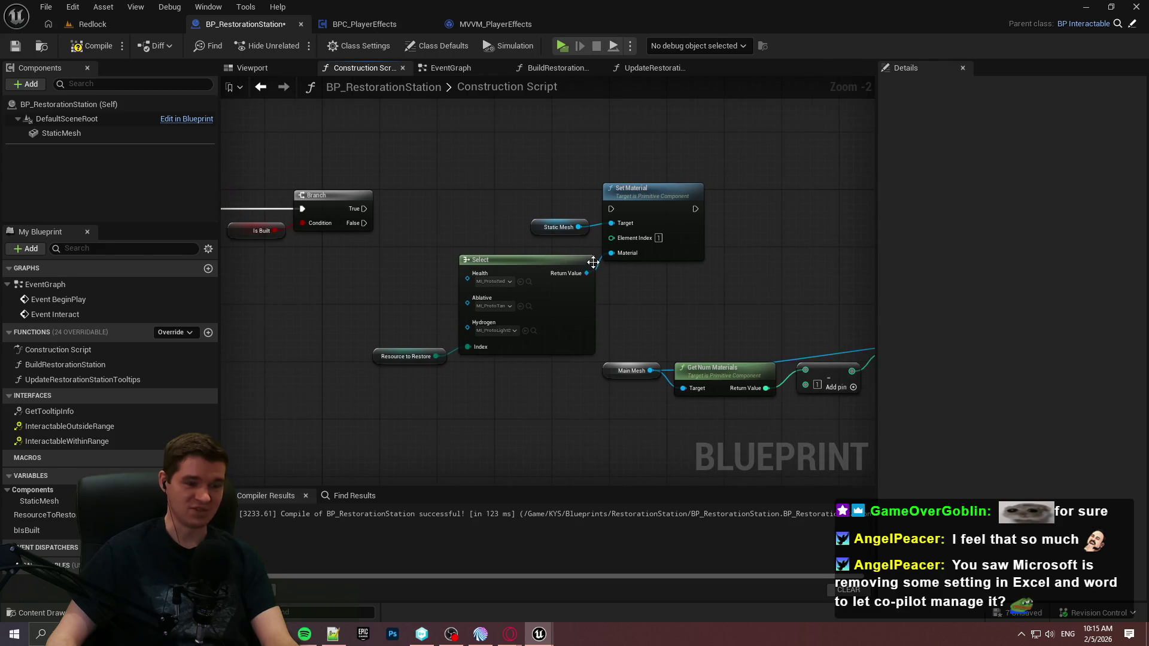
pyautogui.moveTo(73, 135); pyautogui.dragTo(612, 373)
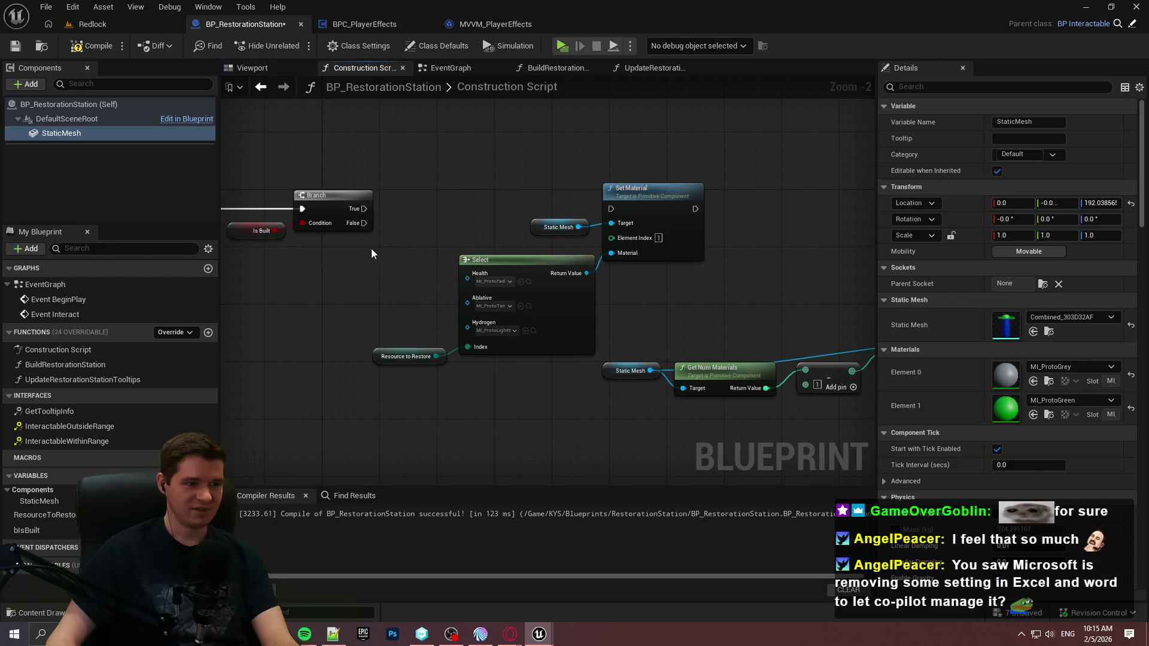
pyautogui.moveTo(368, 208)
pyautogui.mouseDown()
pyautogui.moveTo(572, 196)
pyautogui.moveTo(611, 209)
pyautogui.mouseUp()
# Step: Move the resource material nodes up-right and wire Branch False to the For Loop
pyautogui.moveTo(418, 181)
pyautogui.mouseDown()
pyautogui.moveTo(689, 340)
pyautogui.moveTo(649, 350)
pyautogui.mouseUp()
pyautogui.moveTo(562, 325); pyautogui.dragTo(667, 127)
pyautogui.click(656, 318)
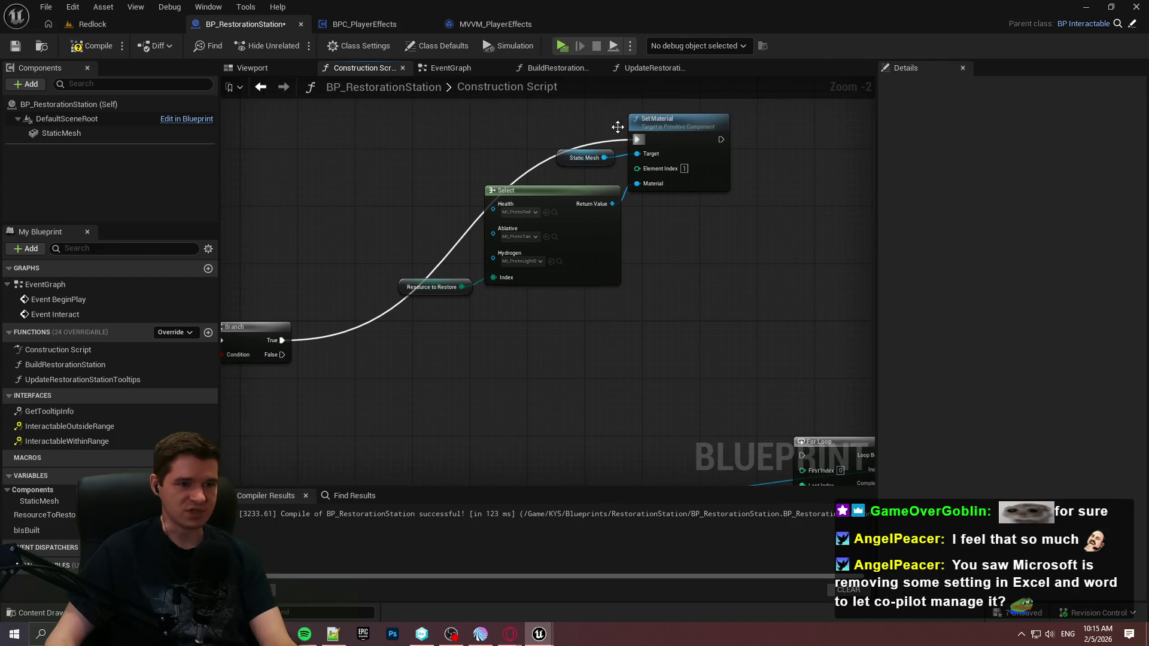
pyautogui.moveTo(710, 303); pyautogui.dragTo(746, 302)
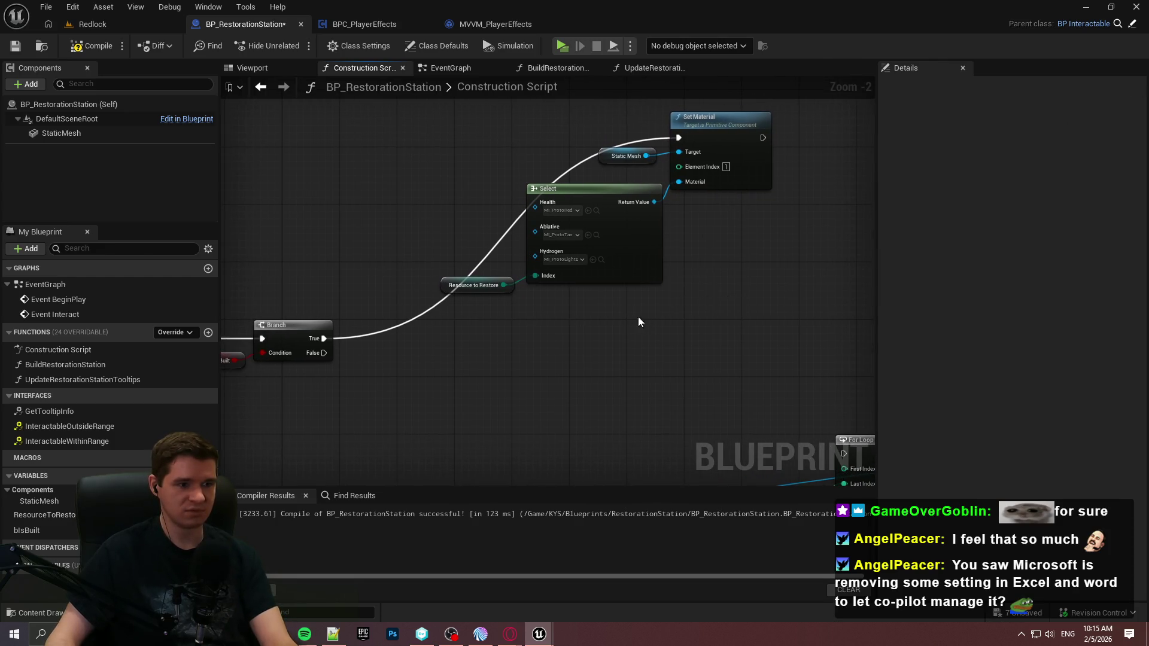
pyautogui.moveTo(633, 321); pyautogui.dragTo(481, 225)
pyautogui.moveTo(616, 319)
pyautogui.mouseDown()
pyautogui.moveTo(368, 220)
pyautogui.moveTo(752, 267)
pyautogui.moveTo(724, 303)
pyautogui.moveTo(674, 322)
pyautogui.mouseUp()
# Step: Set the loop's Set Material to MI_ItemOutline and arrange the loop nodes below the Branch
pyautogui.click(830, 371)
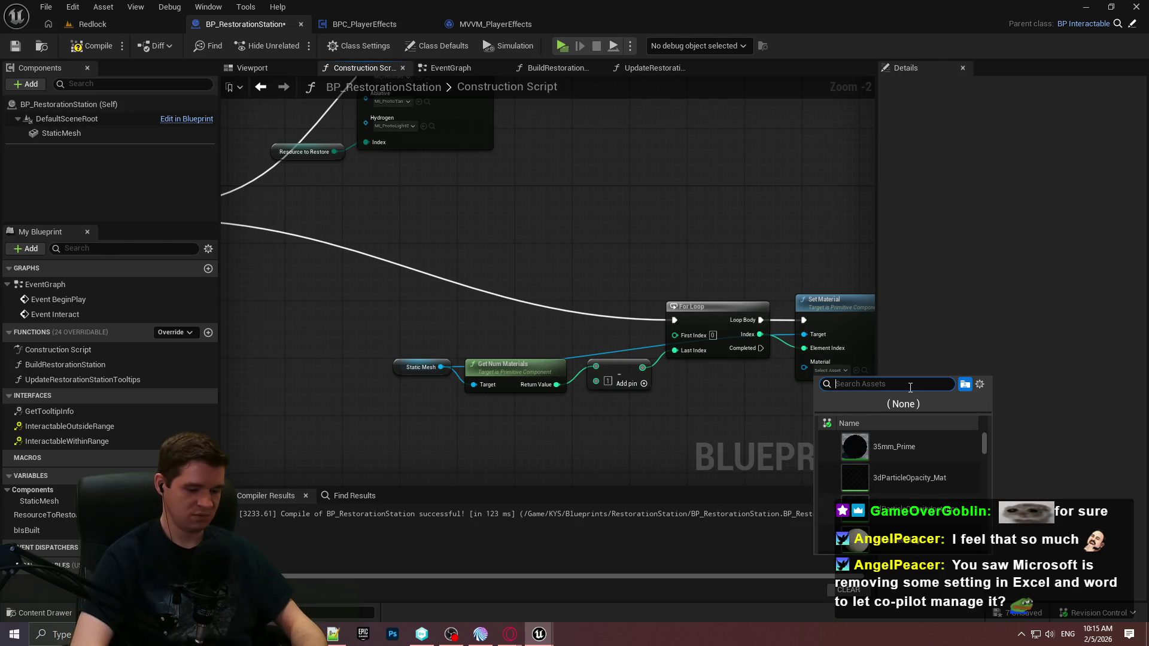
pyautogui.write('outline')
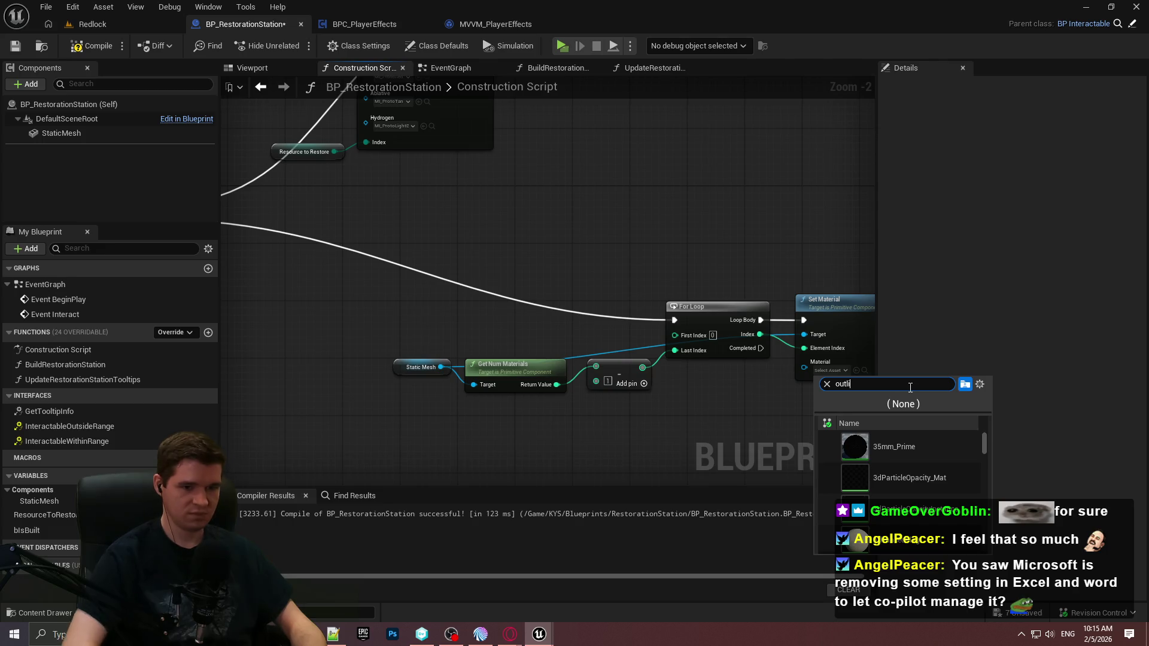
pyautogui.click(914, 460)
pyautogui.moveTo(825, 412); pyautogui.dragTo(372, 329)
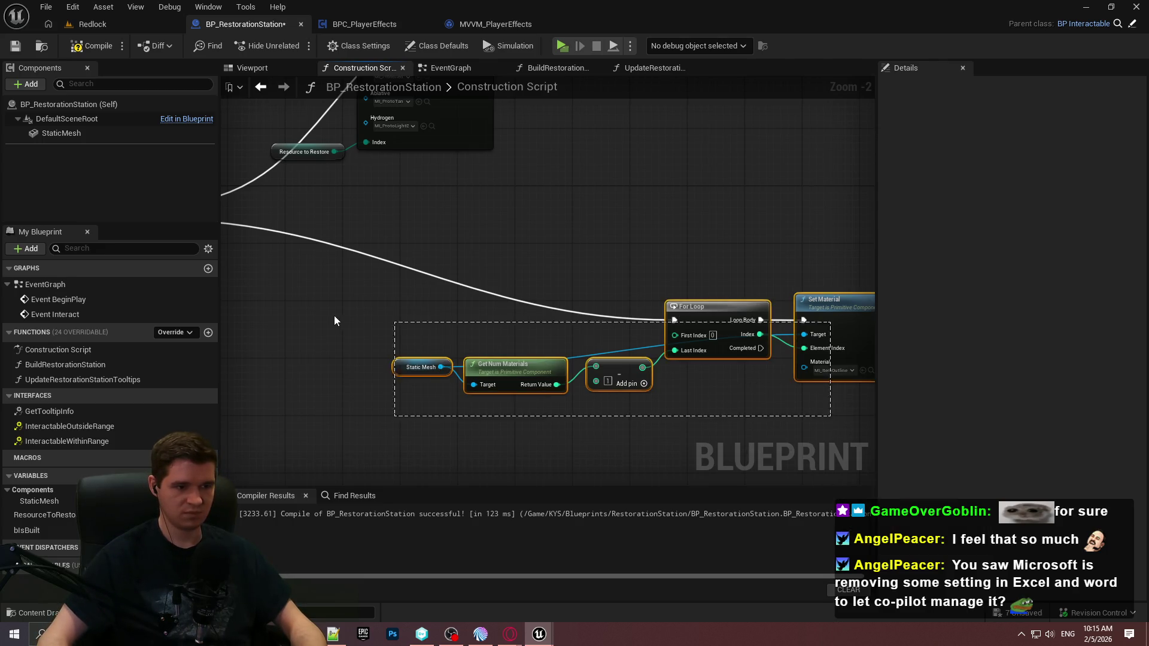
pyautogui.moveTo(711, 301)
pyautogui.mouseDown()
pyautogui.moveTo(361, 307)
pyautogui.moveTo(438, 321)
pyautogui.mouseUp()
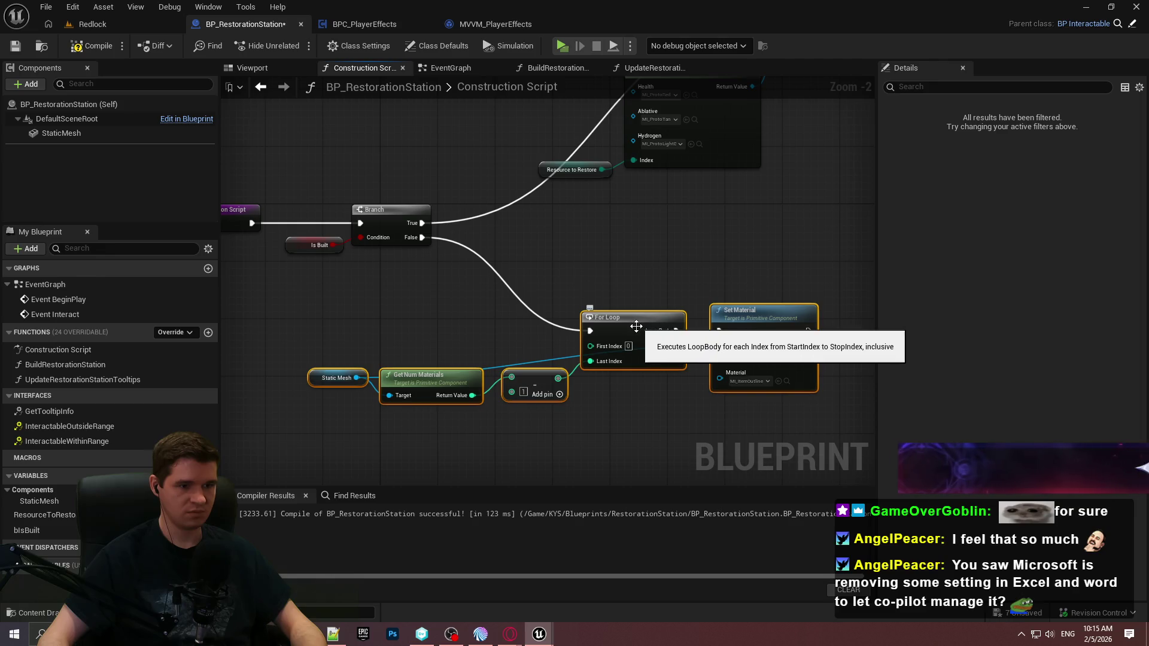
pyautogui.moveTo(641, 326); pyautogui.dragTo(641, 347)
pyautogui.click(637, 275)
pyautogui.moveTo(698, 213); pyautogui.dragTo(685, 247)
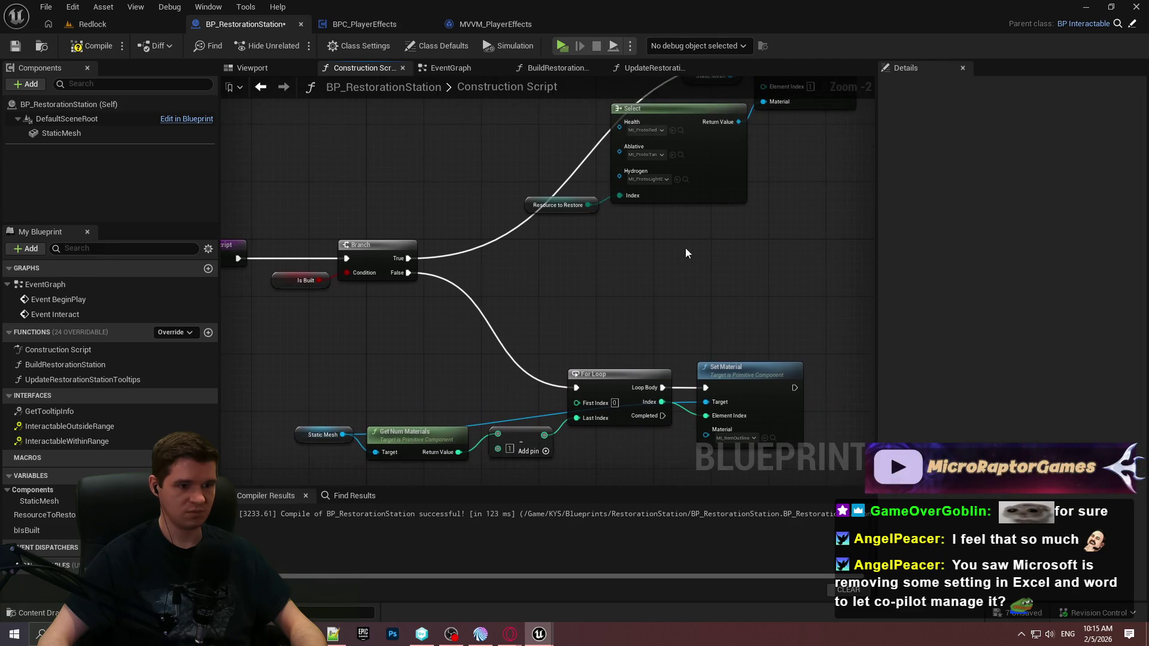
# Step: Compile and save the blueprint, then switch to the Redlock level
pyautogui.click(91, 47)
pyautogui.click(14, 48)
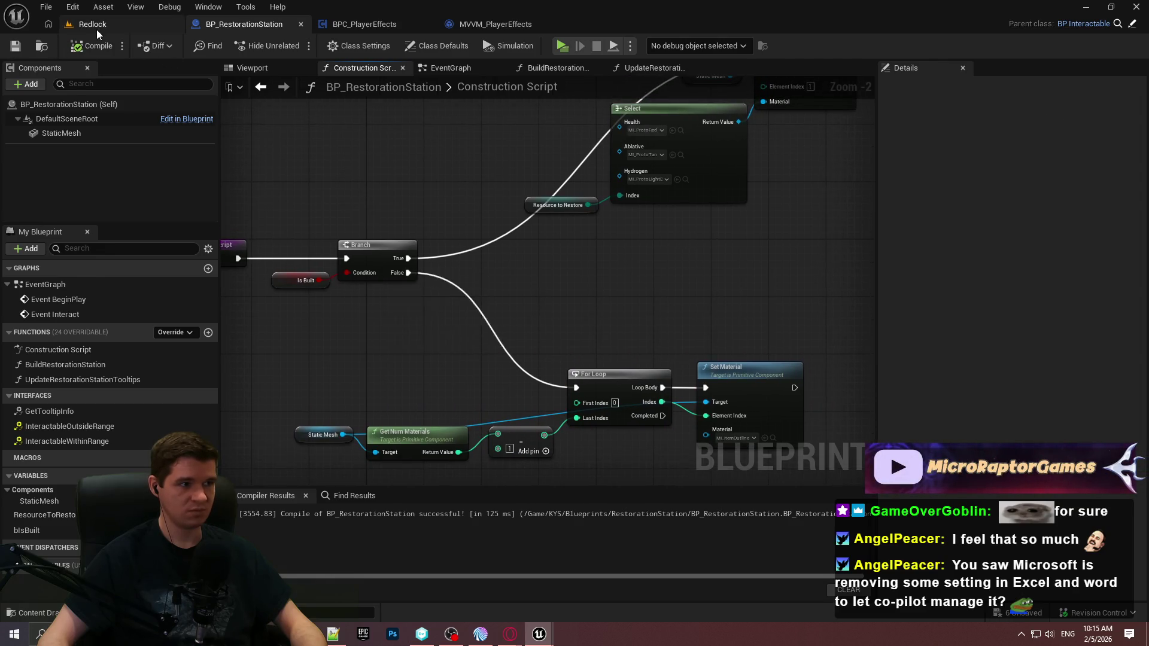
pyautogui.click(92, 25)
pyautogui.press('f')
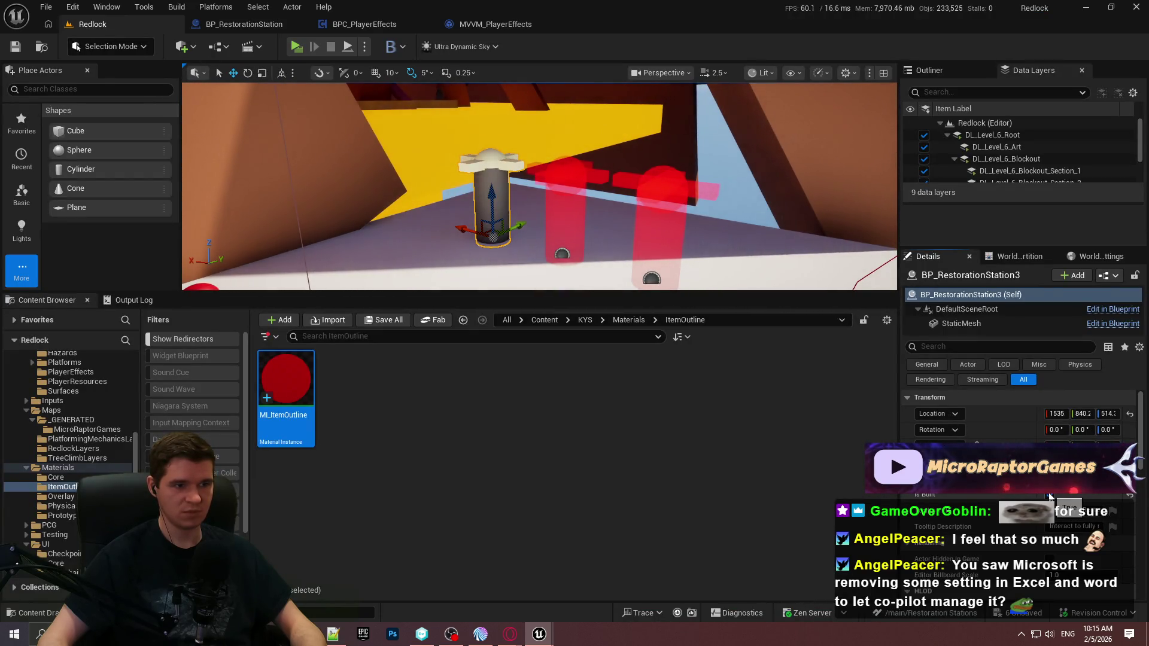
pyautogui.moveTo(721, 298); pyautogui.dragTo(720, 461)
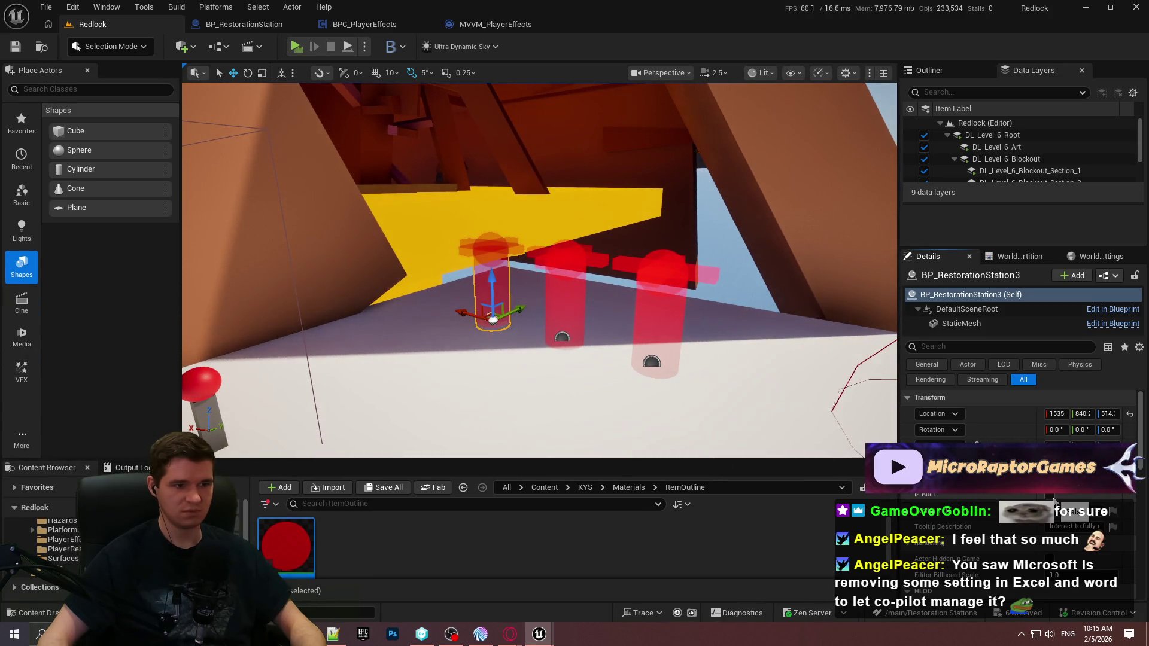
pyautogui.click(487, 24)
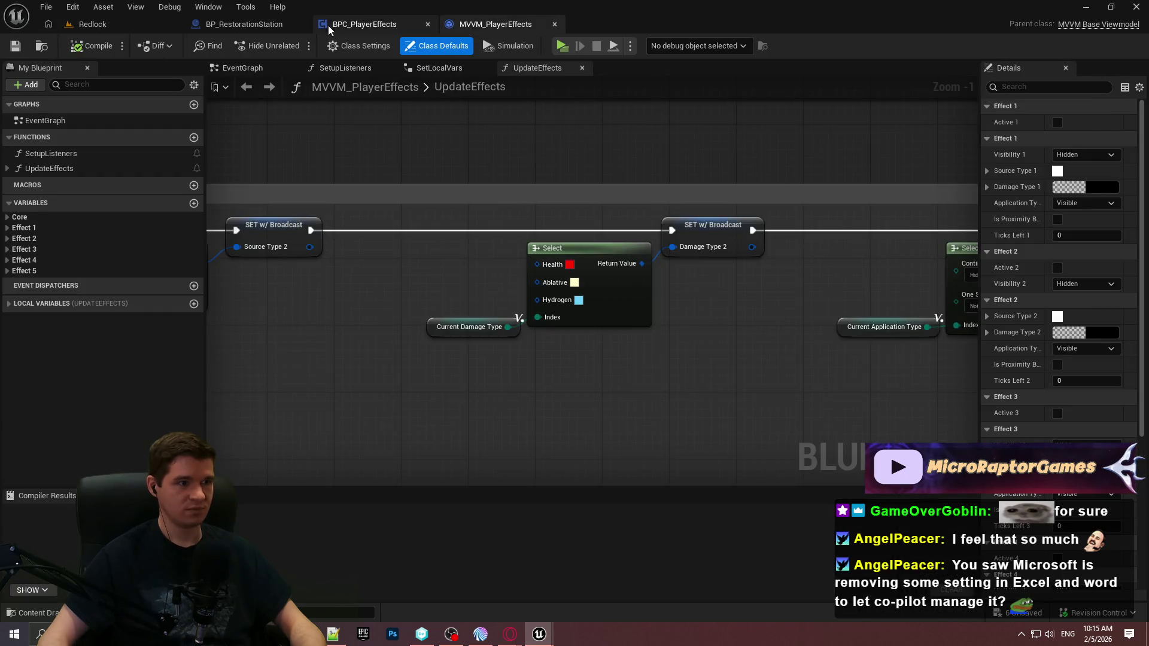
pyautogui.click(260, 24)
pyautogui.scroll(-3, 543, 306)
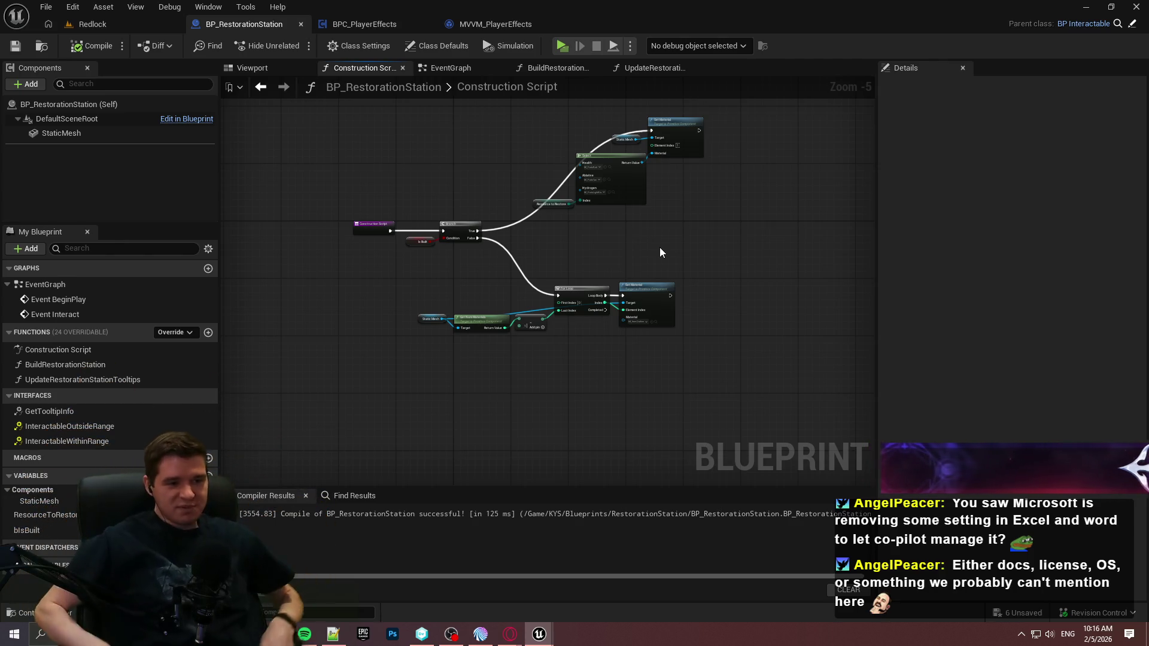
# Step: Route the Static Mesh wire through two reroute points, line up the getter, and compile
pyautogui.scroll(4, 587, 293)
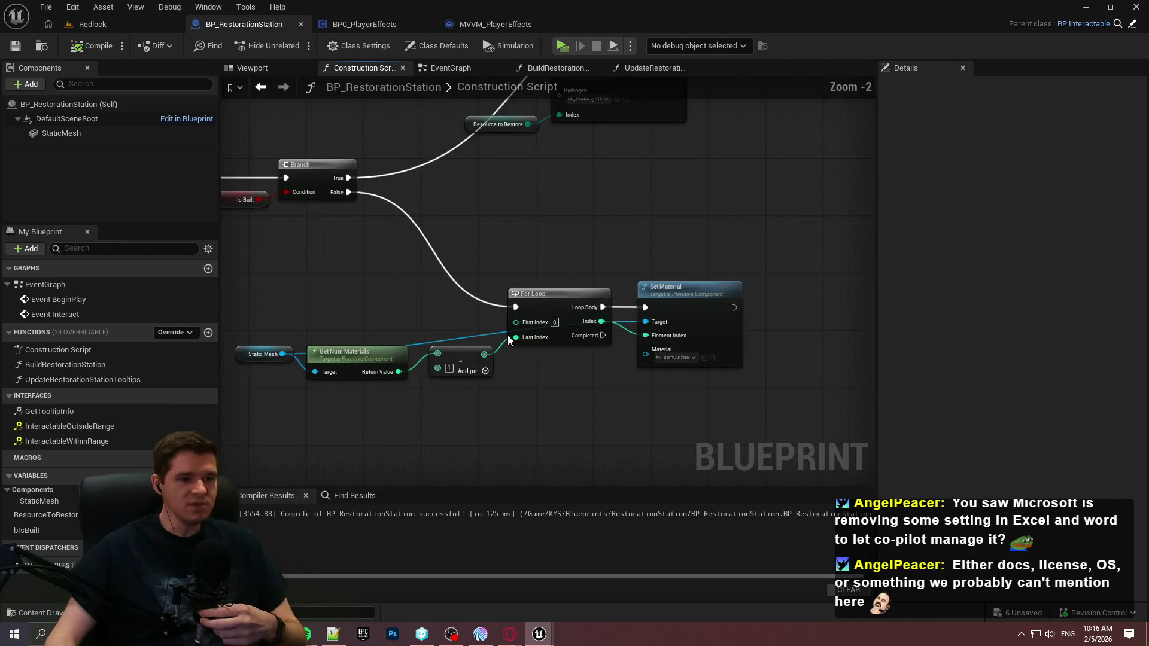
pyautogui.doubleClick(486, 330)
pyautogui.moveTo(479, 324)
pyautogui.mouseDown()
pyautogui.moveTo(418, 390)
pyautogui.moveTo(300, 400)
pyautogui.moveTo(732, 412)
pyautogui.mouseUp()
pyautogui.doubleClick(355, 393)
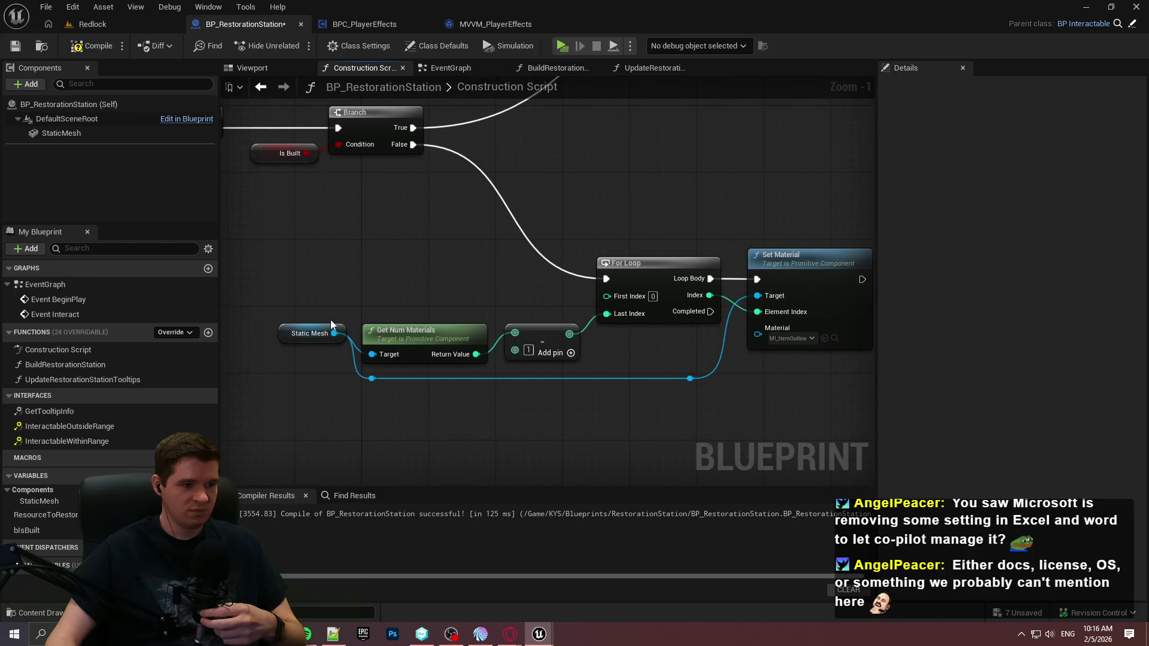
pyautogui.moveTo(317, 334); pyautogui.dragTo(309, 367)
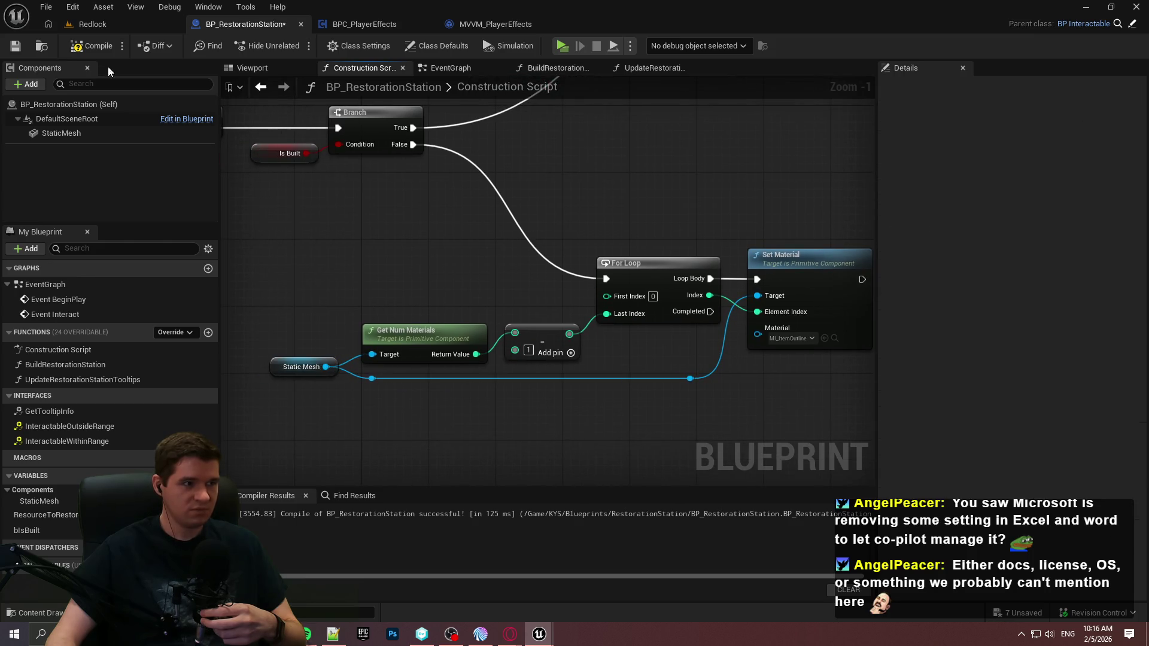
pyautogui.click(73, 52)
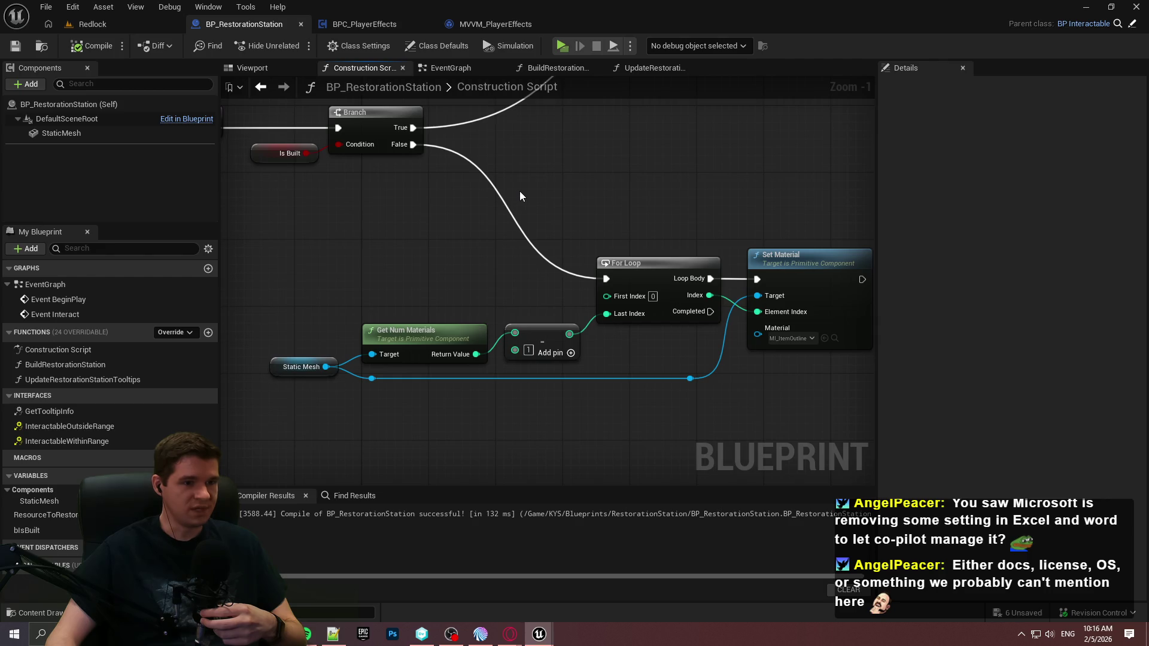
# Step: Nudge the For Loop and Set Material nodes right and down, reframe the graph, and add a function
pyautogui.moveTo(817, 403); pyautogui.dragTo(341, 234)
pyautogui.click(584, 247)
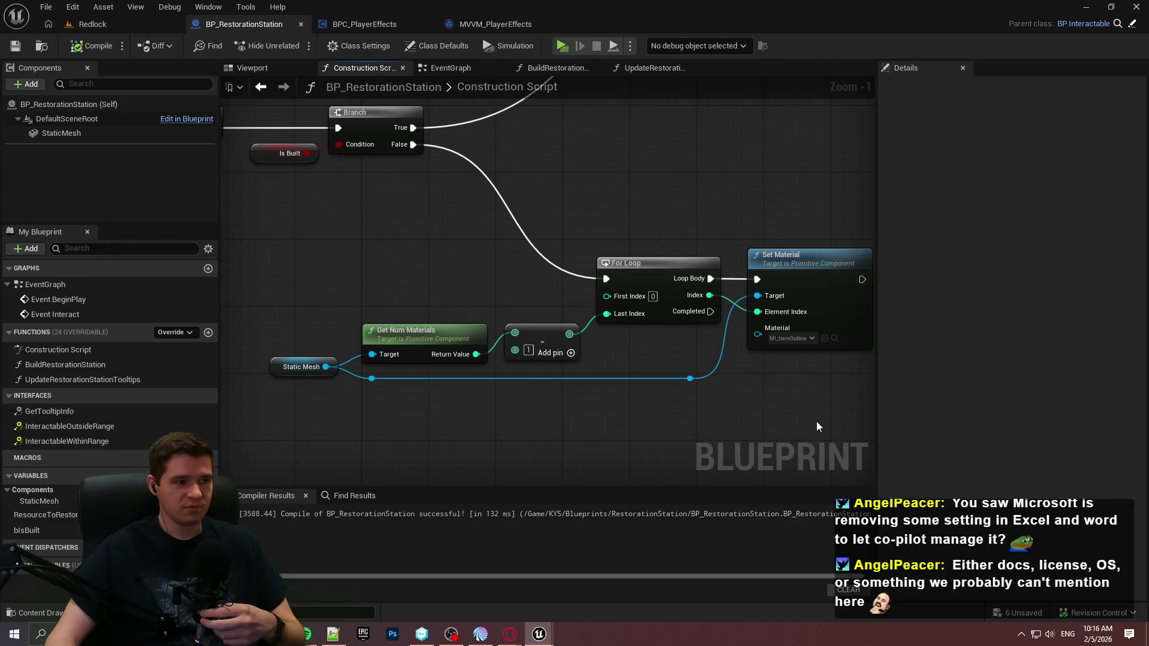
pyautogui.moveTo(831, 421)
pyautogui.mouseDown()
pyautogui.moveTo(529, 326)
pyautogui.moveTo(282, 274)
pyautogui.mouseUp()
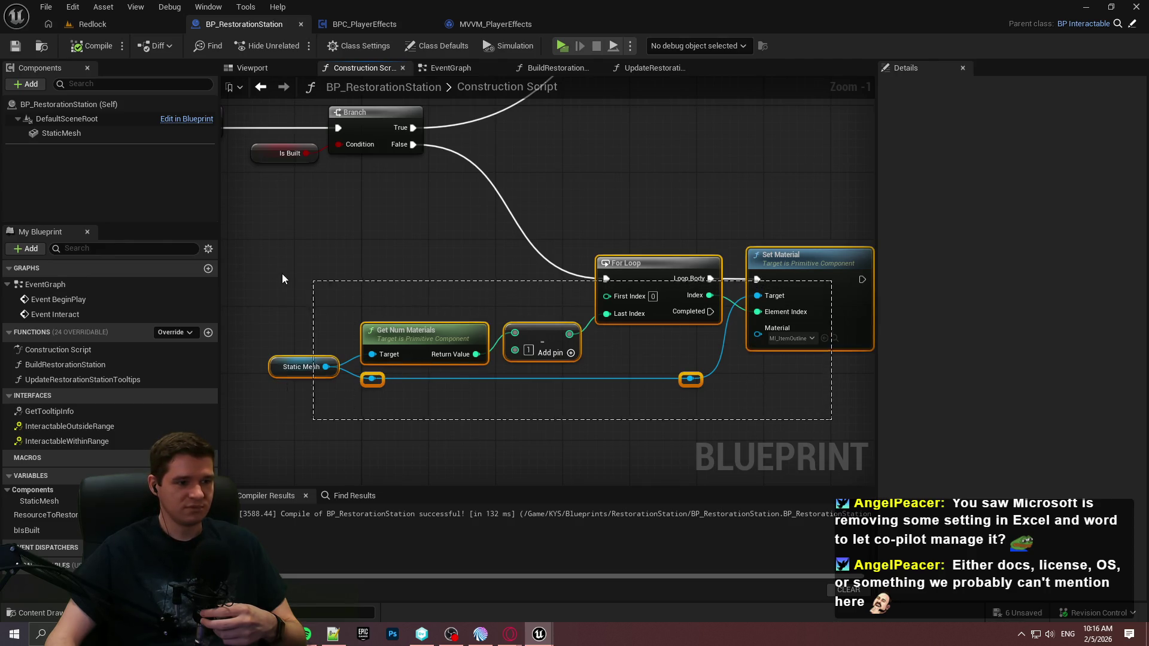
pyautogui.moveTo(642, 274); pyautogui.dragTo(659, 308)
pyautogui.click(657, 277)
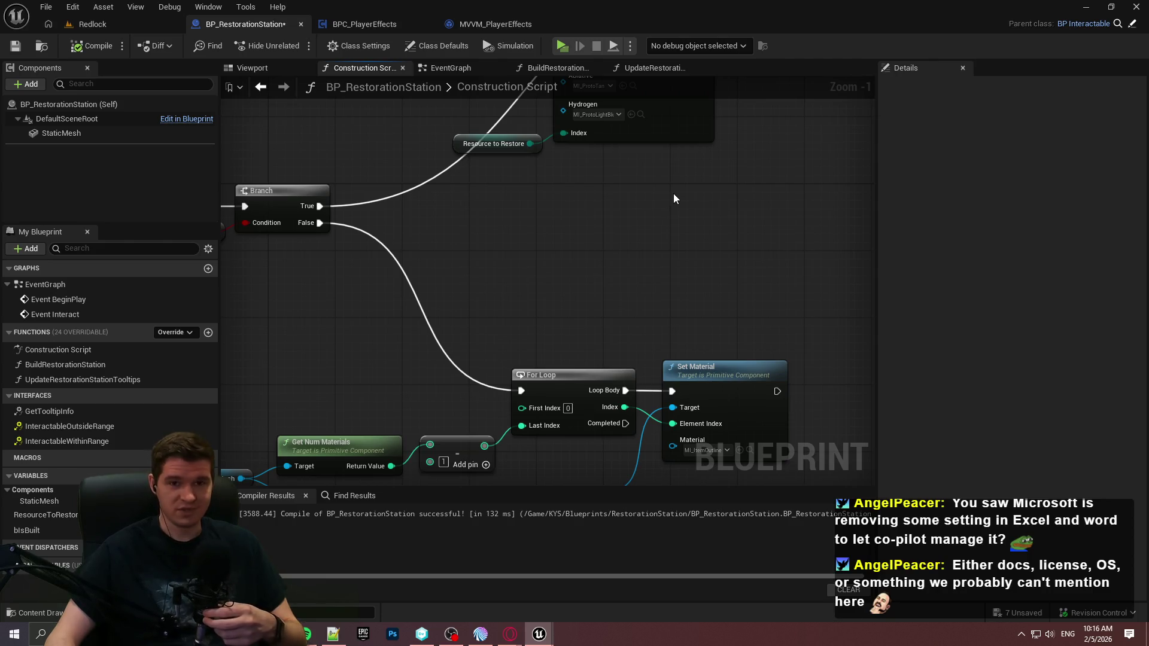
pyautogui.moveTo(674, 199)
pyautogui.mouseDown()
pyautogui.moveTo(672, 223)
pyautogui.moveTo(770, 297)
pyautogui.moveTo(756, 392)
pyautogui.mouseUp()
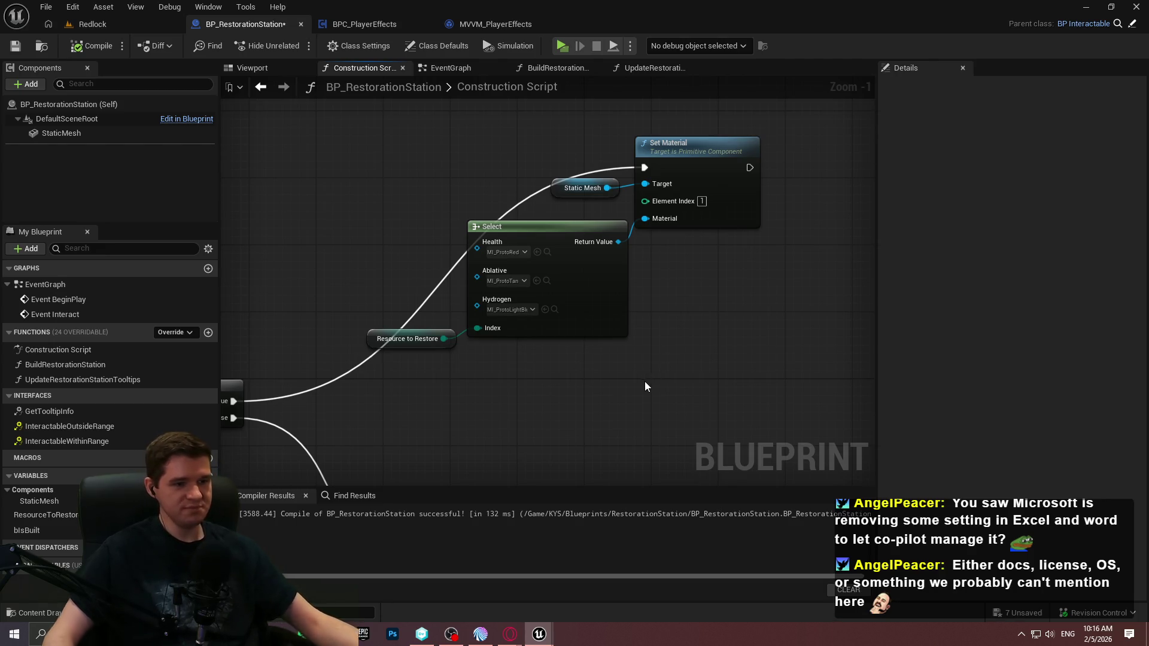
pyautogui.moveTo(427, 225)
pyautogui.mouseDown()
pyautogui.moveTo(756, 293)
pyautogui.moveTo(573, 224)
pyautogui.mouseUp()
pyautogui.moveTo(562, 300)
pyautogui.mouseDown()
pyautogui.moveTo(726, 216)
pyautogui.moveTo(671, 421)
pyautogui.mouseUp()
pyautogui.moveTo(752, 327); pyautogui.dragTo(733, 218)
pyautogui.scroll(-3, 706, 289)
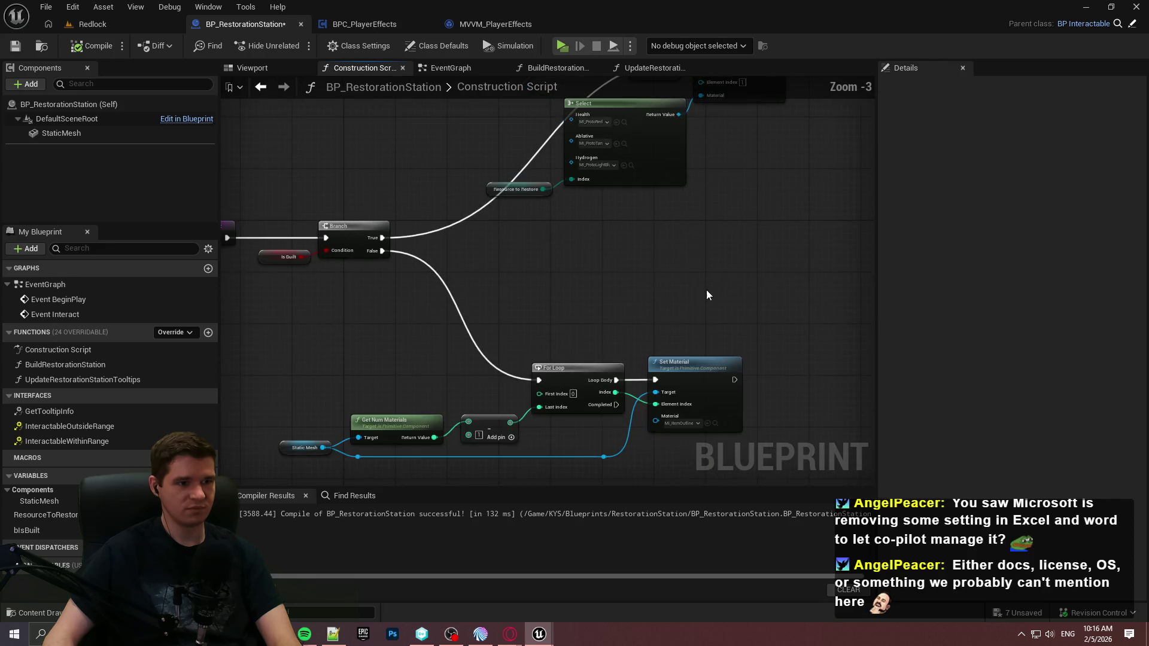
pyautogui.click(209, 334)
# Step: Name the new function UpdateRestorationStationMaterial, focus its graph, then switch to the web browser
pyautogui.write('Upda')
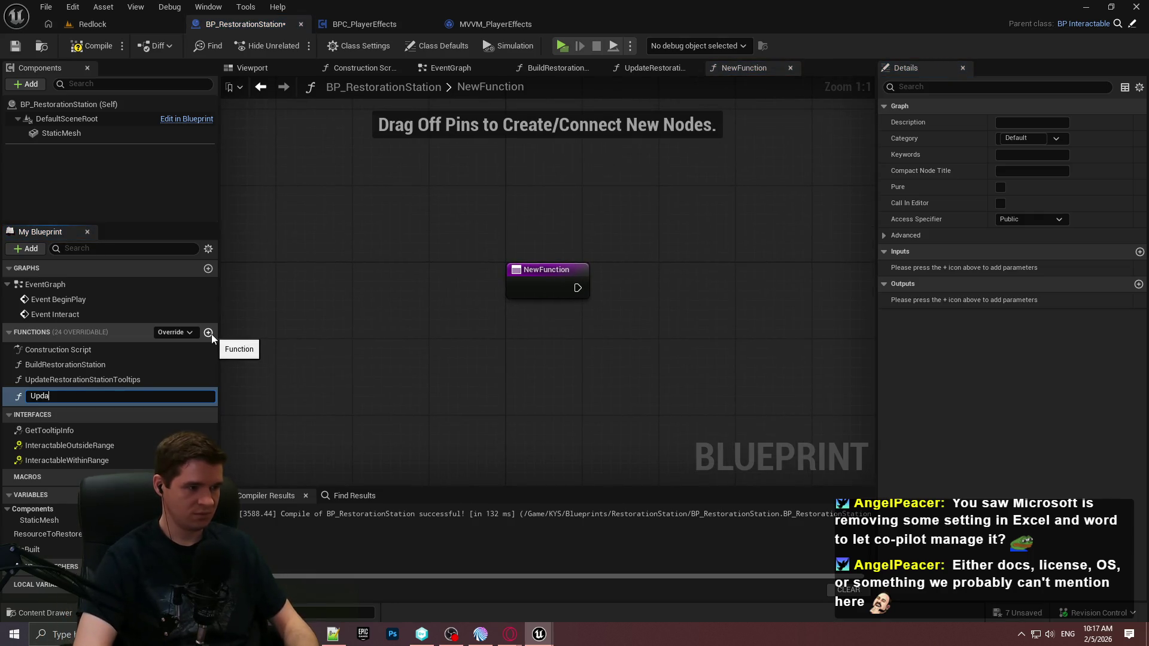
pyautogui.write('teRestor')
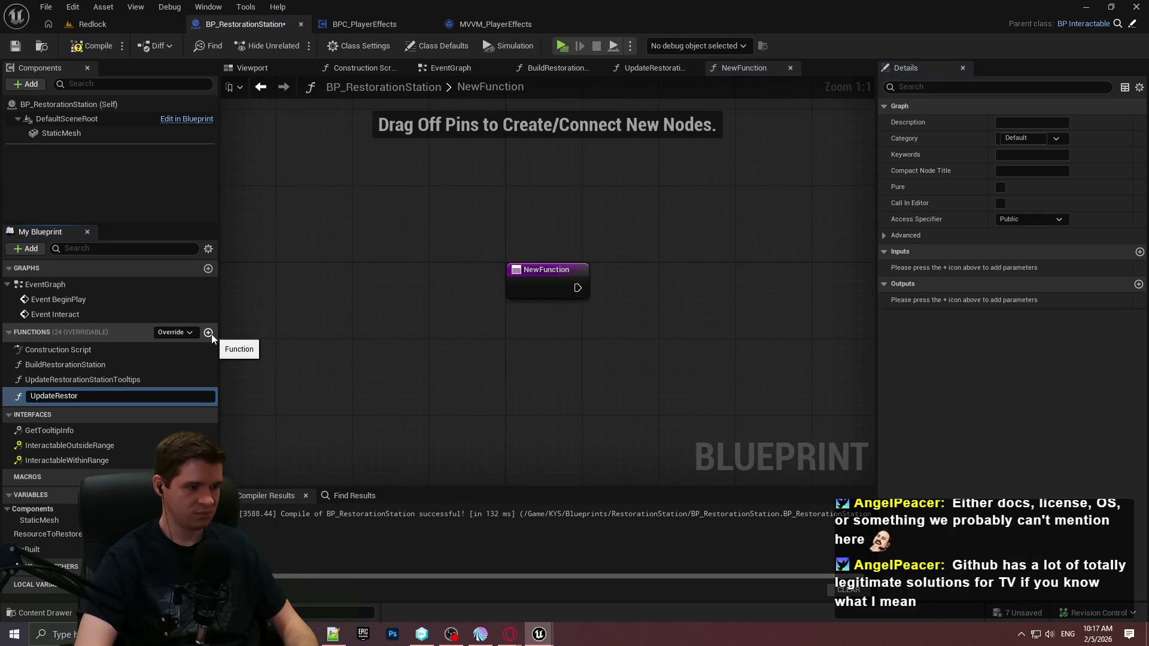
pyautogui.write('ationStationMaterial')
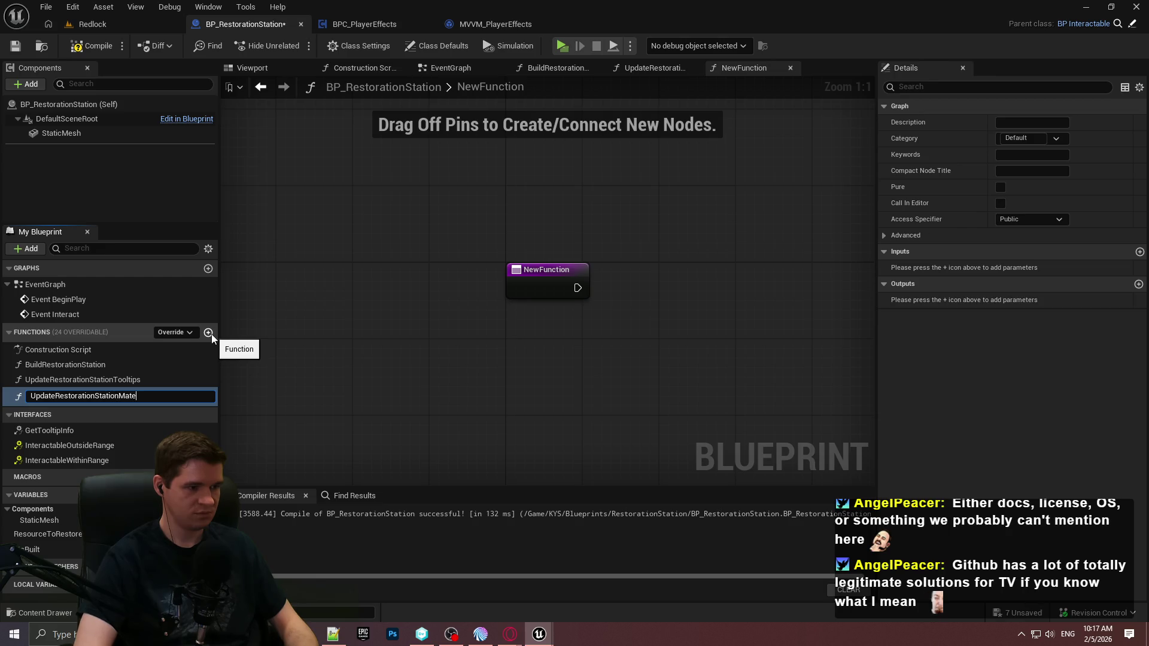
pyautogui.press('Return')
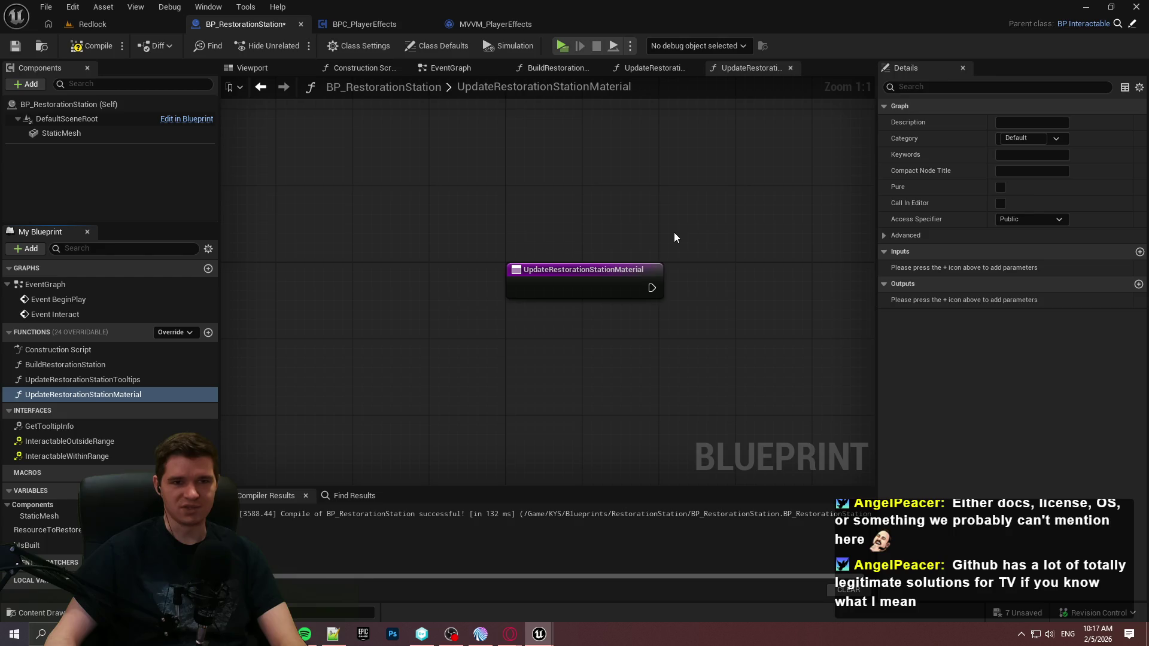
pyautogui.click(675, 233)
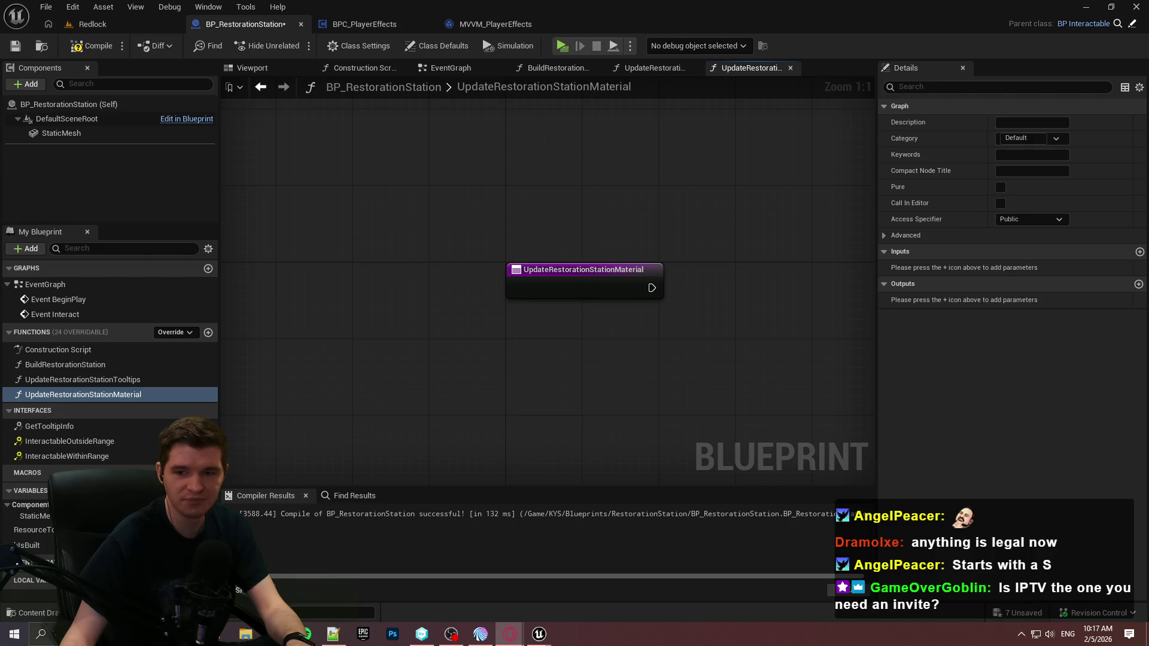
pyautogui.hotkey('alt', 'Tab')
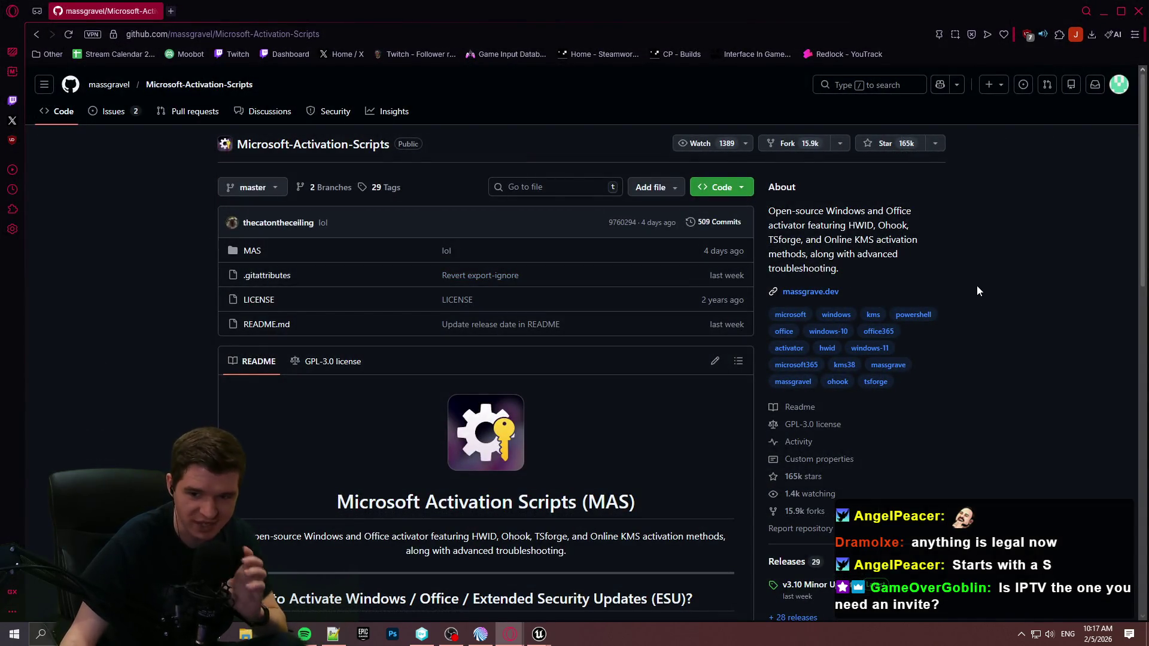
# Step: Scroll the Microsoft-Activation-Scripts README, select its PowerShell command line, and close the browser
pyautogui.scroll(-1, 953, 343)
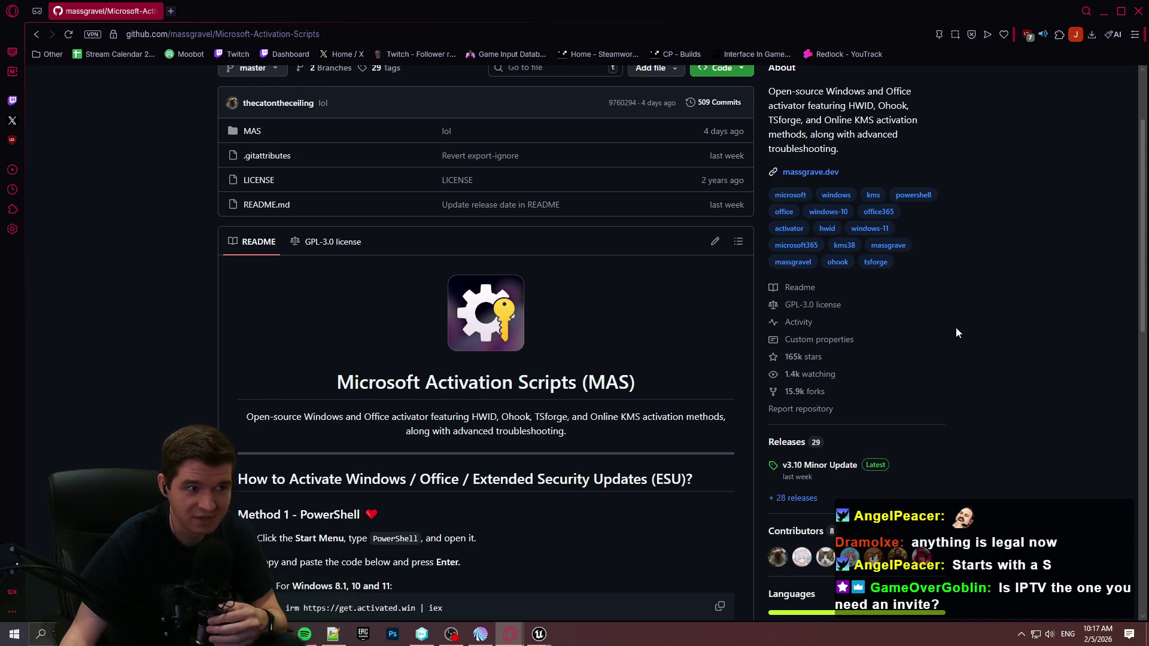
pyautogui.scroll(-1, 1001, 254)
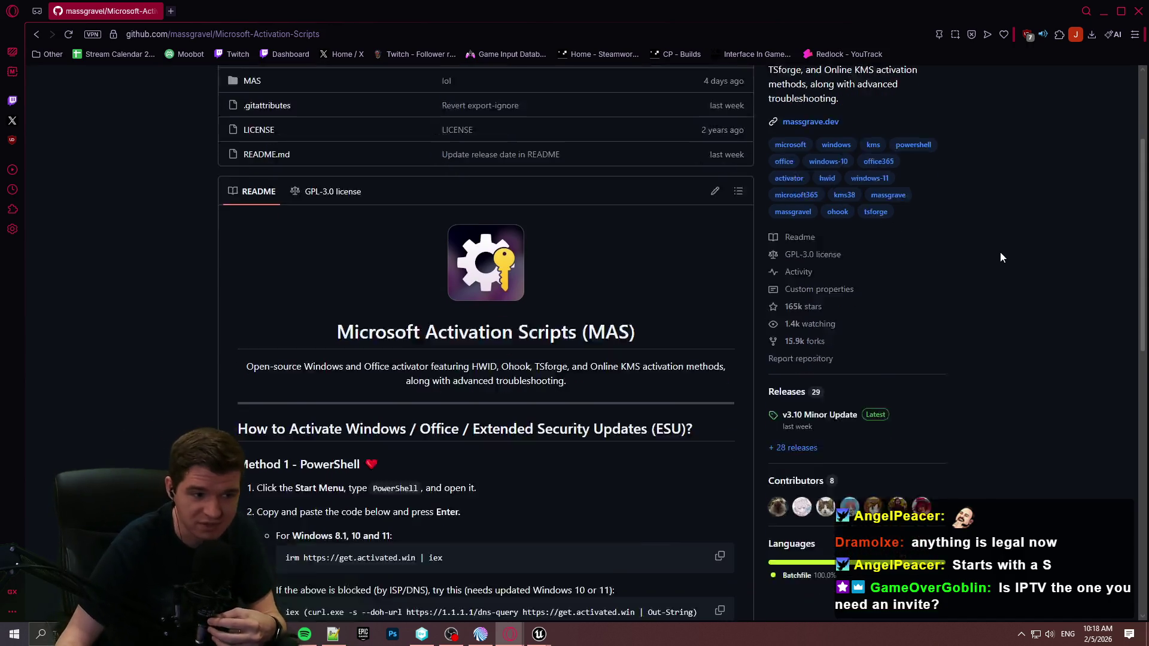
pyautogui.scroll(1, 1005, 262)
pyautogui.scroll(1, 1005, 267)
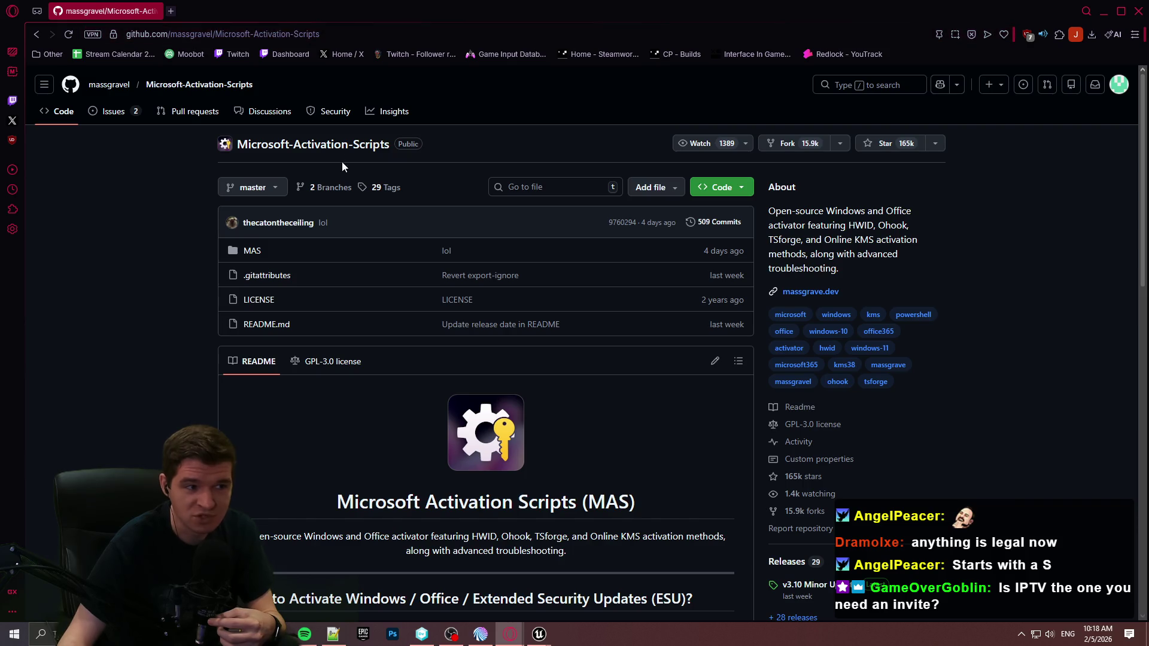
pyautogui.scroll(-5, 595, 329)
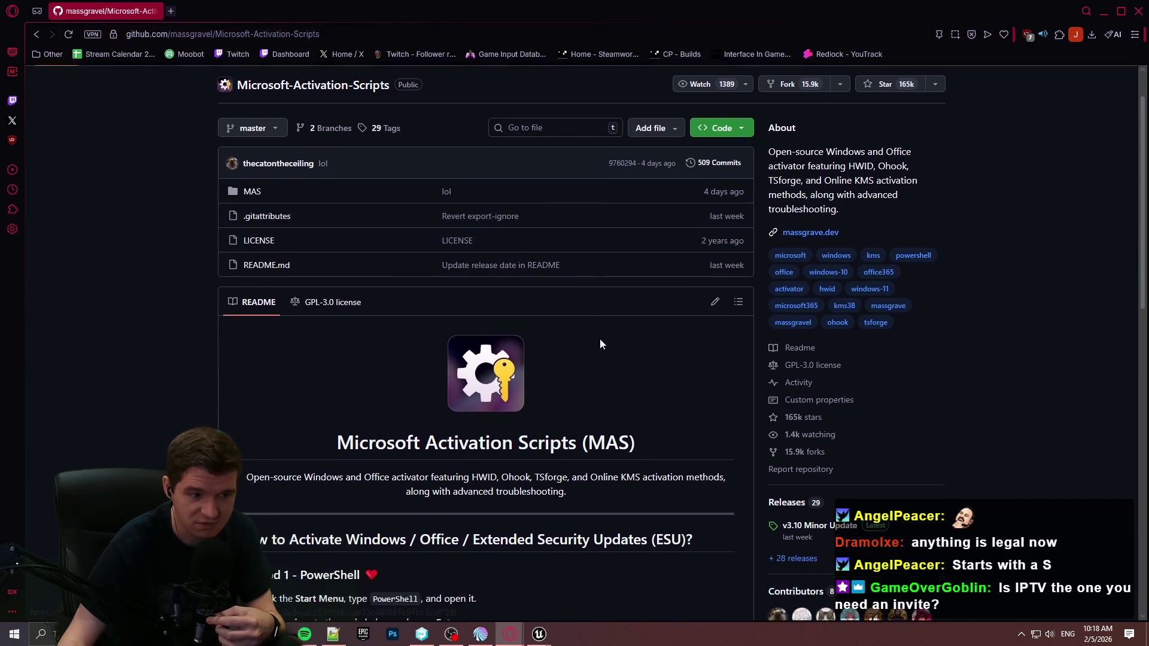
pyautogui.moveTo(466, 307); pyautogui.dragTo(277, 310)
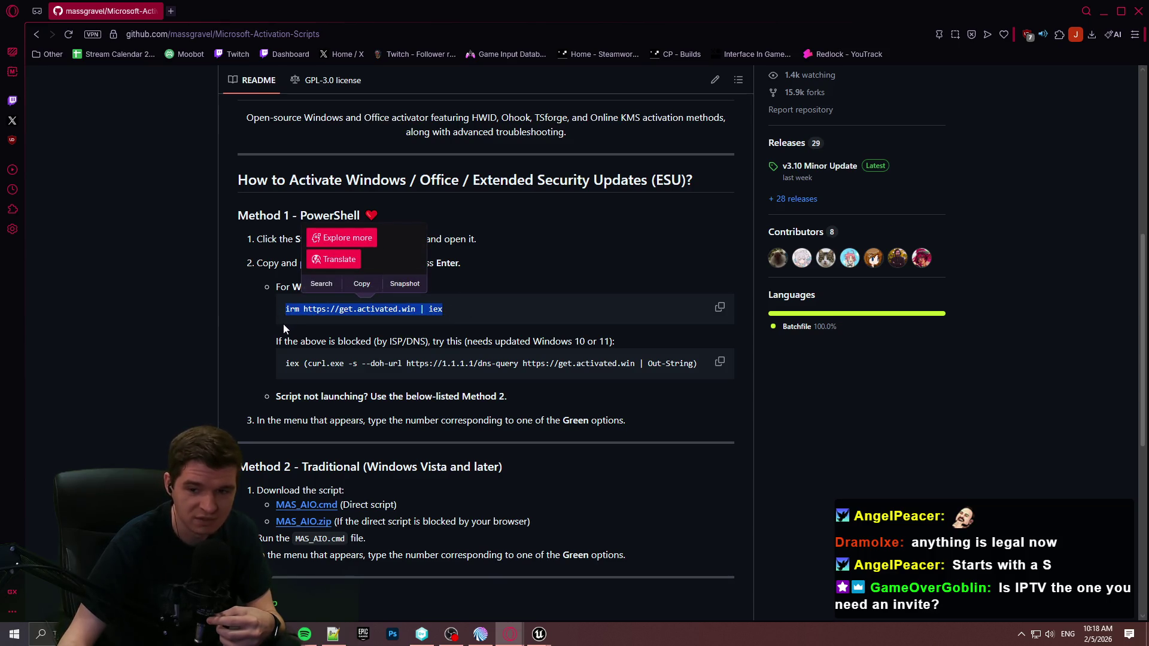
pyautogui.click(958, 429)
pyautogui.scroll(5, 1009, 371)
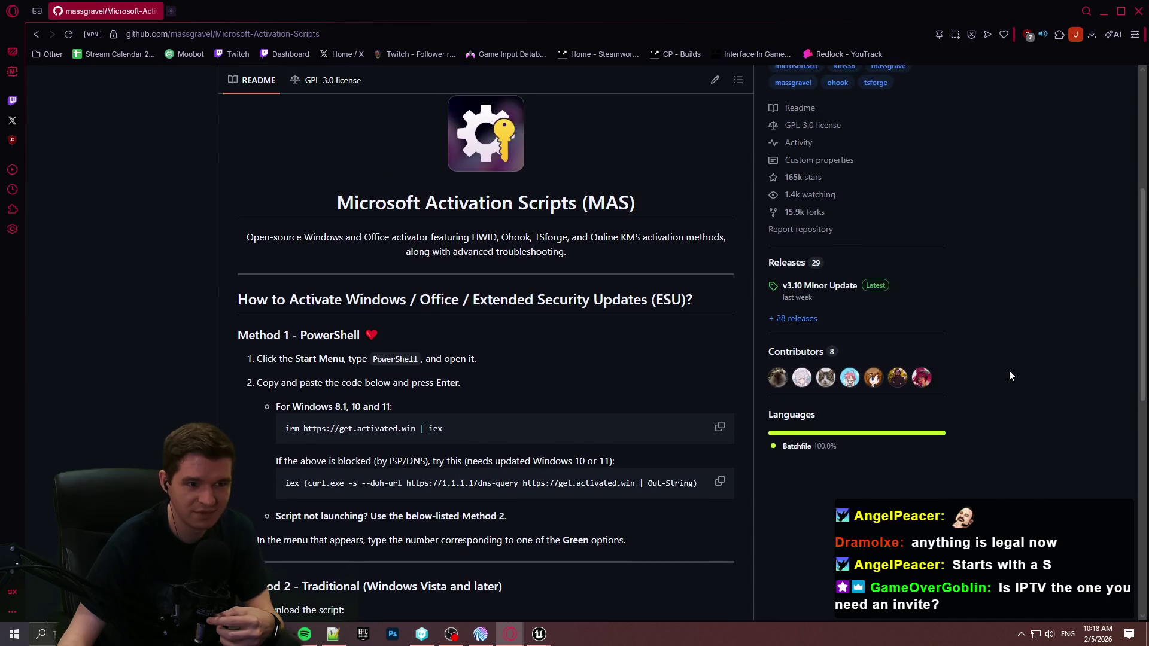
pyautogui.click(1141, 12)
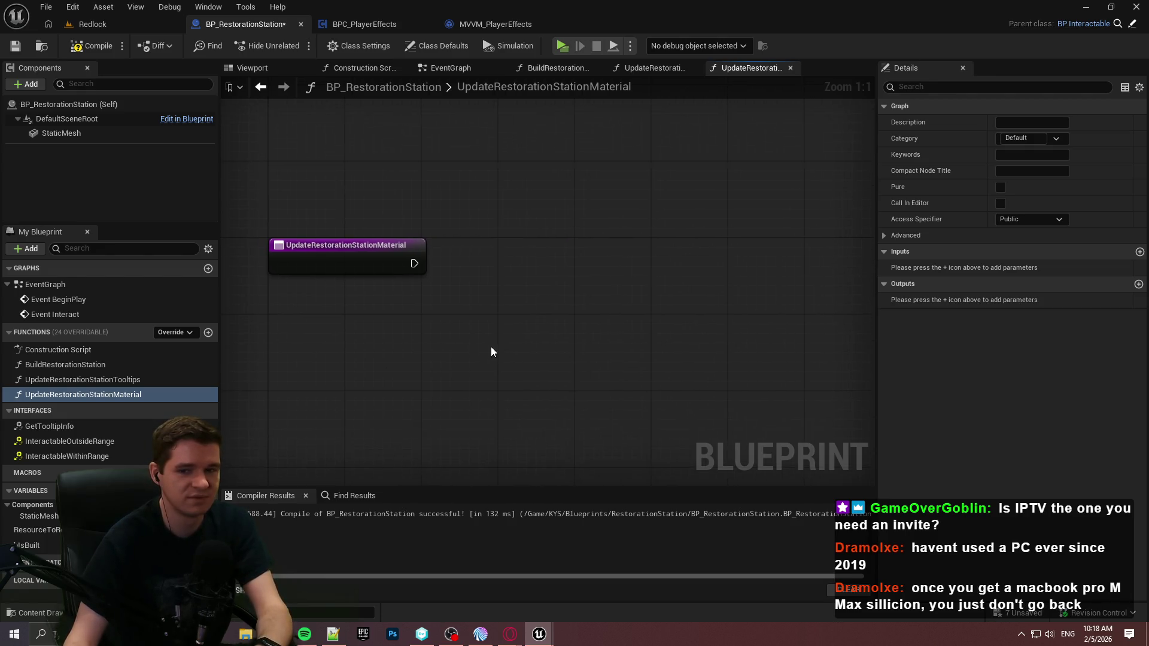
pyautogui.scroll(-2, 485, 353)
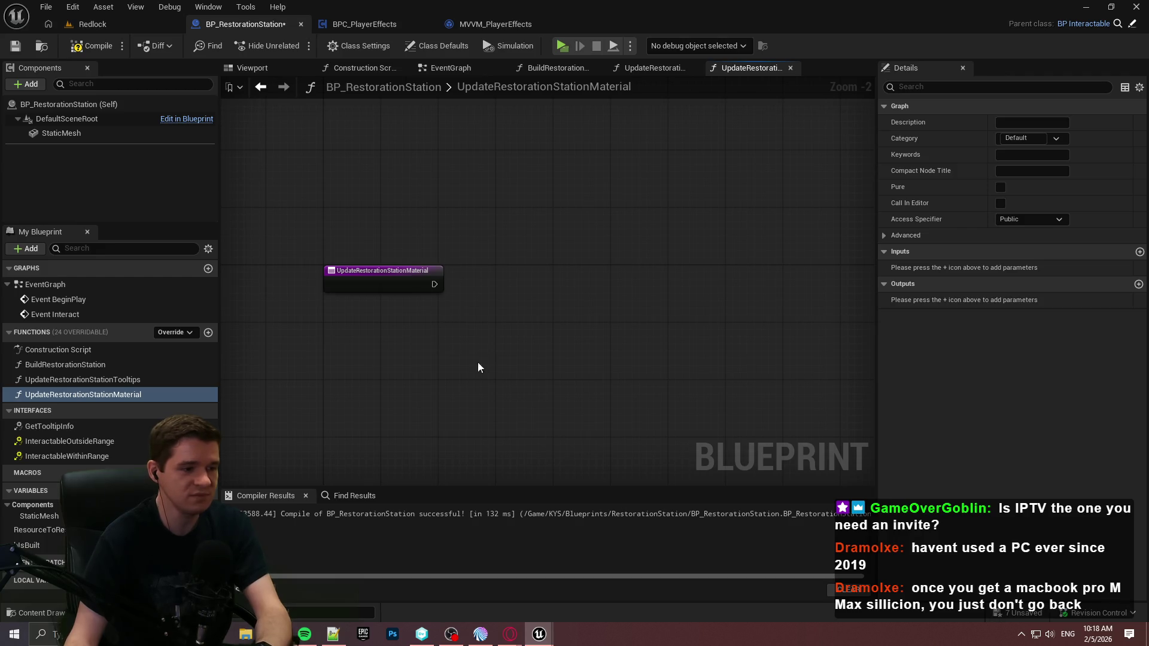
# Step: Move the Construction Script's Branch logic into UpdateRestorationStationMaterial, wired from its entry node
pyautogui.moveTo(481, 358); pyautogui.dragTo(584, 291)
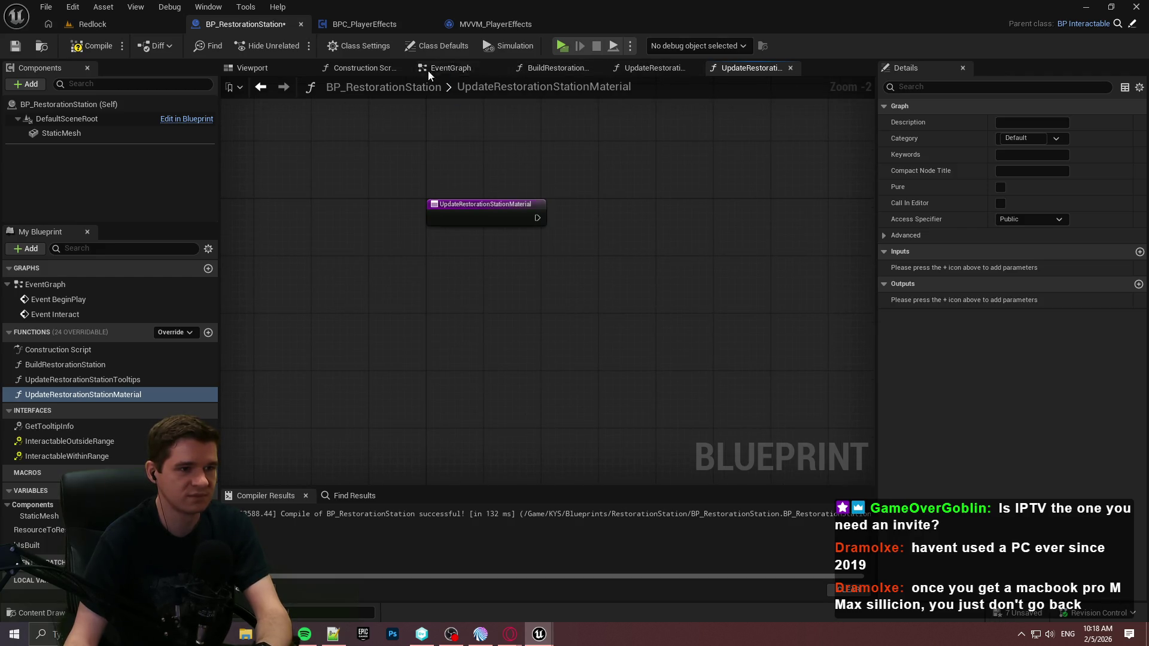
pyautogui.click(363, 68)
pyautogui.moveTo(815, 434)
pyautogui.mouseDown()
pyautogui.moveTo(389, 117)
pyautogui.moveTo(399, 87)
pyautogui.moveTo(405, 130)
pyautogui.moveTo(396, 124)
pyautogui.mouseUp()
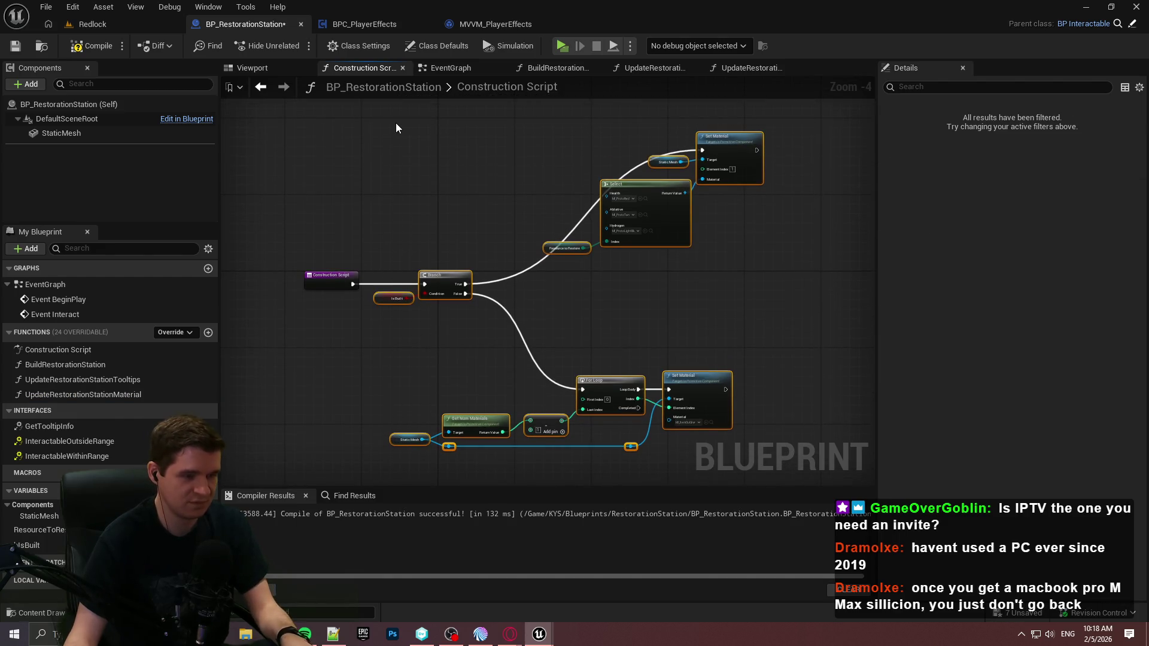
pyautogui.press('Delete')
pyautogui.click(726, 71)
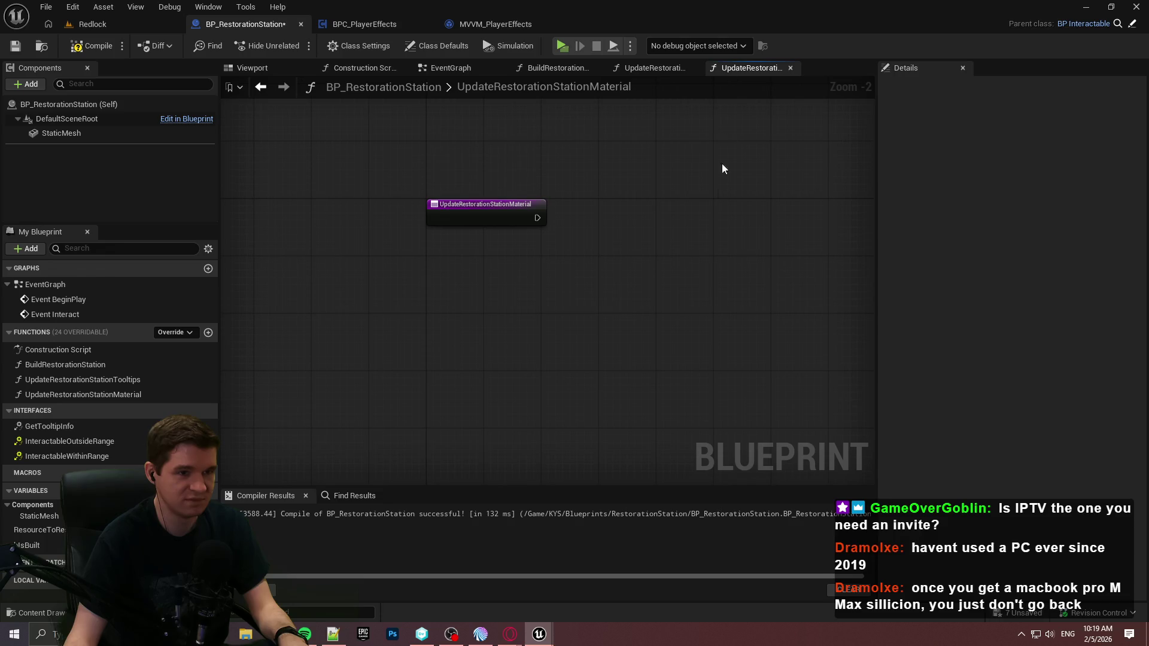
pyautogui.hotkey('ctrl', 'v')
pyautogui.moveTo(402, 131); pyautogui.dragTo(264, 161)
pyautogui.moveTo(421, 113); pyautogui.dragTo(392, 149)
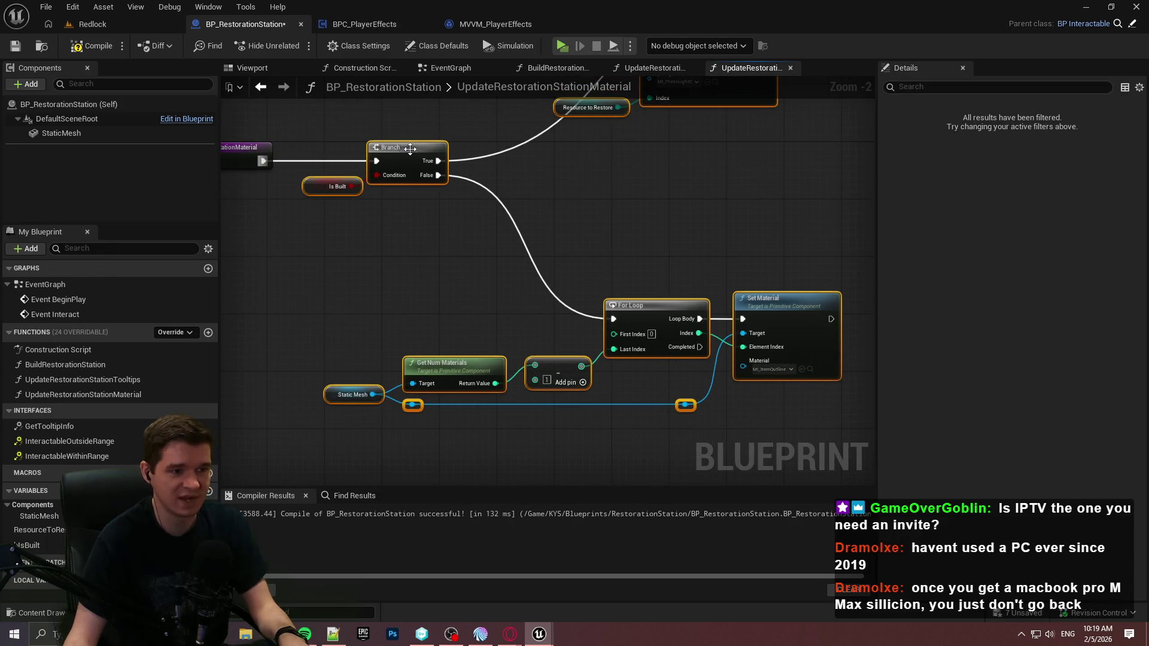
pyautogui.click(757, 221)
pyautogui.scroll(-2, 718, 220)
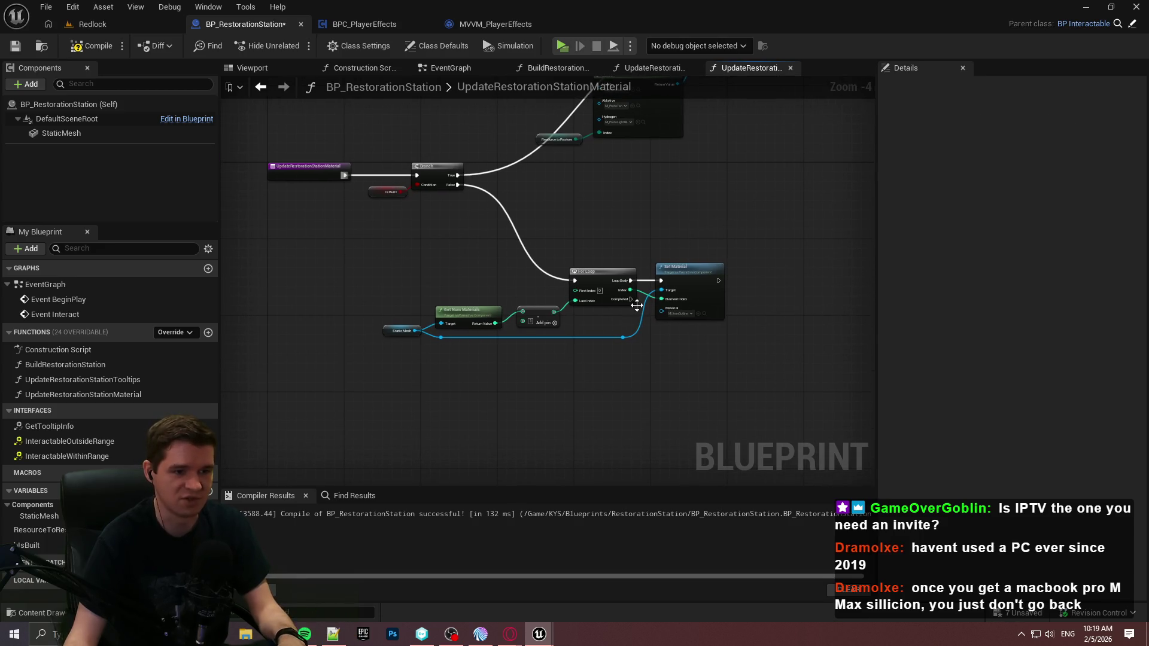
# Step: Add a Return Node after the For Loop's Completed output
pyautogui.moveTo(631, 299); pyautogui.dragTo(661, 359)
pyautogui.write('return')
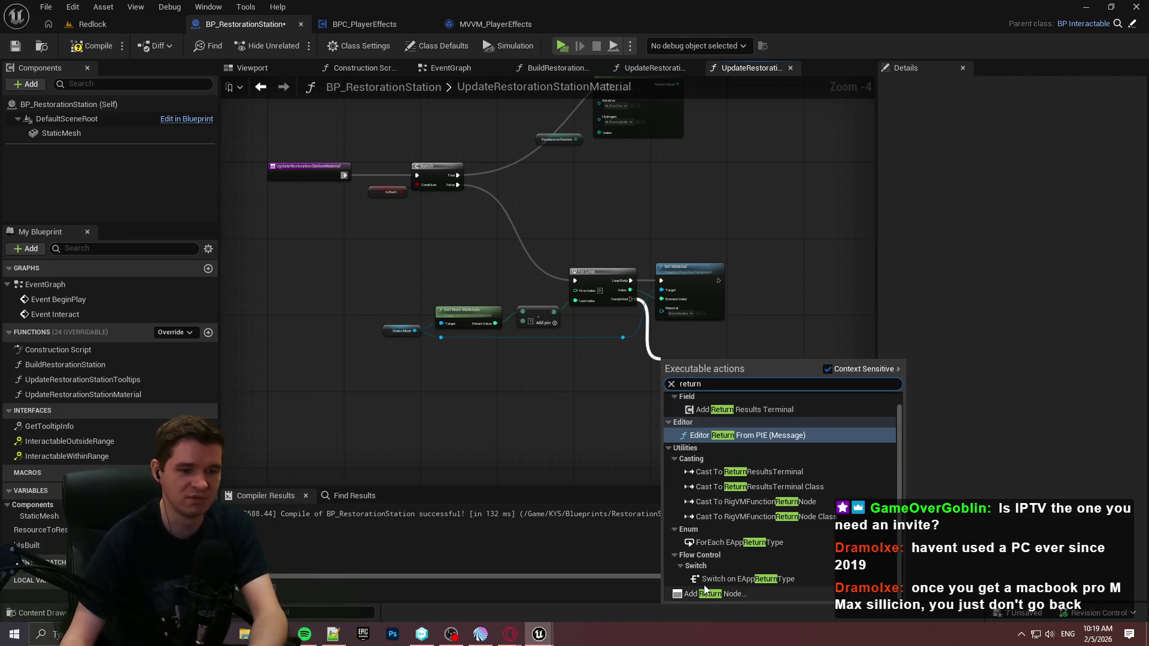
pyautogui.click(709, 593)
pyautogui.scroll(3, 677, 382)
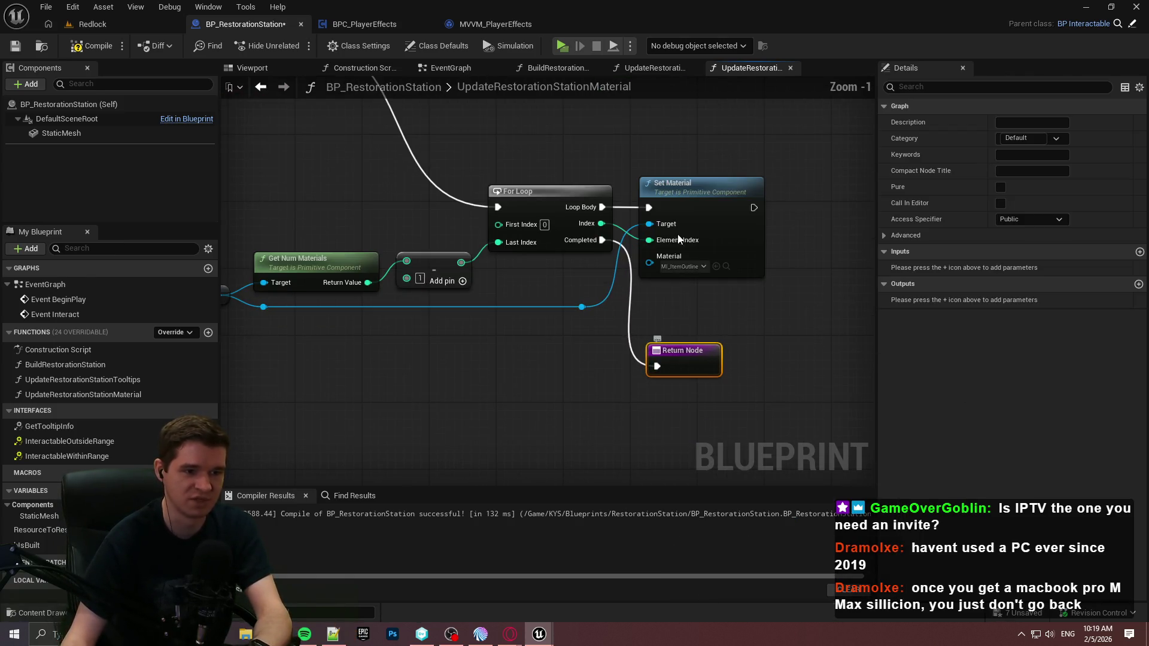
pyautogui.click(729, 224)
pyautogui.moveTo(678, 369); pyautogui.dragTo(702, 309)
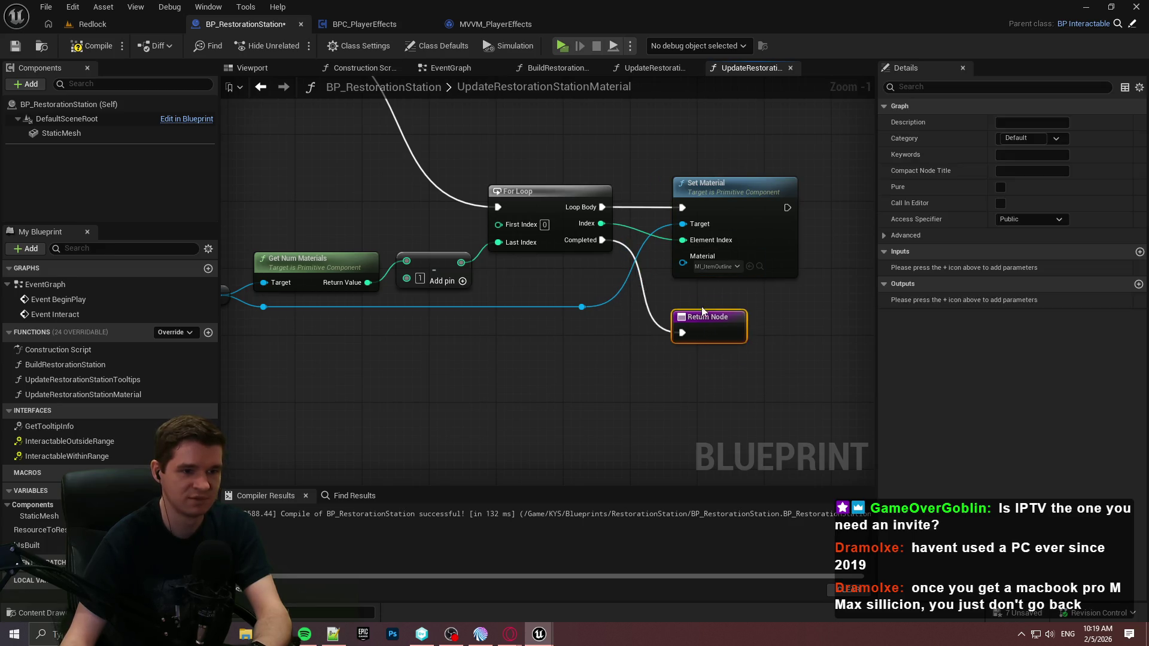
# Step: Add a Return Node after the other Set Material, then compile and save
pyautogui.moveTo(660, 182)
pyautogui.mouseDown()
pyautogui.moveTo(734, 342)
pyautogui.moveTo(624, 182)
pyautogui.mouseUp()
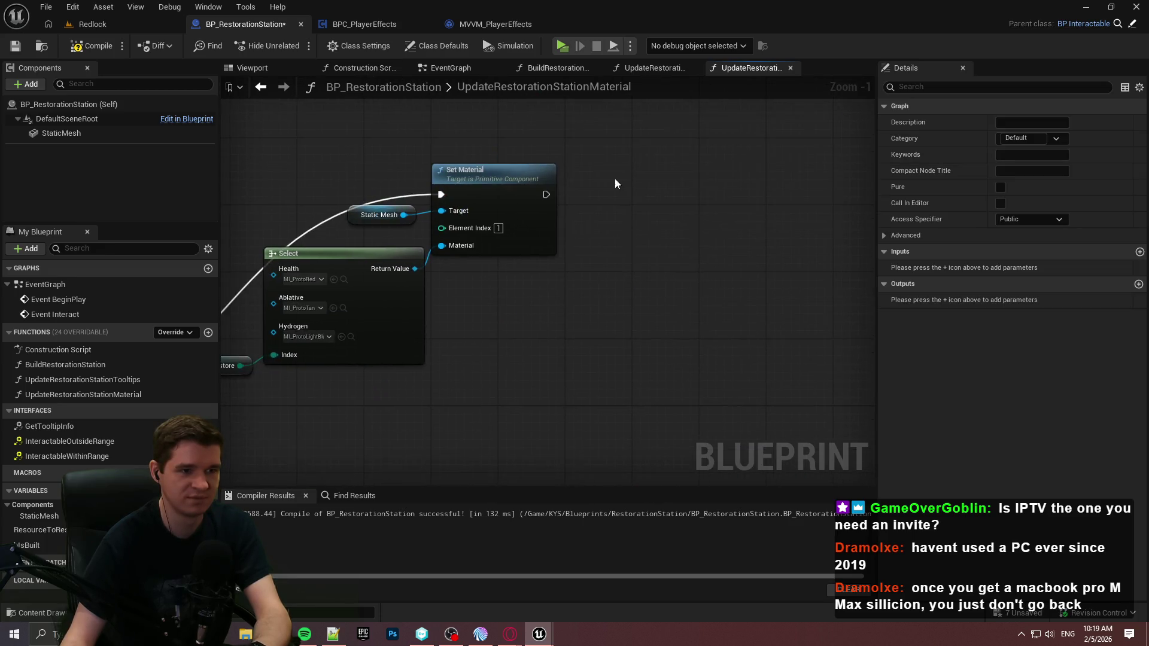
pyautogui.moveTo(545, 194); pyautogui.dragTo(608, 196)
pyautogui.write('return')
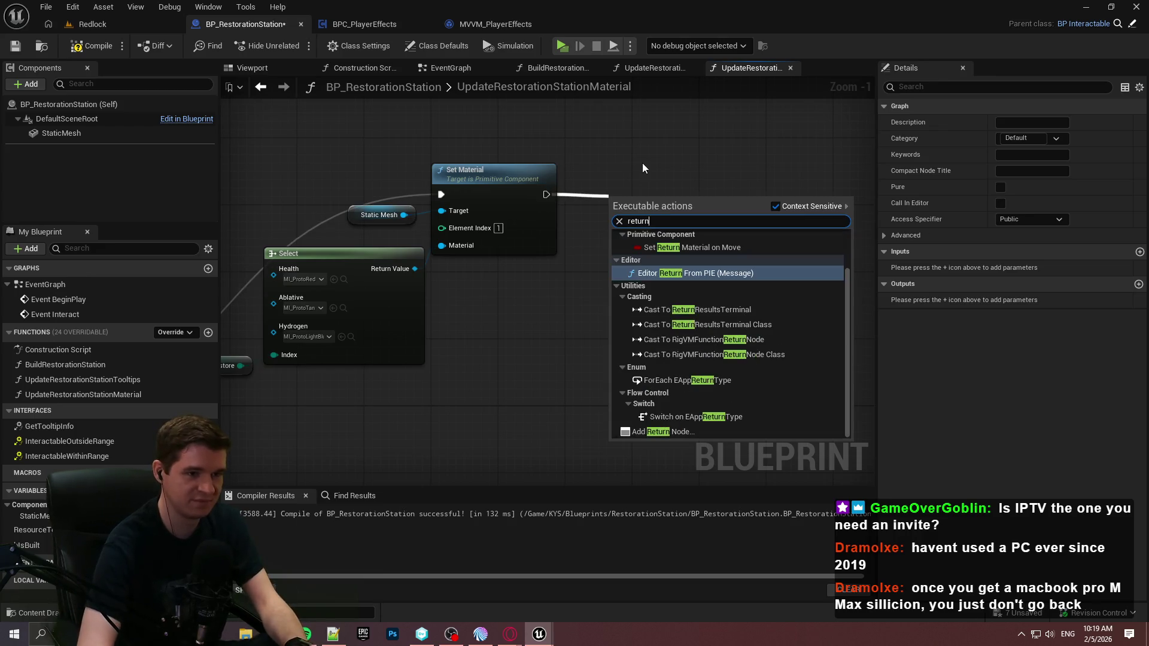
pyautogui.click(685, 431)
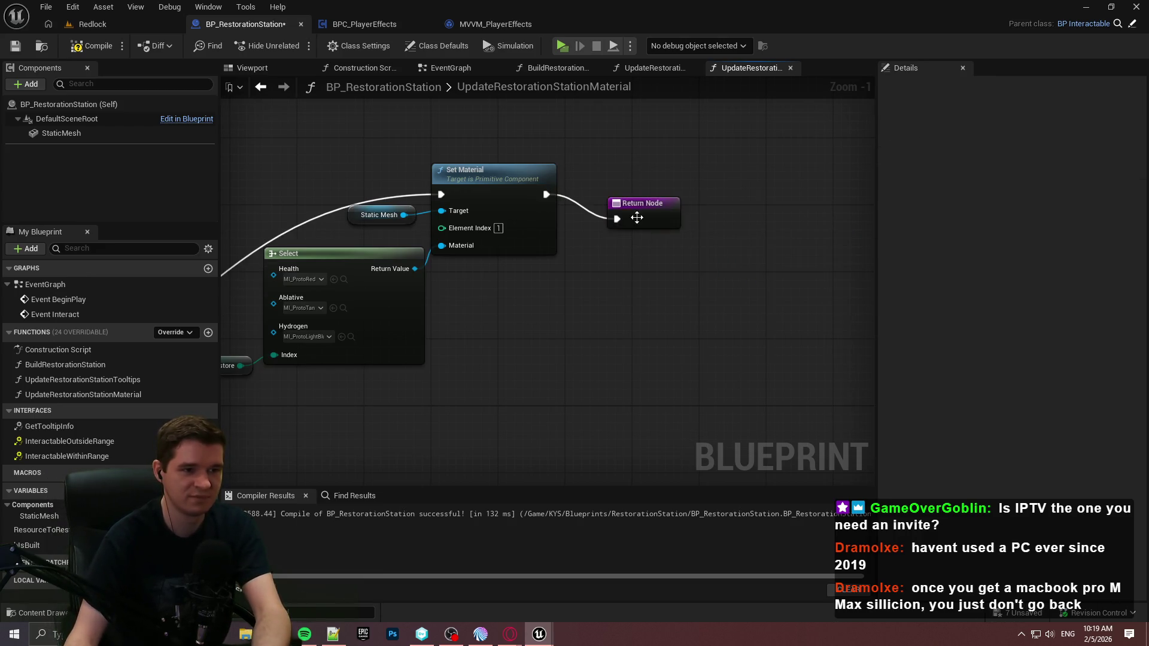
pyautogui.moveTo(620, 199); pyautogui.dragTo(612, 190)
pyautogui.click(632, 239)
pyautogui.press('F7')
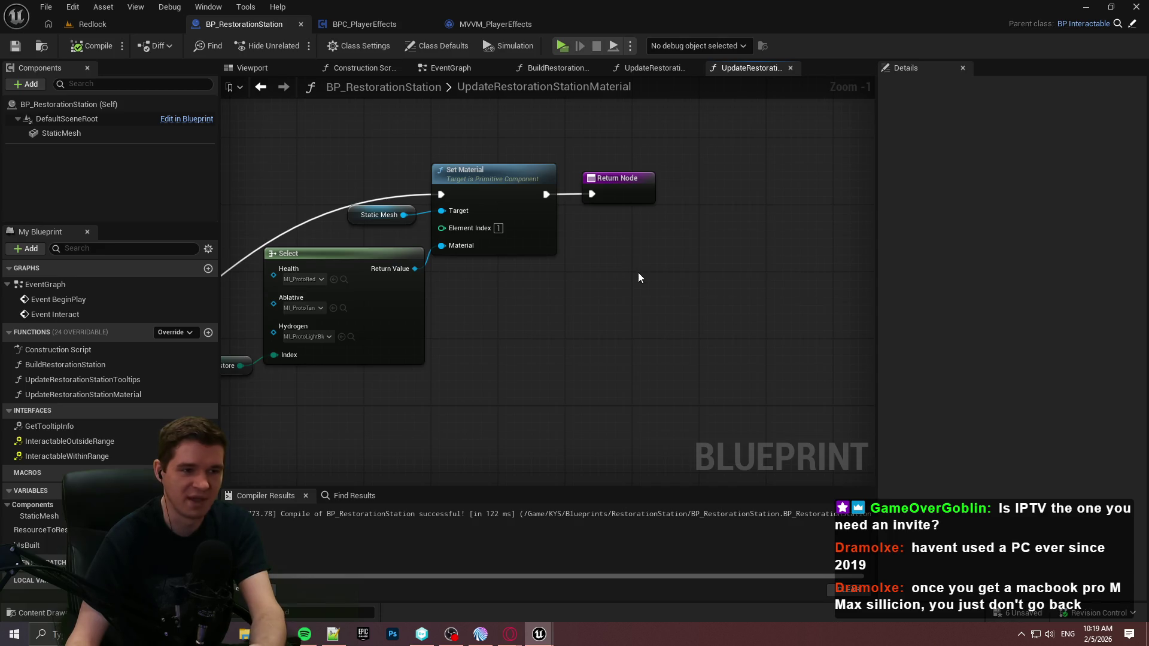
# Step: In BuildRestorationStation, call UpdateRestorationStationMaterial right after Create Tooltip
pyautogui.click(657, 68)
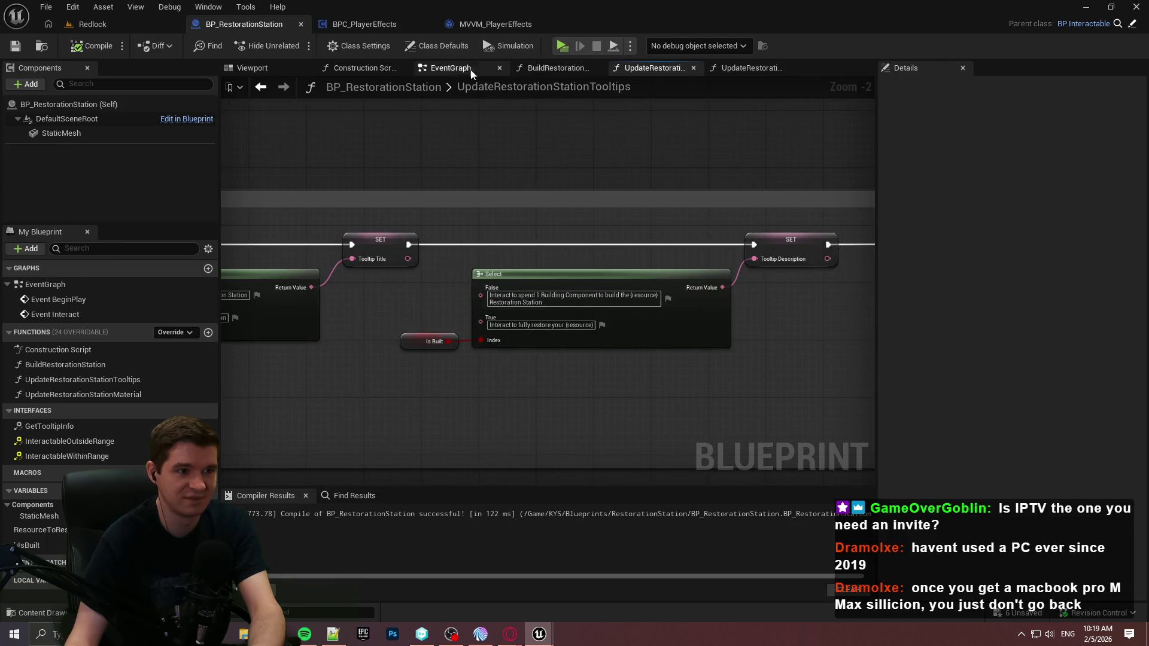
pyautogui.click(554, 67)
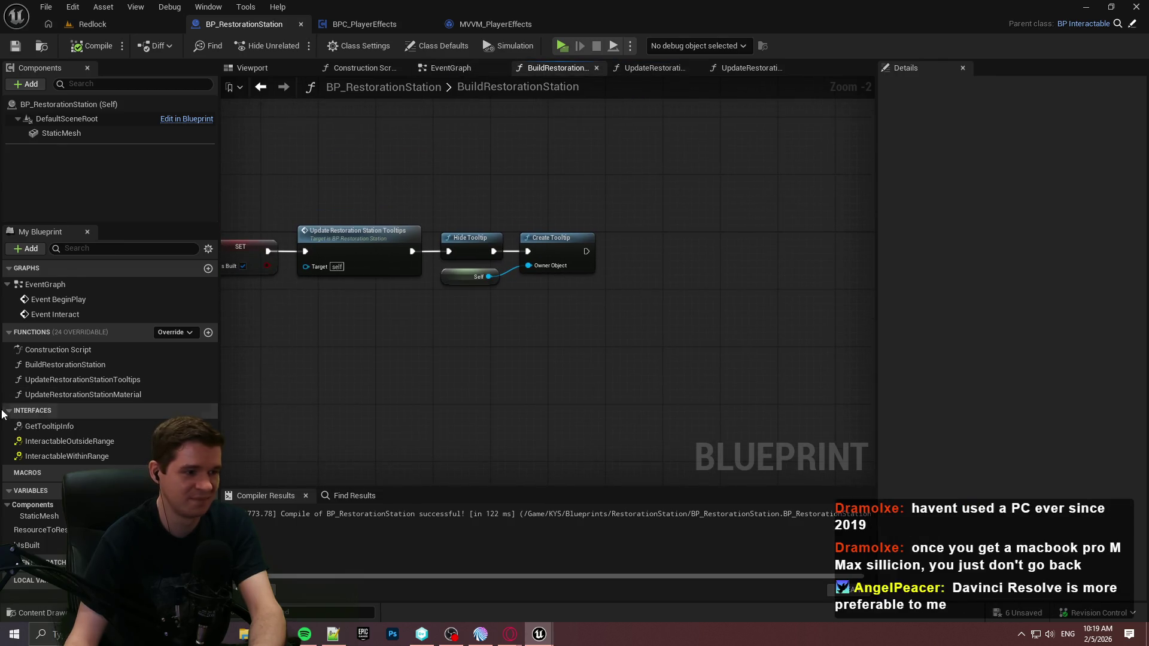
pyautogui.moveTo(45, 394)
pyautogui.mouseDown()
pyautogui.moveTo(639, 227)
pyautogui.moveTo(584, 252)
pyautogui.mouseUp()
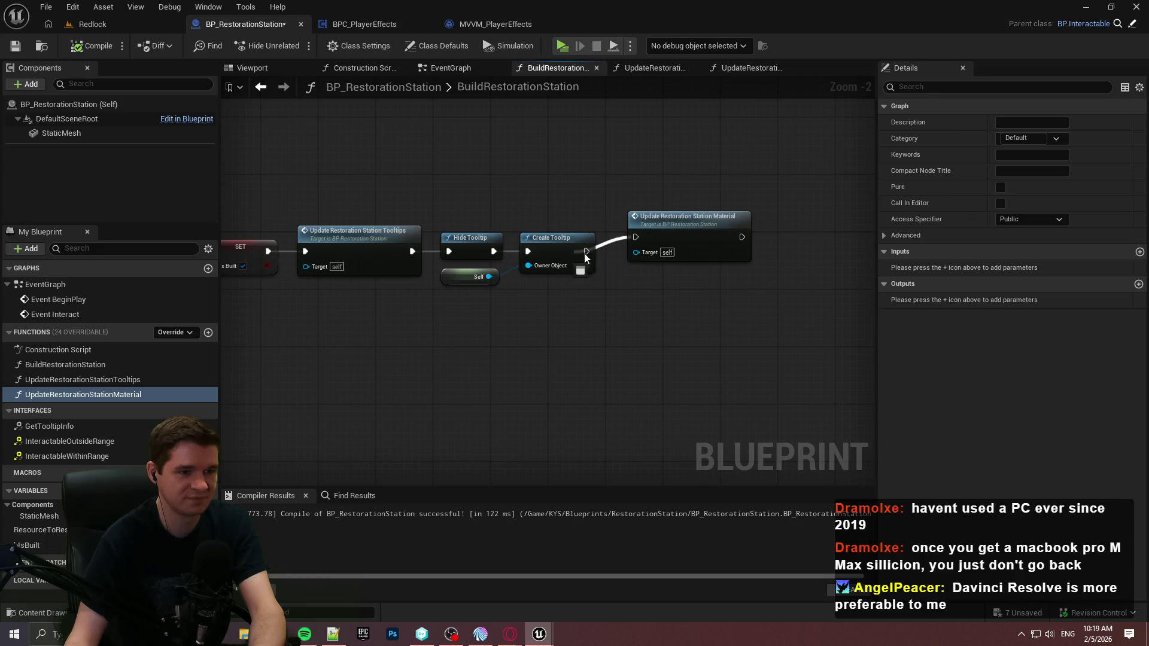
pyautogui.moveTo(666, 229)
pyautogui.mouseDown()
pyautogui.moveTo(636, 251)
pyautogui.moveTo(686, 251)
pyautogui.mouseUp()
pyautogui.click(673, 349)
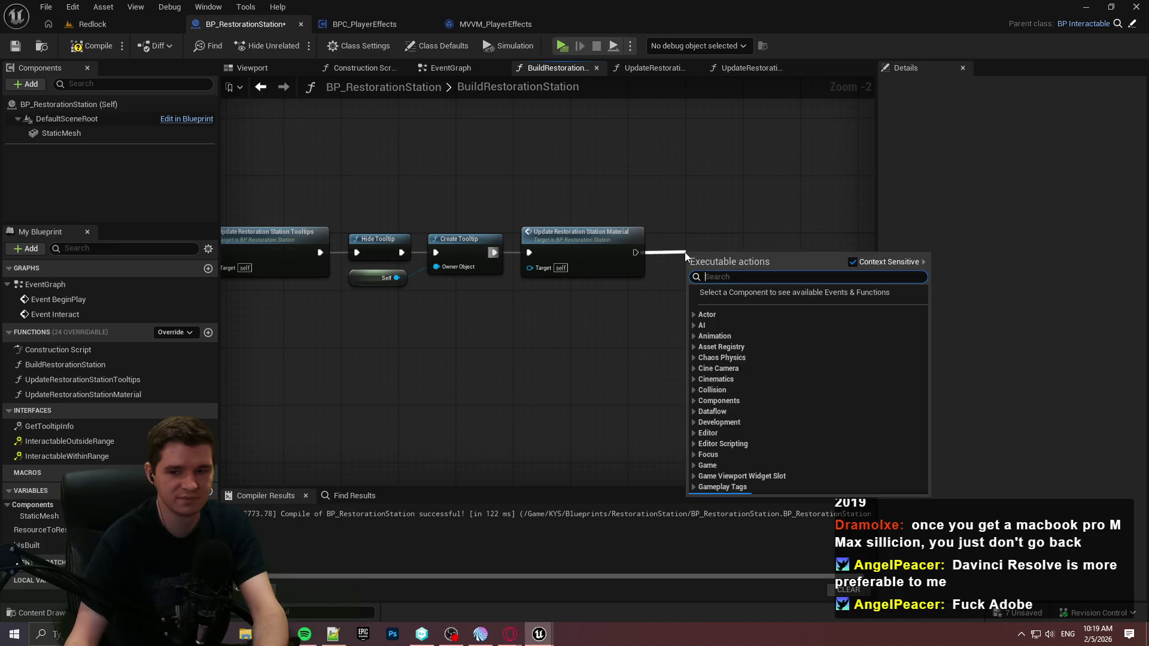
# Step: End the chain with a Return Node after the material update, compile and save, then search for an app
pyautogui.write('return')
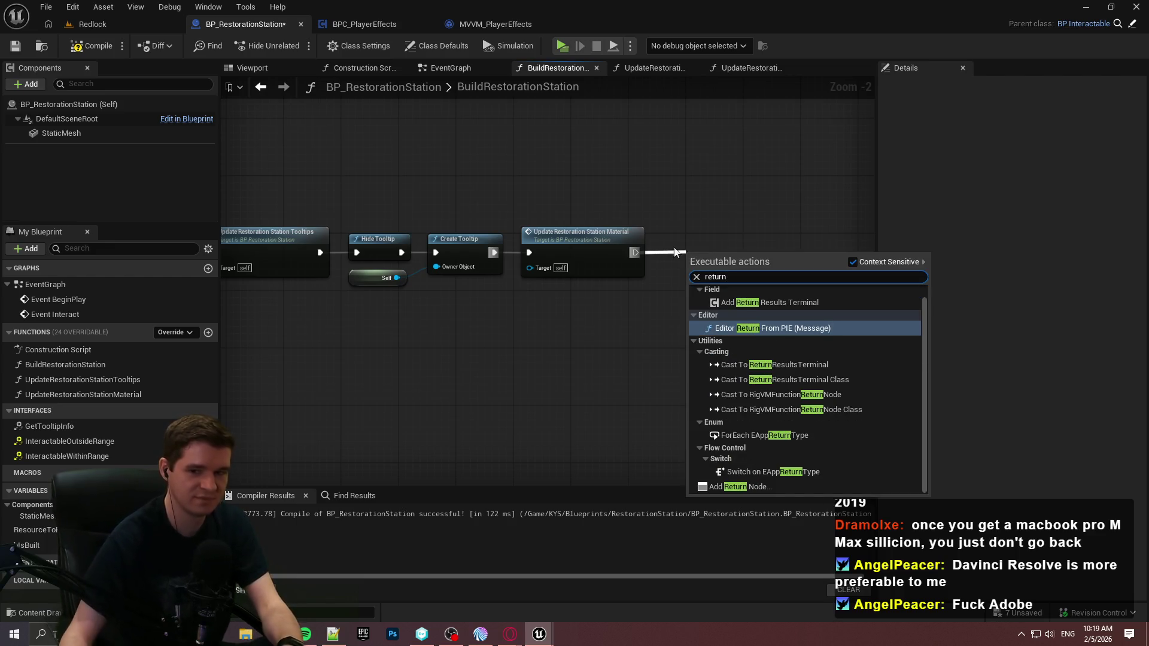
pyautogui.click(760, 488)
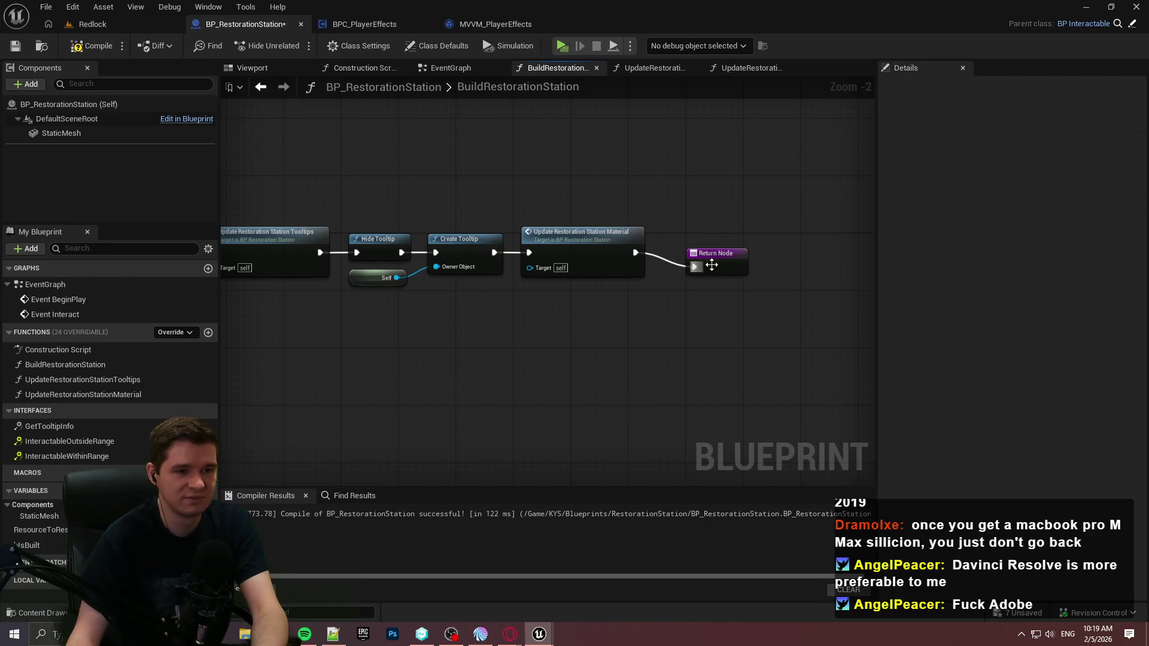
pyautogui.moveTo(696, 244); pyautogui.dragTo(692, 252)
pyautogui.click(718, 374)
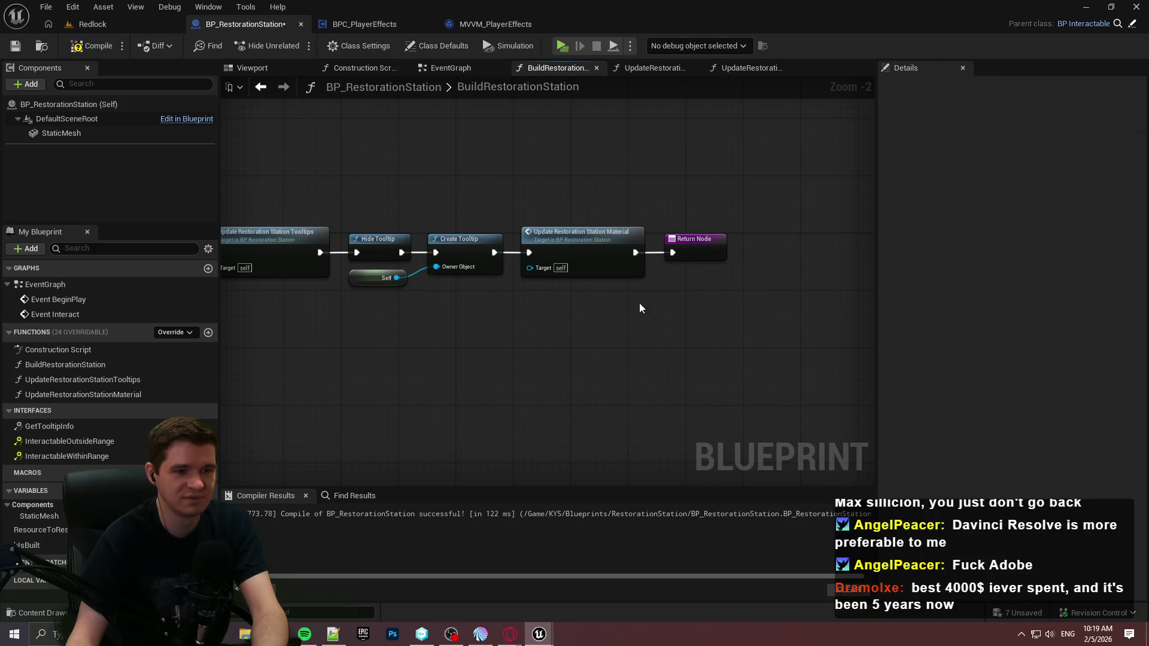
pyautogui.click(111, 44)
pyautogui.click(16, 45)
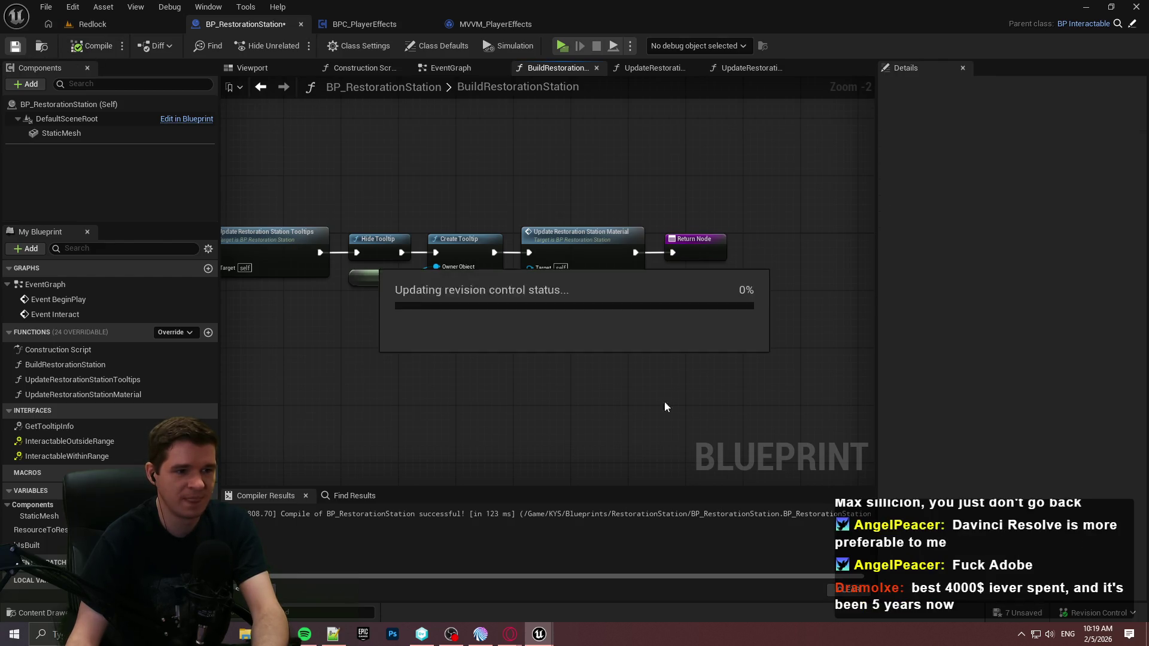
pyautogui.moveTo(639, 421)
pyautogui.mouseDown()
pyautogui.moveTo(849, 405)
pyautogui.moveTo(718, 429)
pyautogui.moveTo(482, 428)
pyautogui.moveTo(706, 423)
pyautogui.mouseUp()
pyautogui.moveTo(877, 170); pyautogui.dragTo(934, 164)
pyautogui.moveTo(790, 185); pyautogui.dragTo(672, 177)
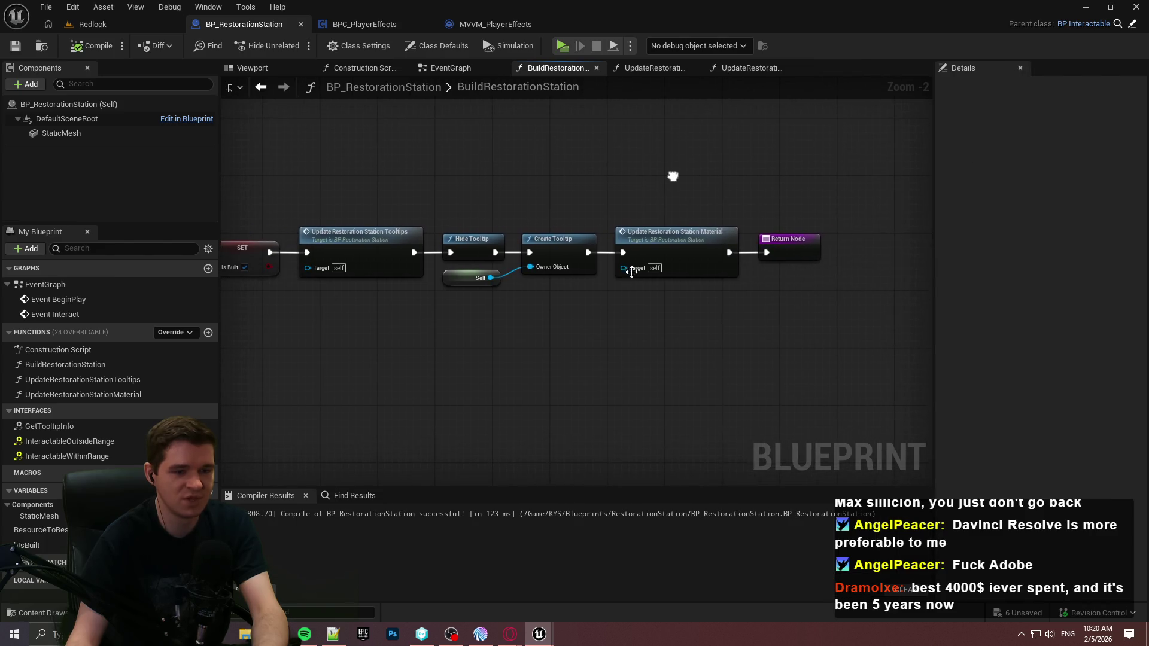
pyautogui.click(41, 634)
pyautogui.write('paint')
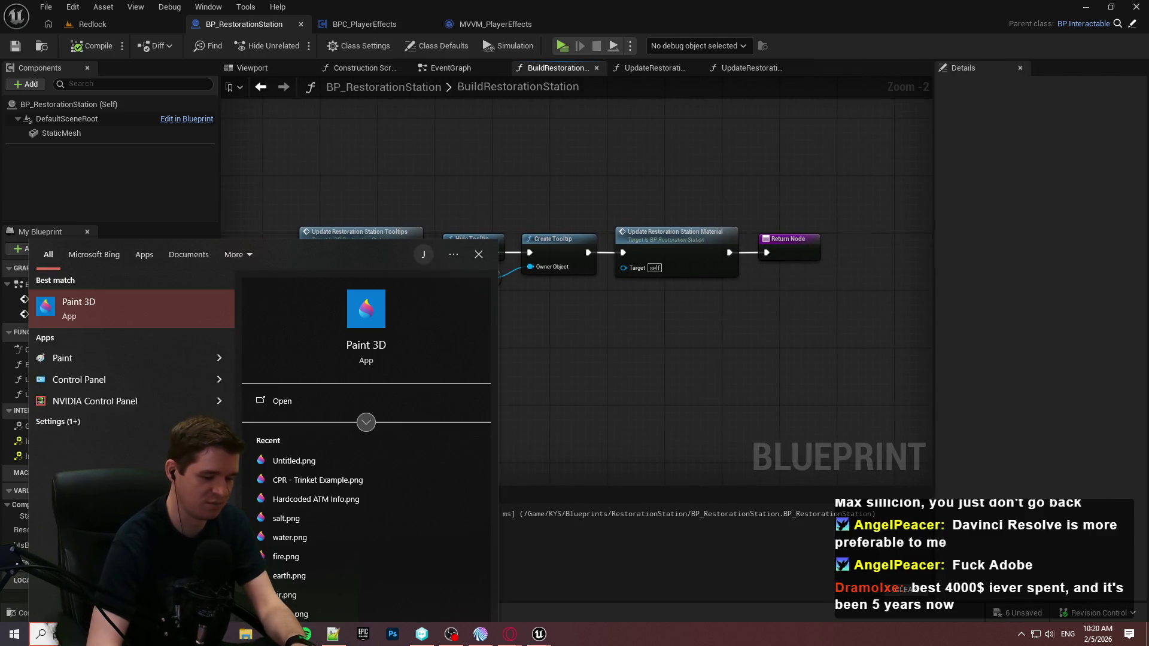
pyautogui.press('Return')
pyautogui.click(549, 246)
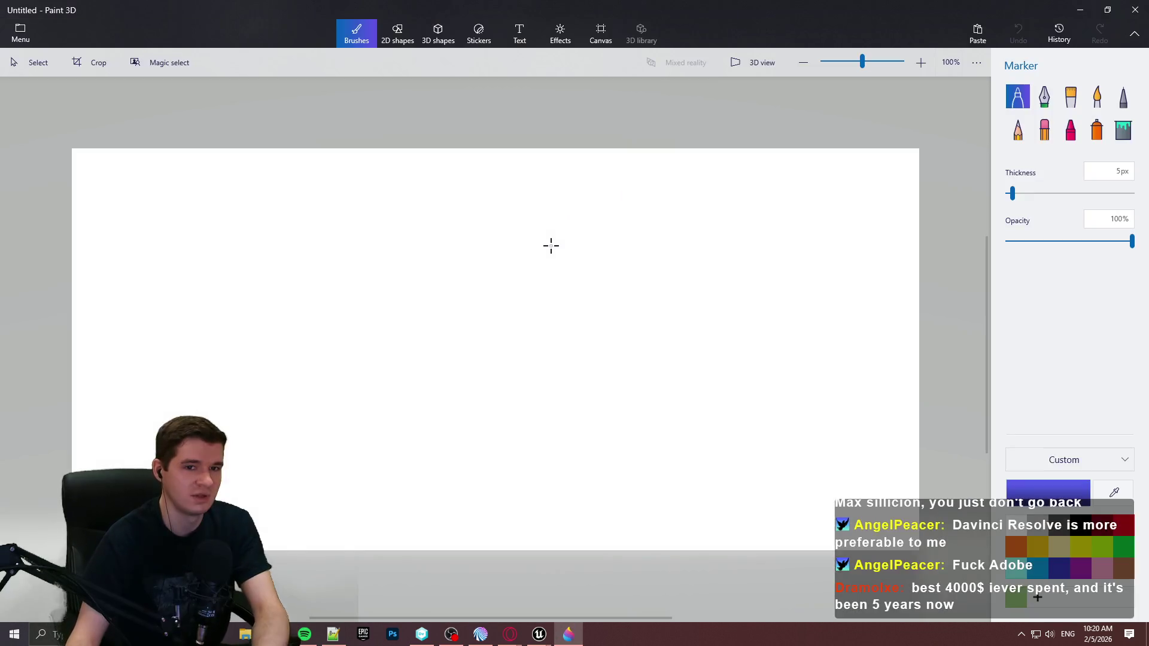
pyautogui.click(517, 36)
pyautogui.click(357, 33)
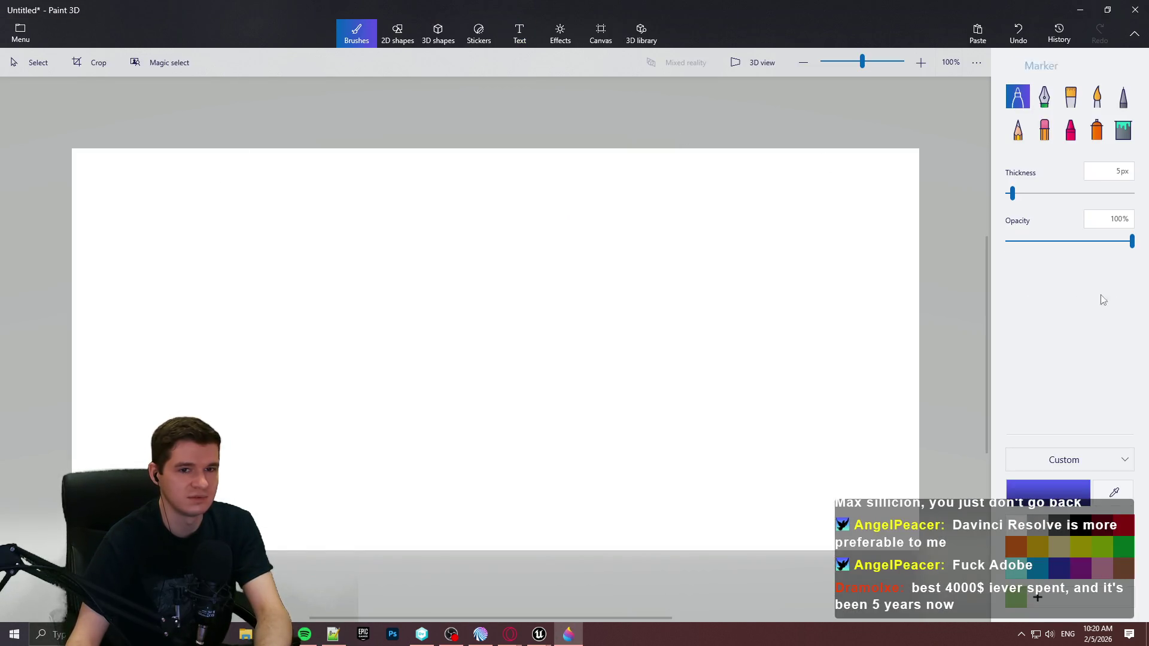
pyautogui.moveTo(164, 184)
pyautogui.mouseDown()
pyautogui.moveTo(170, 226)
pyautogui.moveTo(180, 185)
pyautogui.mouseUp()
pyautogui.moveTo(140, 234); pyautogui.dragTo(213, 241)
pyautogui.moveTo(279, 199); pyautogui.dragTo(285, 201)
pyautogui.moveTo(308, 242)
pyautogui.mouseDown()
pyautogui.moveTo(329, 191)
pyautogui.moveTo(341, 219)
pyautogui.moveTo(361, 199)
pyautogui.moveTo(404, 233)
pyautogui.moveTo(442, 205)
pyautogui.mouseUp()
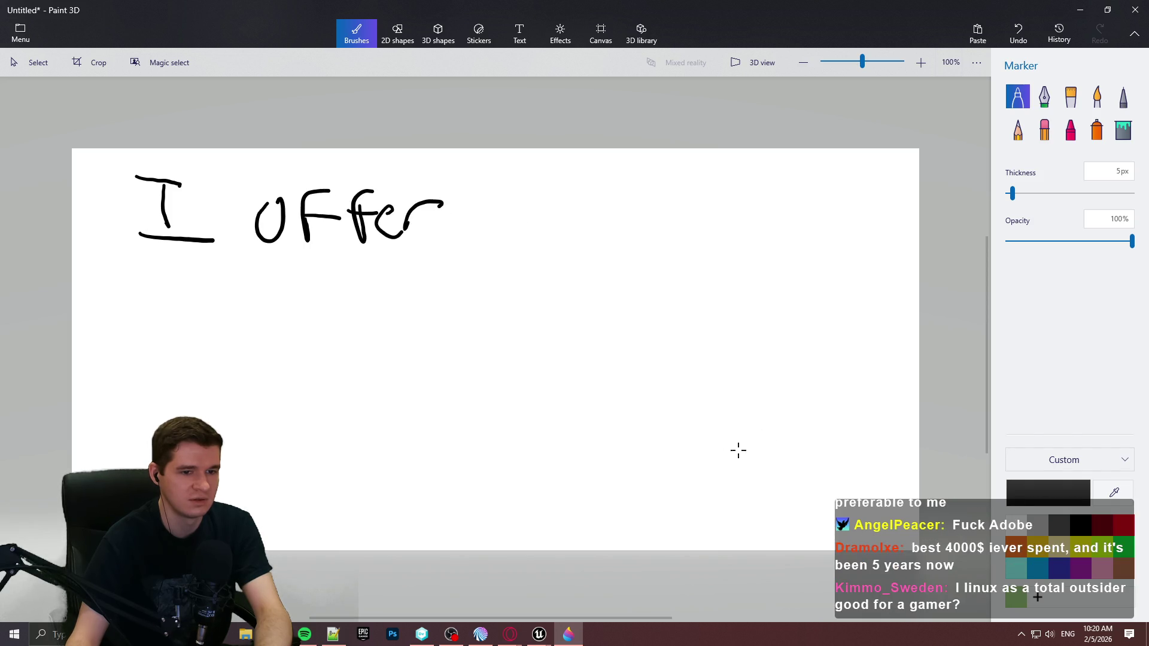
pyautogui.moveTo(668, 424)
pyautogui.mouseDown()
pyautogui.moveTo(687, 383)
pyautogui.moveTo(700, 419)
pyautogui.moveTo(715, 404)
pyautogui.mouseUp()
pyautogui.moveTo(737, 358)
pyautogui.mouseDown()
pyautogui.moveTo(737, 412)
pyautogui.moveTo(750, 417)
pyautogui.moveTo(781, 389)
pyautogui.moveTo(792, 413)
pyautogui.mouseUp()
pyautogui.moveTo(794, 402)
pyautogui.mouseDown()
pyautogui.moveTo(802, 423)
pyautogui.moveTo(794, 418)
pyautogui.mouseUp()
pyautogui.moveTo(818, 407); pyautogui.dragTo(855, 412)
pyautogui.moveTo(742, 431)
pyautogui.mouseDown()
pyautogui.moveTo(731, 460)
pyautogui.moveTo(755, 456)
pyautogui.moveTo(764, 476)
pyautogui.moveTo(797, 442)
pyautogui.moveTo(791, 462)
pyautogui.moveTo(815, 468)
pyautogui.mouseUp()
pyautogui.click(766, 440)
pyautogui.moveTo(843, 440); pyautogui.dragTo(821, 473)
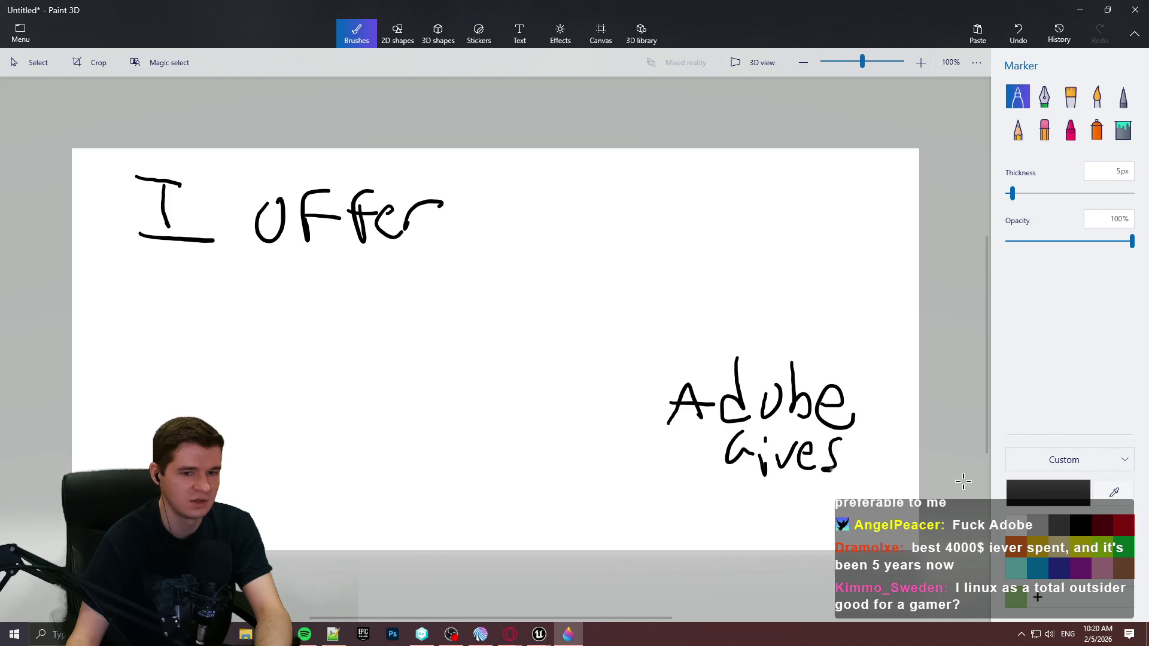
pyautogui.click(1059, 567)
pyautogui.moveTo(489, 222)
pyautogui.mouseDown()
pyautogui.moveTo(564, 216)
pyautogui.moveTo(528, 249)
pyautogui.mouseUp()
pyautogui.moveTo(584, 181)
pyautogui.mouseDown()
pyautogui.moveTo(611, 210)
pyautogui.moveTo(602, 235)
pyautogui.mouseUp()
pyautogui.click(605, 260)
pyautogui.moveTo(630, 175)
pyautogui.mouseDown()
pyautogui.moveTo(654, 197)
pyautogui.moveTo(653, 234)
pyautogui.mouseUp()
pyautogui.click(655, 259)
pyautogui.moveTo(667, 180); pyautogui.dragTo(678, 226)
pyautogui.click(680, 262)
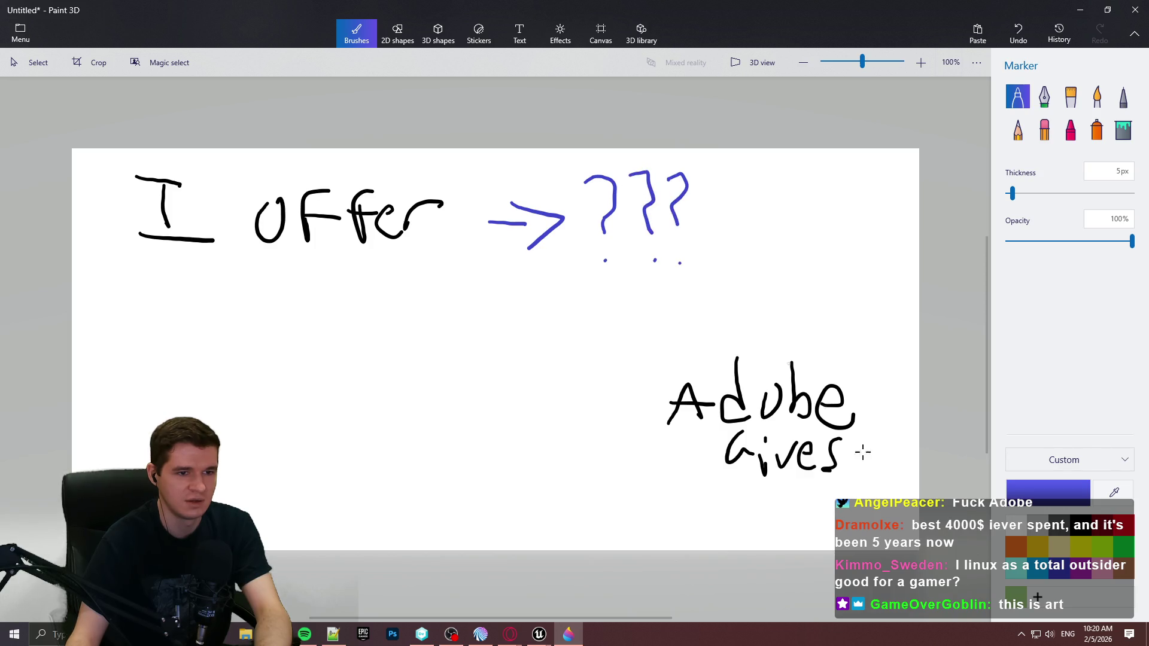
pyautogui.moveTo(592, 442)
pyautogui.mouseDown()
pyautogui.moveTo(408, 439)
pyautogui.moveTo(446, 447)
pyautogui.mouseUp()
pyautogui.moveTo(255, 440)
pyautogui.mouseDown()
pyautogui.moveTo(274, 390)
pyautogui.moveTo(280, 417)
pyautogui.mouseUp()
pyautogui.moveTo(291, 384)
pyautogui.mouseDown()
pyautogui.moveTo(292, 419)
pyautogui.moveTo(323, 422)
pyautogui.mouseUp()
pyautogui.moveTo(331, 383)
pyautogui.mouseDown()
pyautogui.moveTo(330, 416)
pyautogui.moveTo(361, 425)
pyautogui.mouseUp()
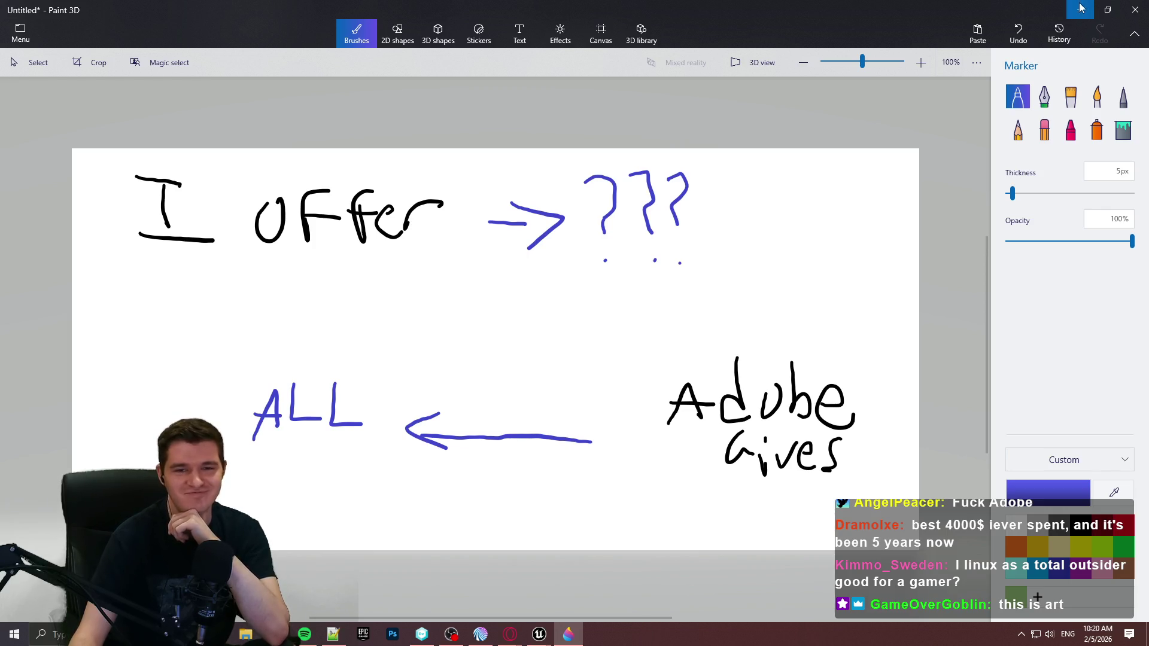
pyautogui.click(1136, 10)
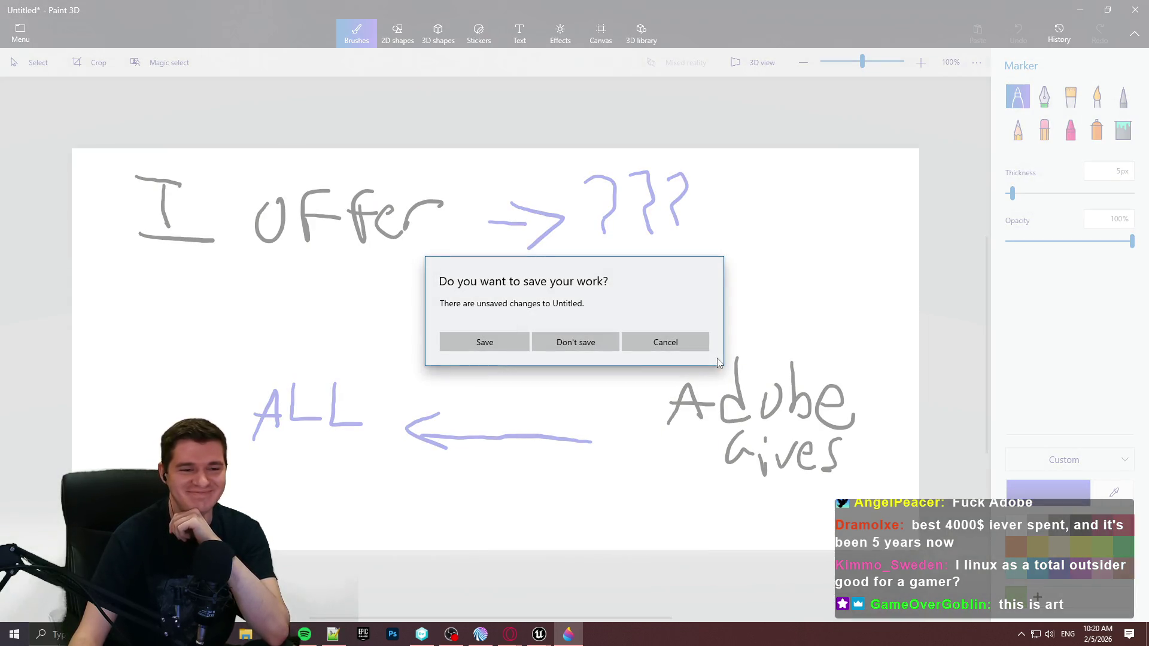
pyautogui.click(567, 350)
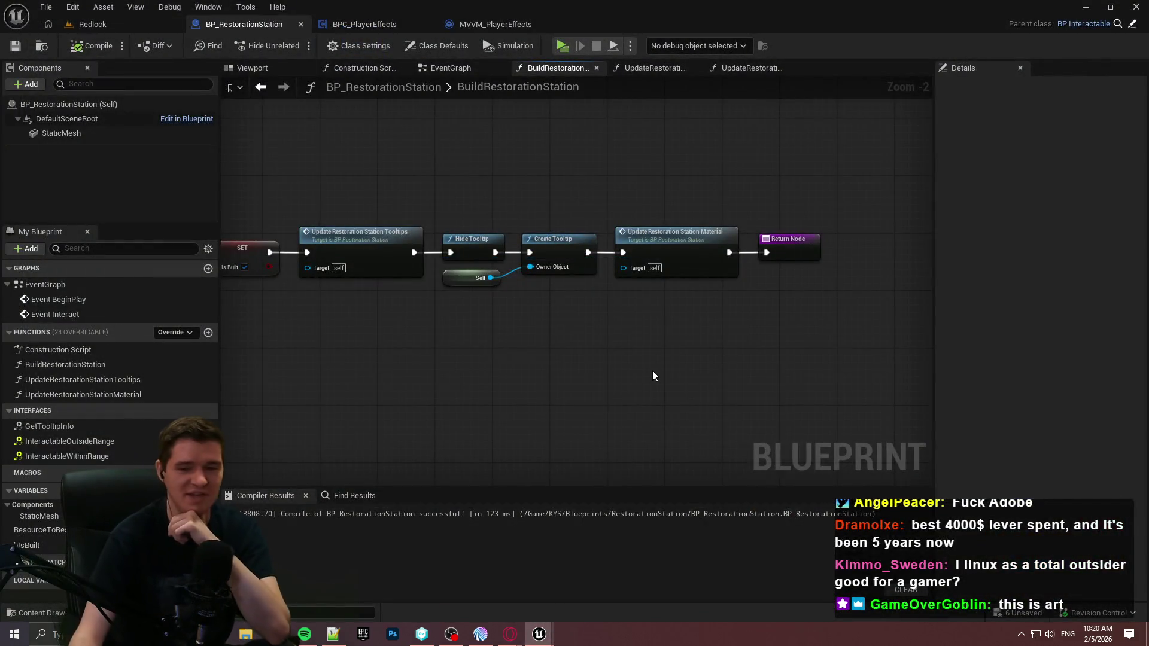